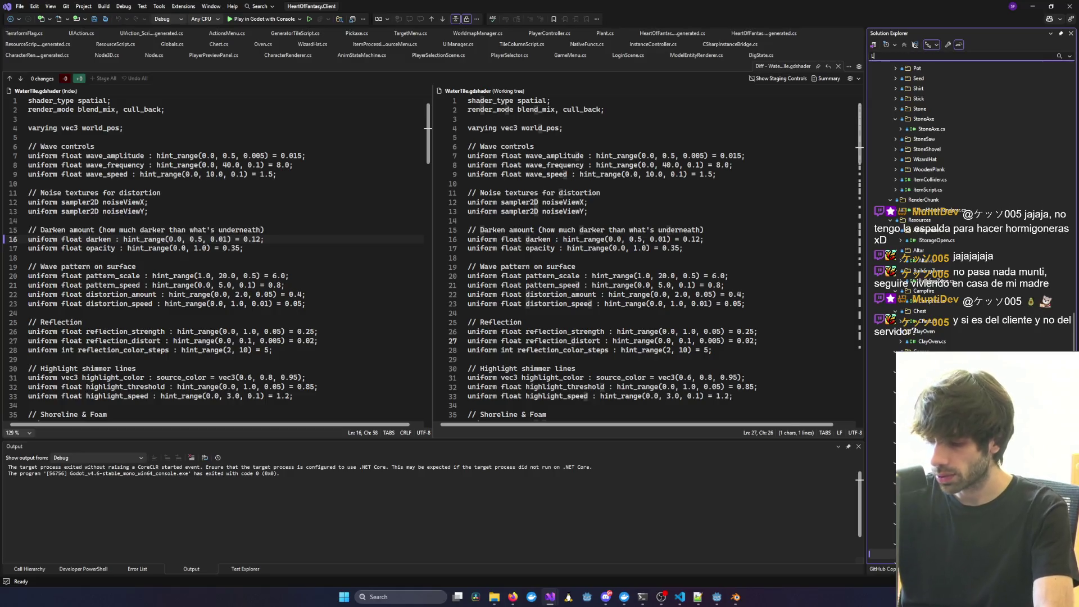
# View Log.cs and look over the Log class derived from TileResourceScript.
pyautogui.doubleClick(925, 219)
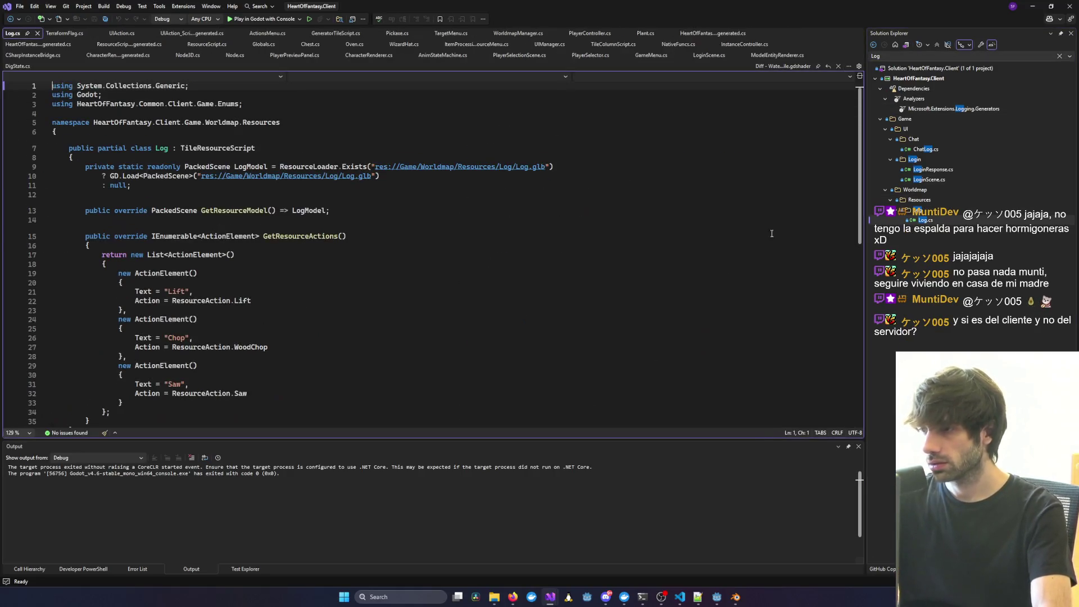
pyautogui.moveTo(53, 148); pyautogui.dragTo(127, 309)
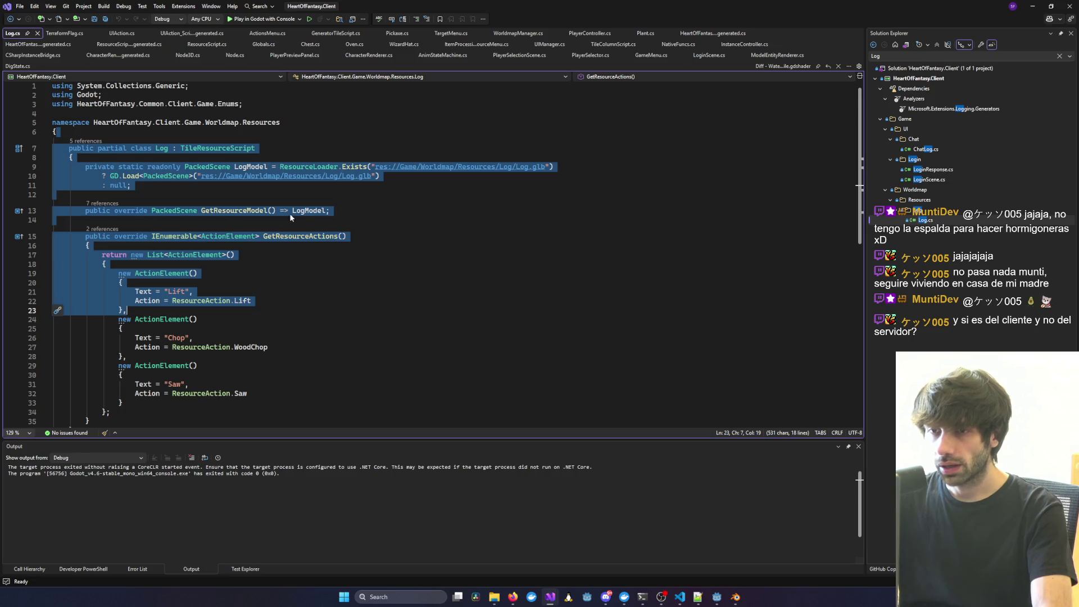
pyautogui.scroll(-6, 422, 253)
pyautogui.click(501, 290)
pyautogui.scroll(6, 511, 317)
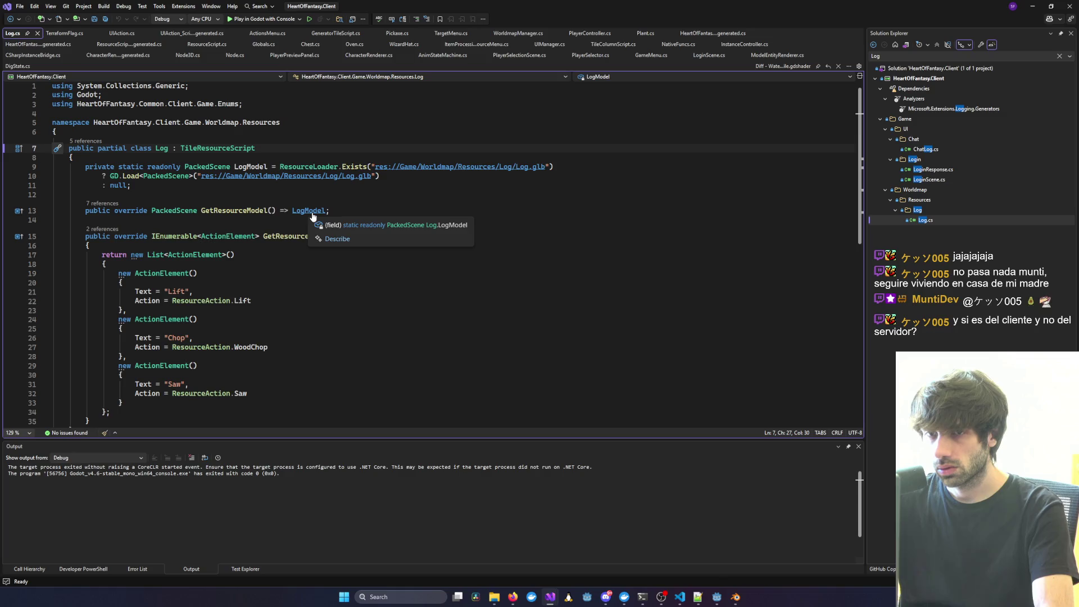
# Jump to the TileResourceScript declaration via Find All References and review AttachModel.
pyautogui.click(217, 147)
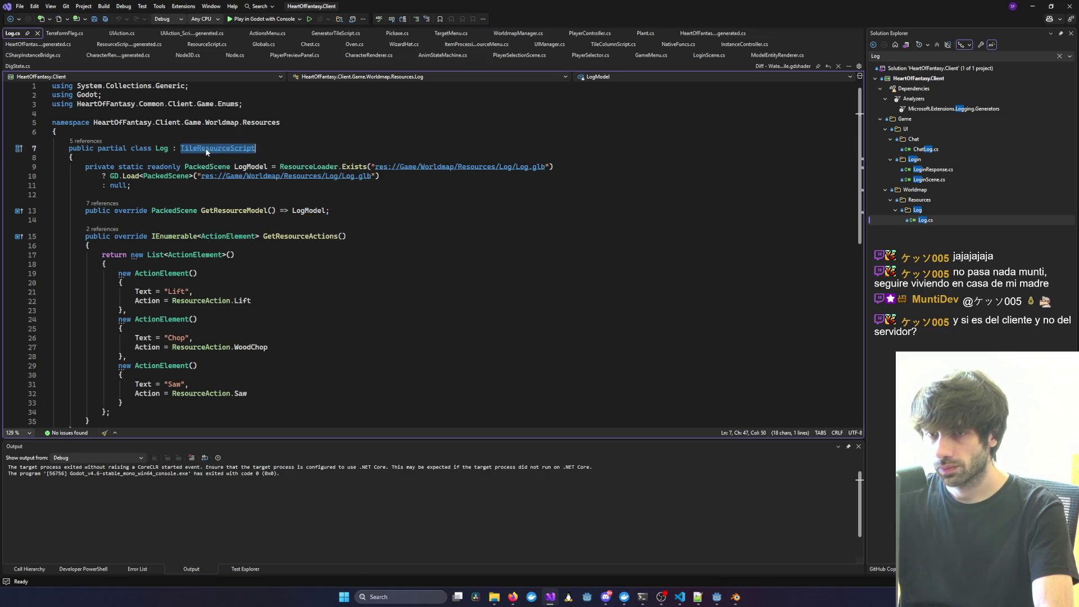
pyautogui.hotkey('shift', 'F12')
pyautogui.click(538, 245)
pyautogui.doubleClick(147, 520)
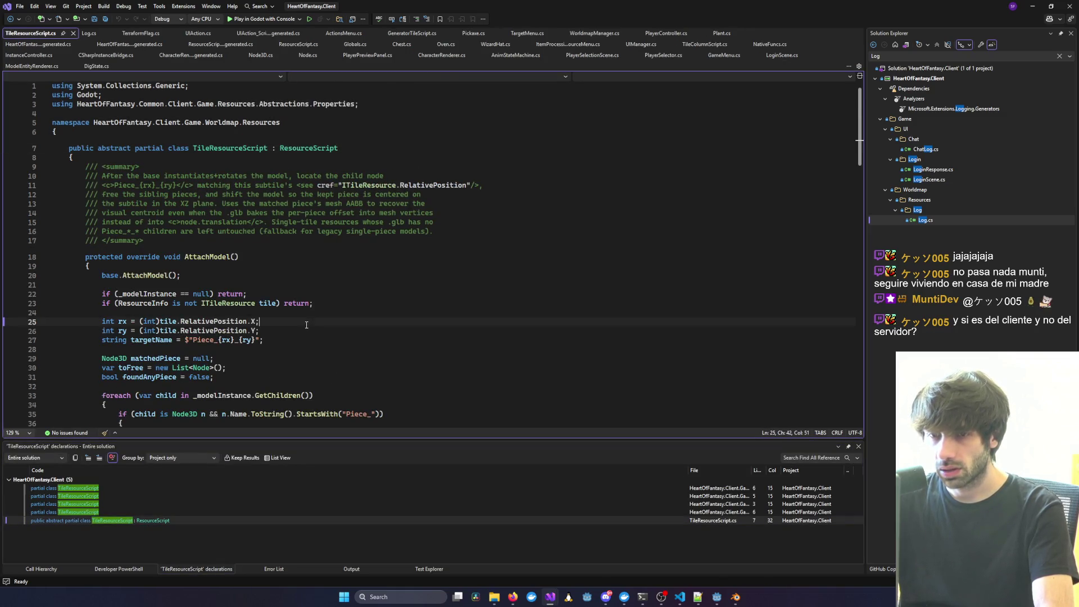
pyautogui.scroll(-6, 337, 253)
pyautogui.click(260, 154)
pyautogui.scroll(1, 345, 324)
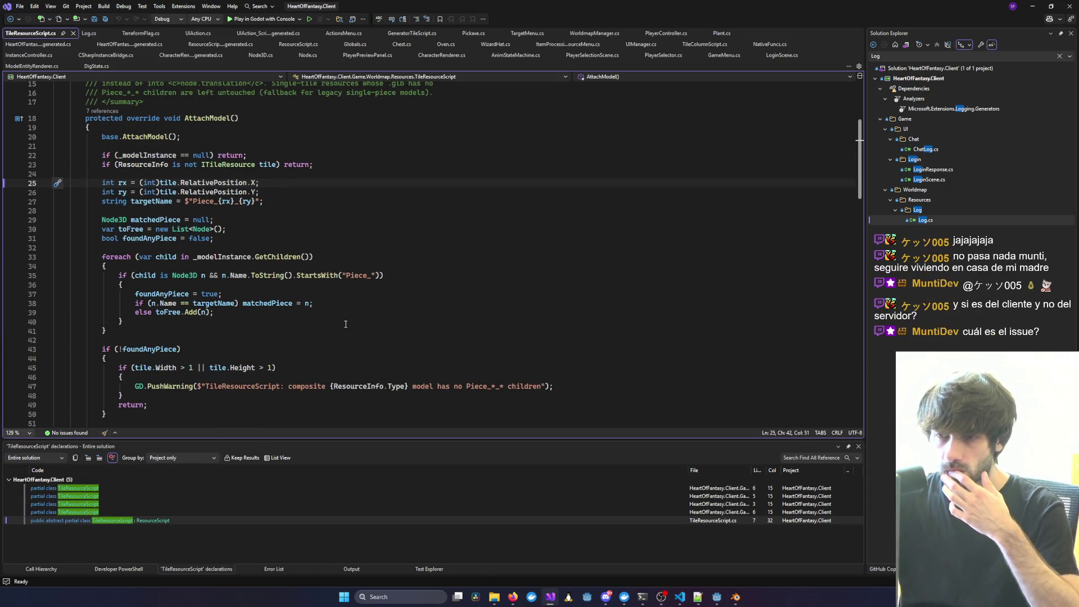
pyautogui.scroll(-3, 344, 324)
pyautogui.scroll(-2, 345, 324)
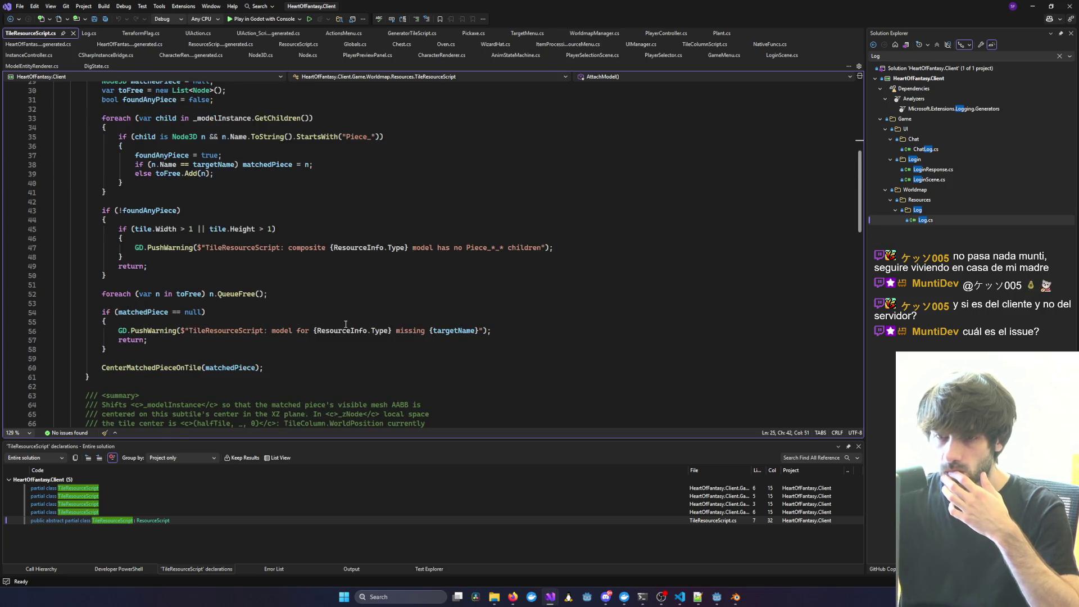
pyautogui.scroll(-5, 345, 324)
pyautogui.scroll(-6, 345, 324)
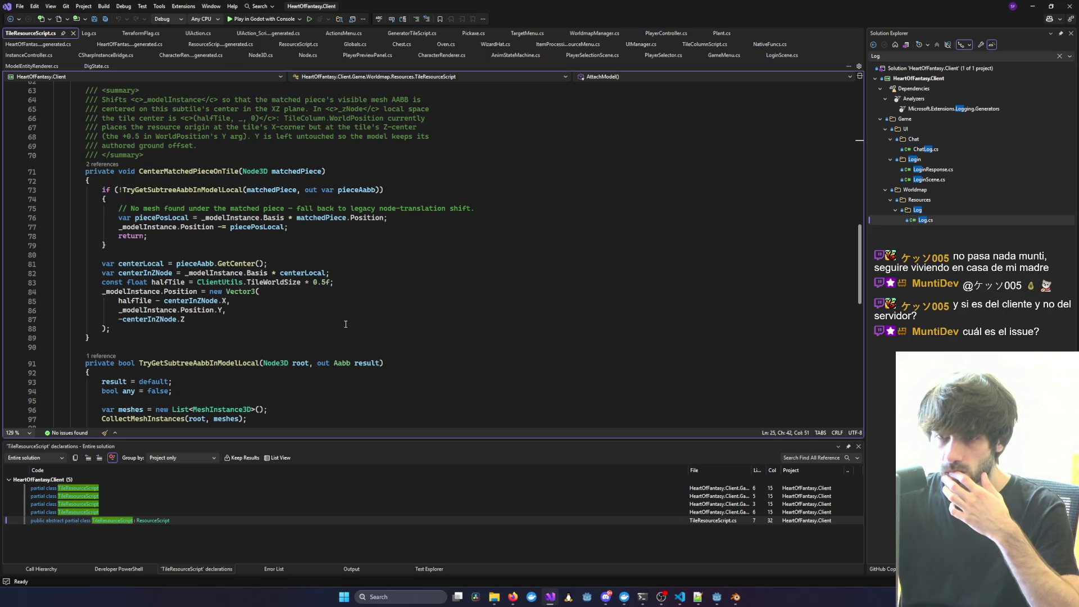
pyautogui.scroll(-4, 345, 324)
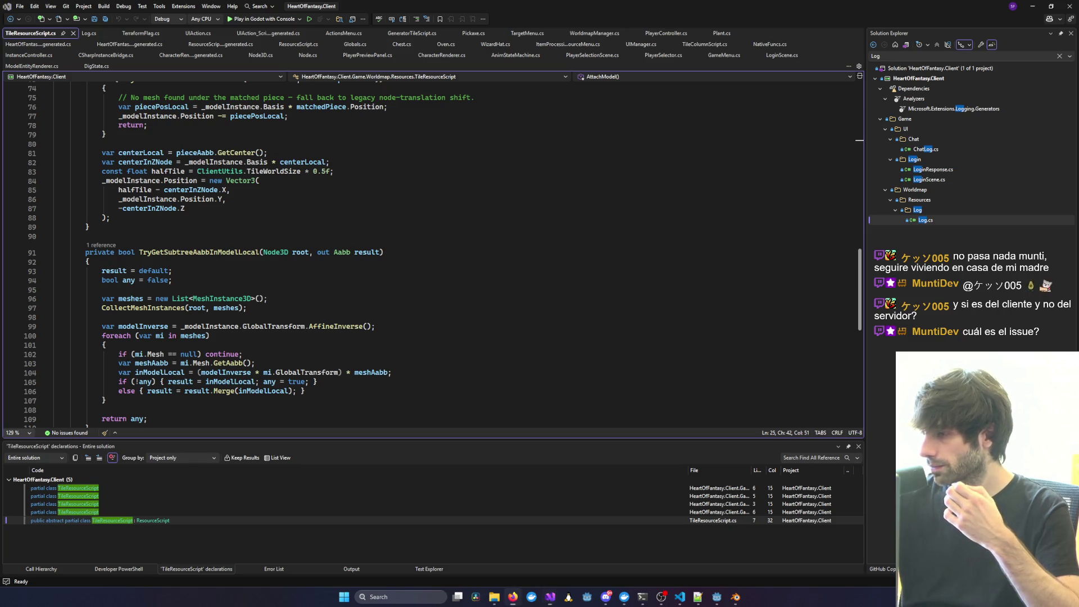
# Bring up Log.blend in Blender and orbit to a near-front view of the log.
pyautogui.click(1033, 6)
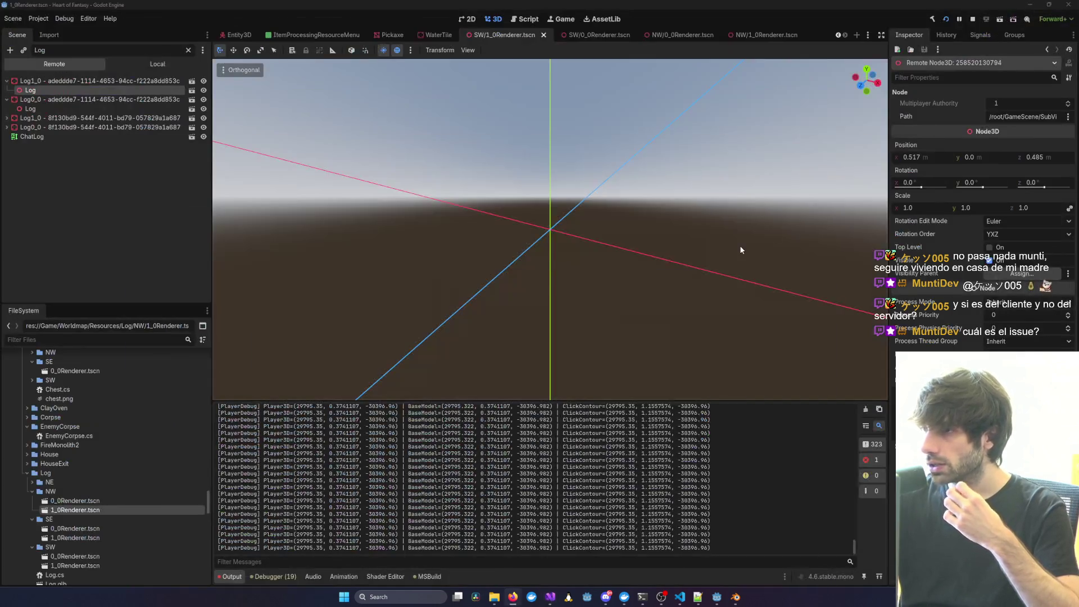
pyautogui.moveTo(736, 597)
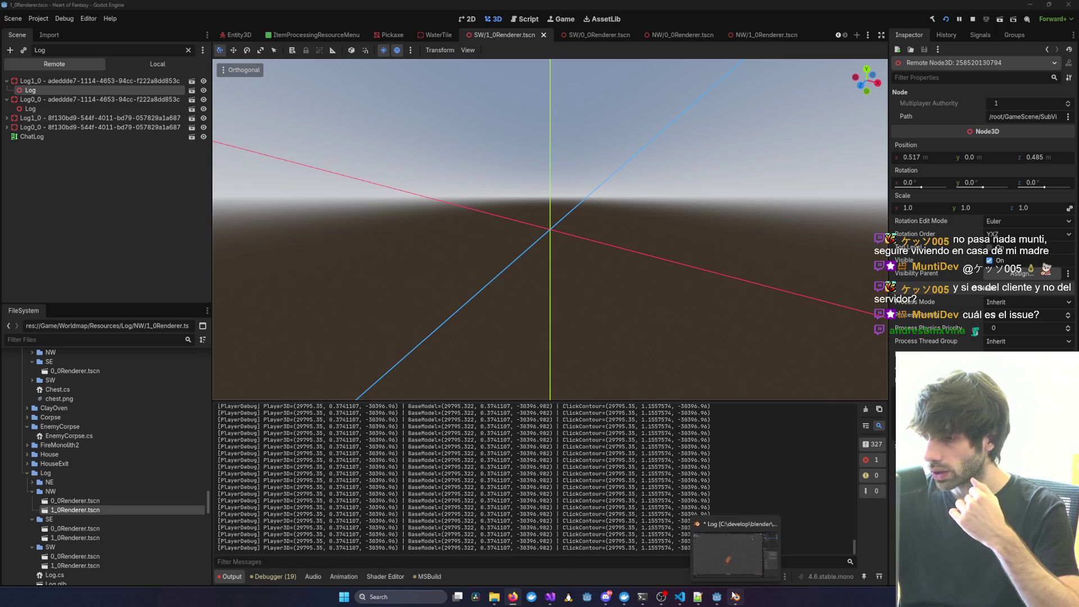
pyautogui.click(734, 549)
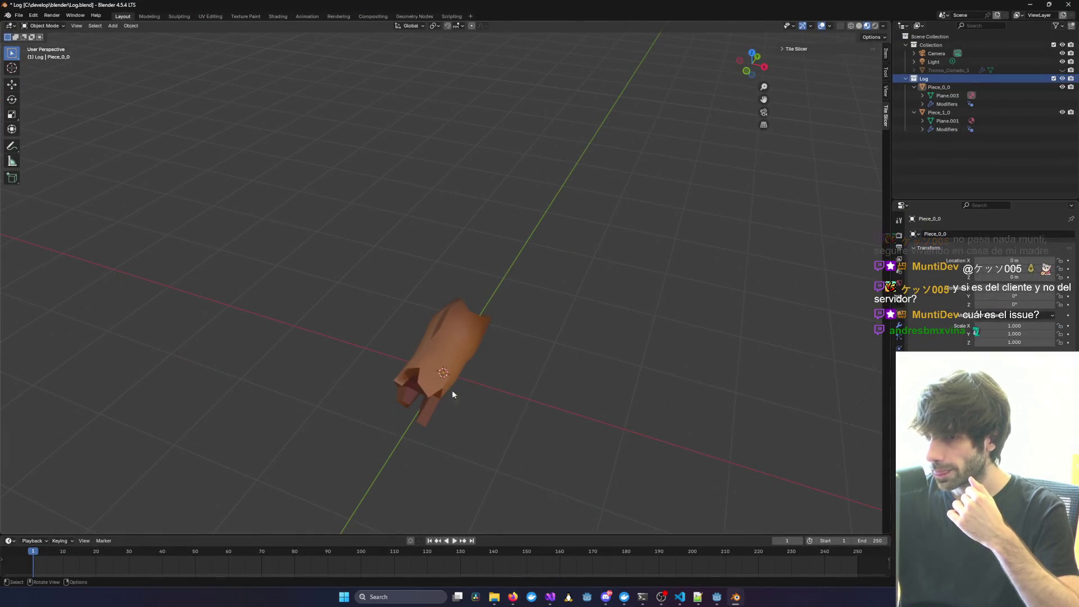
pyautogui.moveTo(421, 379); pyautogui.dragTo(418, 381, button='middle')
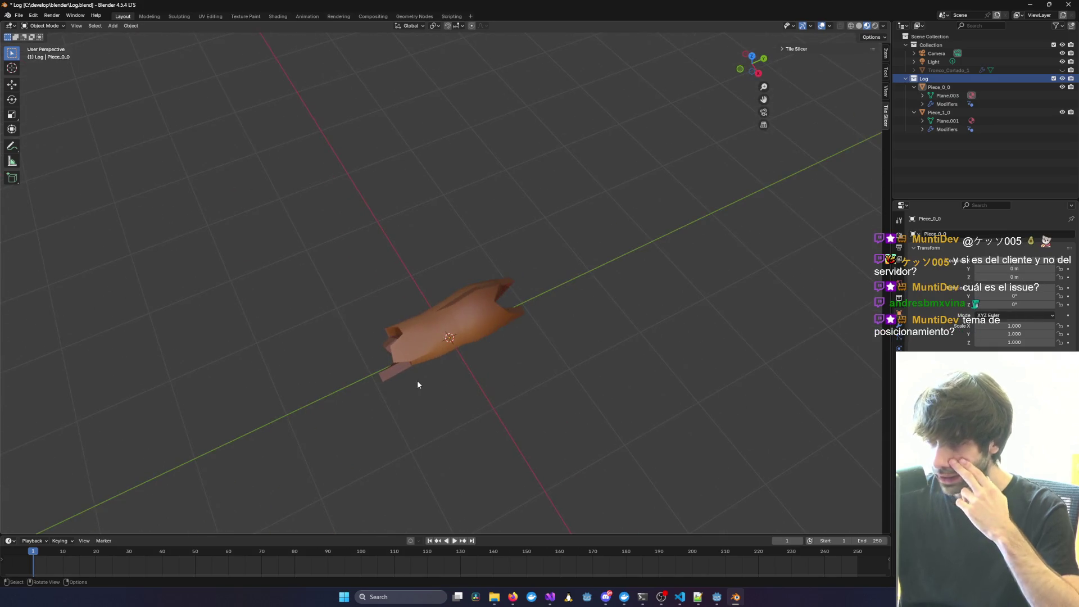
pyautogui.moveTo(480, 331); pyautogui.dragTo(447, 363, button='middle')
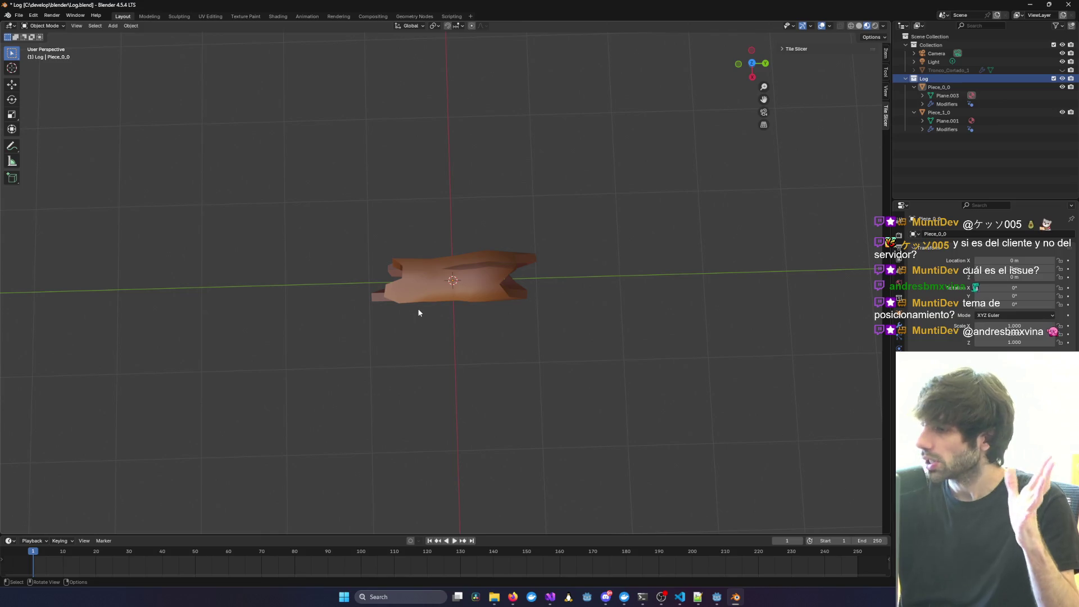
# Select Piece_0_0 and then Piece_1_0 to compare the two log pieces.
pyautogui.click(423, 290)
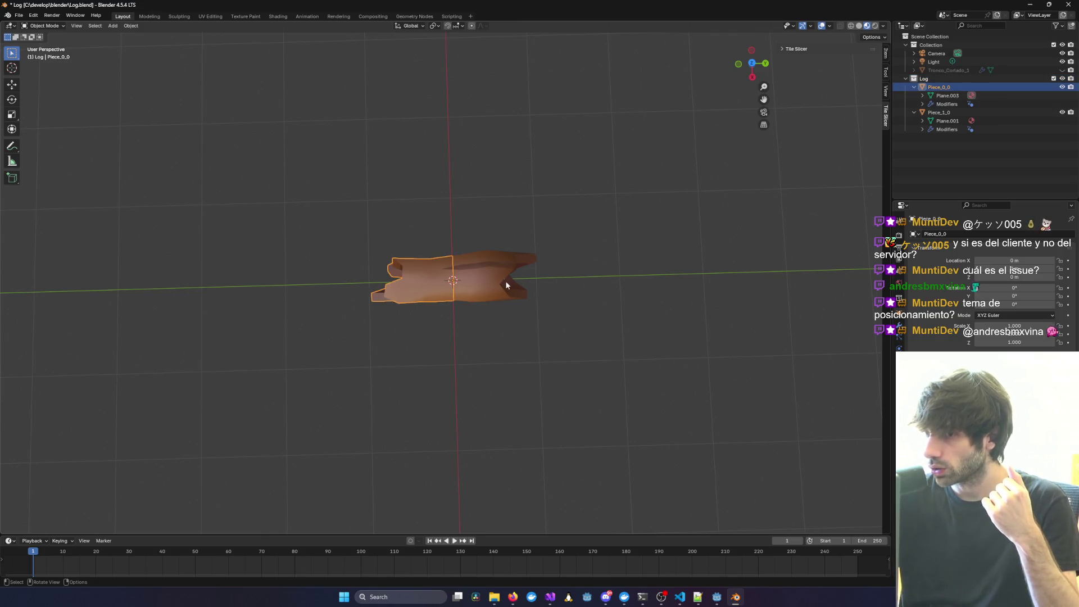
pyautogui.click(506, 284)
pyautogui.click(429, 285)
pyautogui.click(471, 282)
pyautogui.click(425, 282)
pyautogui.click(497, 279)
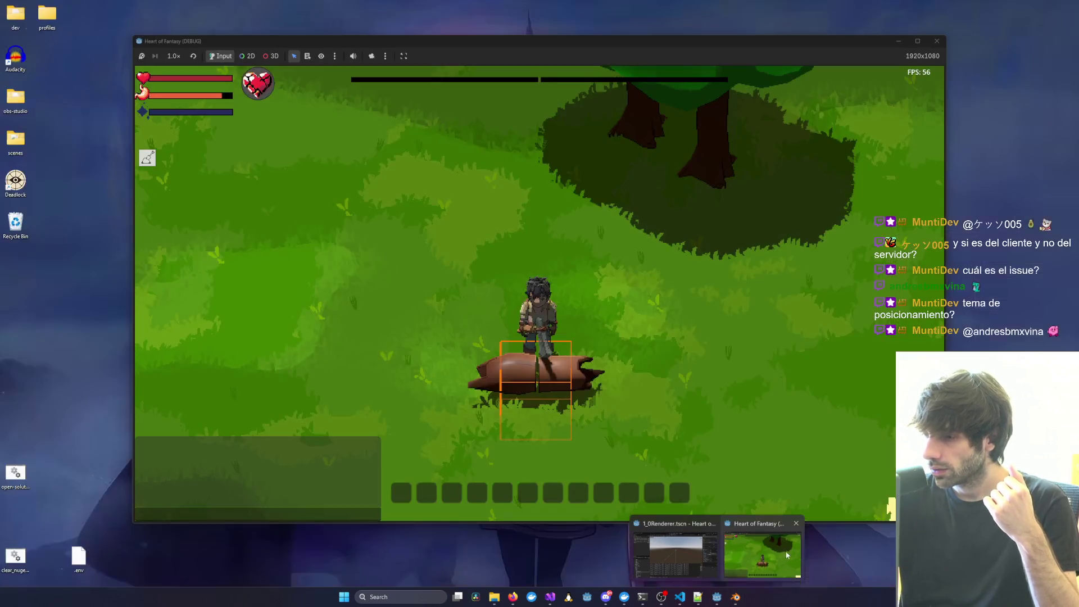
# Bring the running Heart of Fantasy game forward to see the log under the character.
pyautogui.moveTo(716, 597)
pyautogui.click(763, 544)
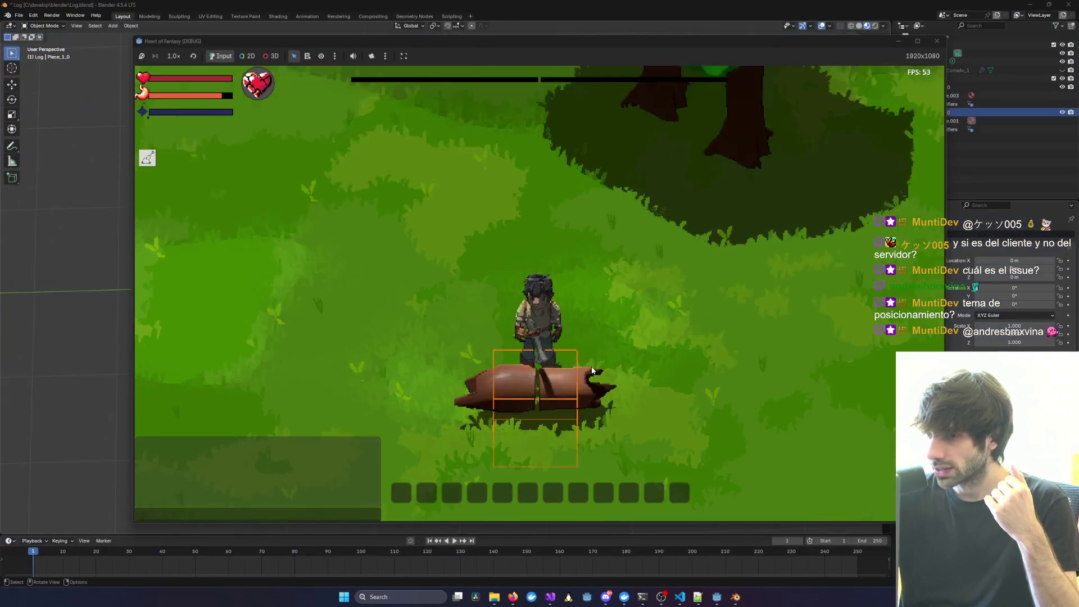
pyautogui.scroll(-3, 549, 426)
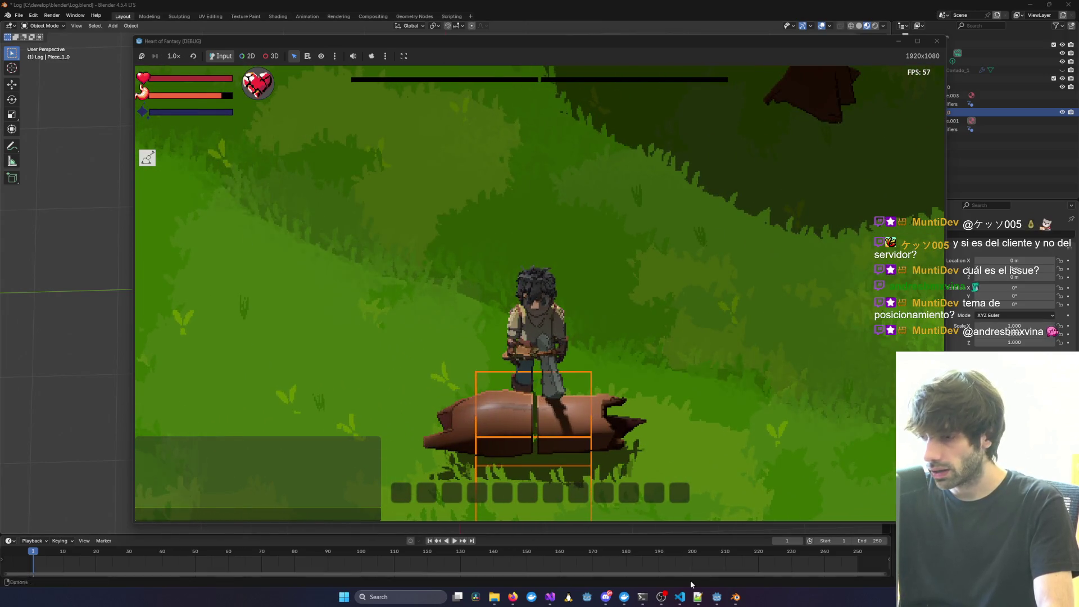
# Dock Godot beside the game and select the first remote Log node.
pyautogui.click(677, 558)
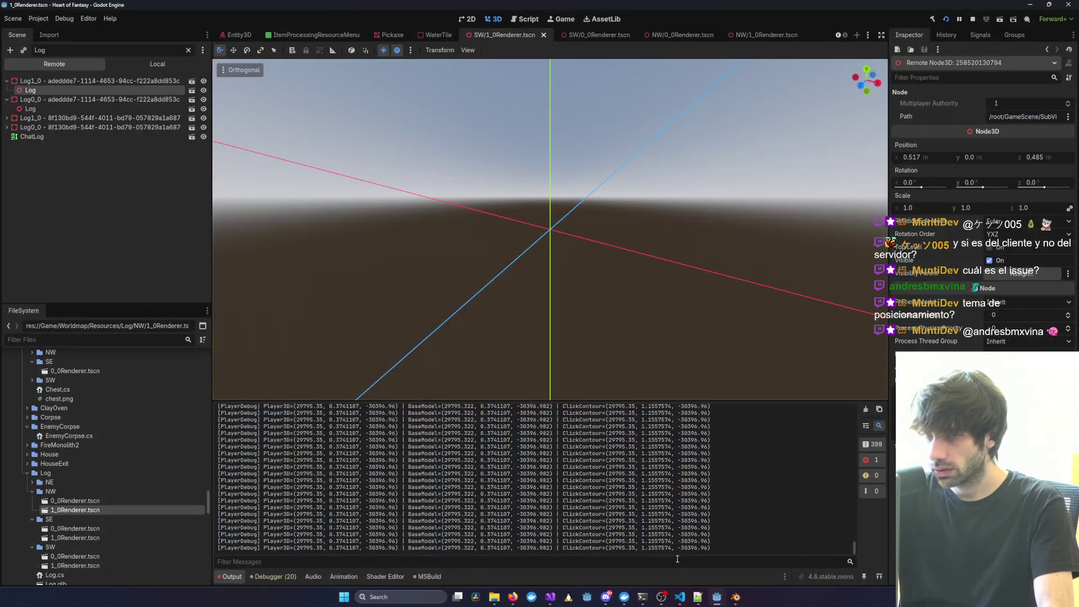
pyautogui.click(140, 109)
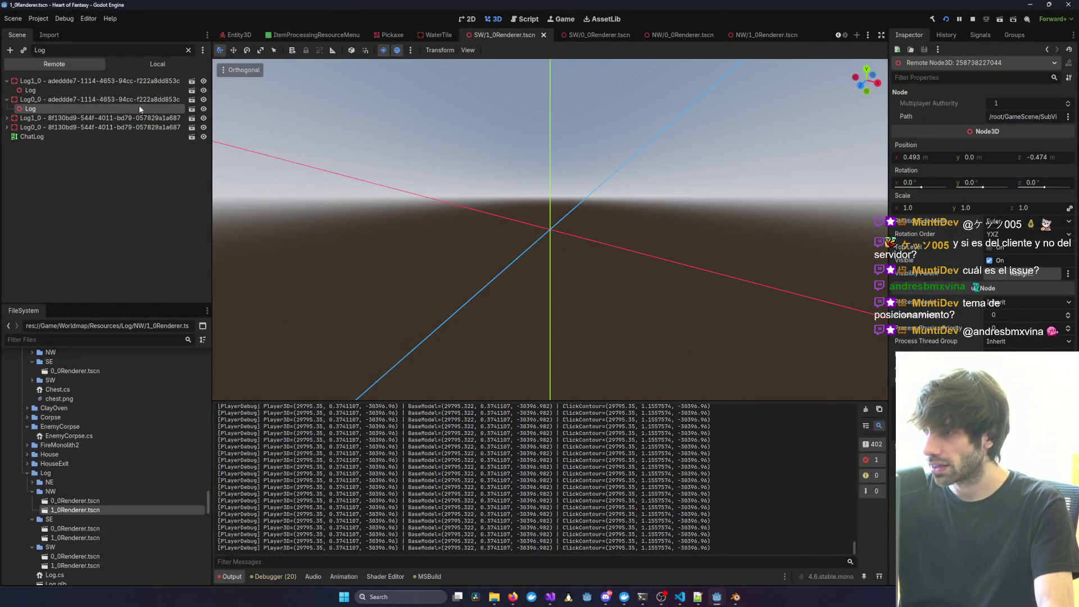
pyautogui.click(141, 89)
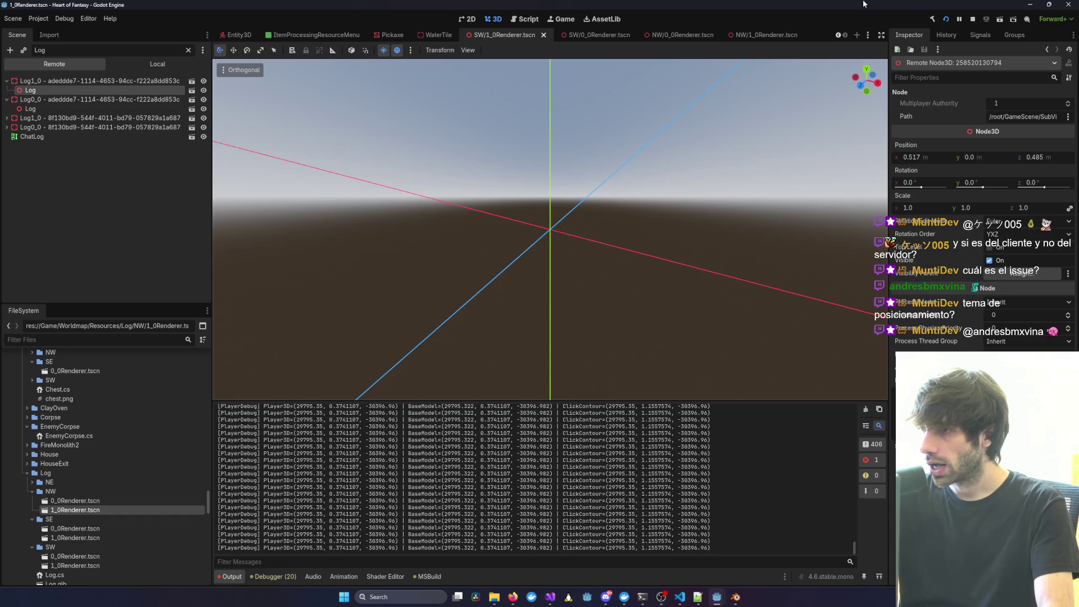
pyautogui.moveTo(863, 4); pyautogui.dragTo(3, 140)
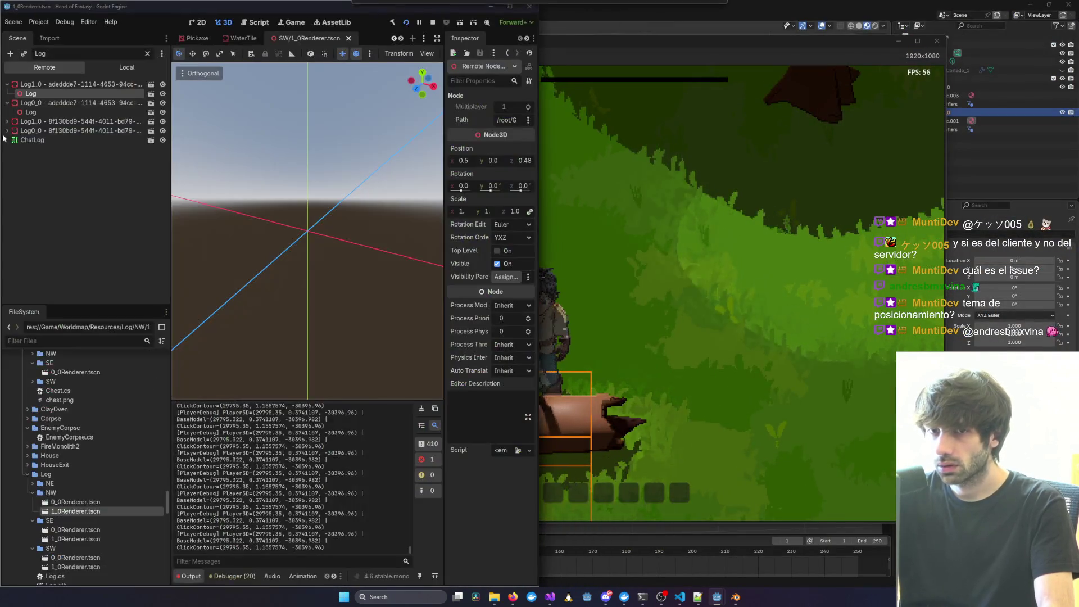
pyautogui.click(611, 129)
pyautogui.click(35, 113)
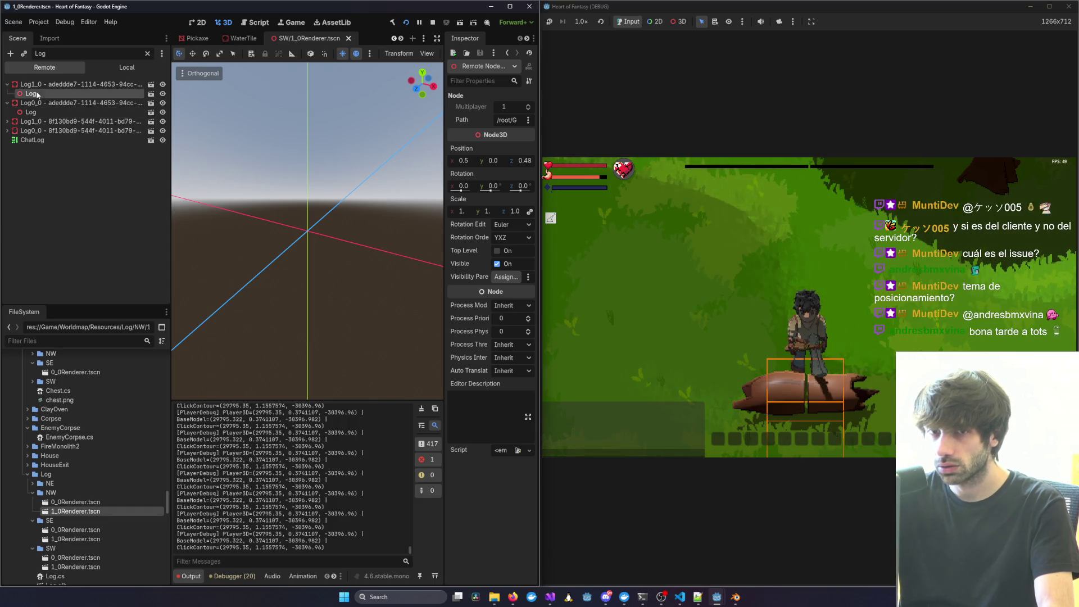
# Set the first log's position x to 0.5 and adjust its z.
pyautogui.click(472, 161)
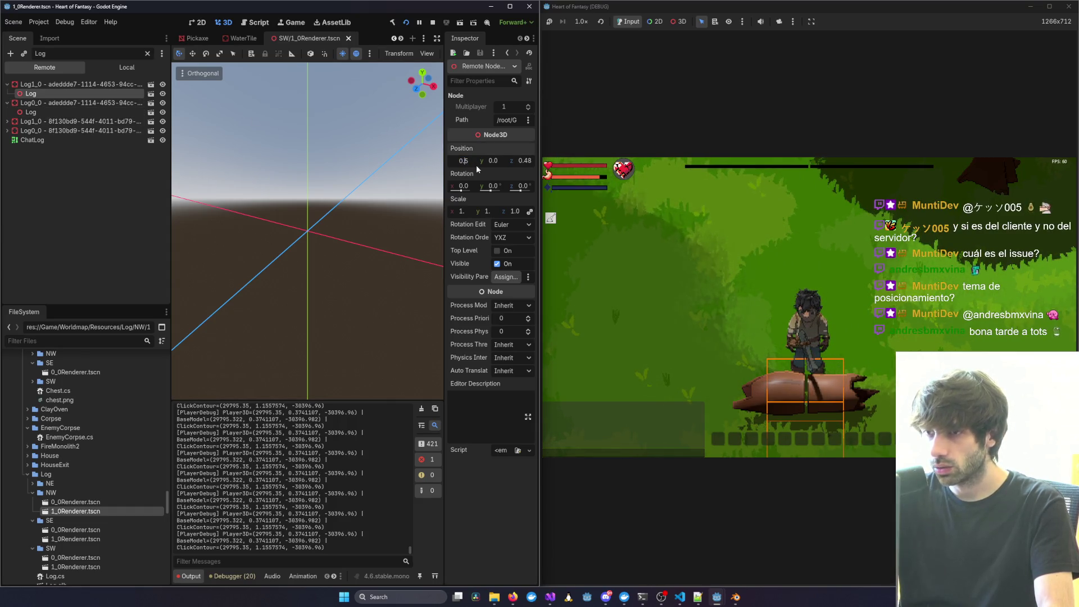
pyautogui.write('517')
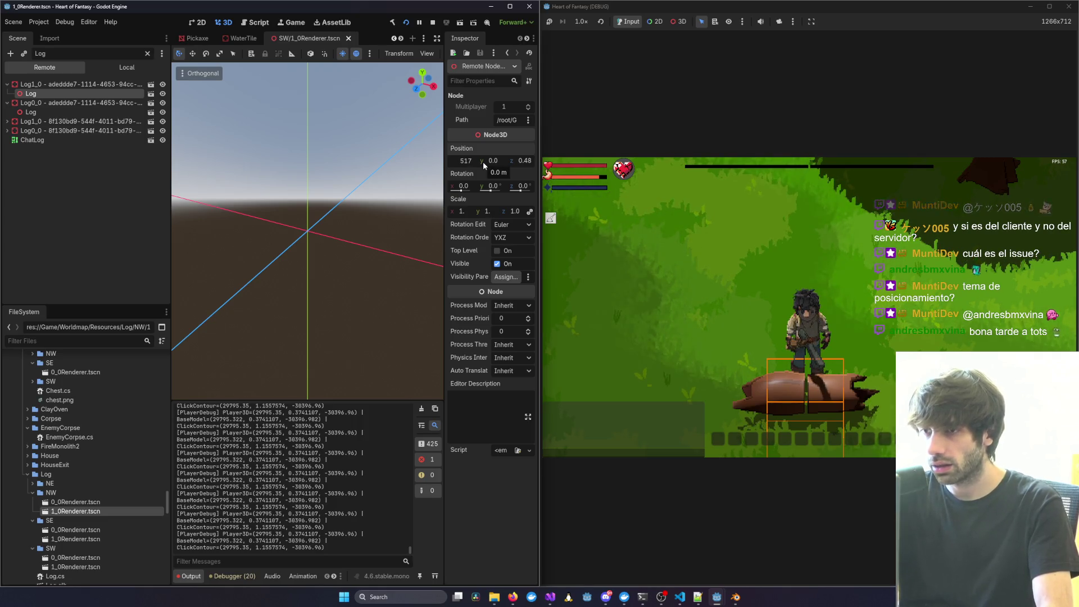
pyautogui.press('BackSpace')
pyautogui.press('BackSpace')
pyautogui.press('BackSpace')
pyautogui.write('0.5')
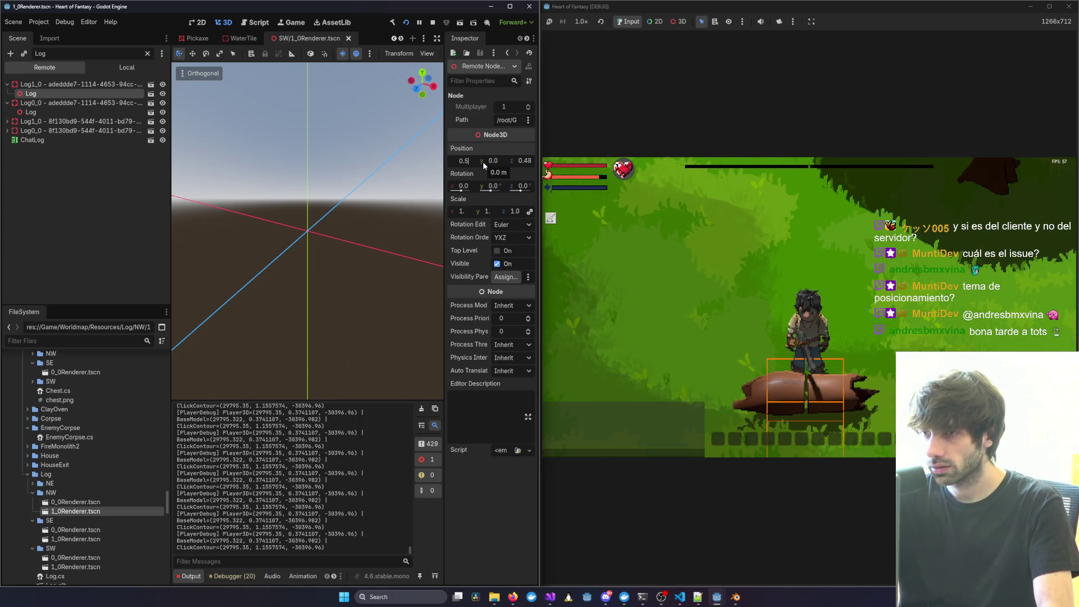
pyautogui.press('Return')
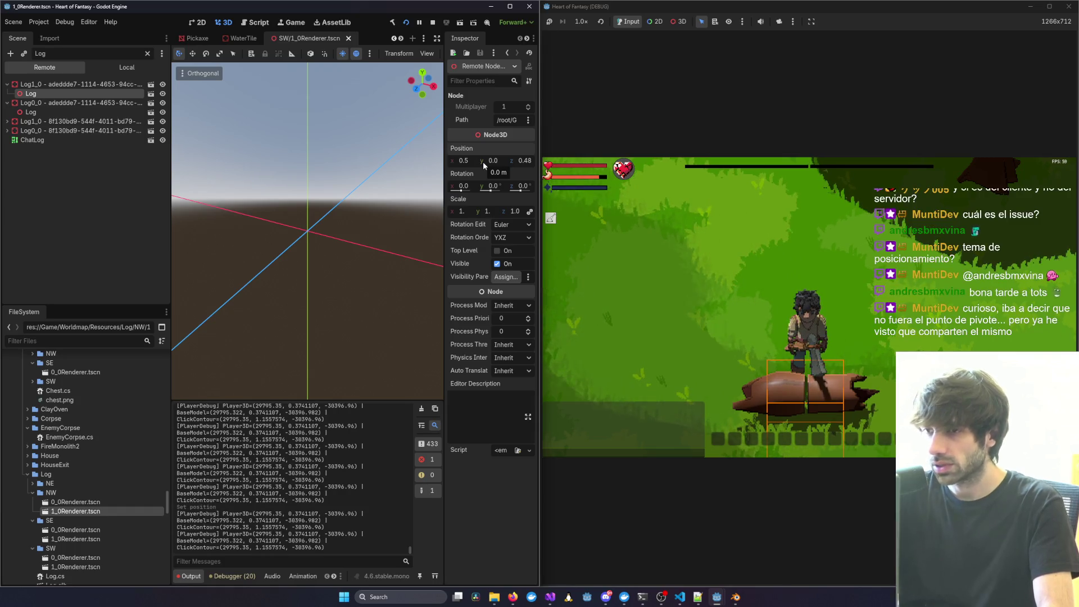
pyautogui.click(525, 161)
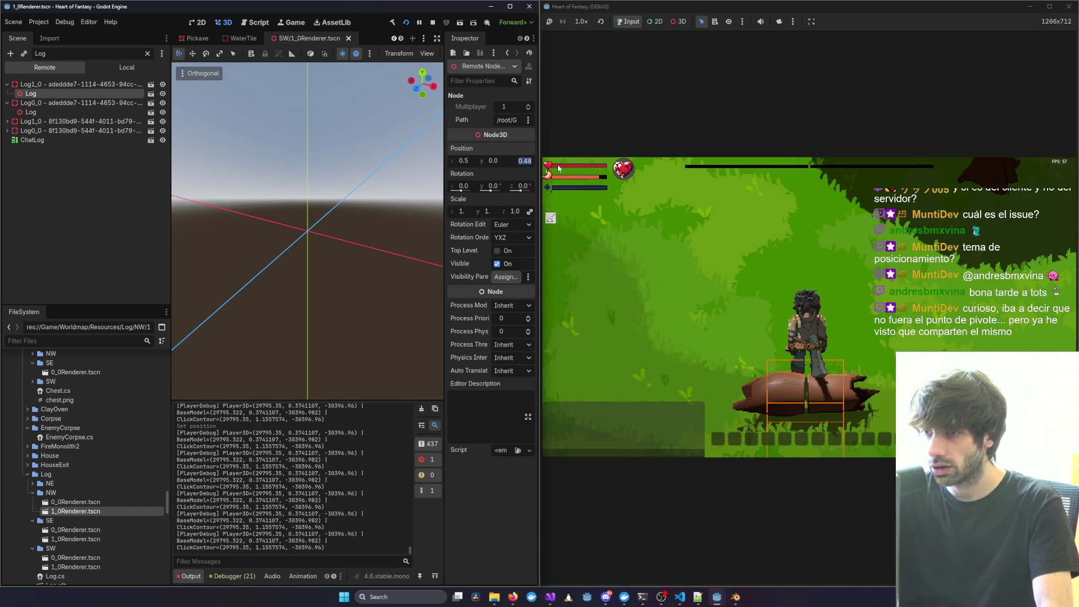
pyautogui.click(557, 168)
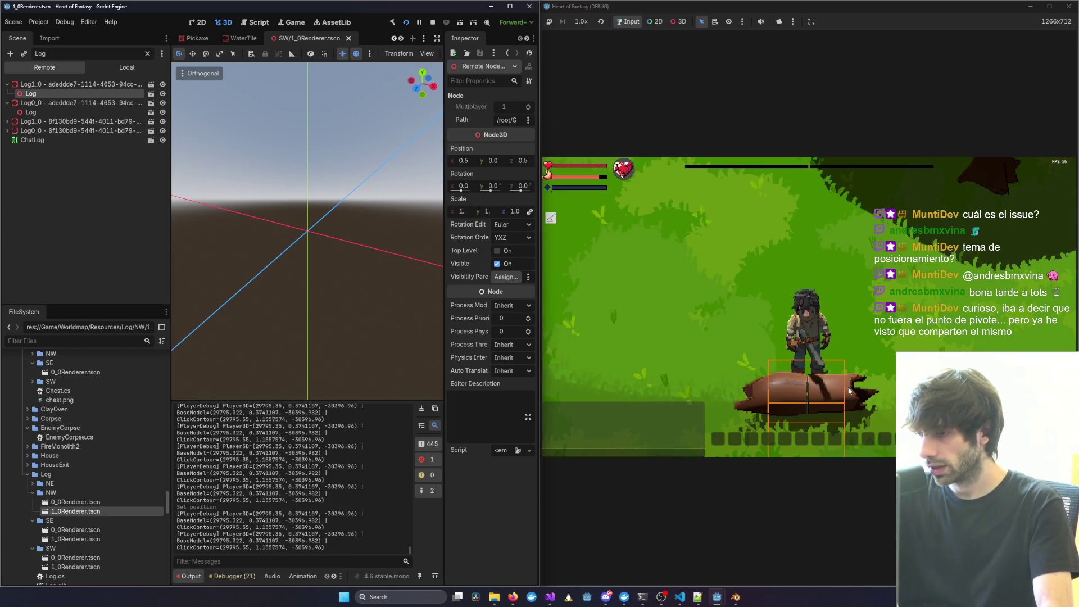
# Set the second Log node's x and z positions to shift it on its tile.
pyautogui.click(39, 114)
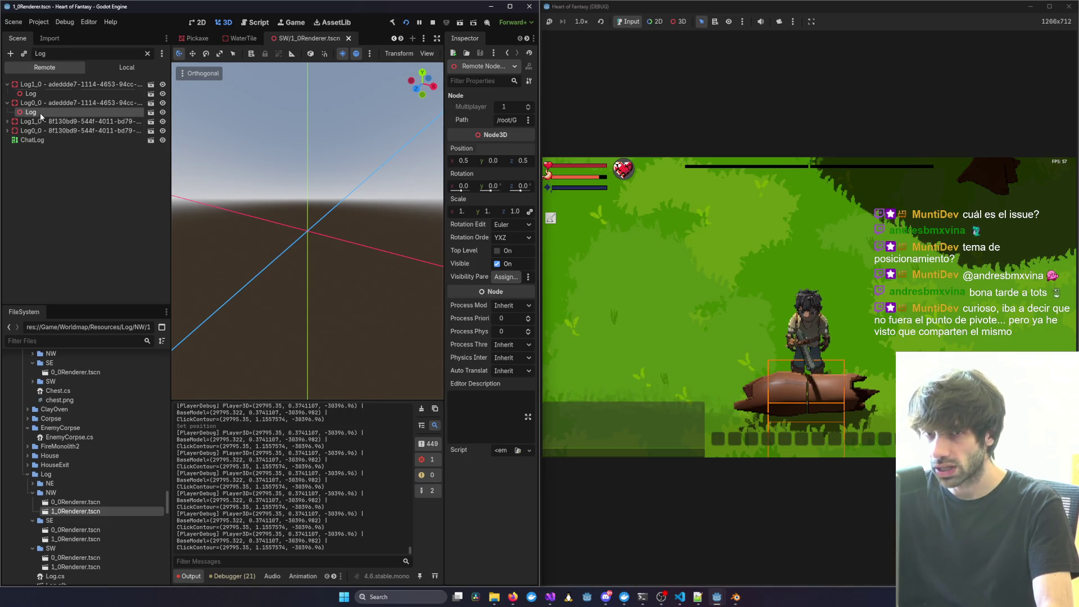
pyautogui.click(464, 160)
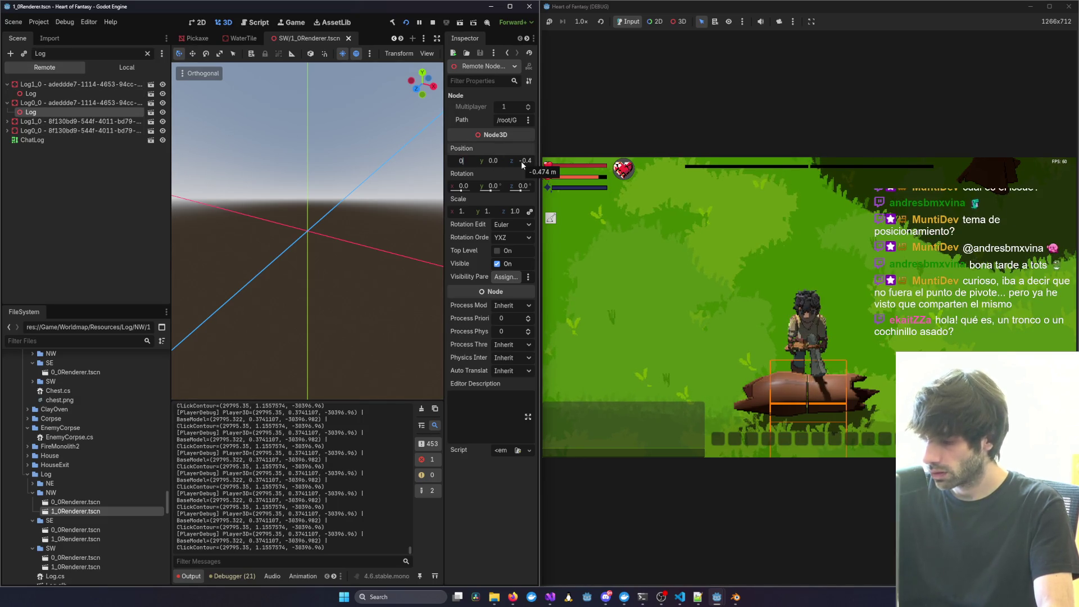
pyautogui.write('.5')
pyautogui.press('Return')
pyautogui.click(531, 160)
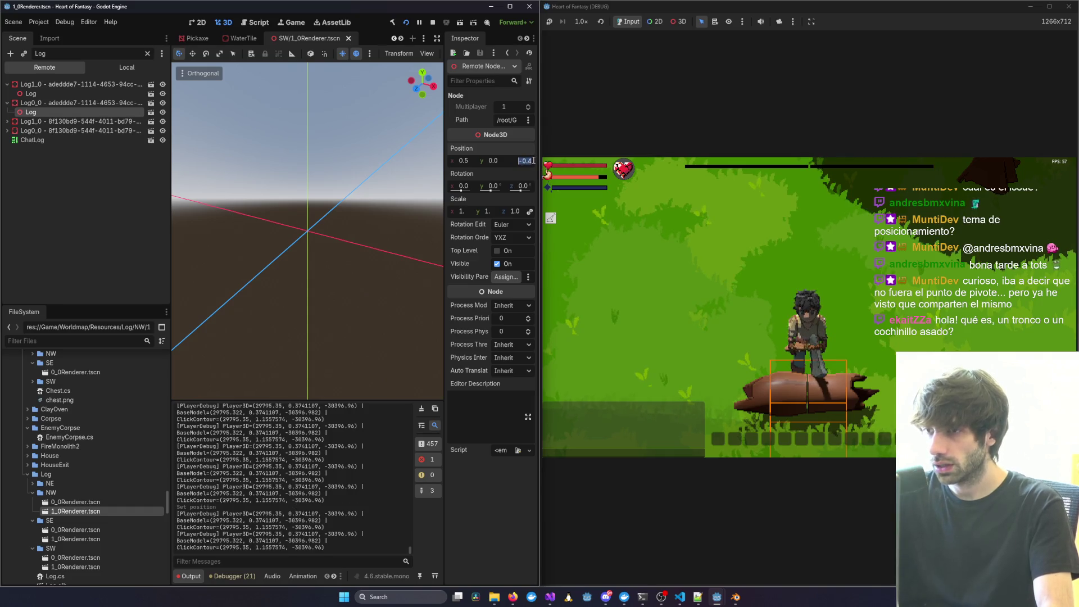
pyautogui.press('Return')
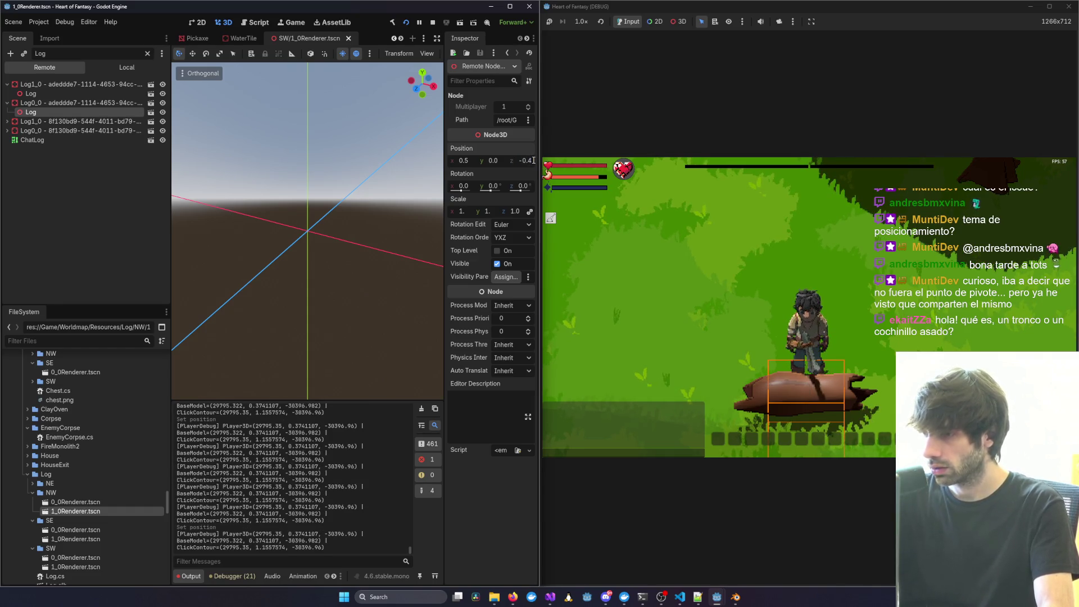
# Maximize the game window to view the log under the player.
pyautogui.click(1049, 7)
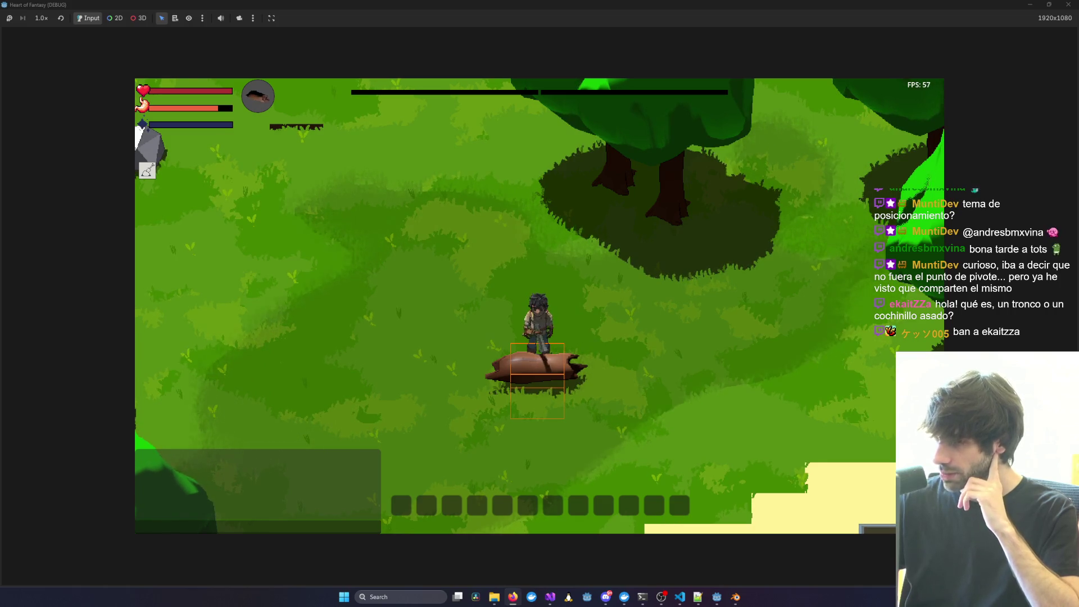
# Orbit the two-piece log in Blender from several angles, deselect it, and return to the game.
pyautogui.click(735, 597)
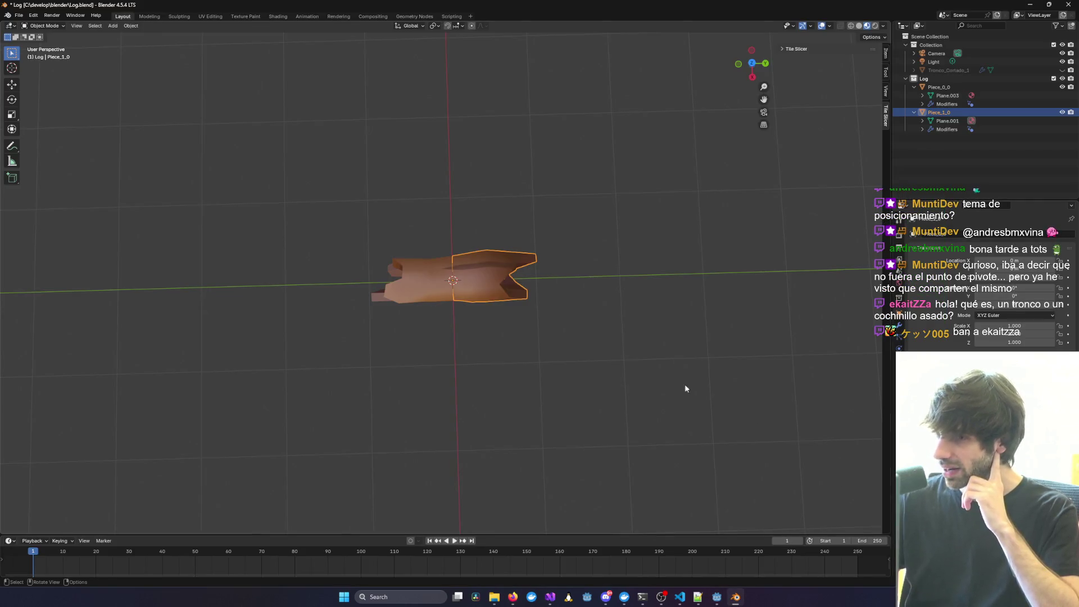
pyautogui.moveTo(685, 389); pyautogui.dragTo(496, 347, button='middle')
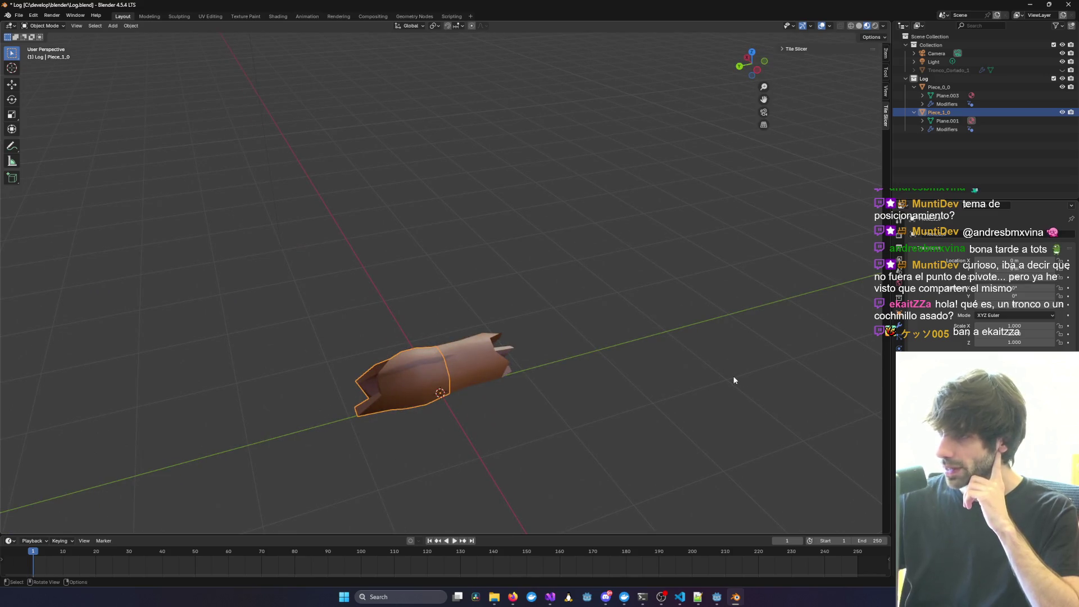
pyautogui.moveTo(714, 353); pyautogui.dragTo(592, 351, button='middle')
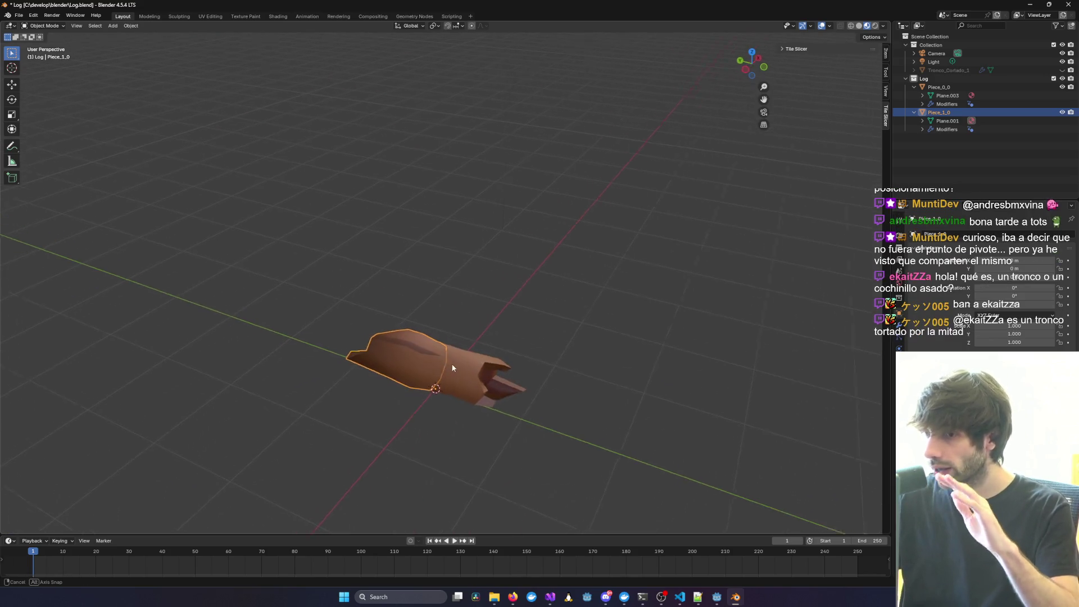
pyautogui.moveTo(443, 371); pyautogui.dragTo(537, 359, button='middle')
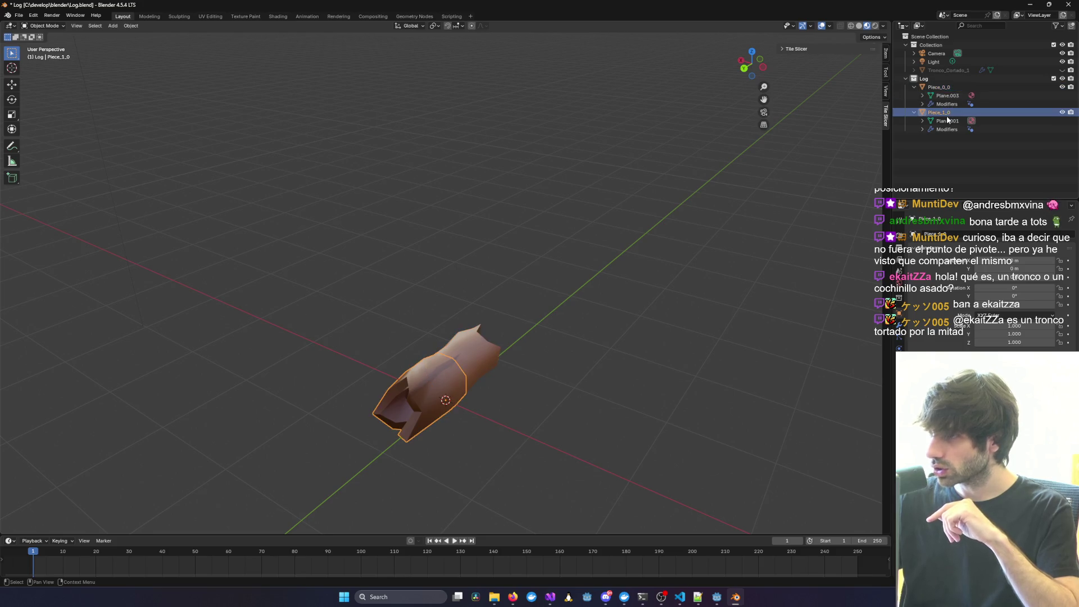
pyautogui.moveTo(770, 229)
pyautogui.mouseDown(button='middle')
pyautogui.moveTo(681, 244)
pyautogui.moveTo(753, 251)
pyautogui.mouseUp(button='middle')
pyautogui.click(680, 244)
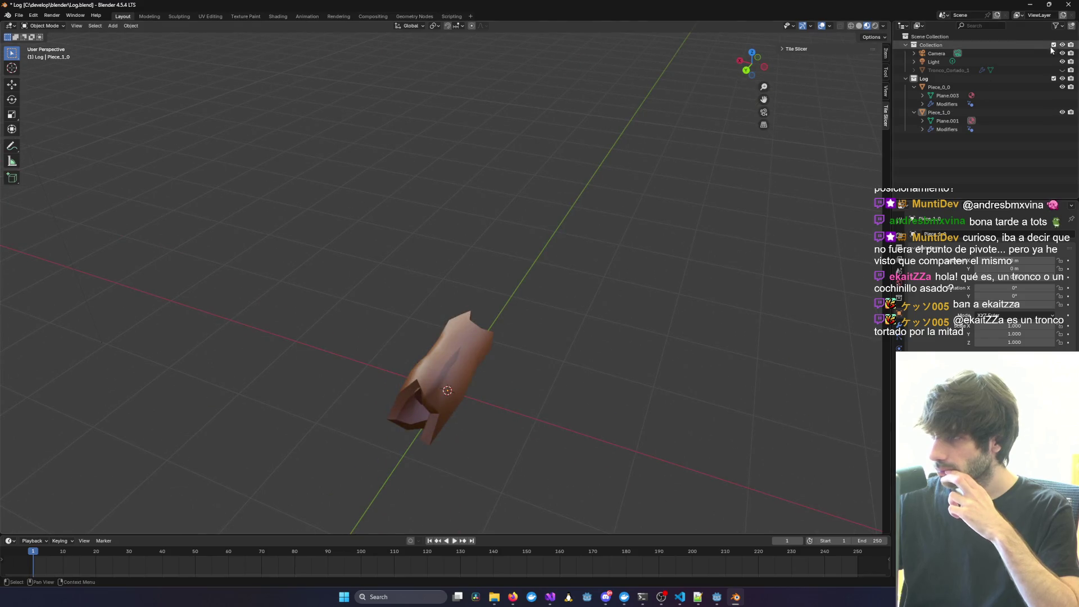
pyautogui.click(1030, 5)
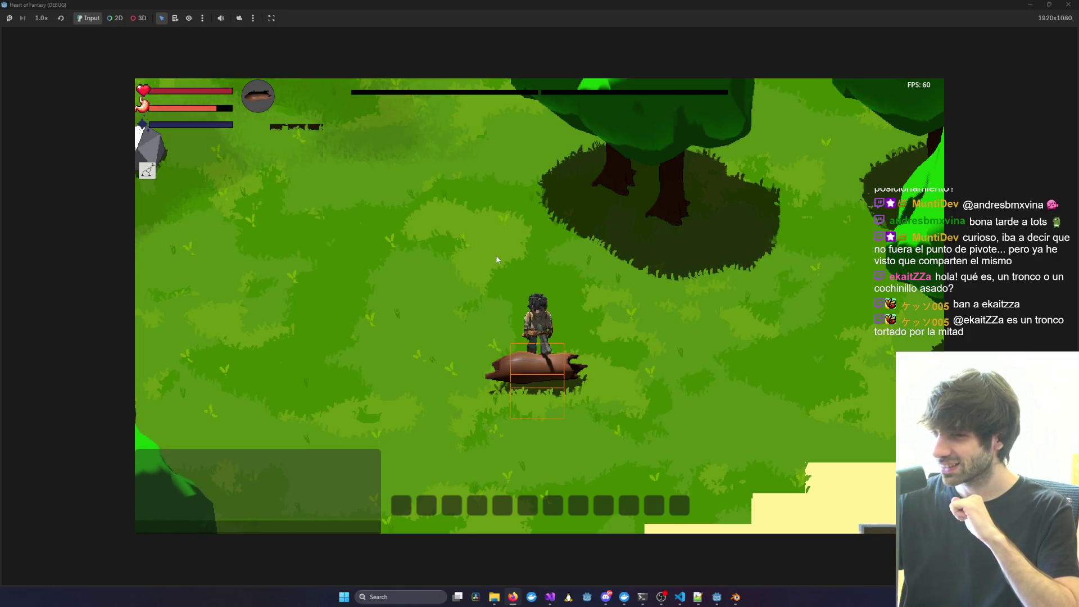
# Rotate the game camera with E around the character to view the log from all sides.
pyautogui.press('e')
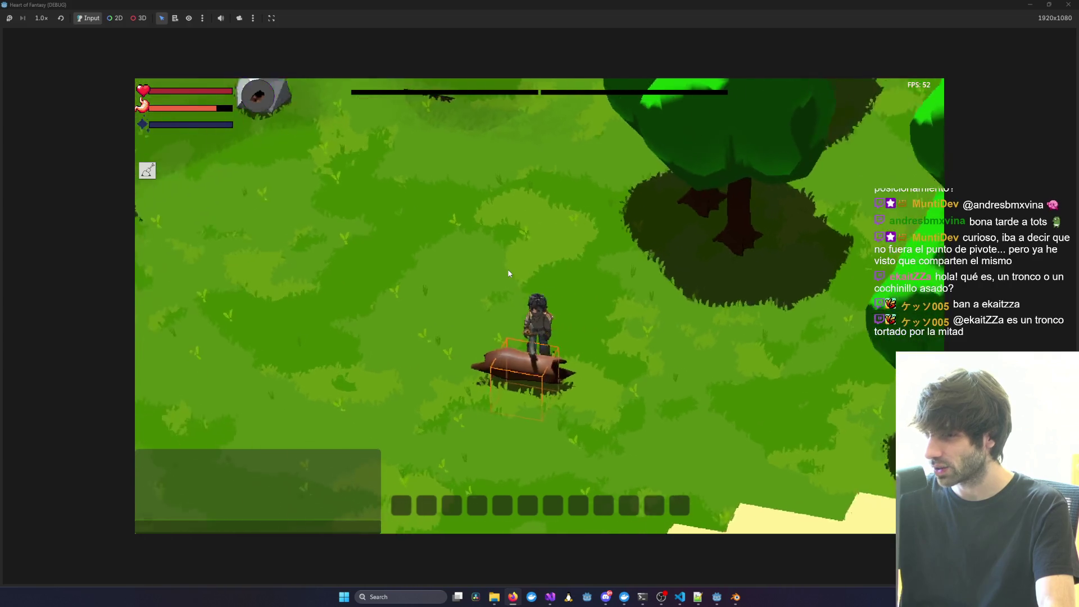
pyautogui.press('e')
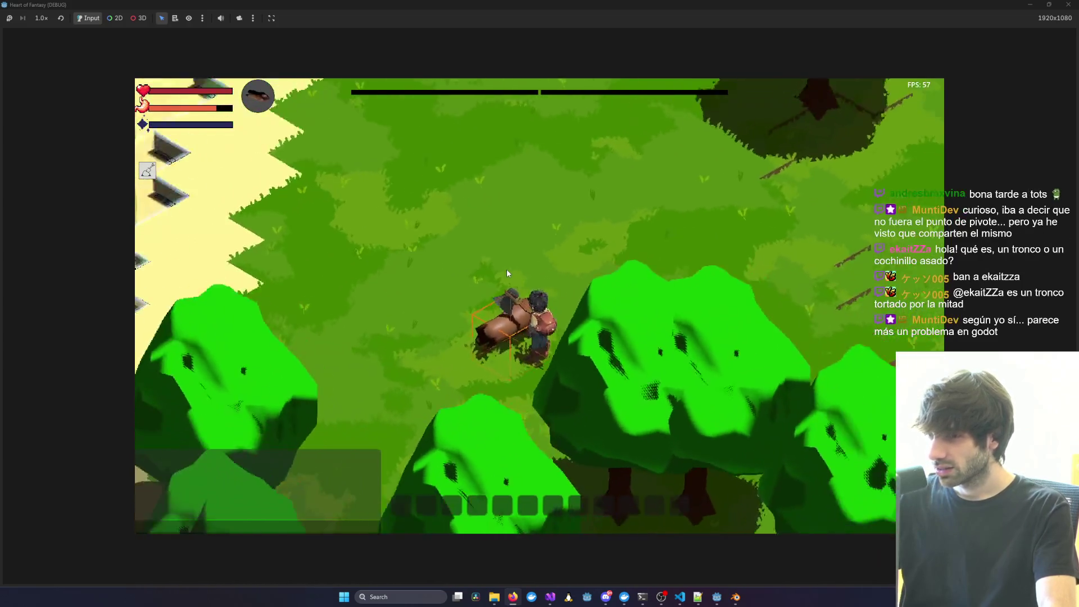
pyautogui.press('e')
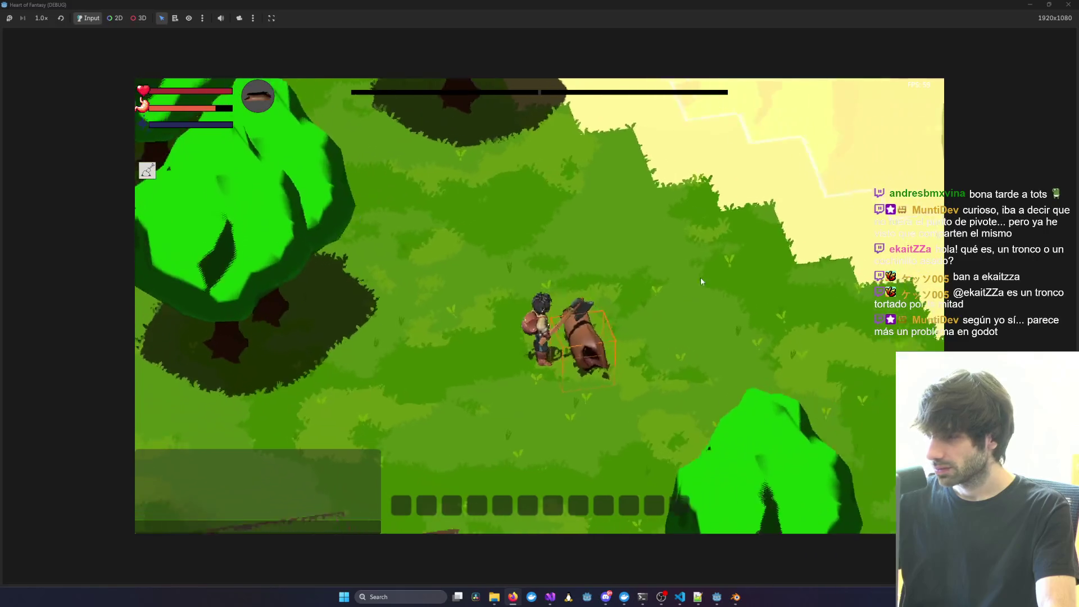
pyautogui.press('e')
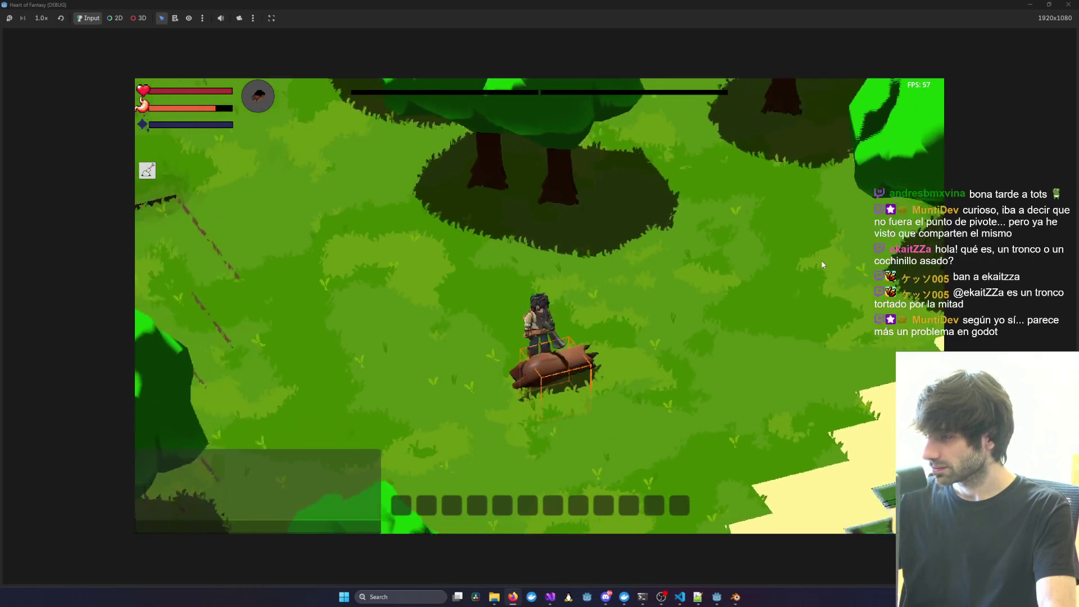
pyautogui.press('e')
pyautogui.press('e')
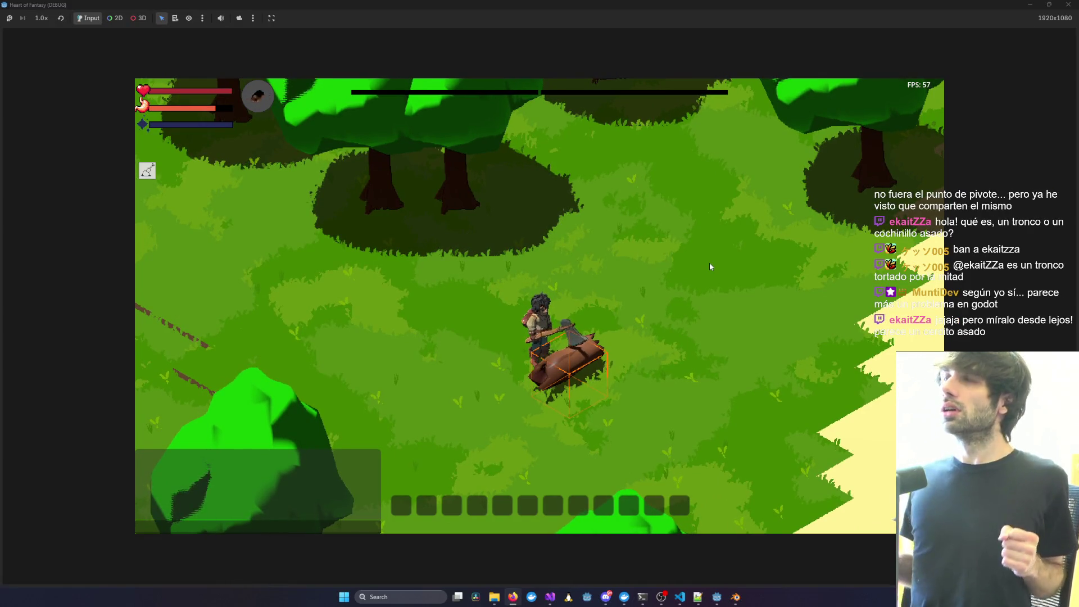
# Launch claude in a WSL terminal inside the HeartOfFantasy project folder.
pyautogui.click(1035, 10)
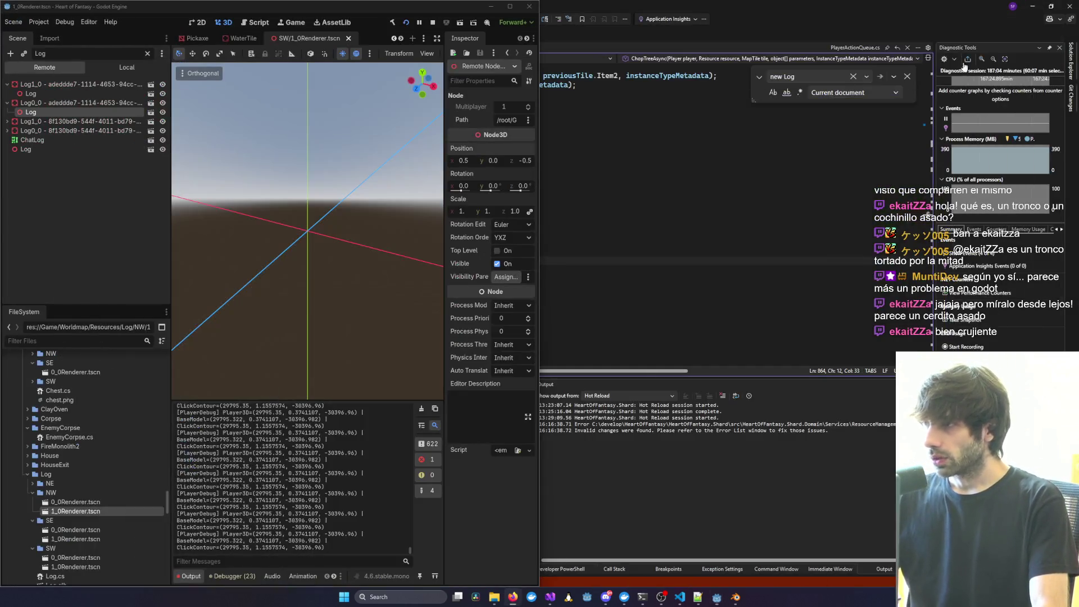
pyautogui.click(570, 598)
pyautogui.moveTo(307, 132); pyautogui.dragTo(611, 229)
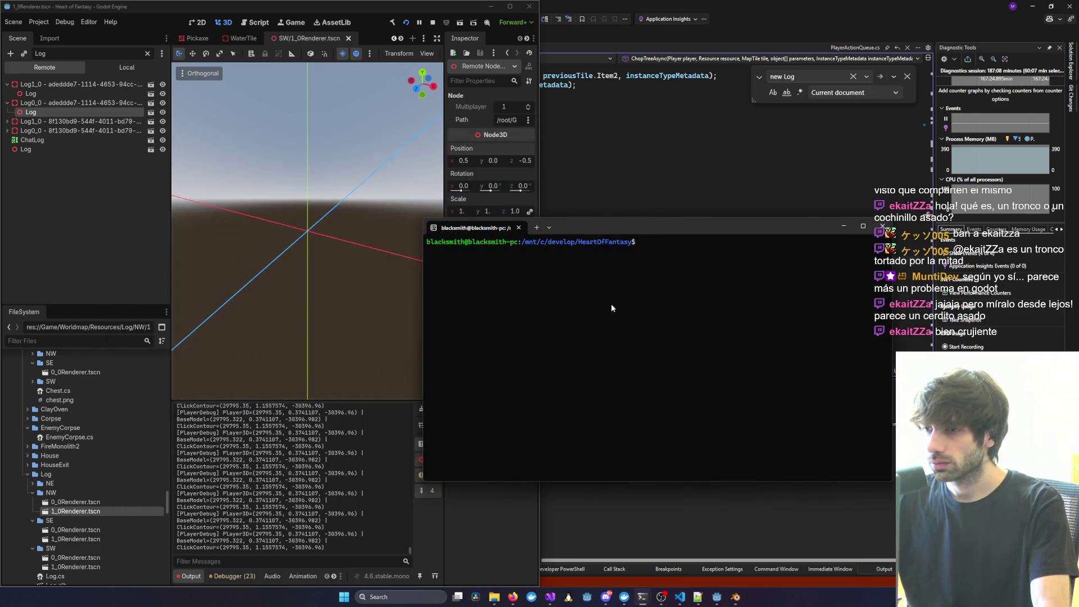
pyautogui.write('claude')
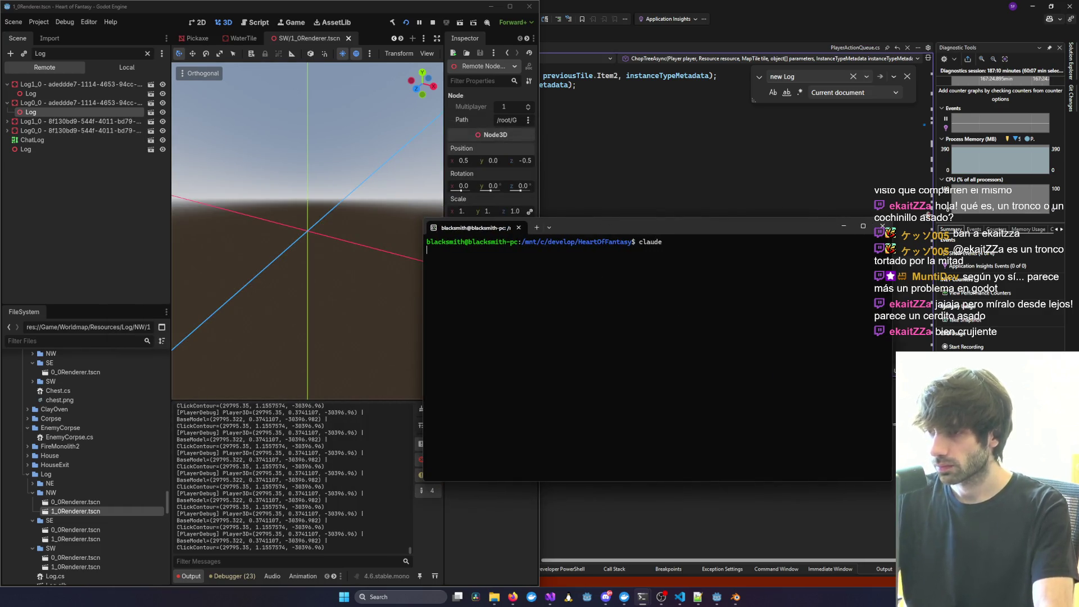
pyautogui.press('Return')
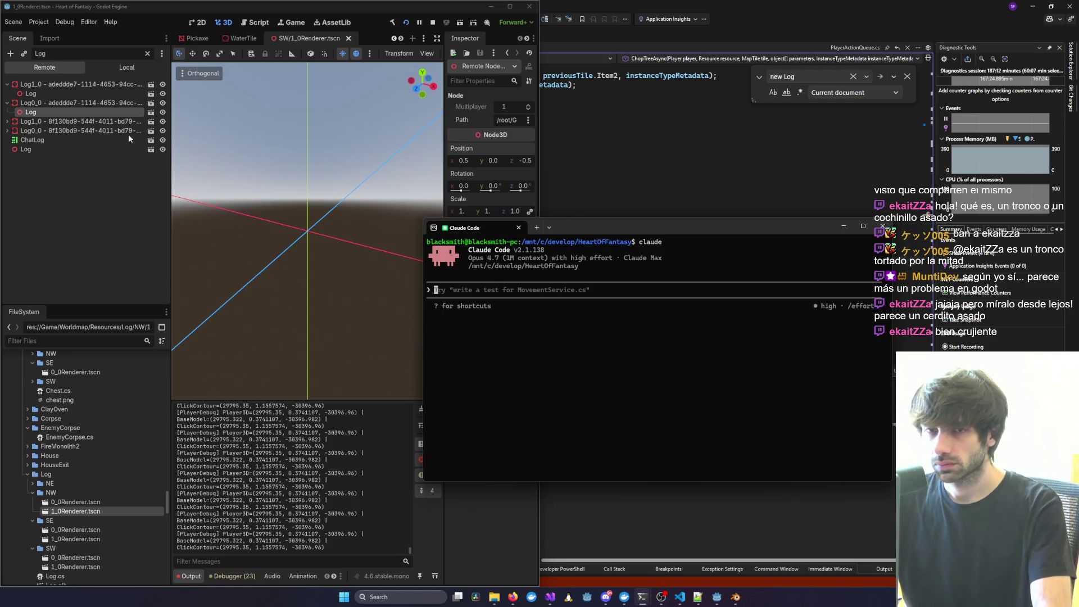
# Undo both log position edits with Ctrl+Z and rerun the project with F5.
pyautogui.click(80, 93)
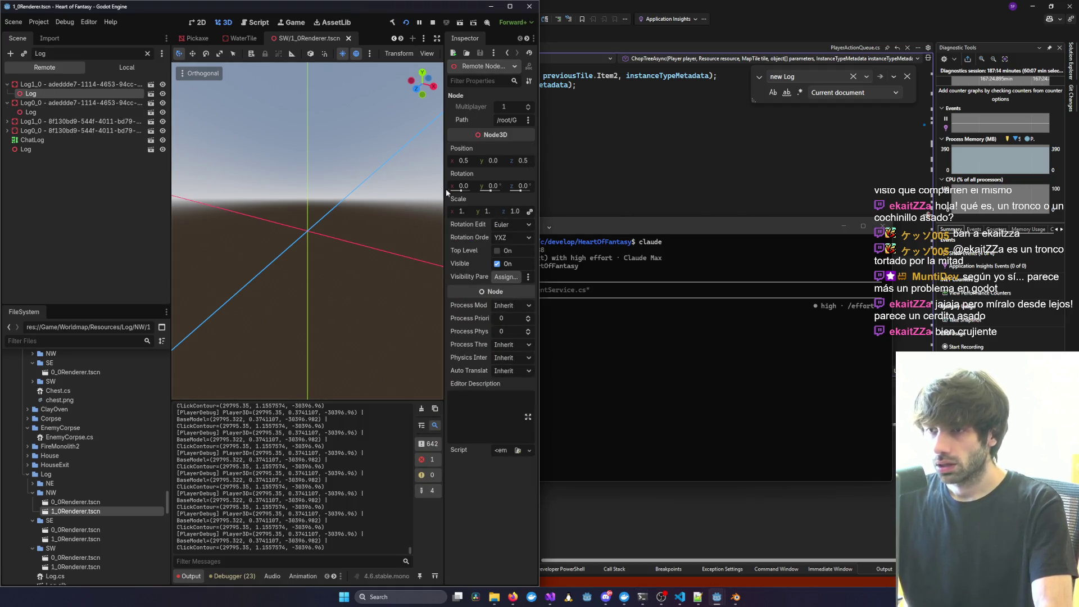
pyautogui.hotkey('ctrl', 'z')
pyautogui.hotkey('ctrl', 'z')
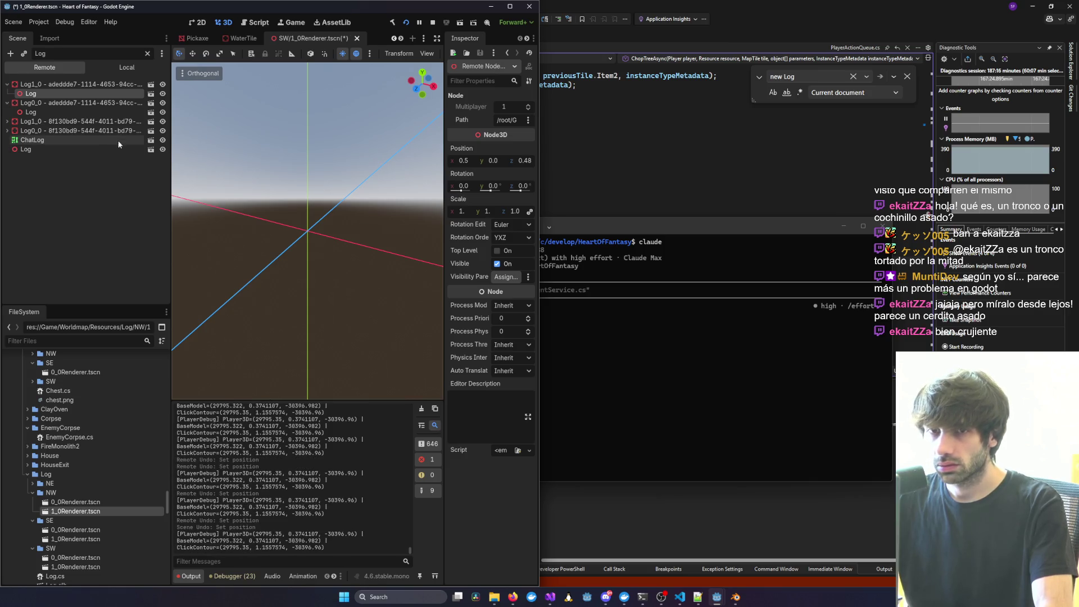
pyautogui.hotkey('ctrl', 'z')
pyautogui.press('F5')
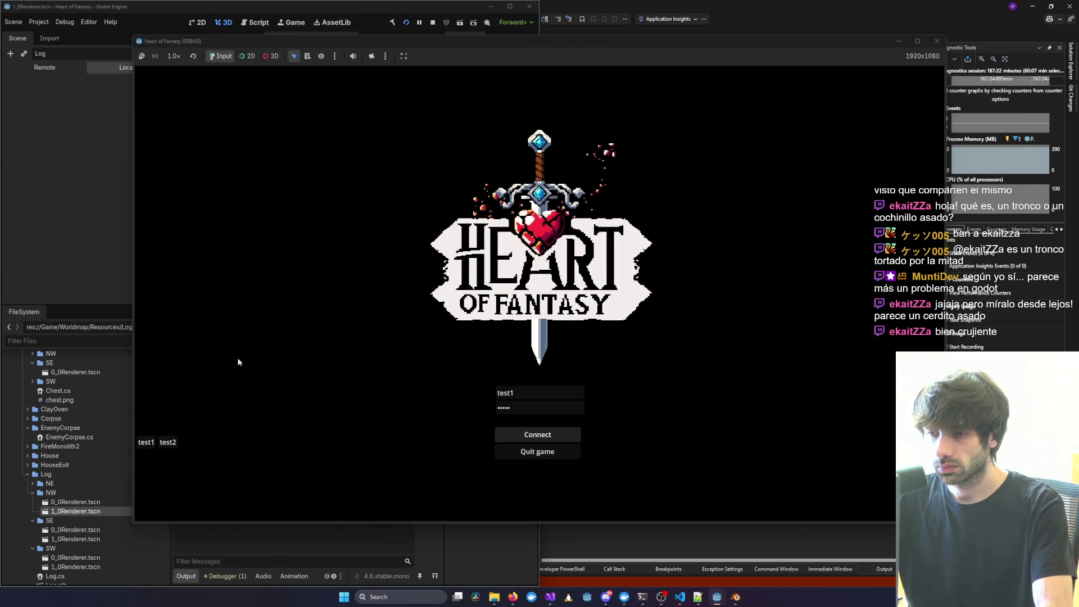
# Log in as test1, enter the world and reposition the game window.
pyautogui.click(191, 376)
pyautogui.click(230, 357)
pyautogui.click(540, 455)
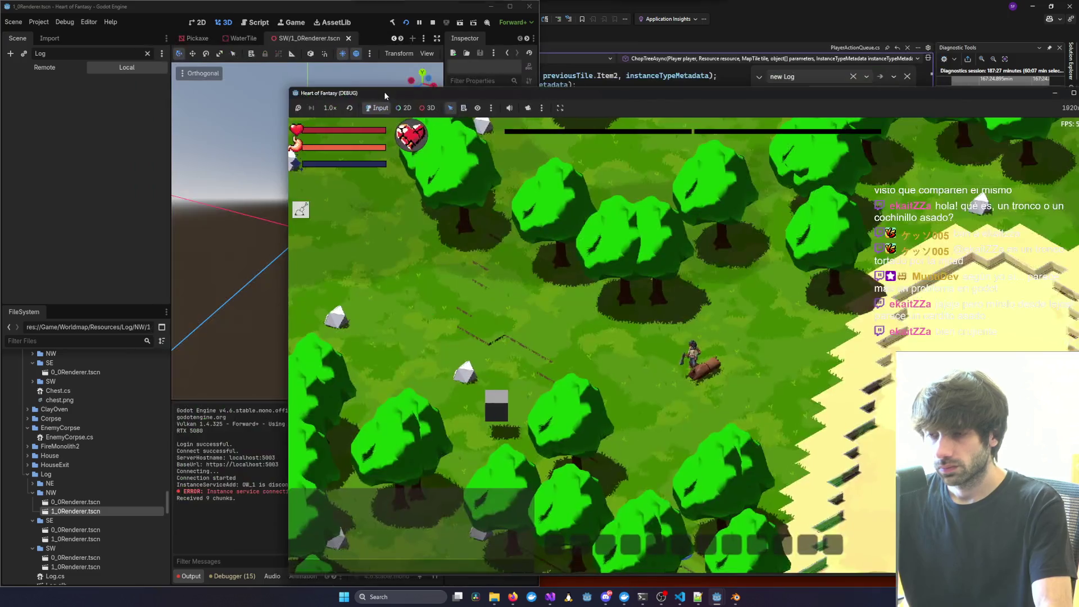
pyautogui.moveTo(384, 92); pyautogui.dragTo(464, 87)
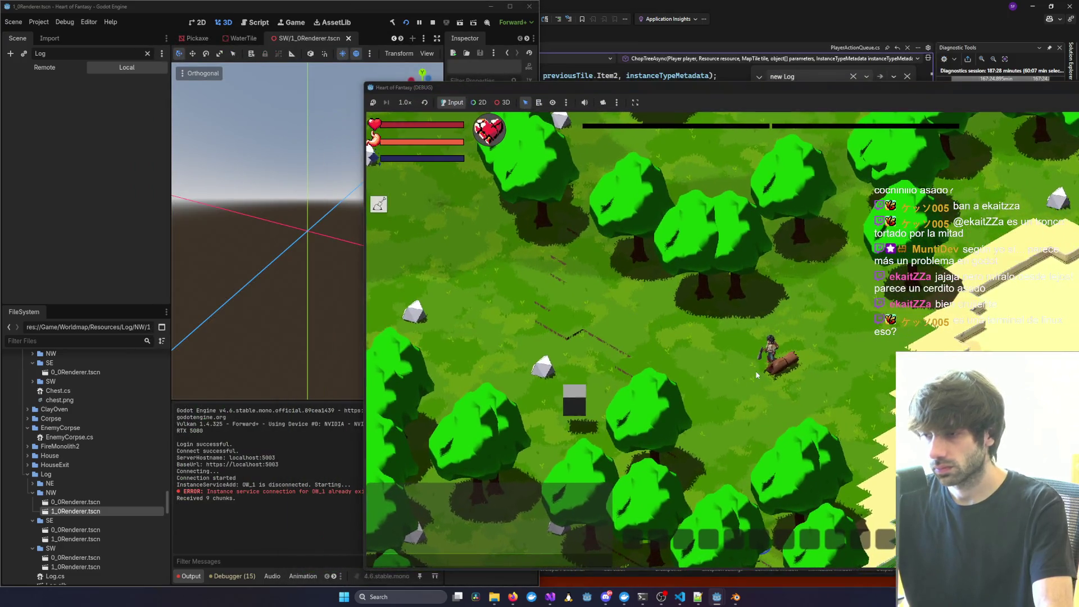
pyautogui.click(777, 368)
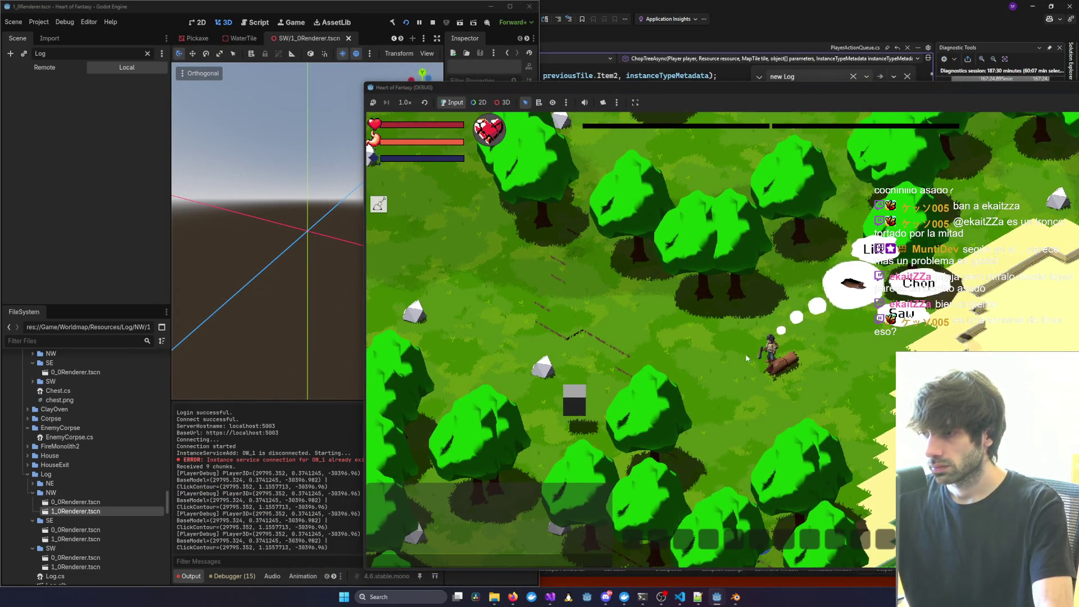
# Expand the remote log entries and begin editing Log1_0's x position past 0.5.
pyautogui.click(45, 68)
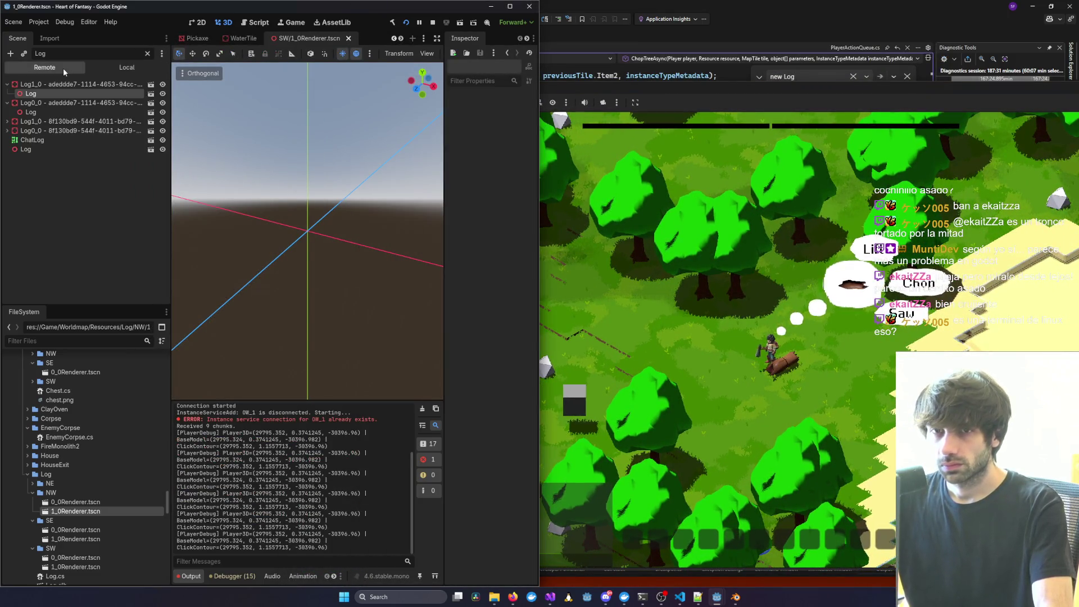
pyautogui.click(7, 85)
pyautogui.click(8, 103)
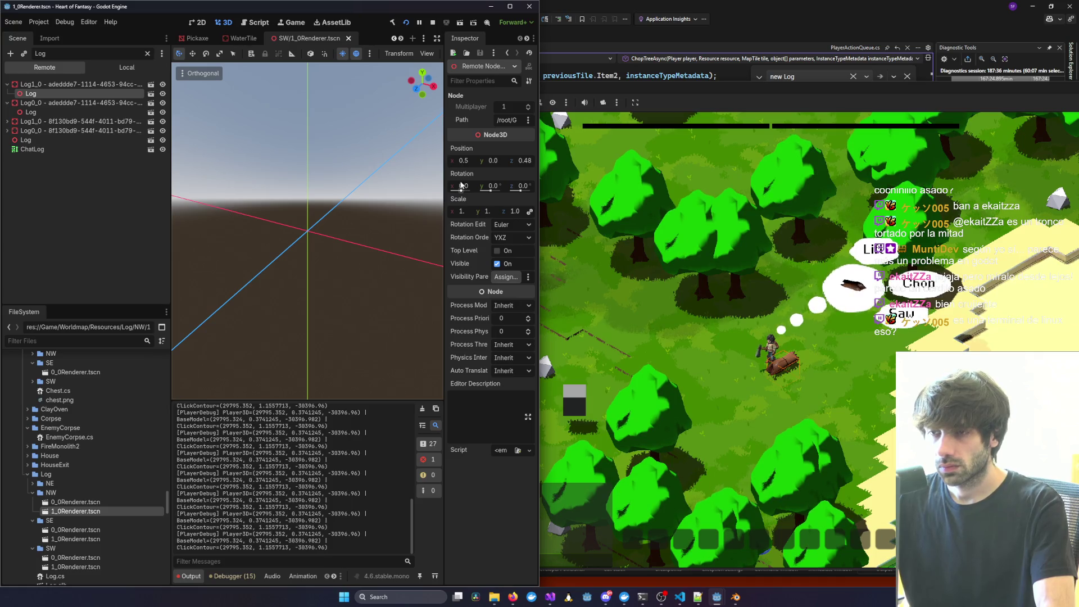
pyautogui.click(461, 161)
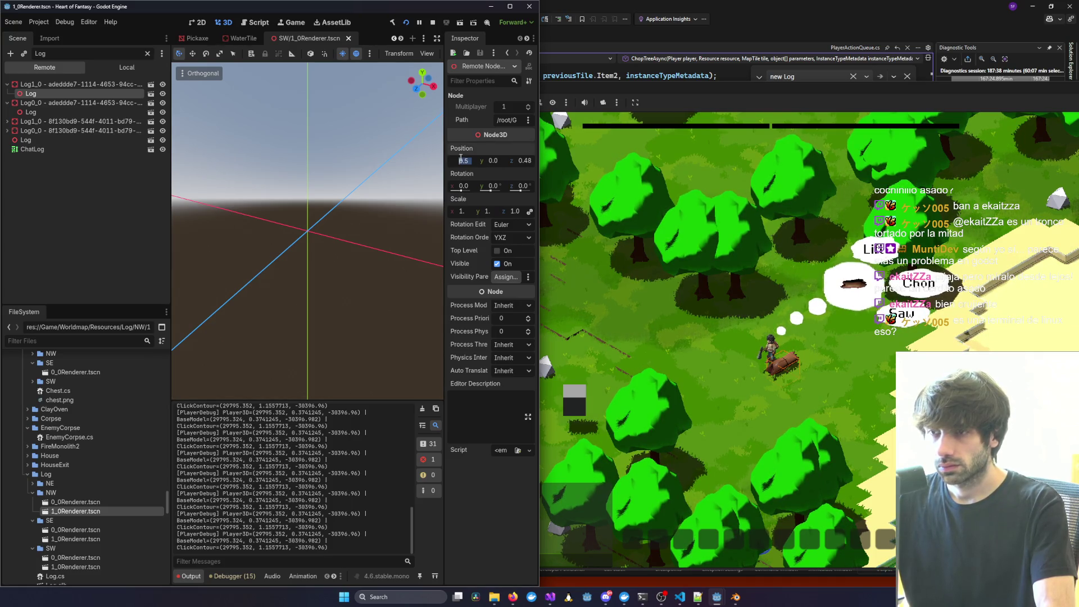
pyautogui.click(466, 160)
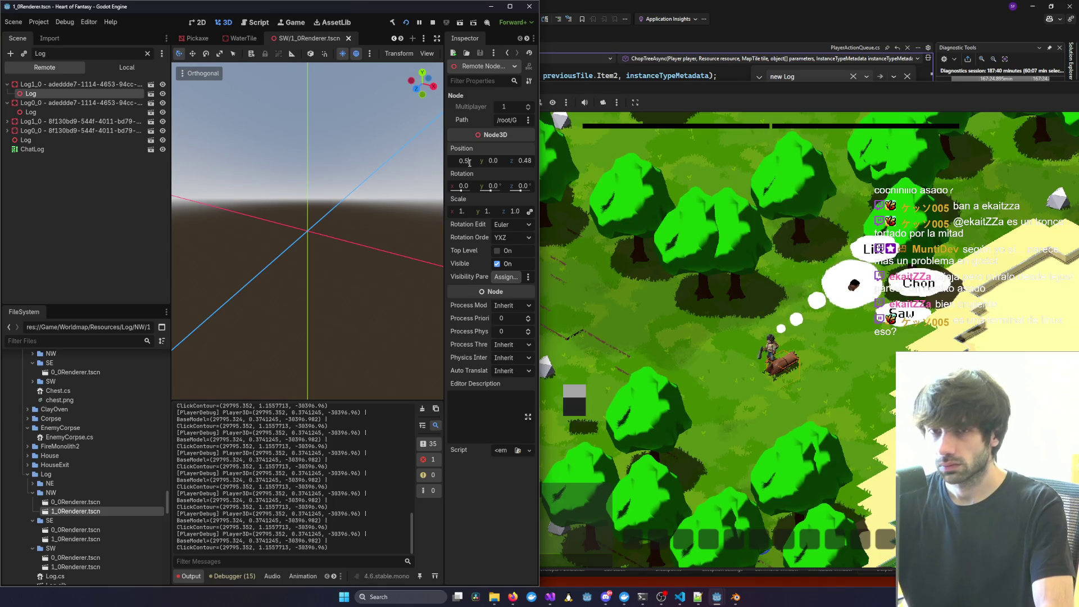
pyautogui.write('17')
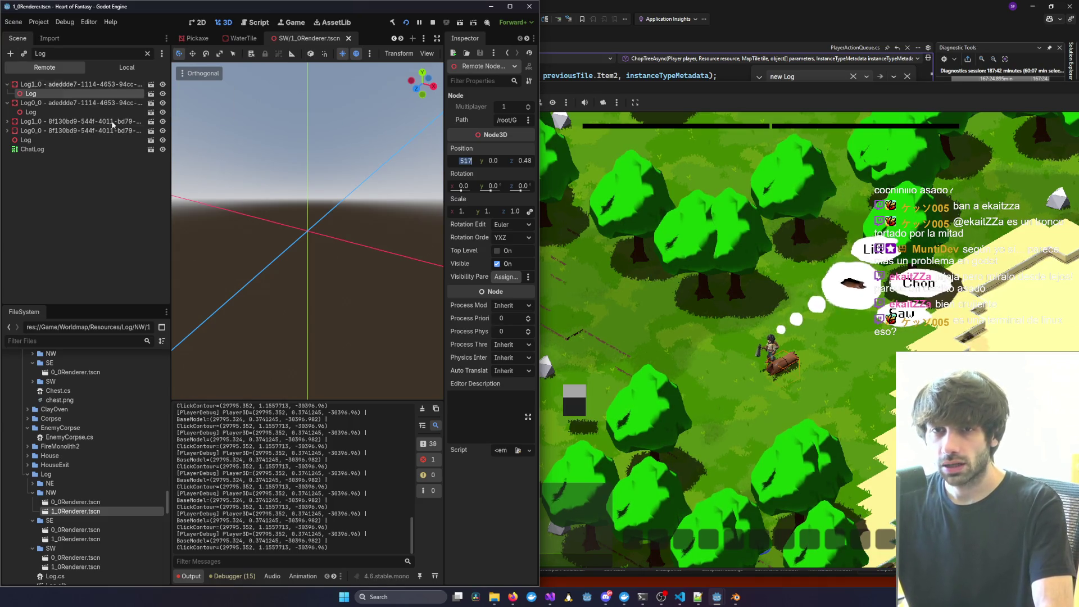
pyautogui.moveTo(736, 597)
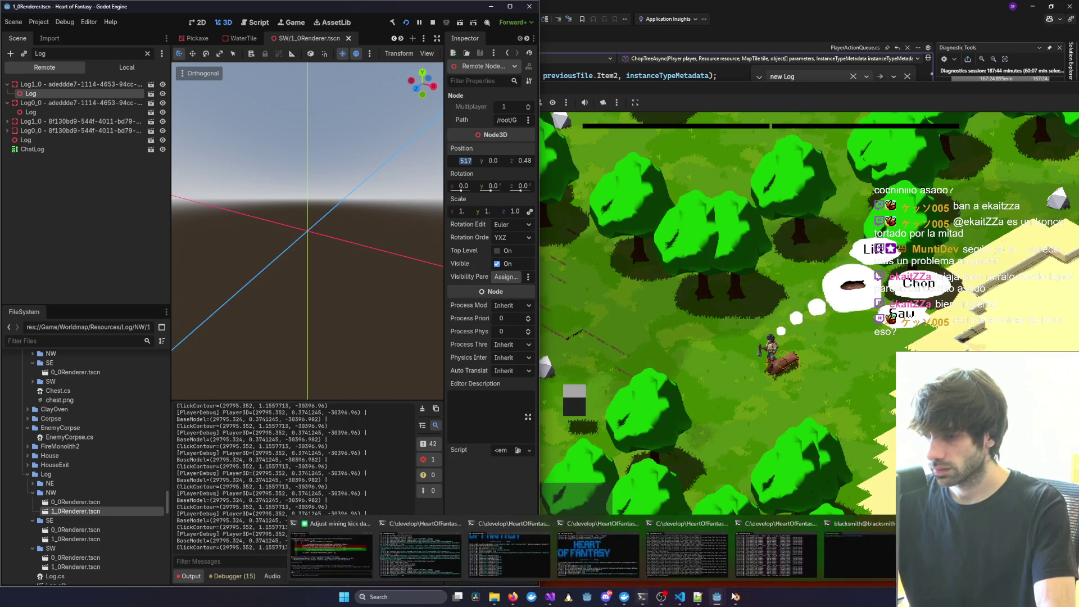
# Draft 'Check the rendering pipeline of TileResourceScript' in Claude Code, confirming the class name in the source.
pyautogui.click(856, 552)
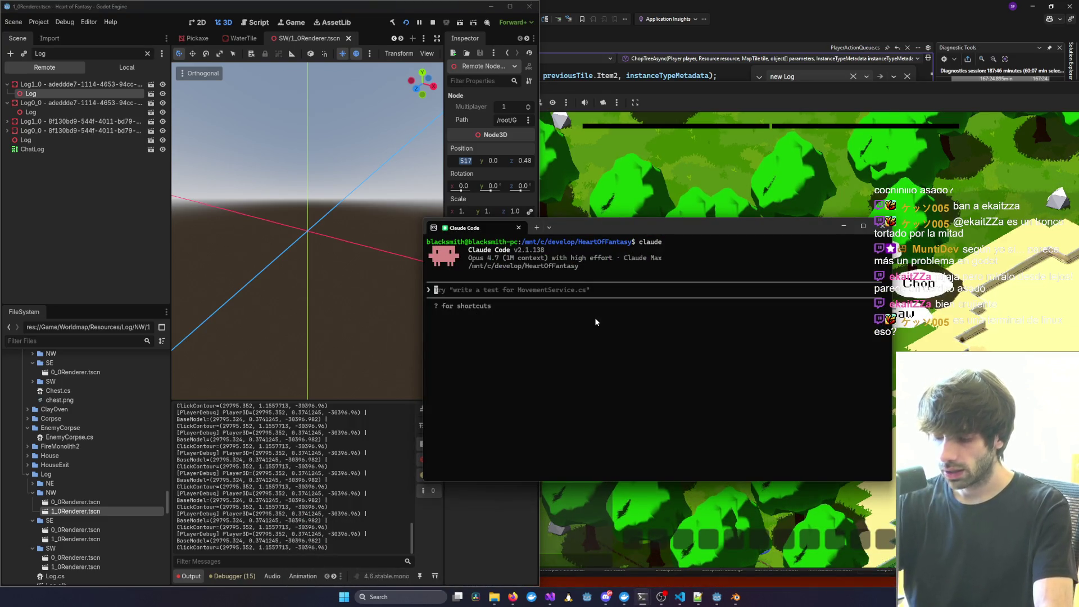
pyautogui.write('Check')
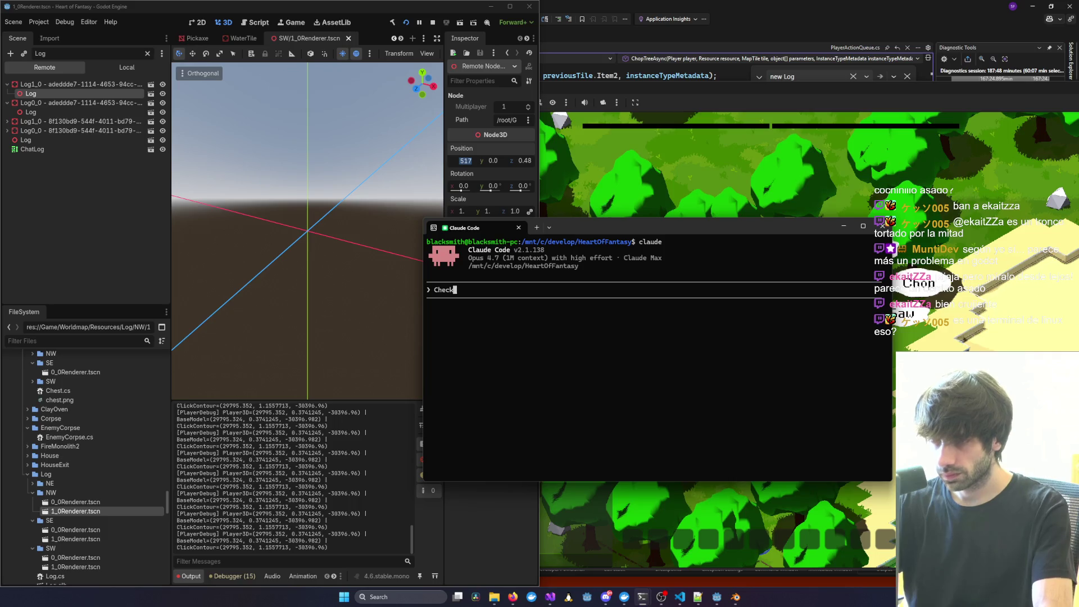
pyautogui.write(' the rendering p')
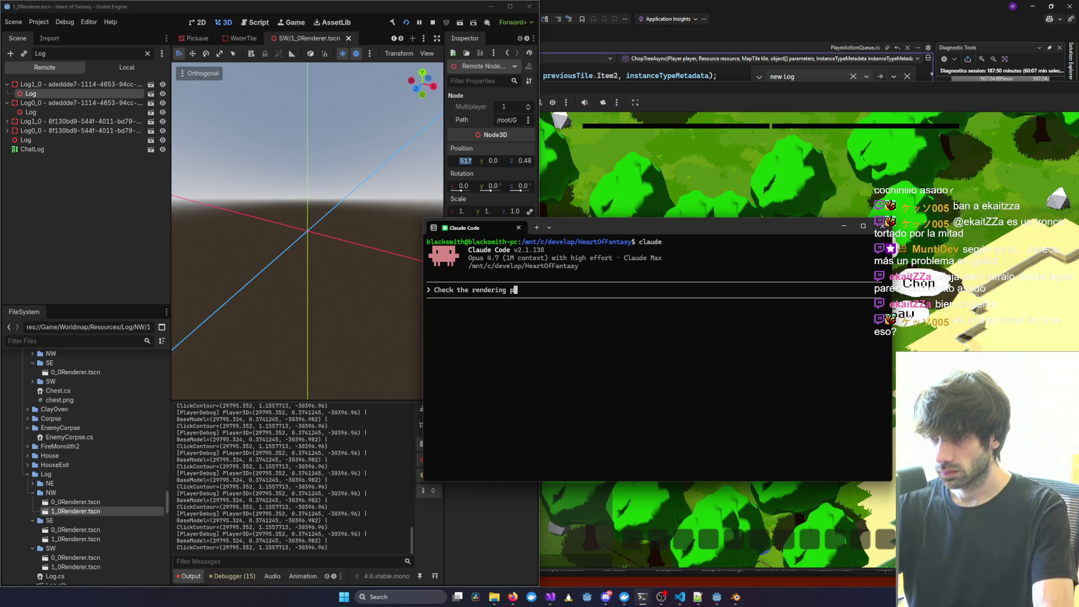
pyautogui.write('ipeline of ')
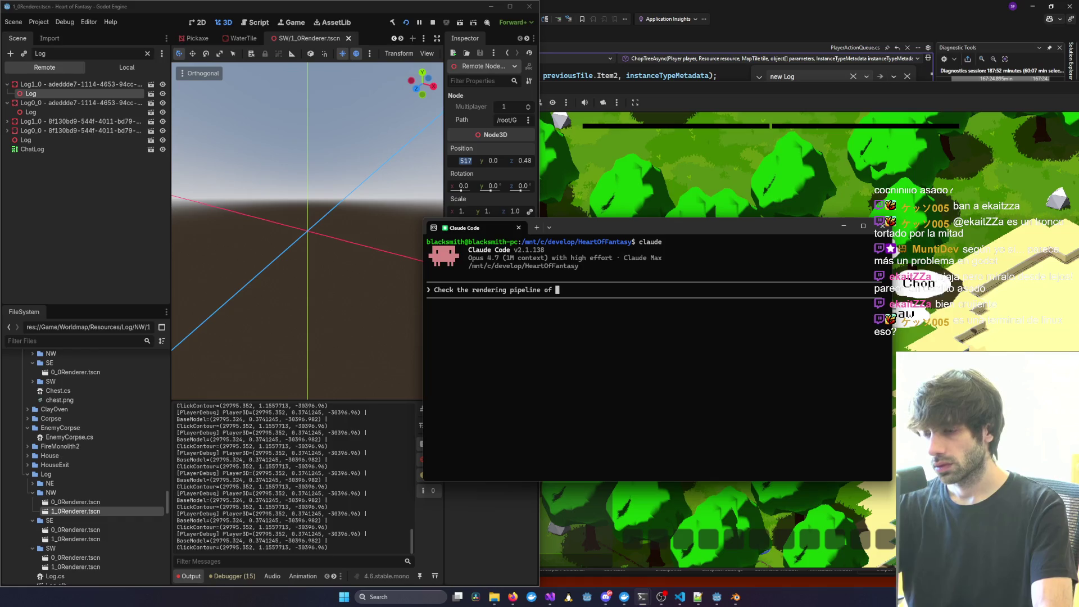
pyautogui.write('TileResource')
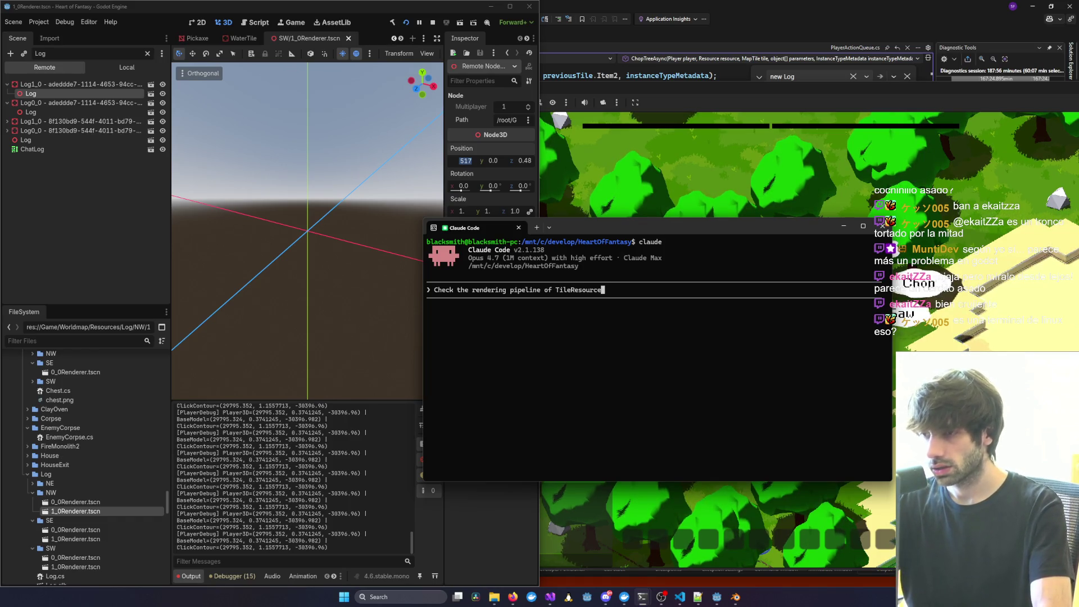
pyautogui.write('Script')
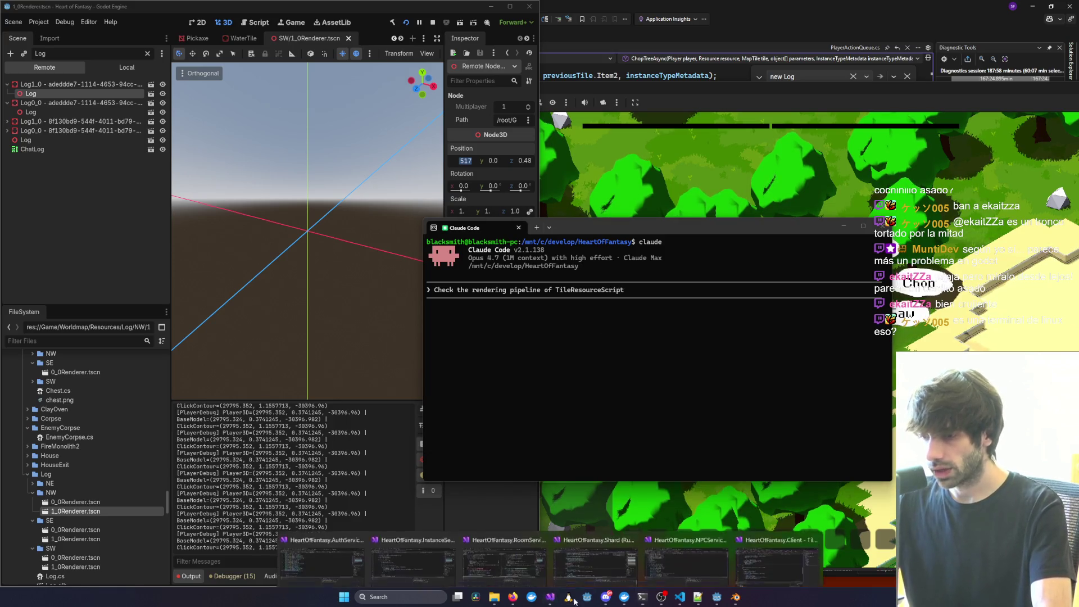
pyautogui.click(758, 552)
pyautogui.scroll(10, 217, 141)
pyautogui.scroll(10, 216, 141)
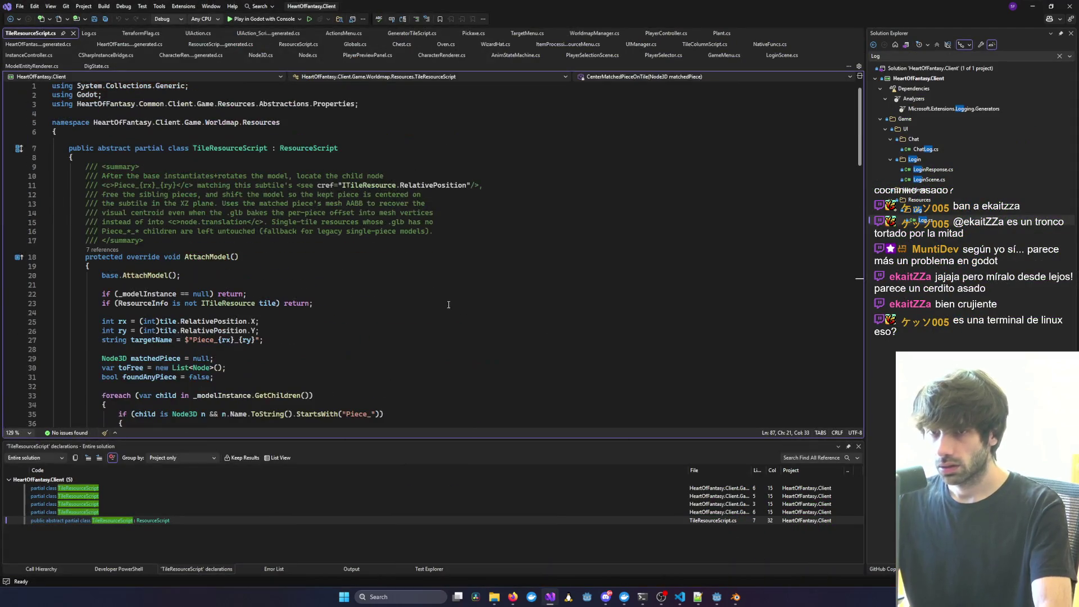
pyautogui.doubleClick(219, 148)
pyautogui.scroll(-10, 371, 232)
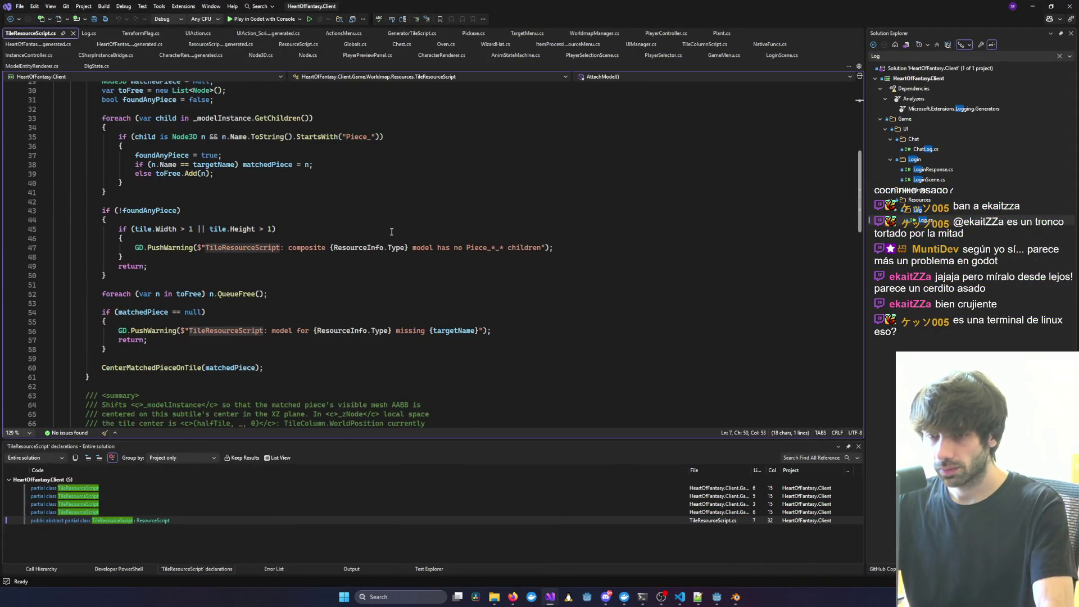
pyautogui.hotkey('alt', 'Tab')
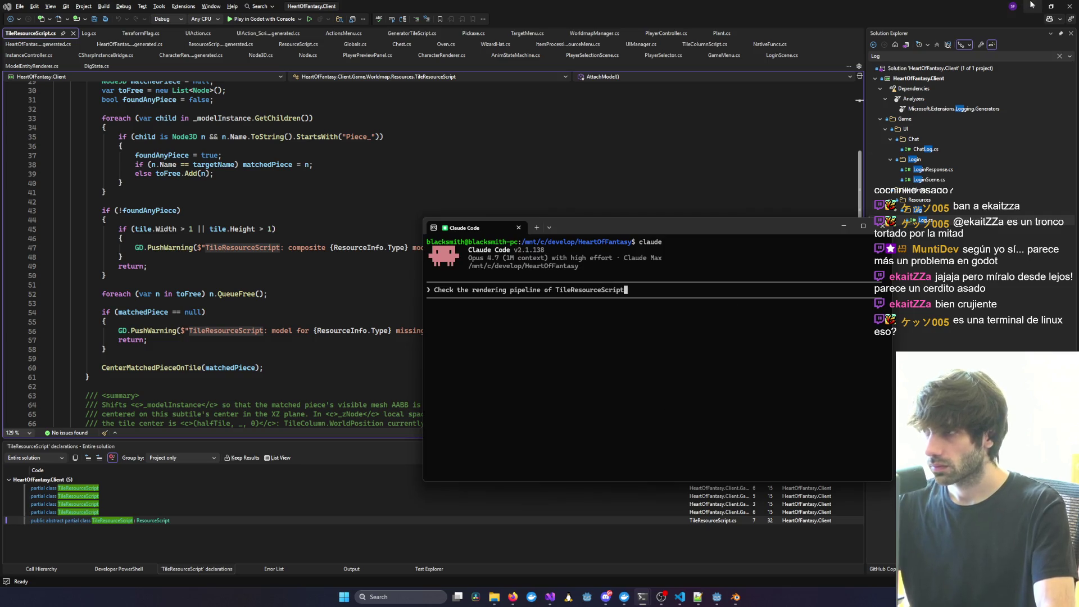
# Clean up the prompt and read the log's X and Z position values from Godot's Inspector.
pyautogui.hotkey('alt', 'Tab')
pyautogui.write(', ')
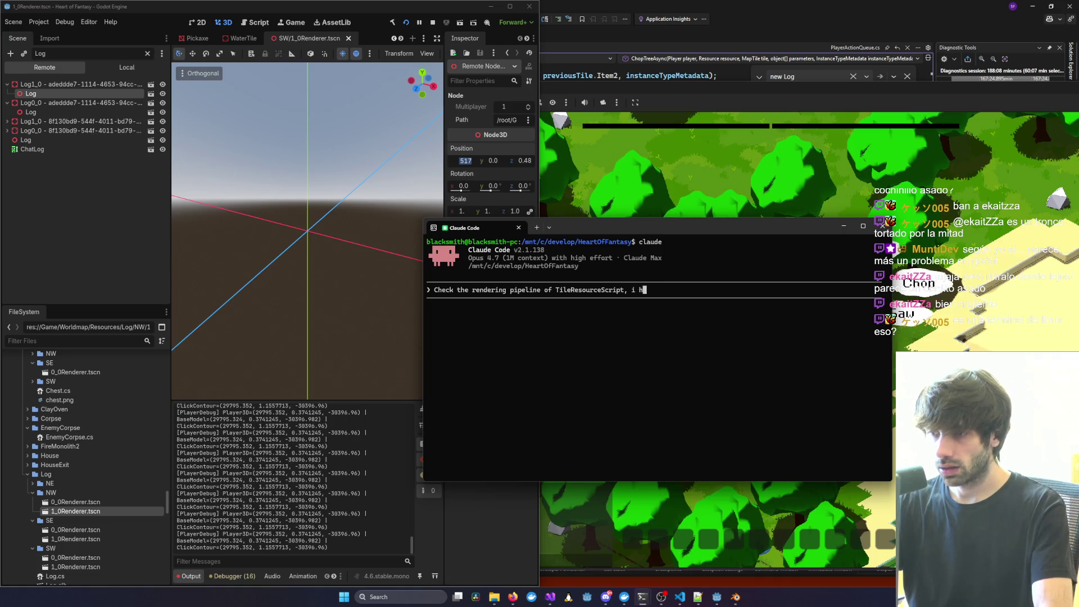
pyautogui.write(' log')
pyautogui.press('BackSpace')
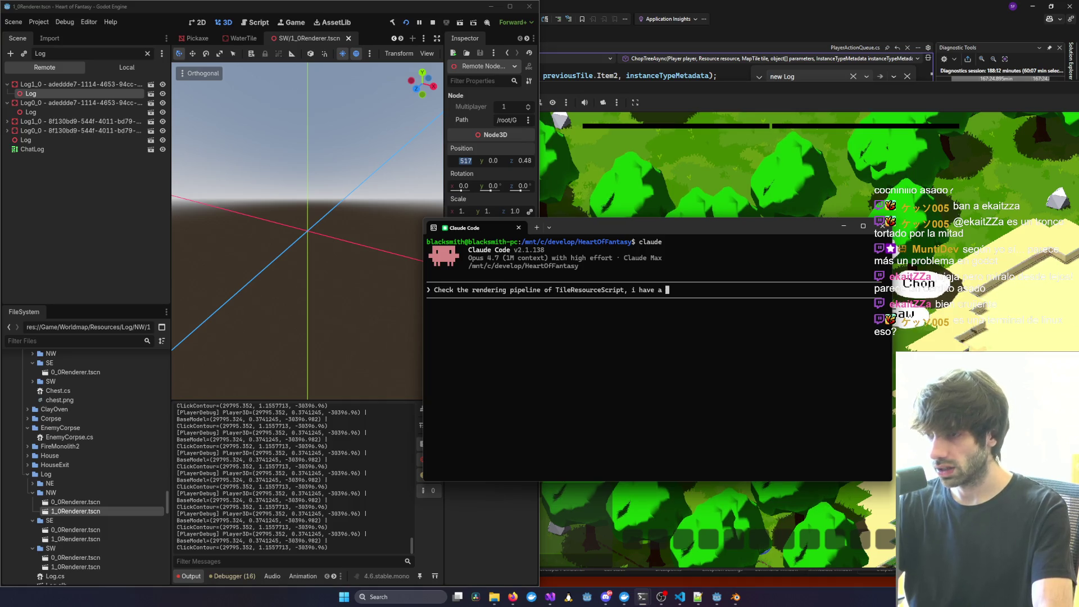
pyautogui.write('tree Log (pos')
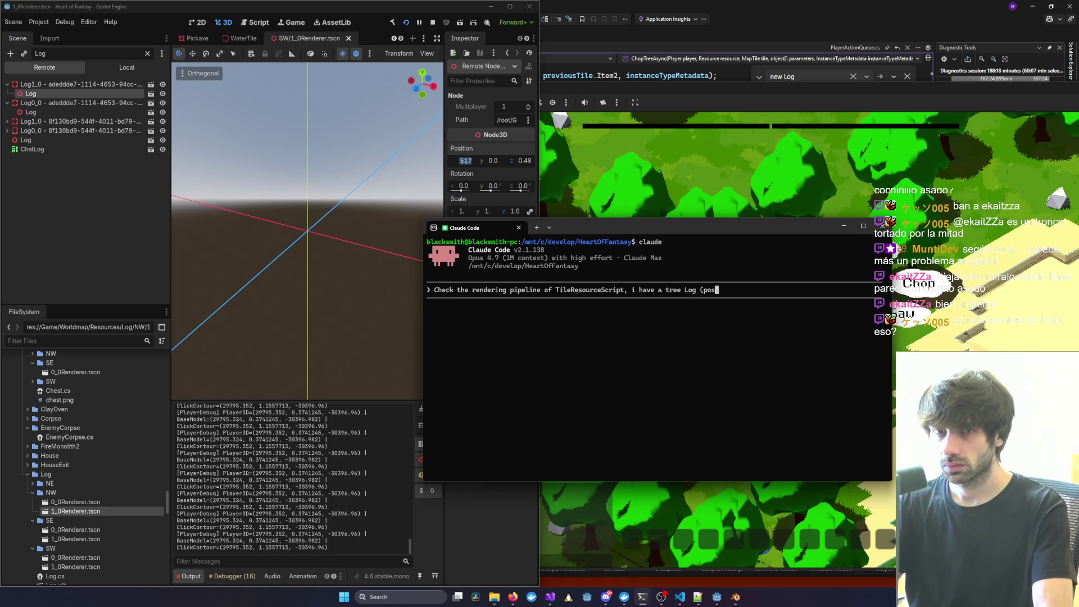
pyautogui.write(' 1')
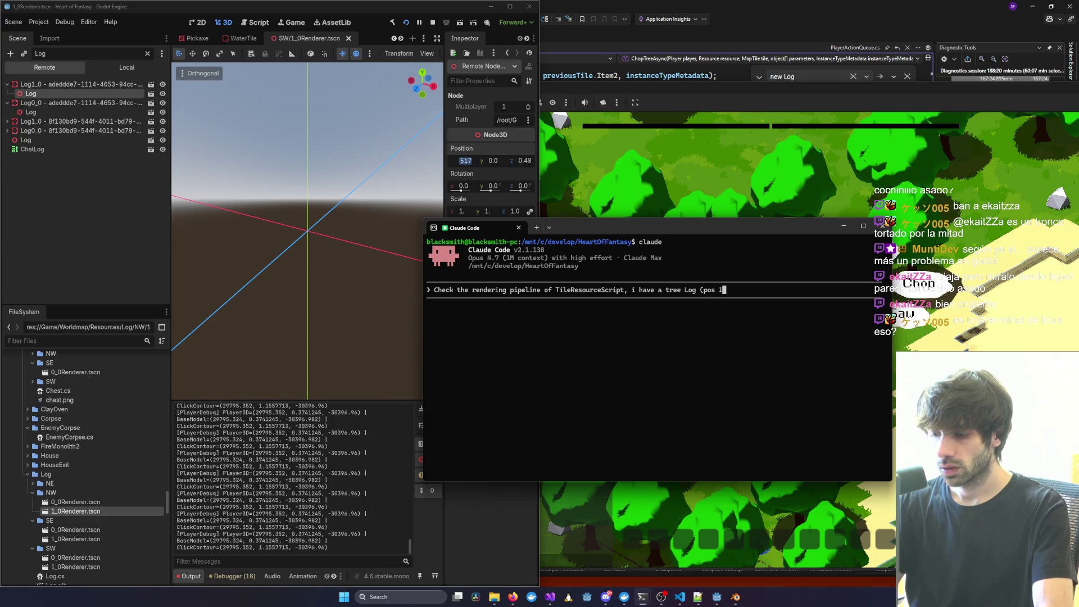
pyautogui.write(',0: has a p')
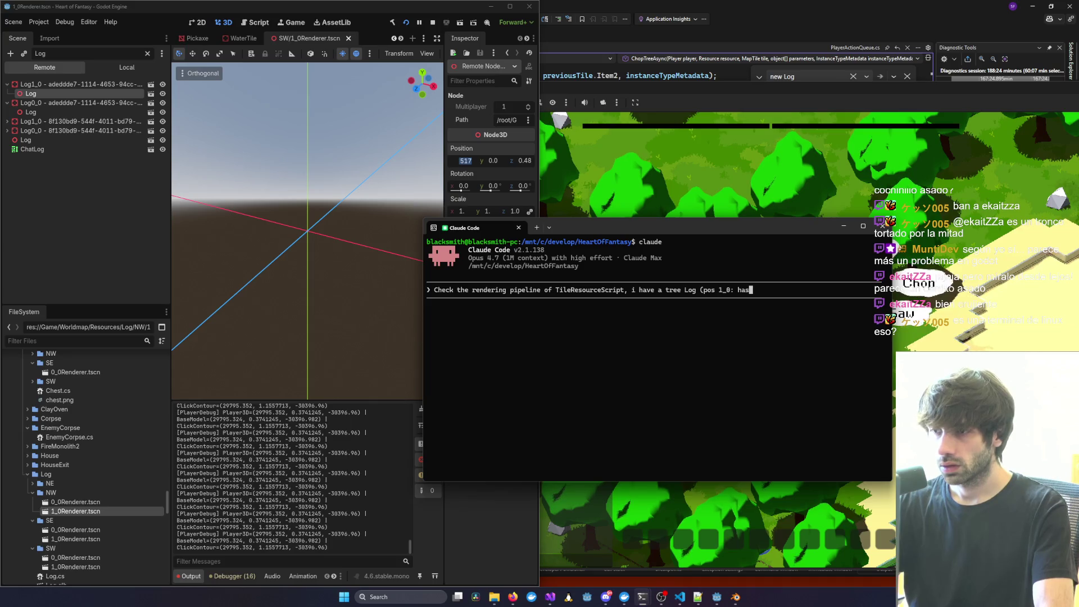
pyautogui.write('osition of ')
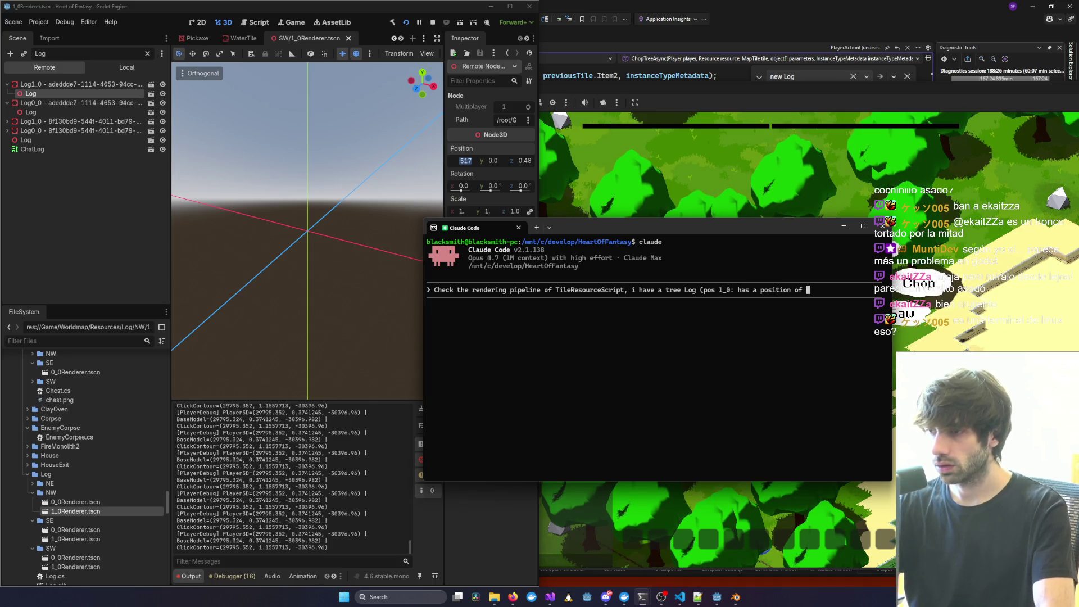
pyautogui.write('TileResourceScript')
pyautogui.press('BackSpace')
pyautogui.press('BackSpace')
pyautogui.press('BackSpace')
pyautogui.press('BackSpace')
pyautogui.press('BackSpace')
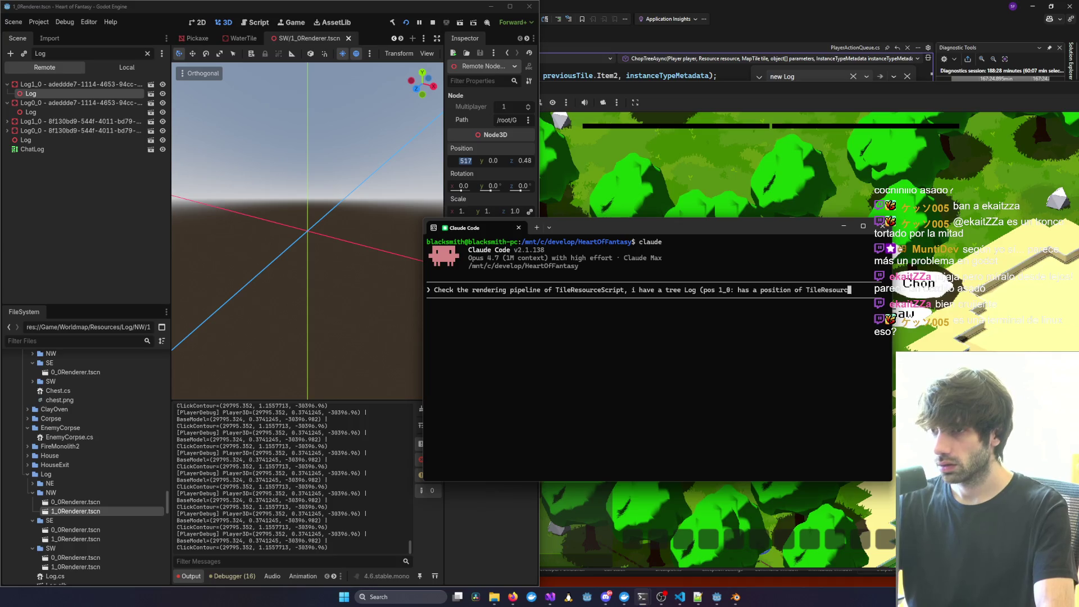
pyautogui.press('BackSpace')
pyautogui.press('BackSpace')
pyautogui.press('BackSpace')
pyautogui.press('BackSpace')
pyautogui.press('BackSpace')
pyautogui.press('BackSpace')
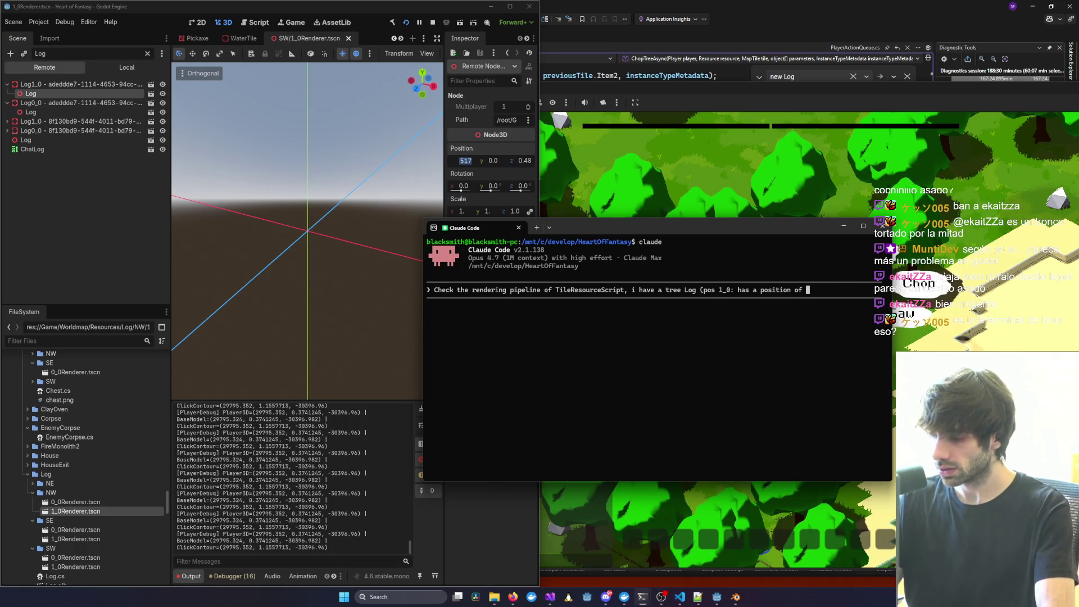
pyautogui.write('0.517')
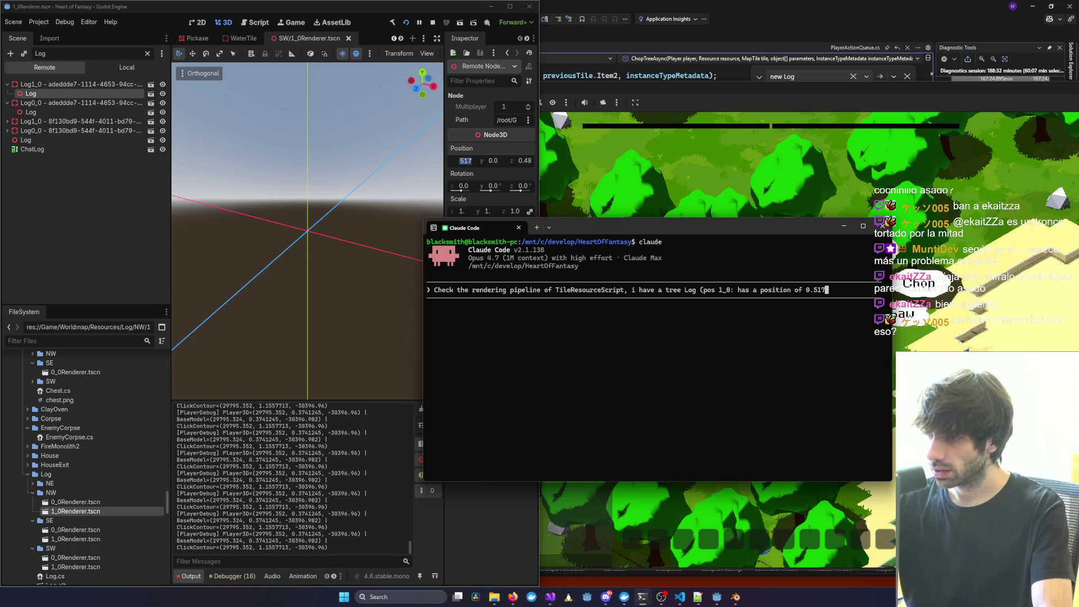
pyautogui.click(466, 161)
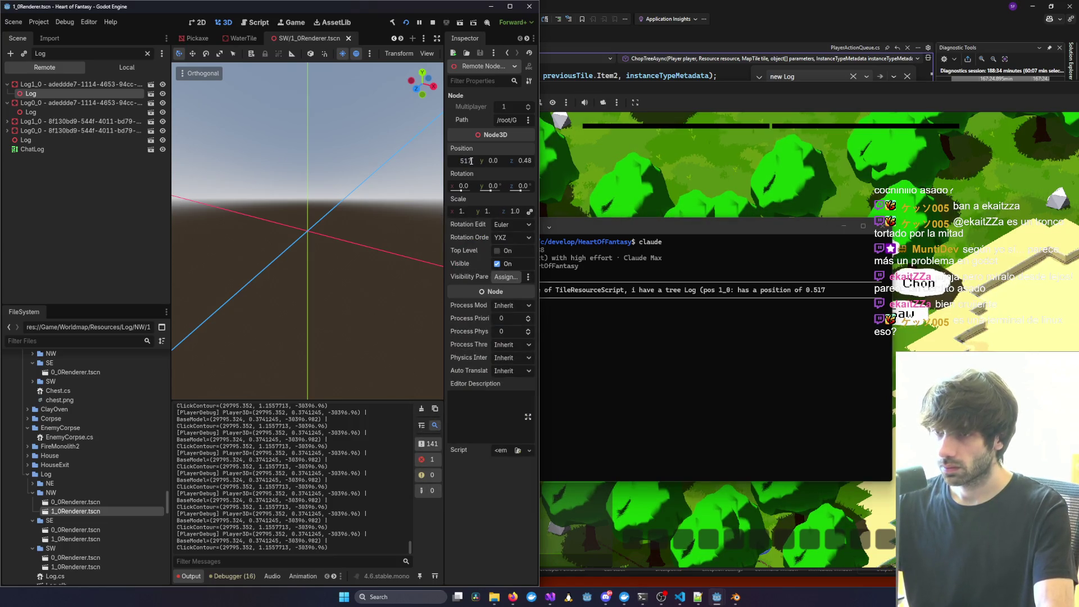
pyautogui.press('Escape')
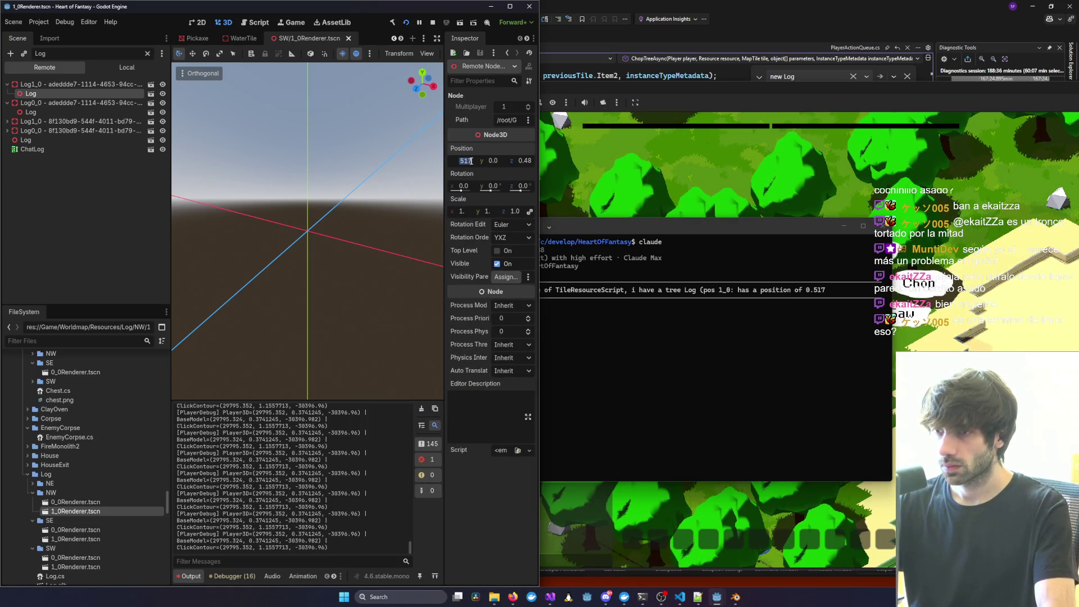
pyautogui.click(528, 161)
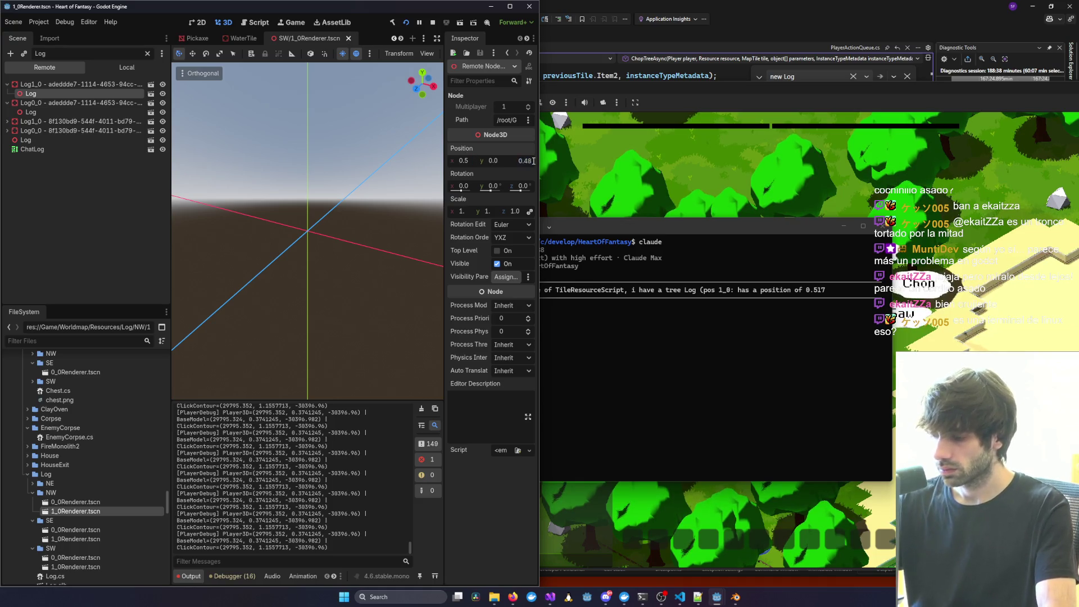
pyautogui.click(842, 293)
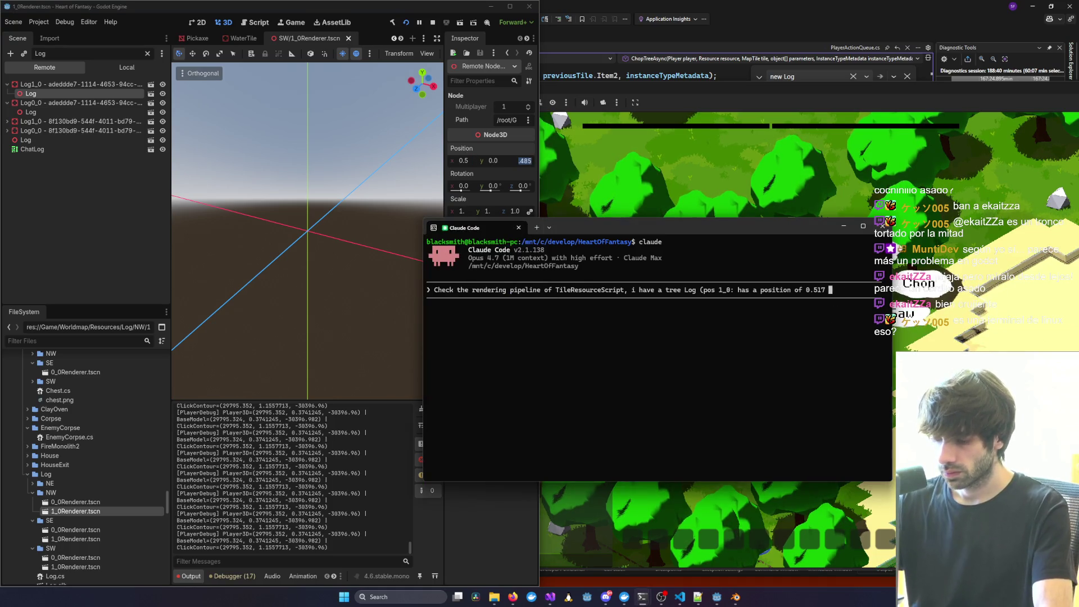
pyautogui.write('a')
# Write the offset question citing the Log node's measured X and Z versus expected 0.5 and -0.5.
pyautogui.press('BackSpace')
pyautogui.press('BackSpace')
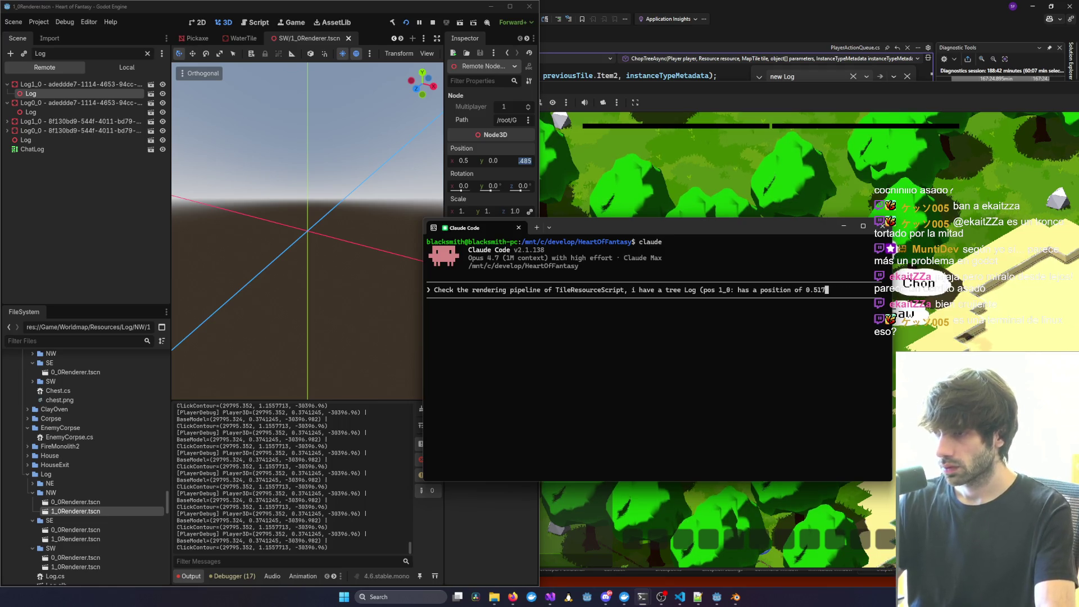
pyautogui.press('Left')
pyautogui.press('Left')
pyautogui.press('Left')
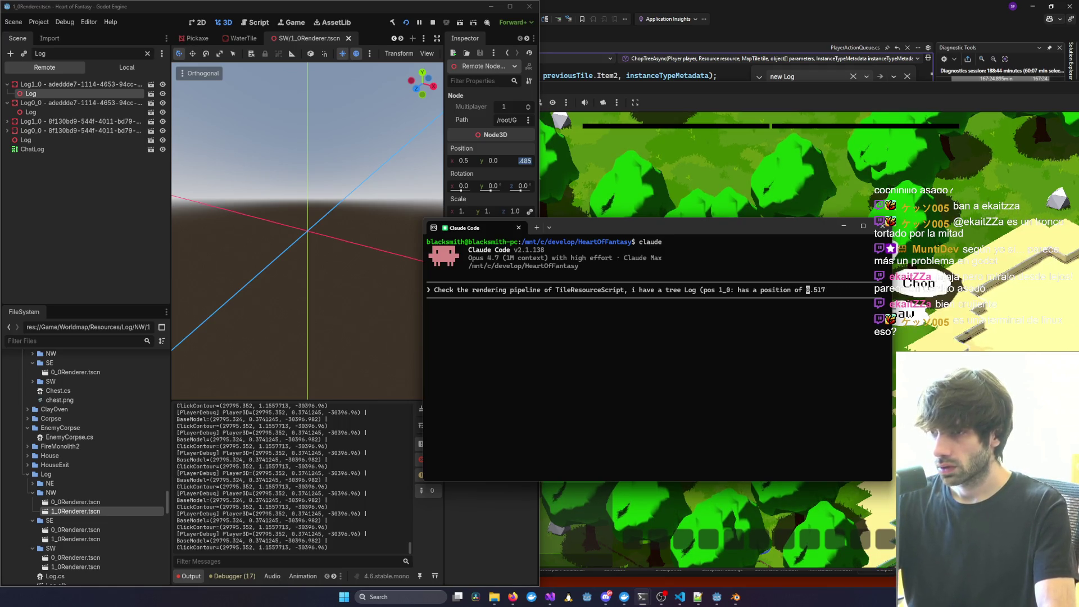
pyautogui.write('X:')
pyautogui.press('End')
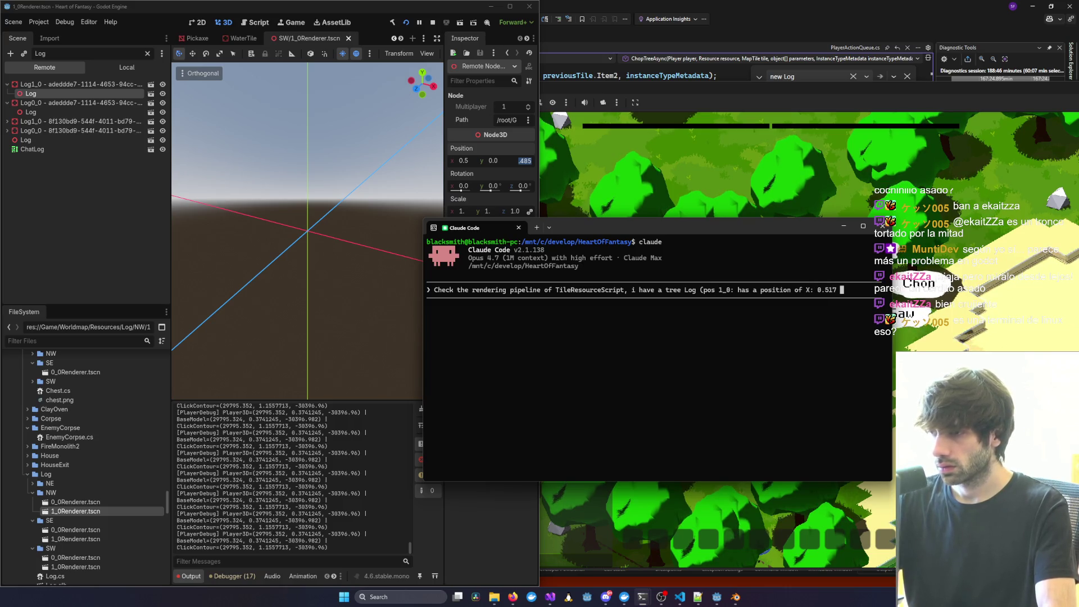
pyautogui.write('and Z')
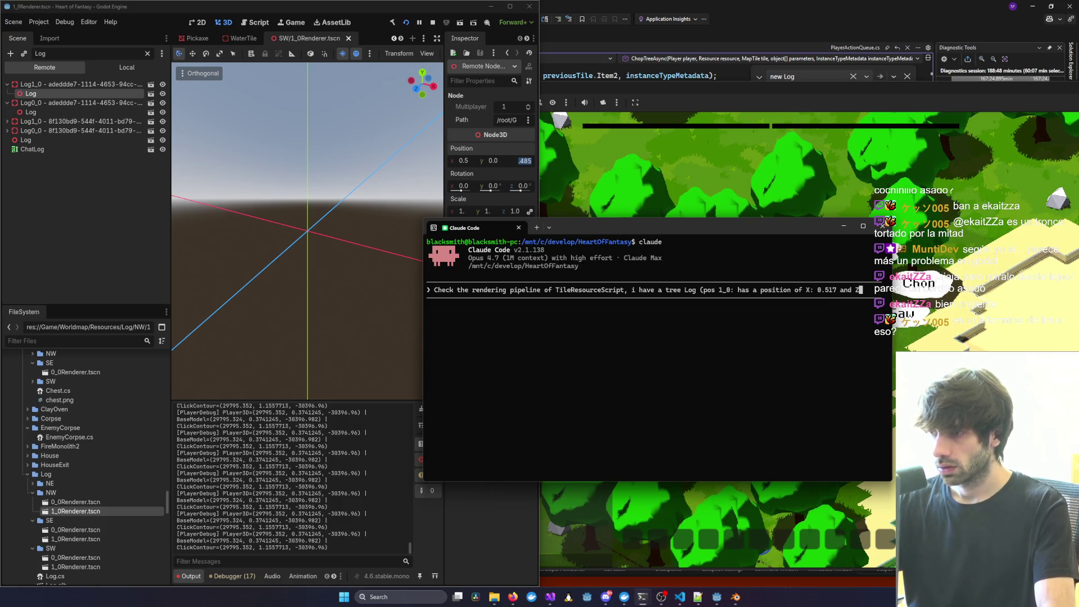
pyautogui.write(': 0.485')
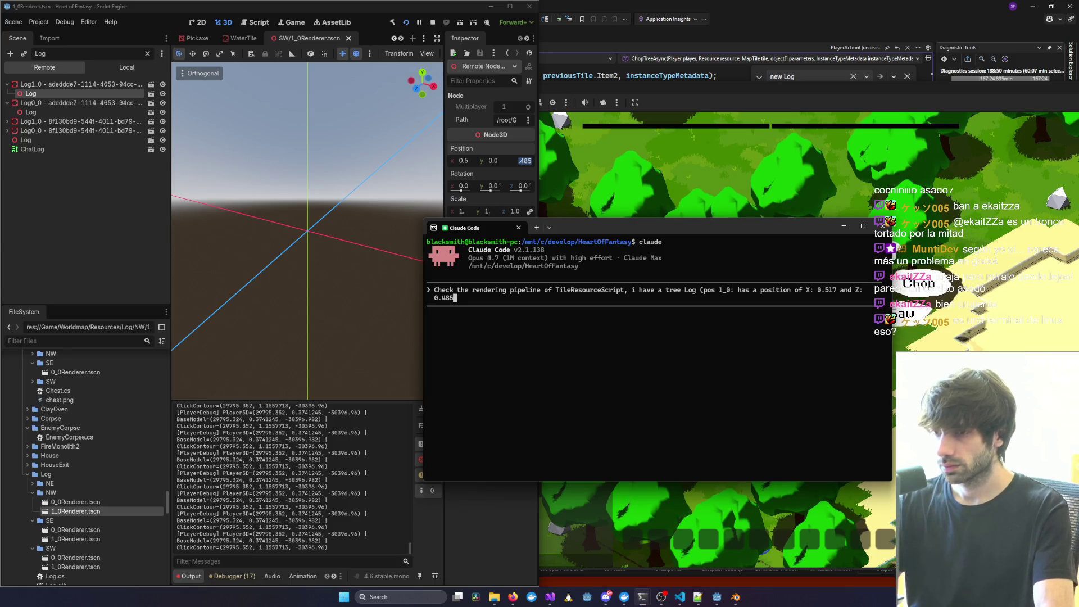
pyautogui.write(', both shou')
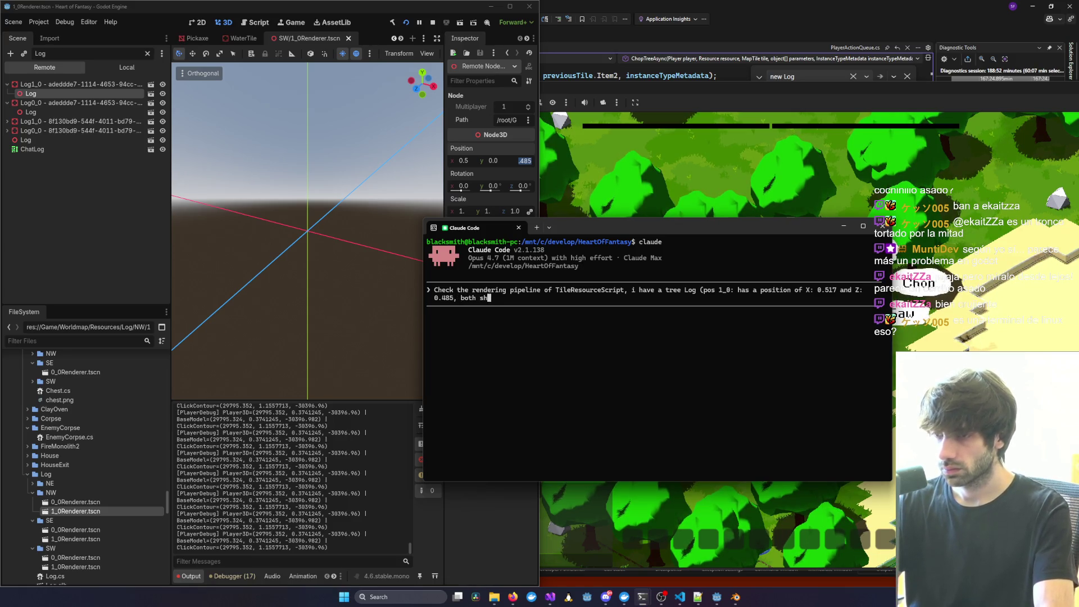
pyautogui.write('ld be 0.5')
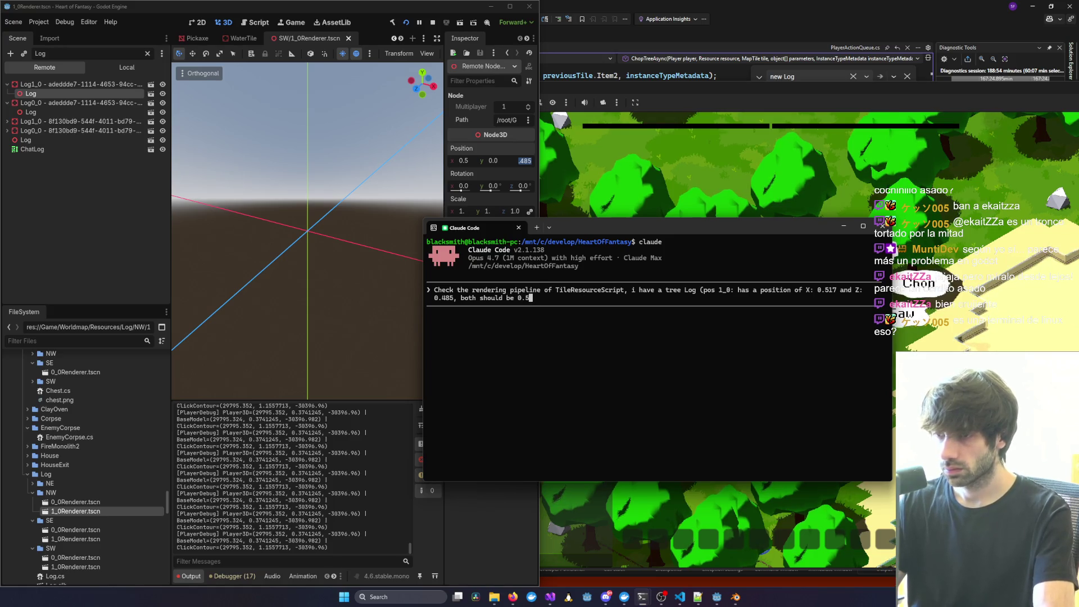
pyautogui.write(', and for the p')
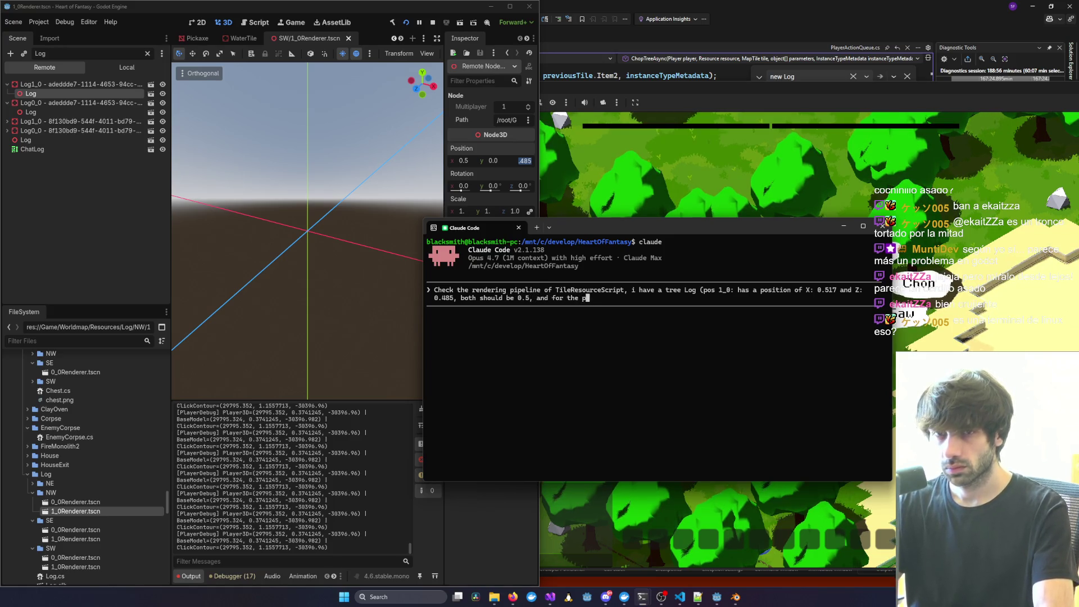
pyautogui.write('osition 0_0')
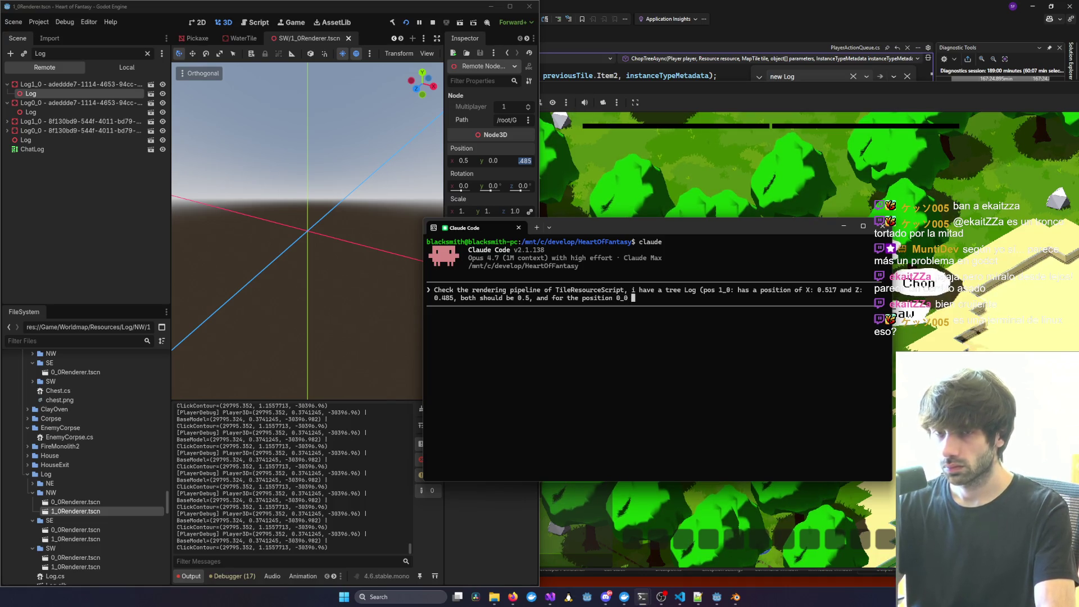
pyautogui.click(31, 111)
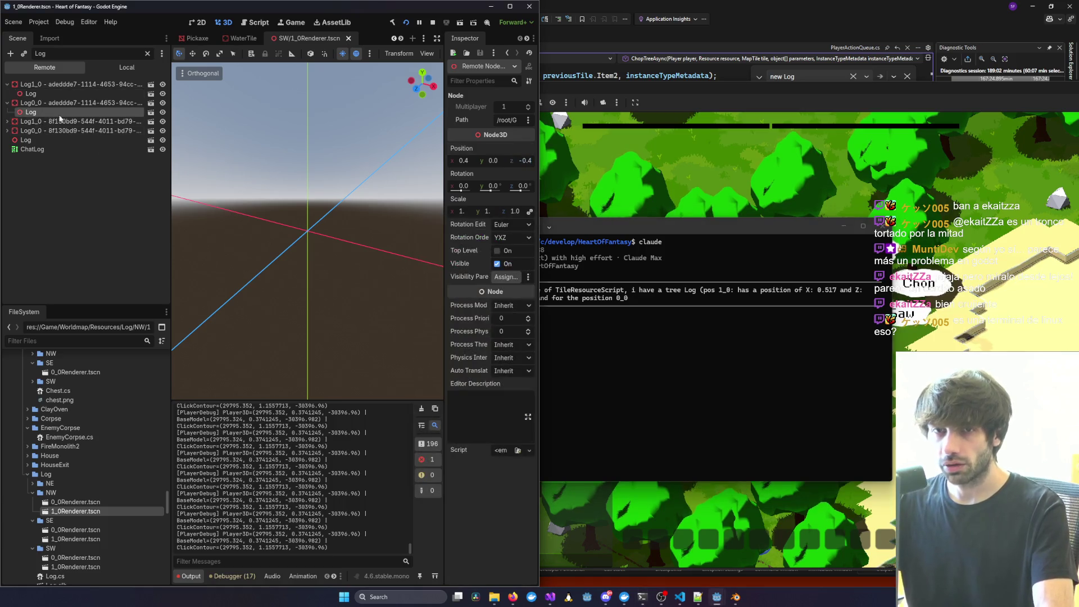
pyautogui.click(465, 161)
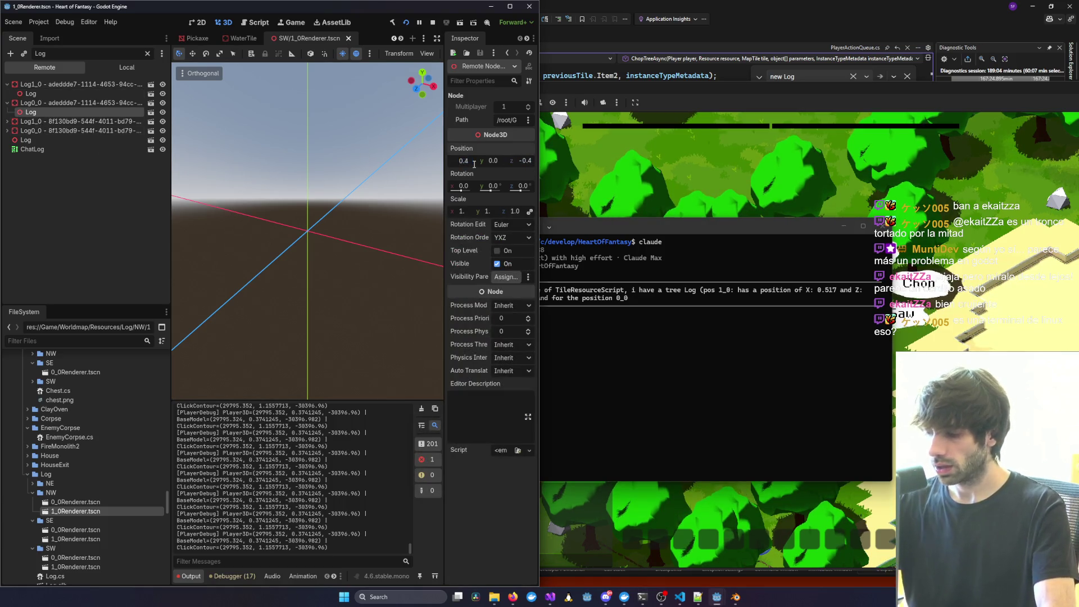
pyautogui.click(689, 315)
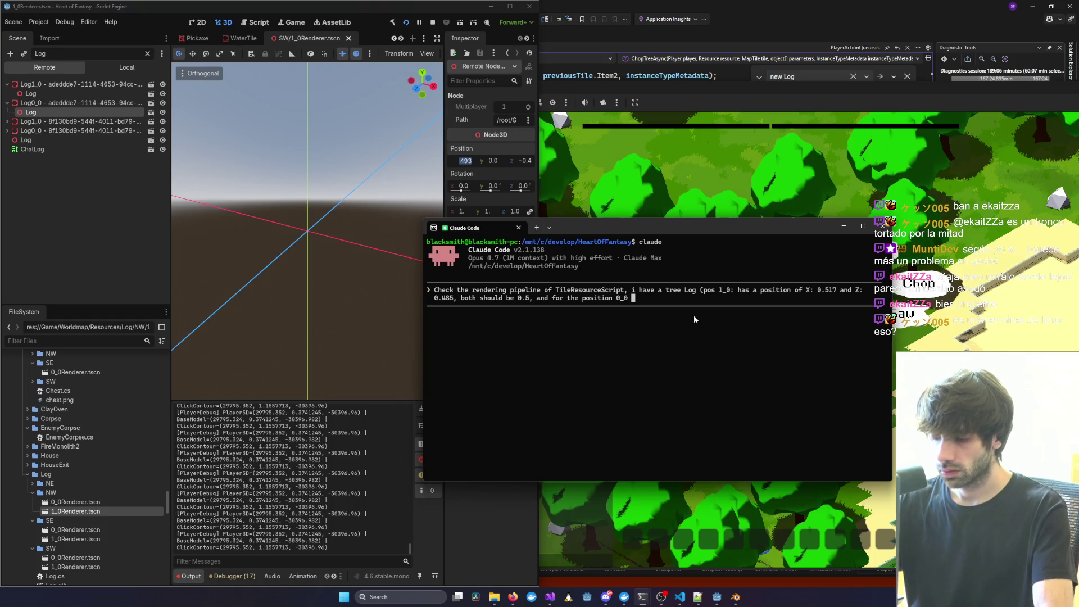
pyautogui.write('X ')
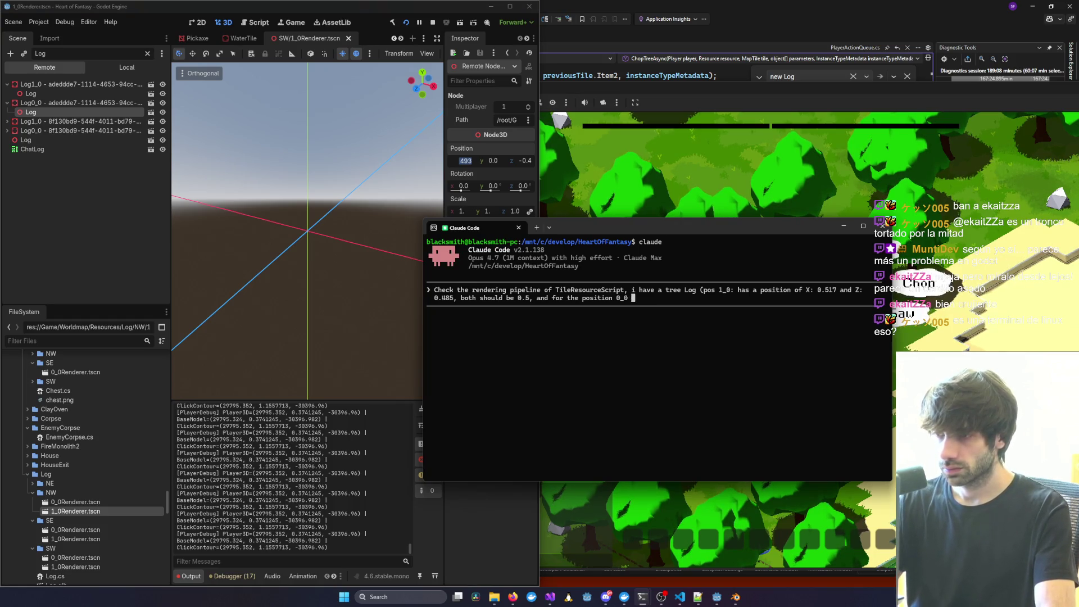
pyautogui.write(' X is')
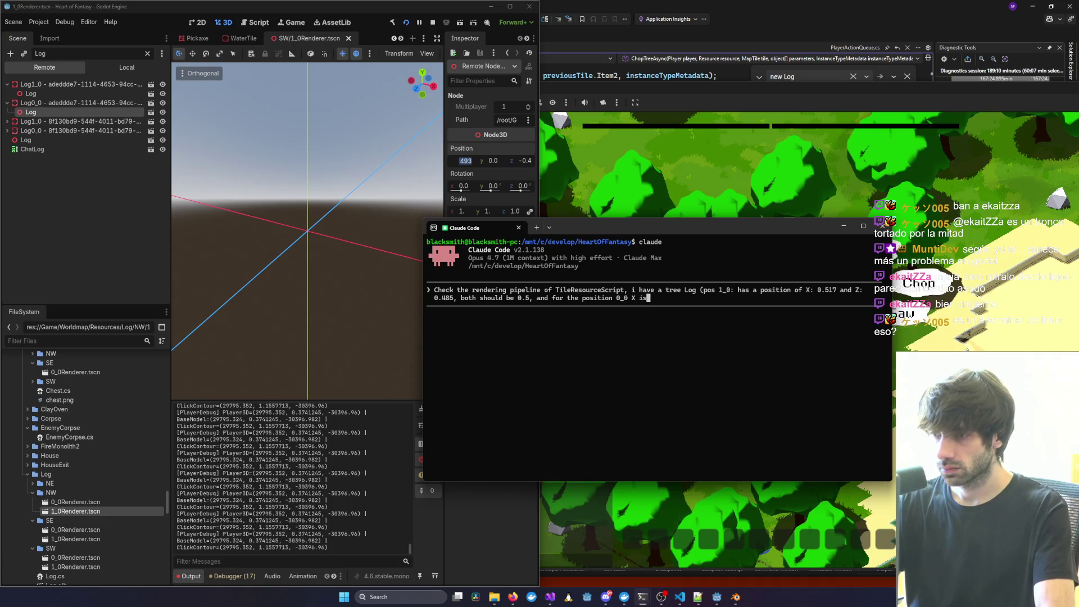
pyautogui.write('dered as ')
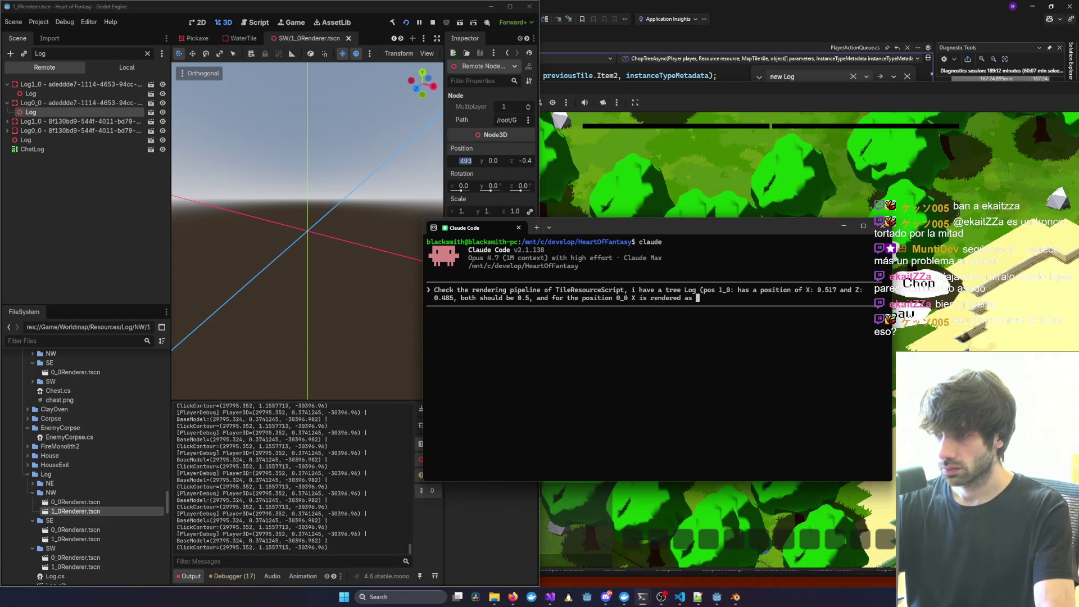
pyautogui.write('0.493, and Z as')
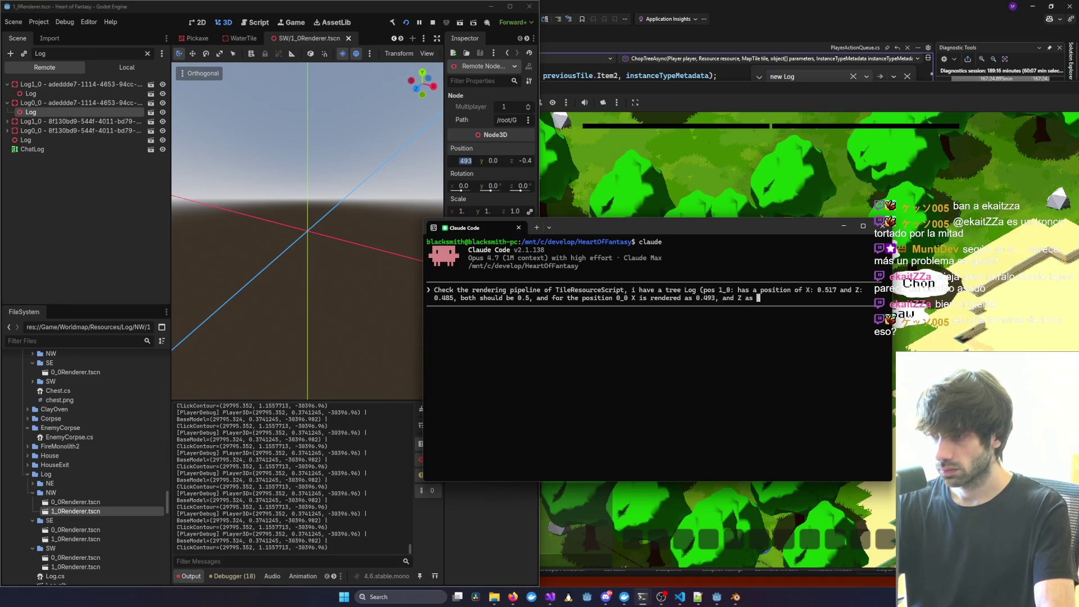
pyautogui.click(526, 161)
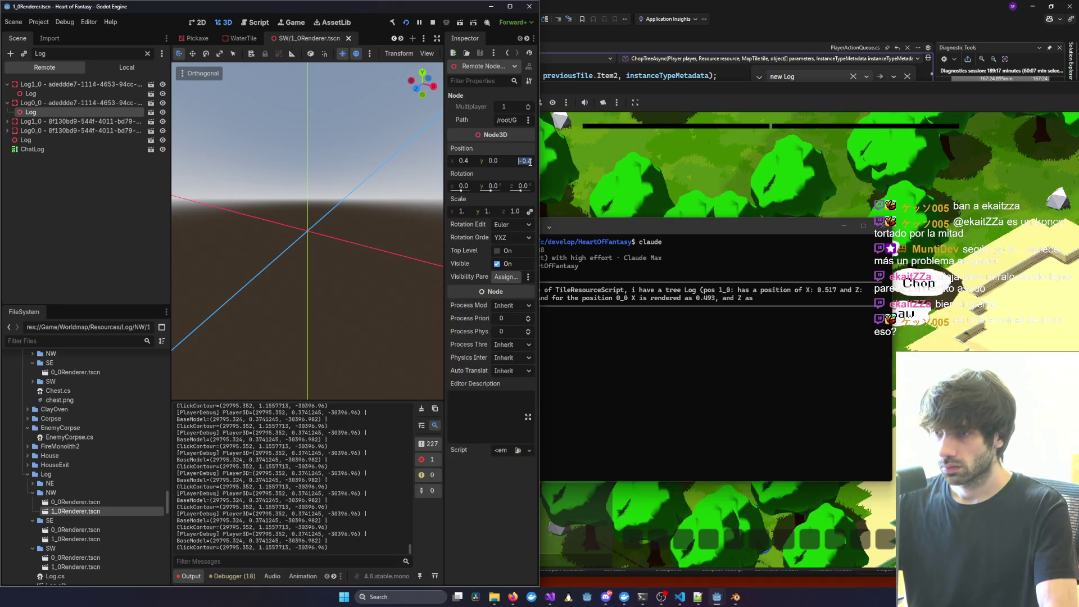
pyautogui.click(781, 301)
pyautogui.write('-0.474, the')
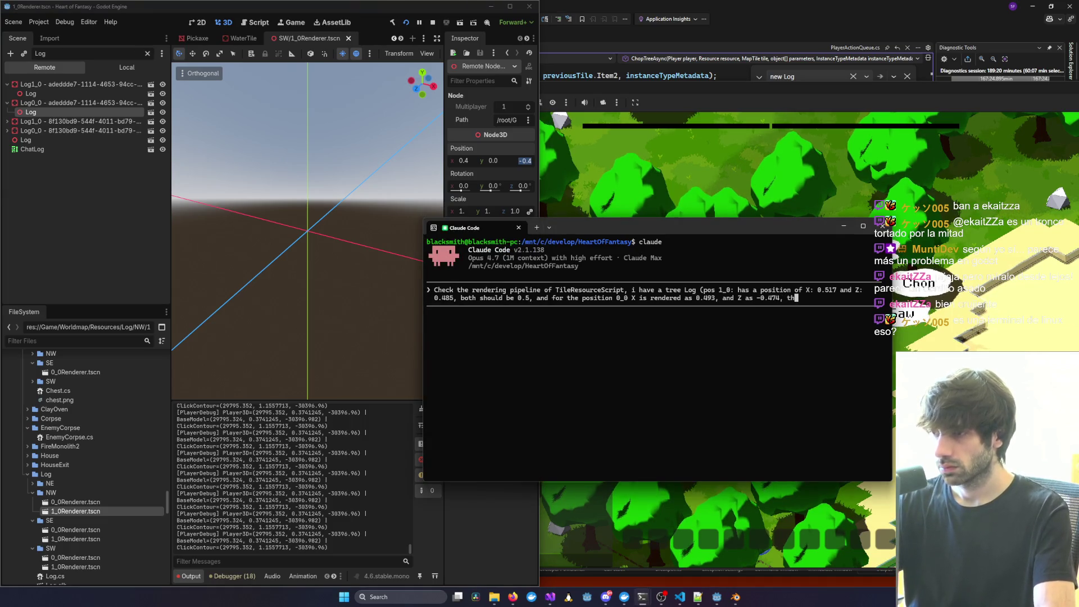
pyautogui.write('y should be 0.5 and')
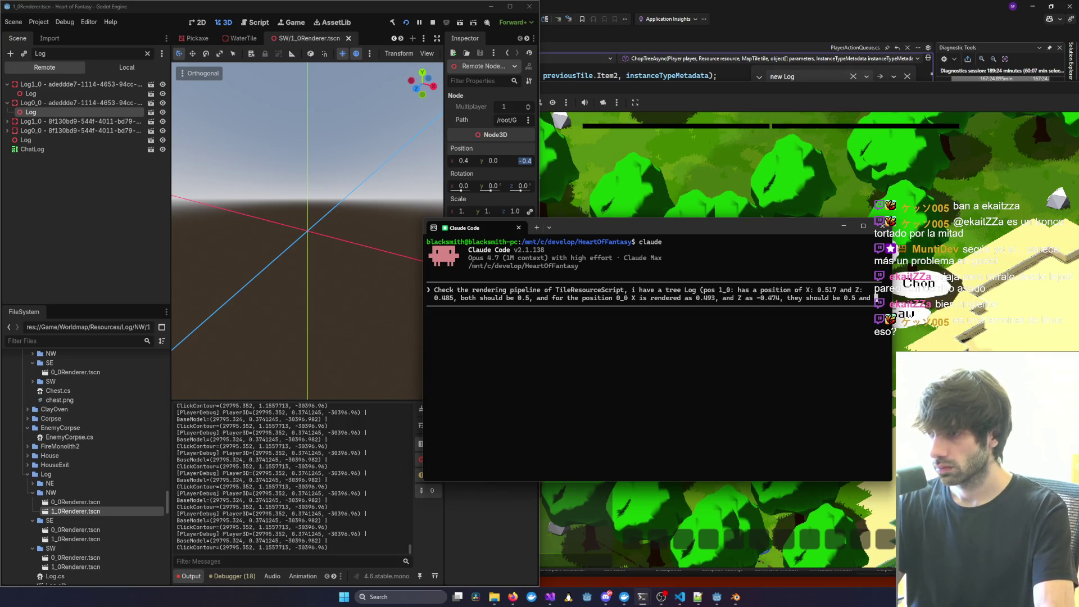
pyautogui.write(' -')
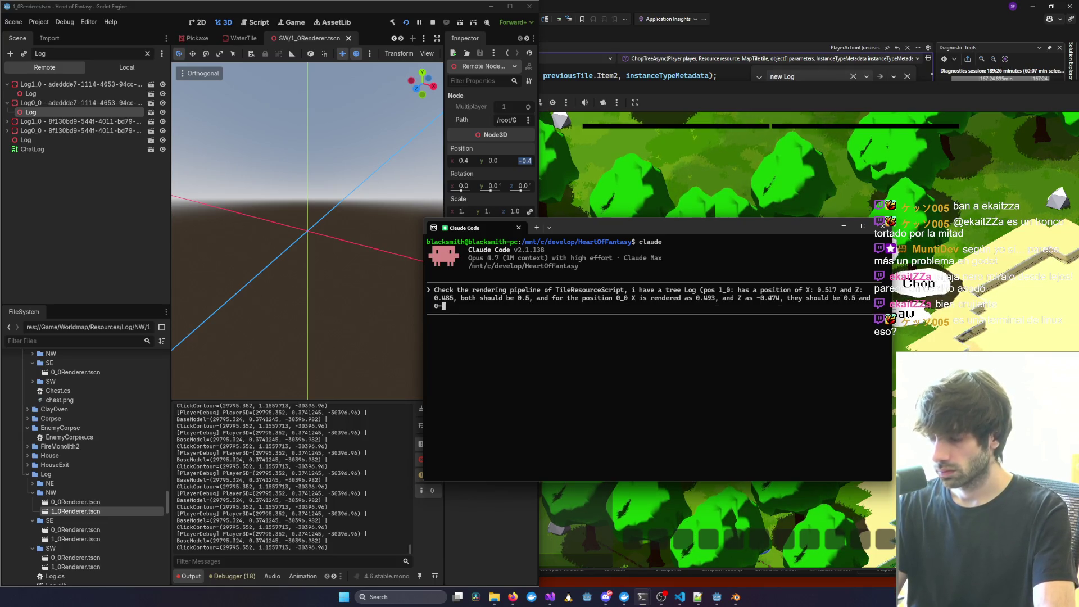
pyautogui.press('BackSpace')
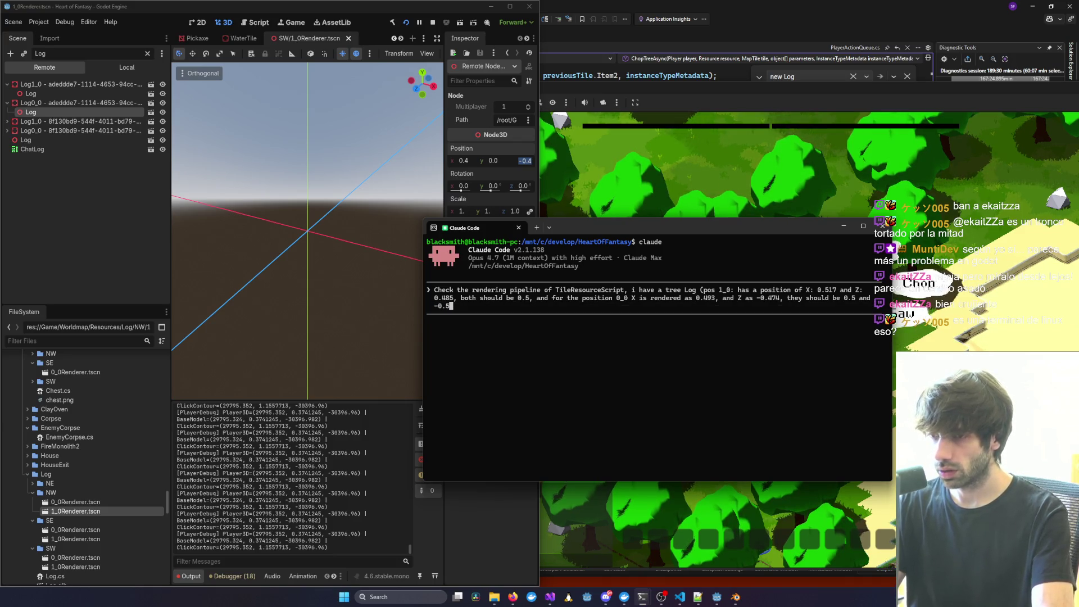
pyautogui.write(', where is this')
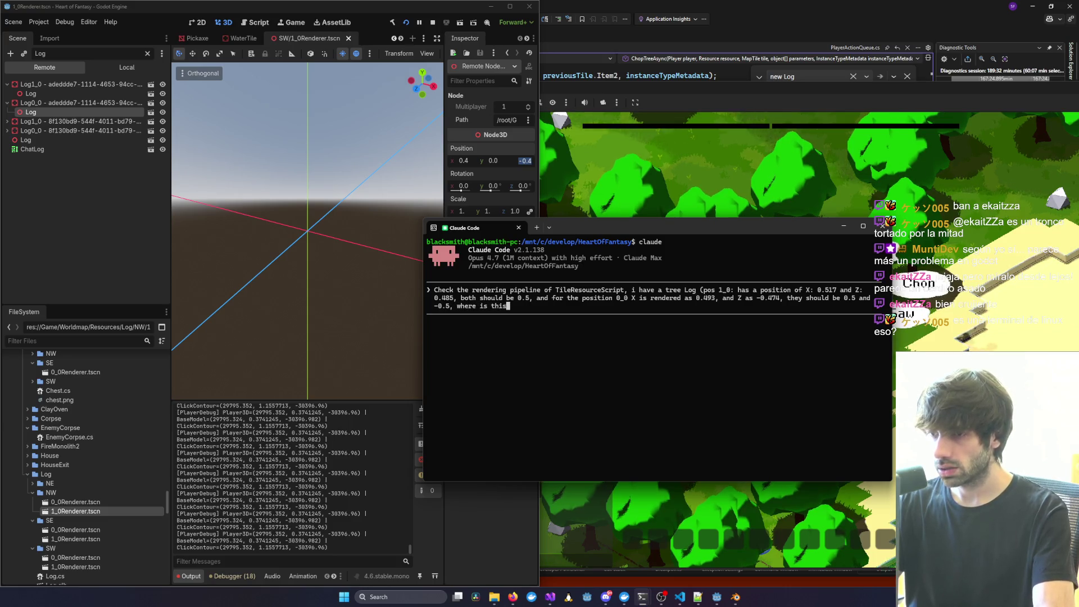
pyautogui.write('t coming from?')
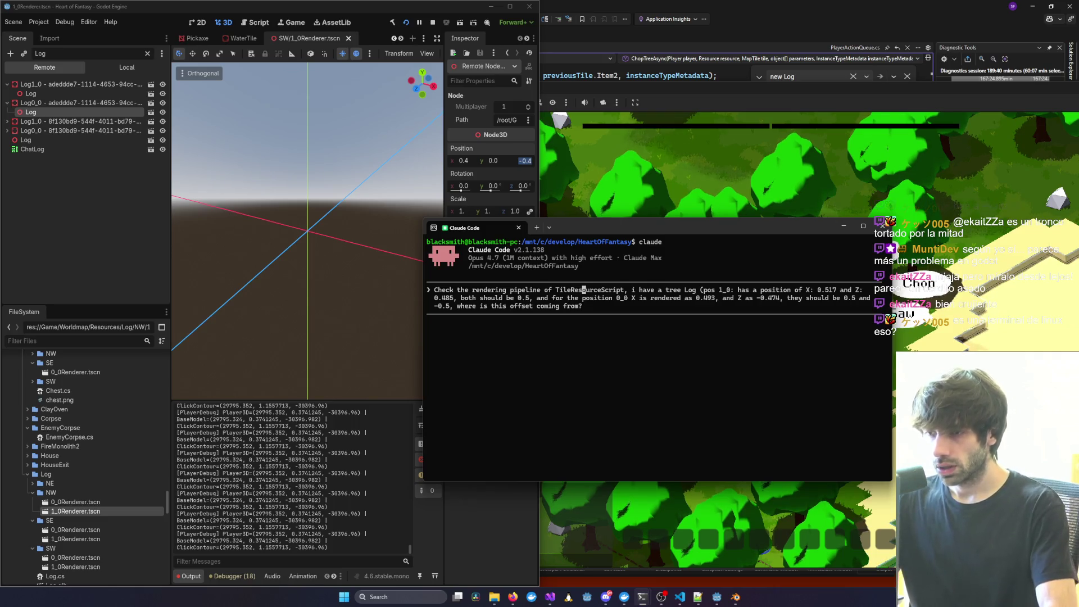
pyautogui.write('@HeartO')
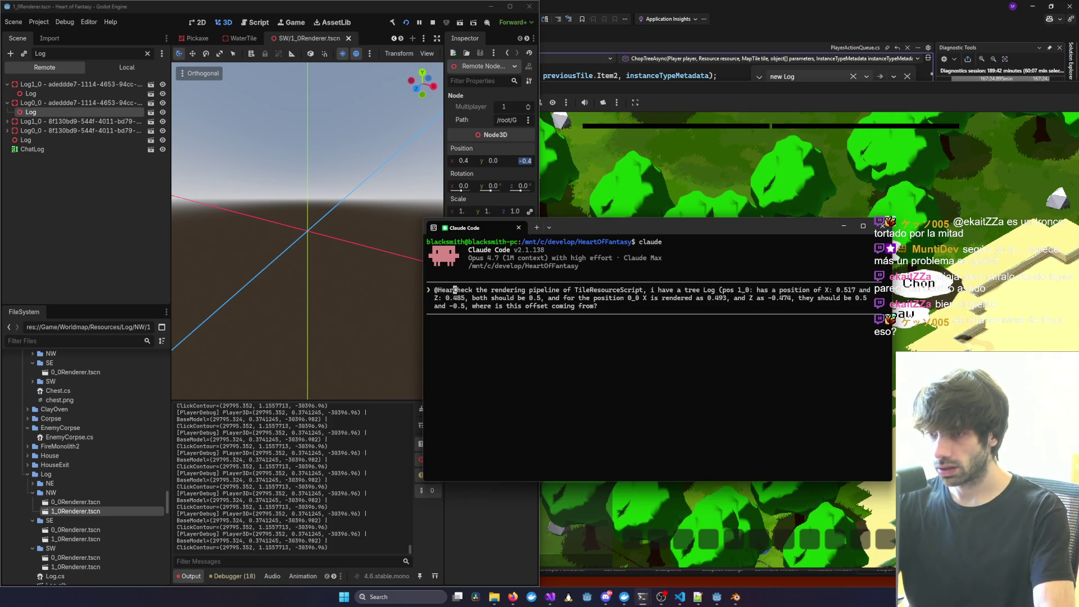
pyautogui.write('fFantasy.S')
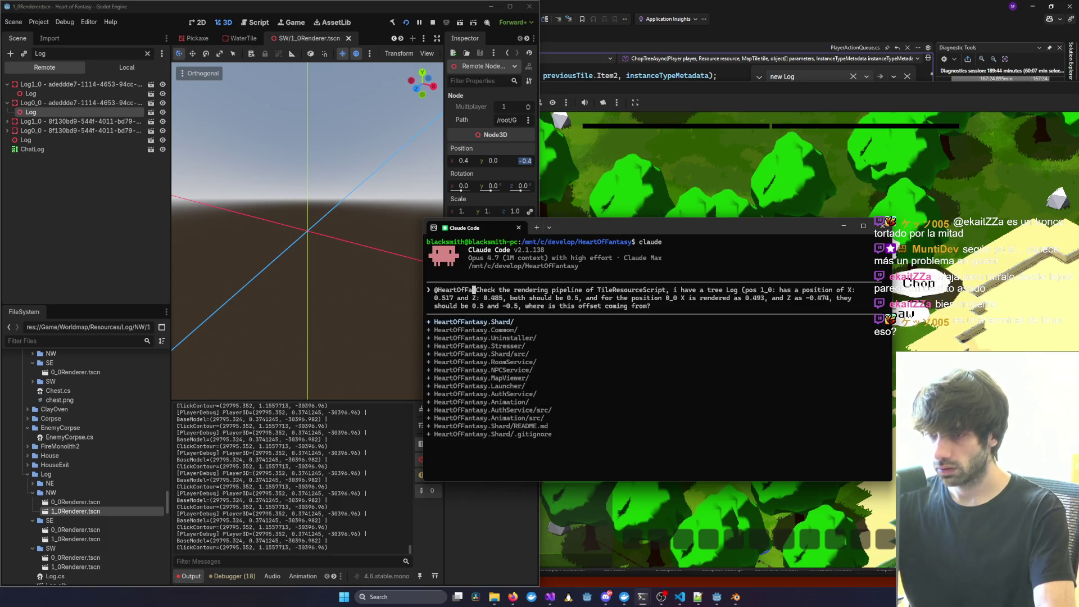
# Reference the HeartOfFantasy.Client/ folder in the question and send it to Claude Code.
pyautogui.press('BackSpace')
pyautogui.write('Cl')
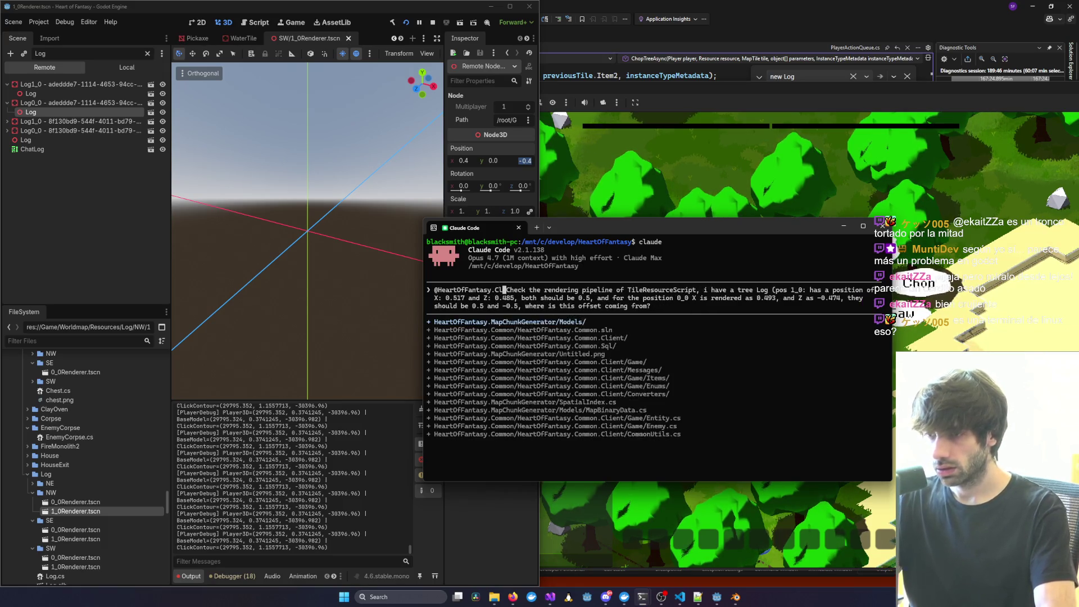
pyautogui.press('Tab')
pyautogui.press('Tab')
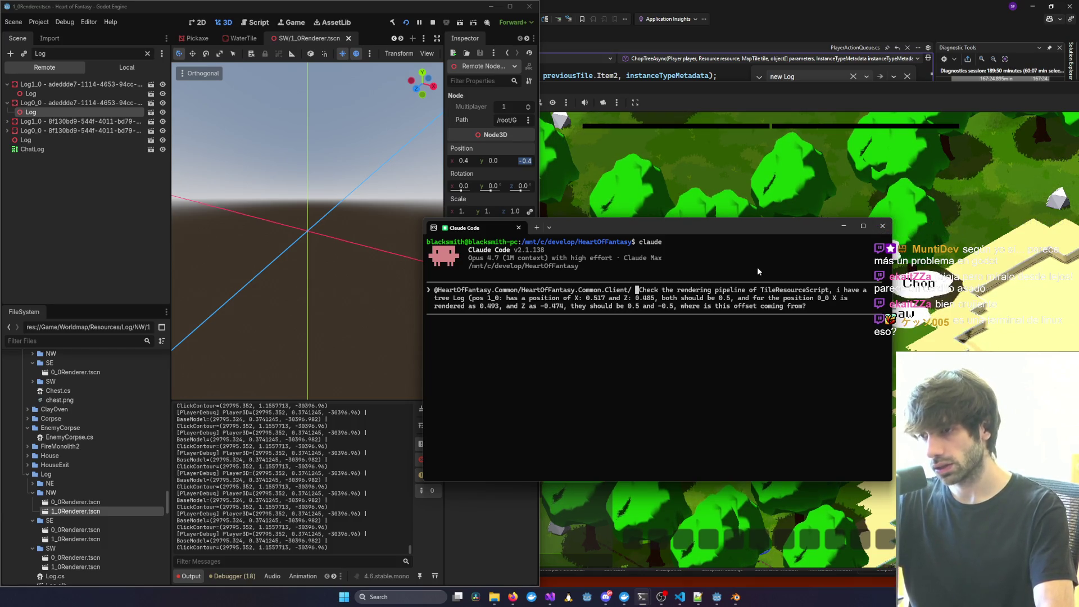
pyautogui.press('BackSpace')
pyautogui.press('BackSpace')
pyautogui.press('BackSpace')
pyautogui.press('BackSpace')
pyautogui.press('BackSpace')
pyautogui.press('BackSpace')
pyautogui.press('BackSpace')
pyautogui.press('BackSpace')
pyautogui.press('BackSpace')
pyautogui.press('BackSpace')
pyautogui.press('BackSpace')
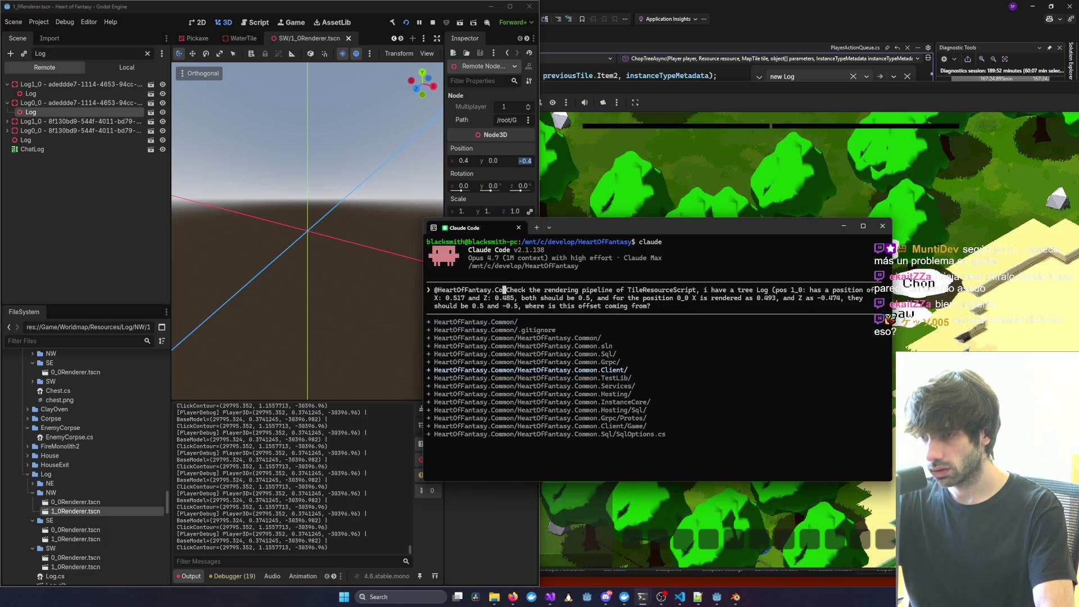
pyautogui.write('Client')
pyautogui.press('Escape')
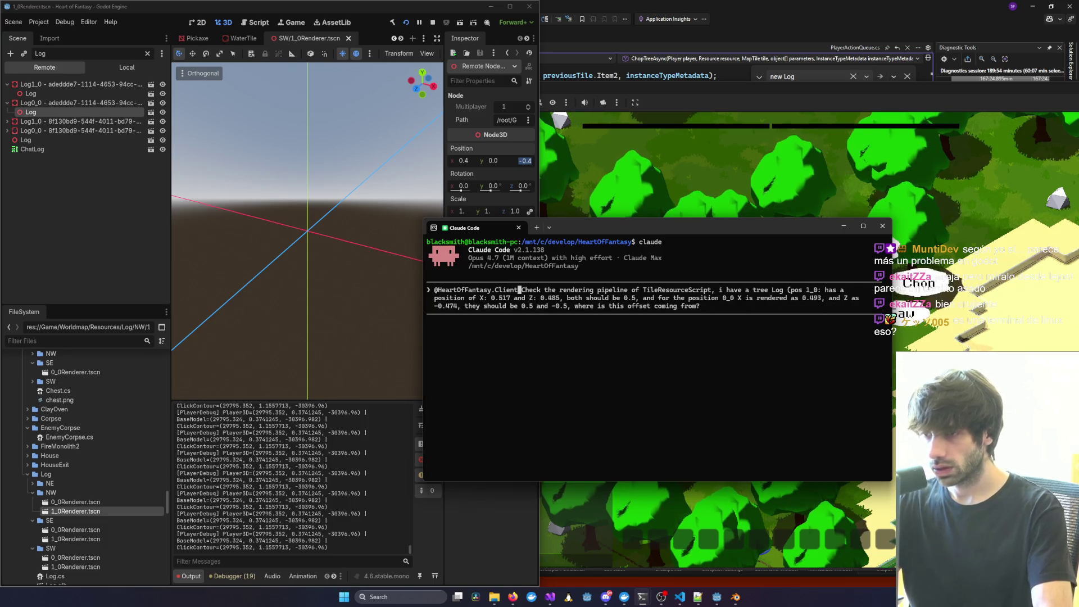
pyautogui.write('/')
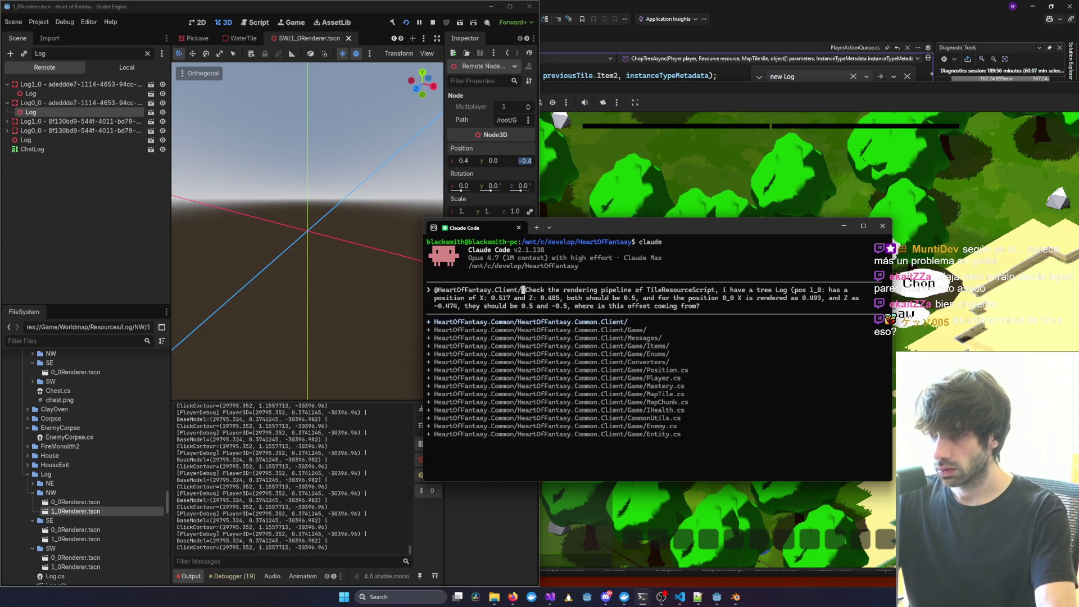
pyautogui.press('Escape')
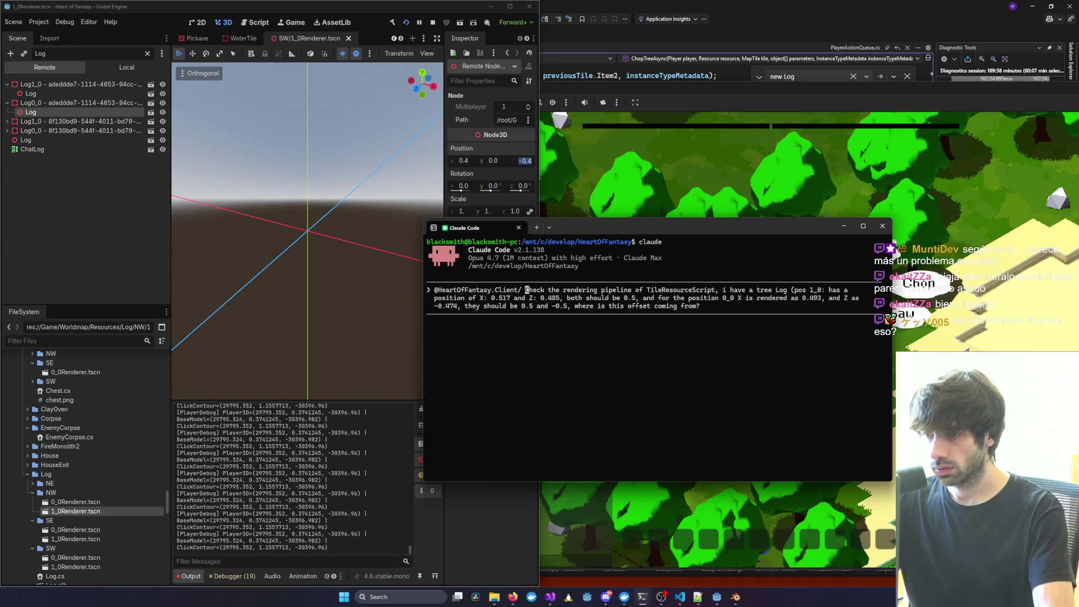
pyautogui.press('Return')
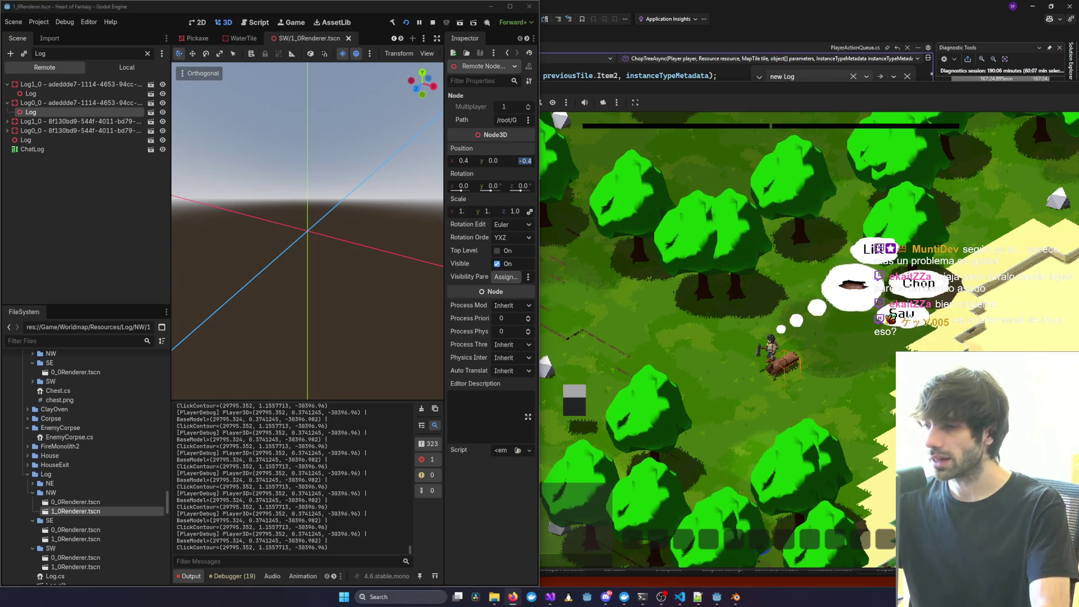
# Raise the running game window, then bring TileResourceScript's AttachModel code forward in Visual Studio.
pyautogui.click(711, 426)
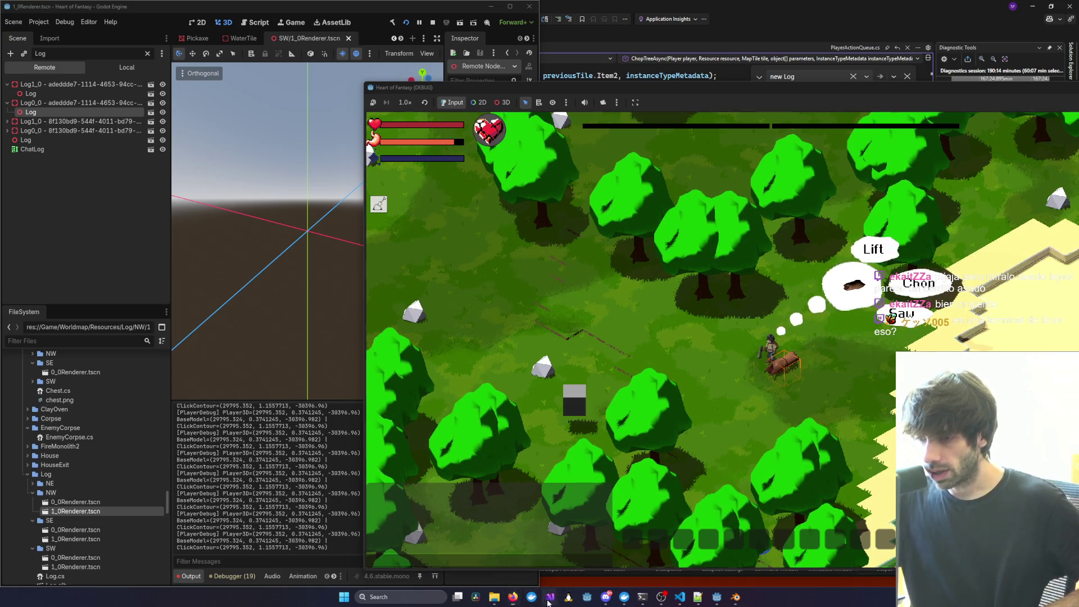
pyautogui.moveTo(550, 597)
pyautogui.click(523, 541)
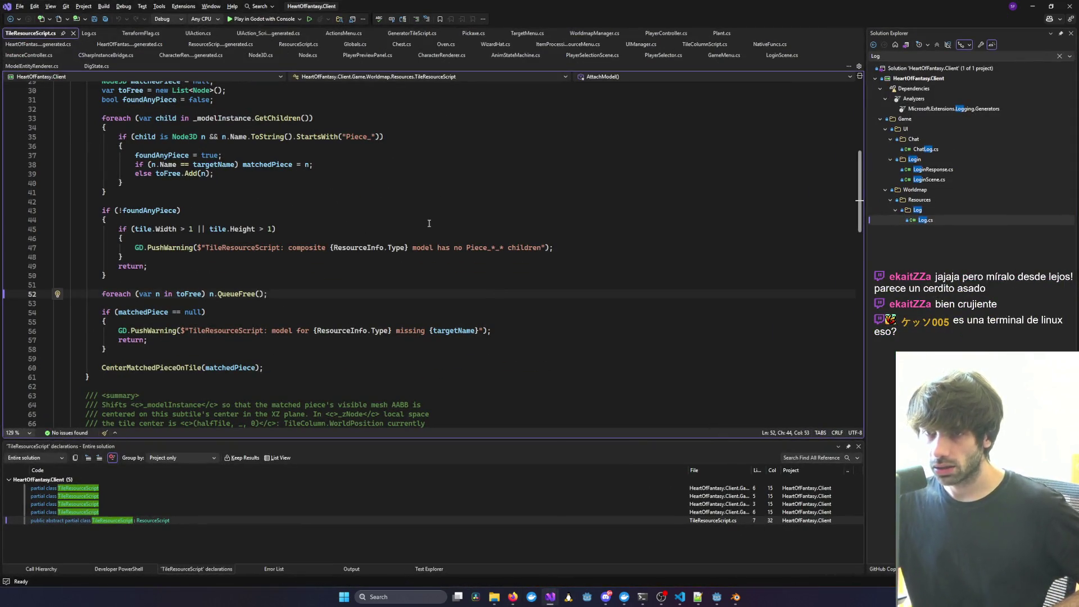
pyautogui.scroll(9, 421, 225)
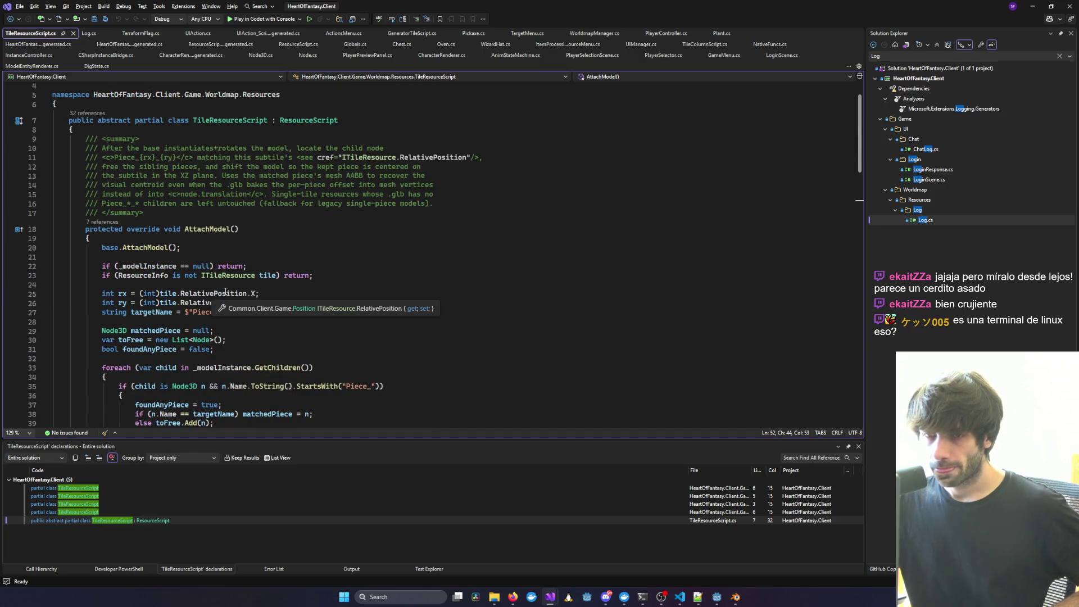
pyautogui.scroll(1, 236, 291)
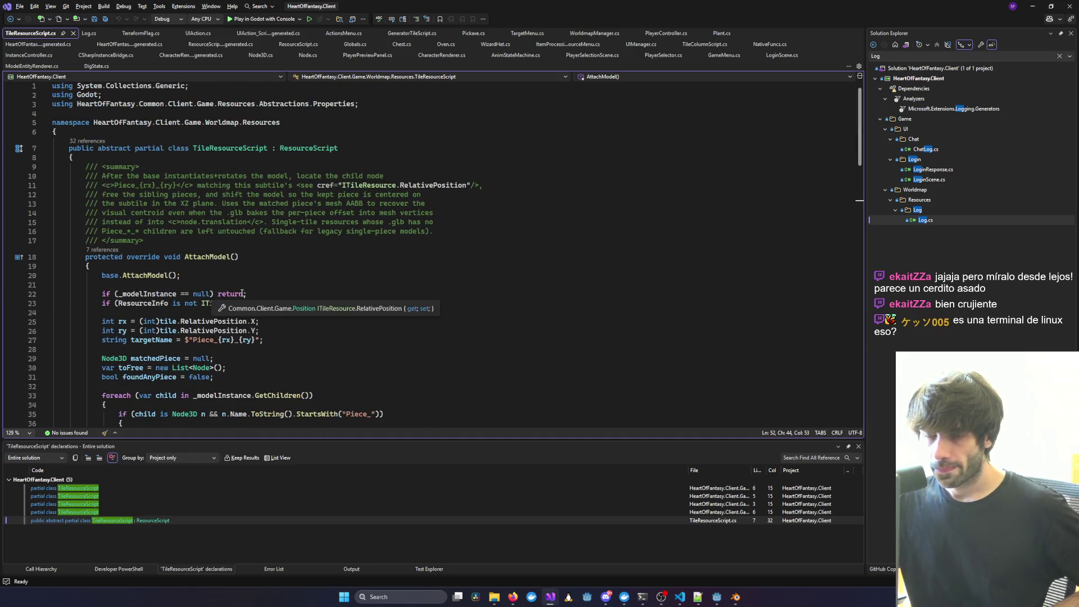
# Navigate from TileResourceScript to its ResourceScript base class with the XOffset and YOffset properties.
pyautogui.keyDown('ctrl'); pyautogui.click(309, 148); pyautogui.keyUp('ctrl')
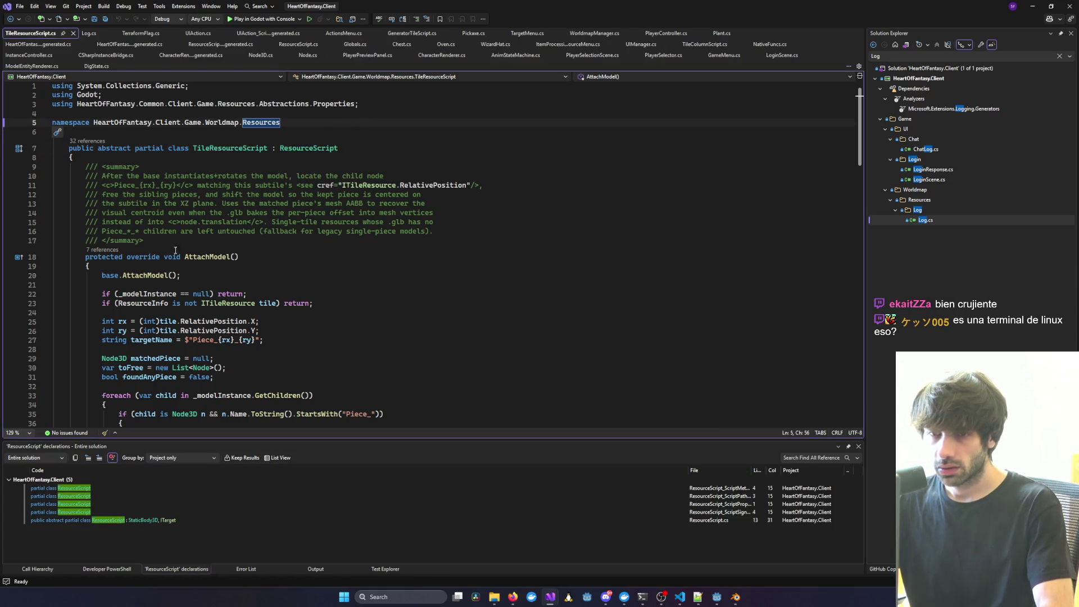
pyautogui.doubleClick(308, 148)
pyautogui.scroll(-8, 215, 251)
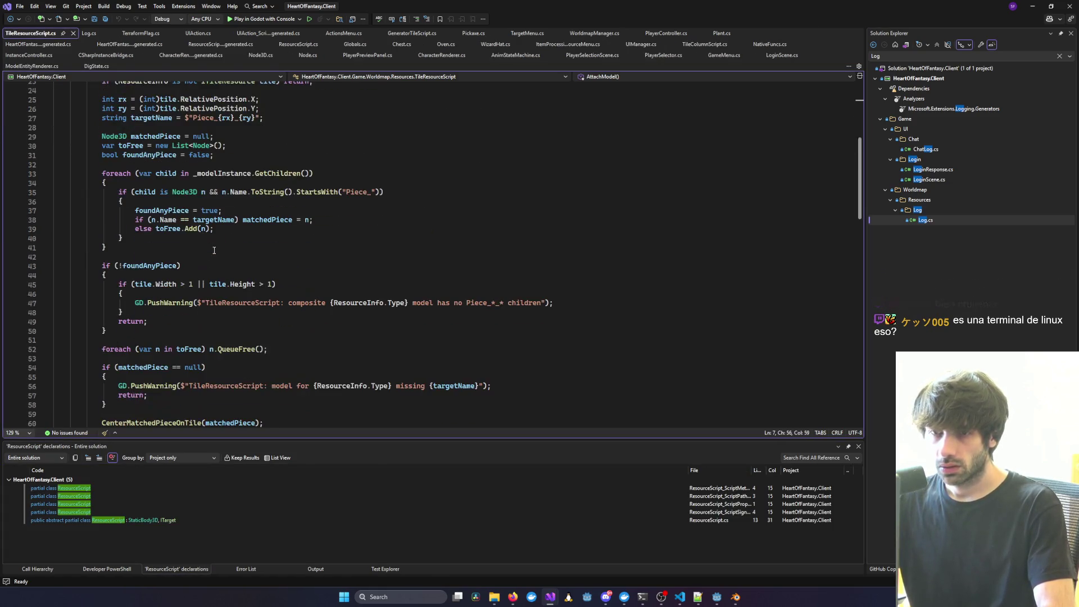
pyautogui.scroll(-7, 215, 251)
pyautogui.scroll(-8, 216, 252)
pyautogui.scroll(-7, 217, 253)
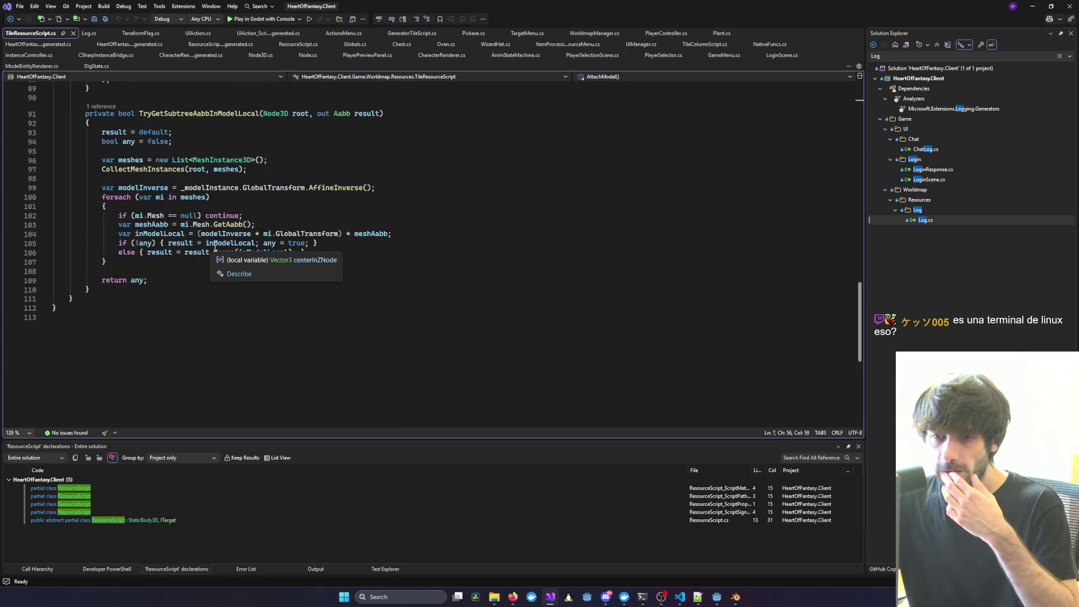
pyautogui.scroll(9, 217, 250)
pyautogui.scroll(8, 216, 247)
pyautogui.scroll(8, 217, 247)
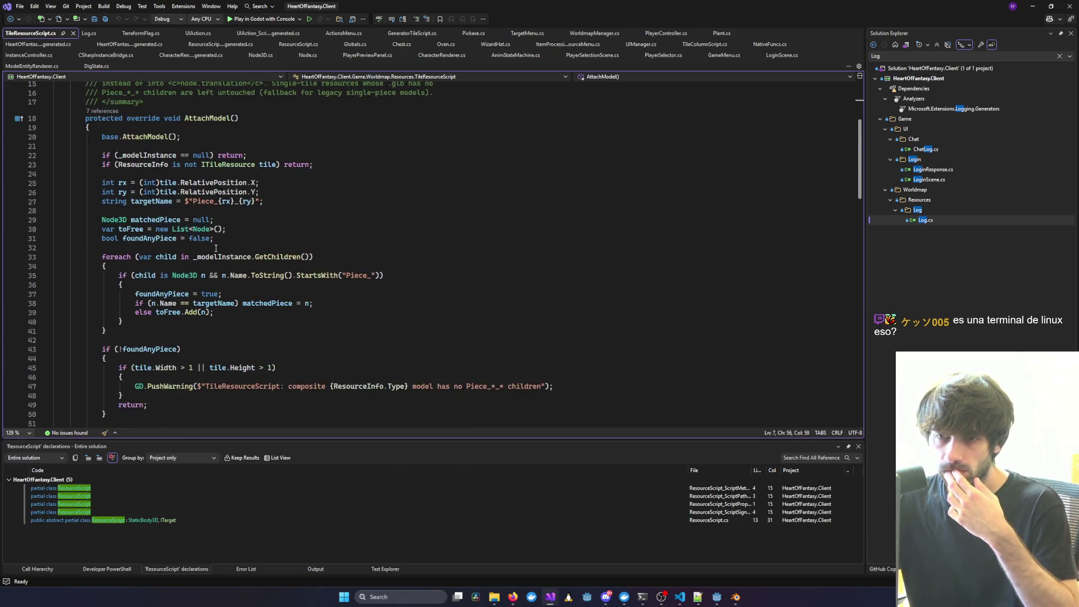
pyautogui.scroll(5, 215, 248)
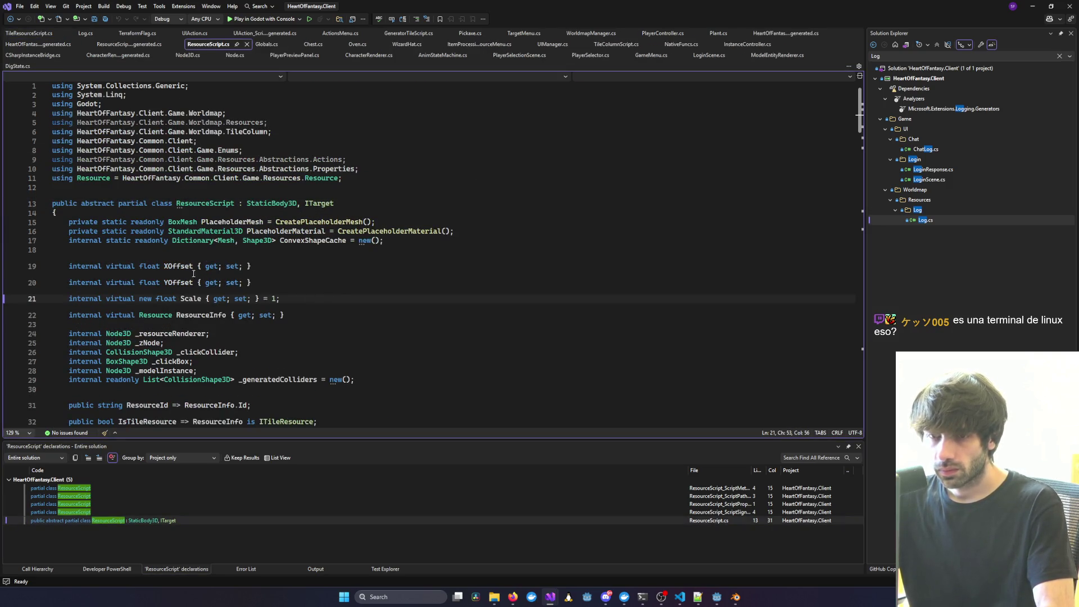
# Find all references to XOffset and open its usage in Corpse.cs.
pyautogui.doubleClick(180, 282)
pyautogui.scroll(-6, 332, 281)
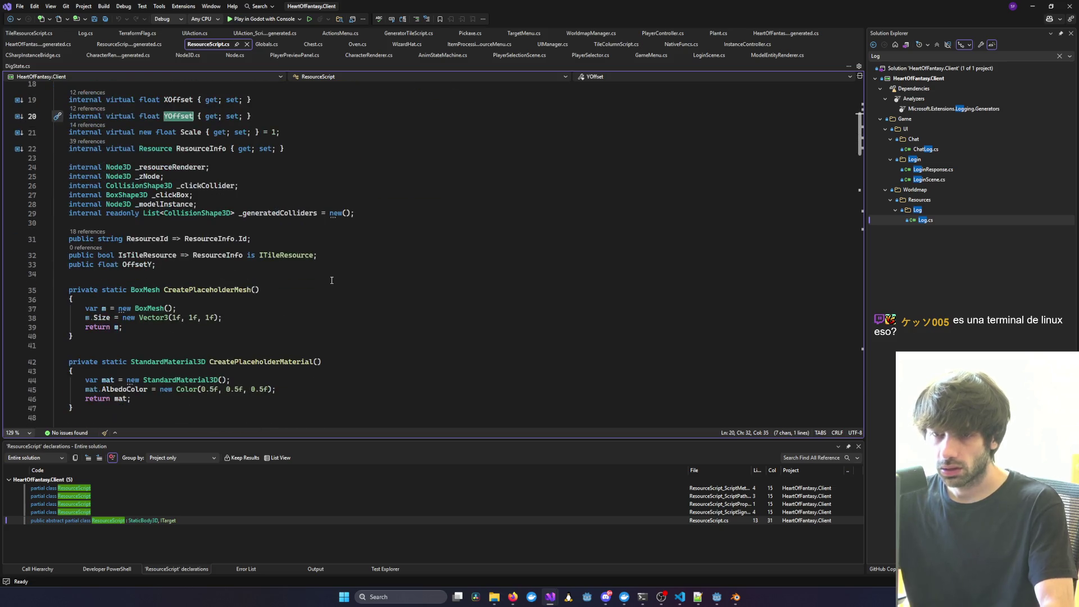
pyautogui.scroll(-3, 326, 285)
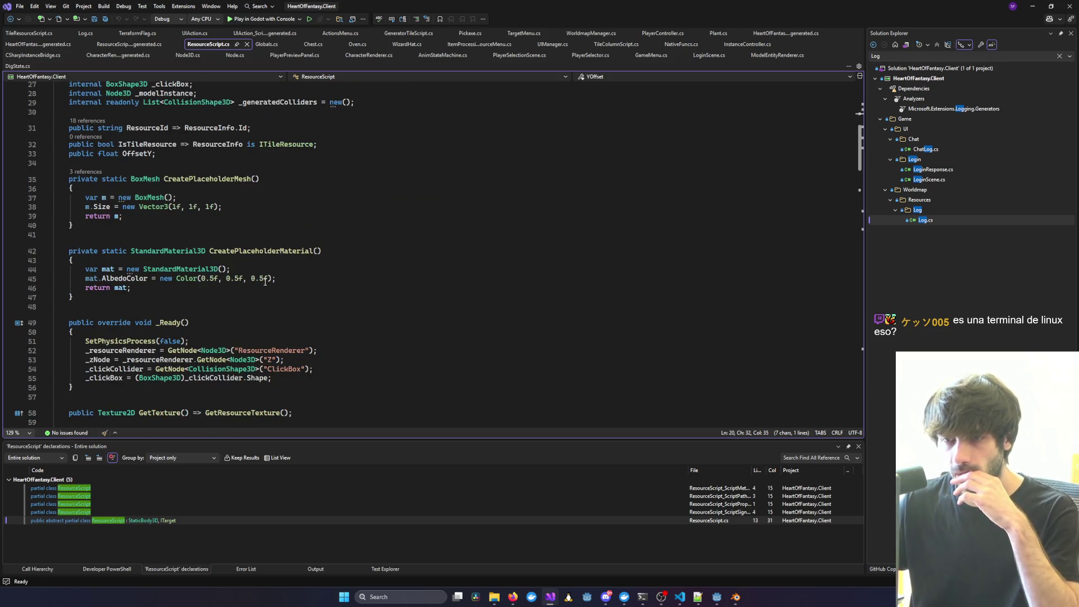
pyautogui.moveTo(292, 279); pyautogui.dragTo(120, 279)
pyautogui.scroll(-6, 127, 279)
pyautogui.scroll(10, 211, 236)
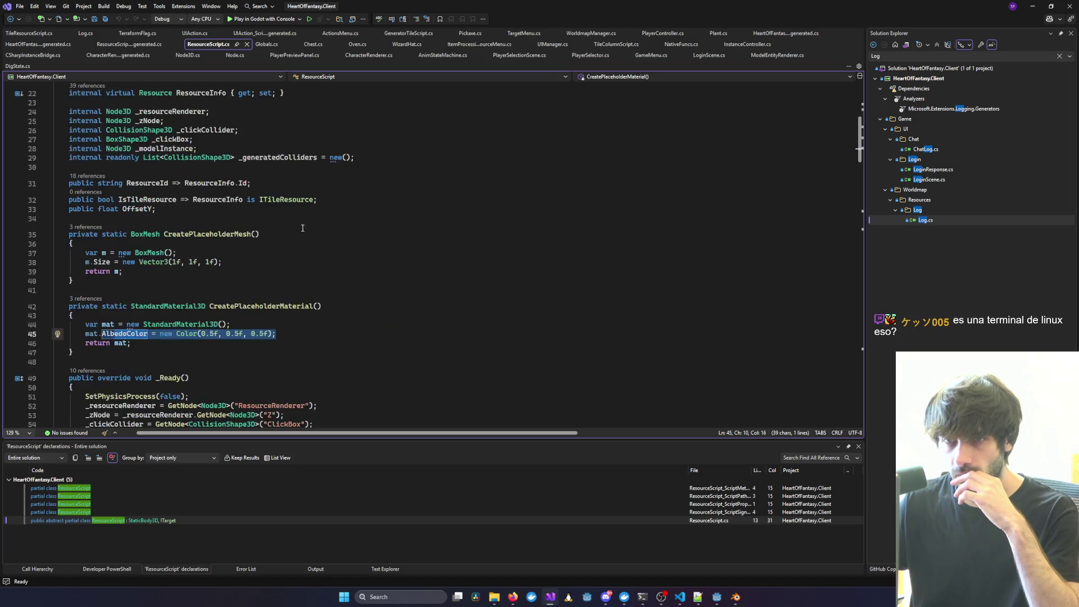
pyautogui.scroll(3, 237, 202)
pyautogui.rightClick(176, 210)
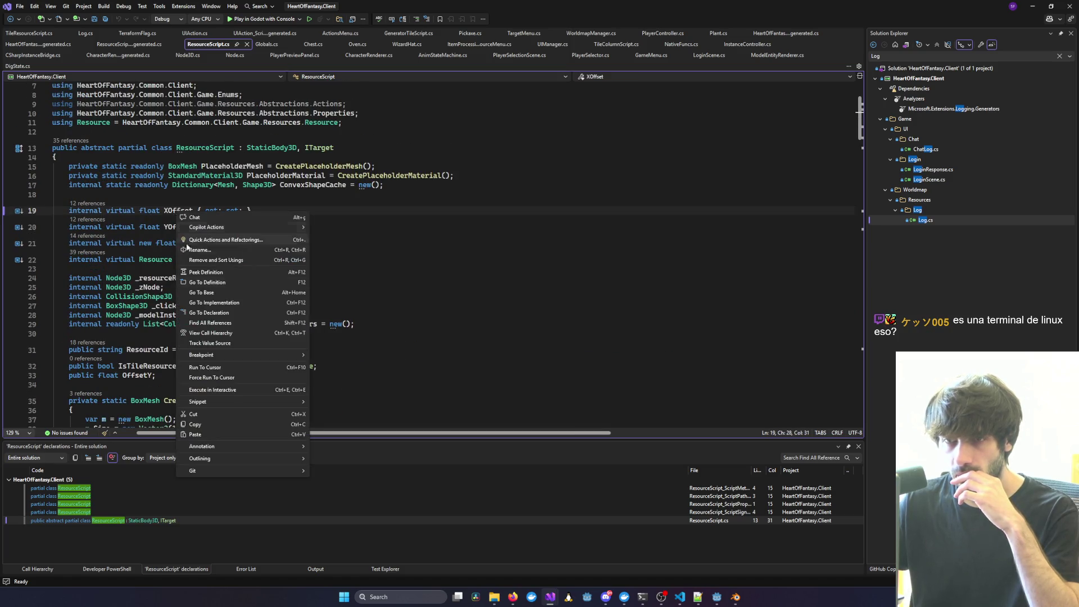
pyautogui.click(211, 321)
pyautogui.doubleClick(105, 497)
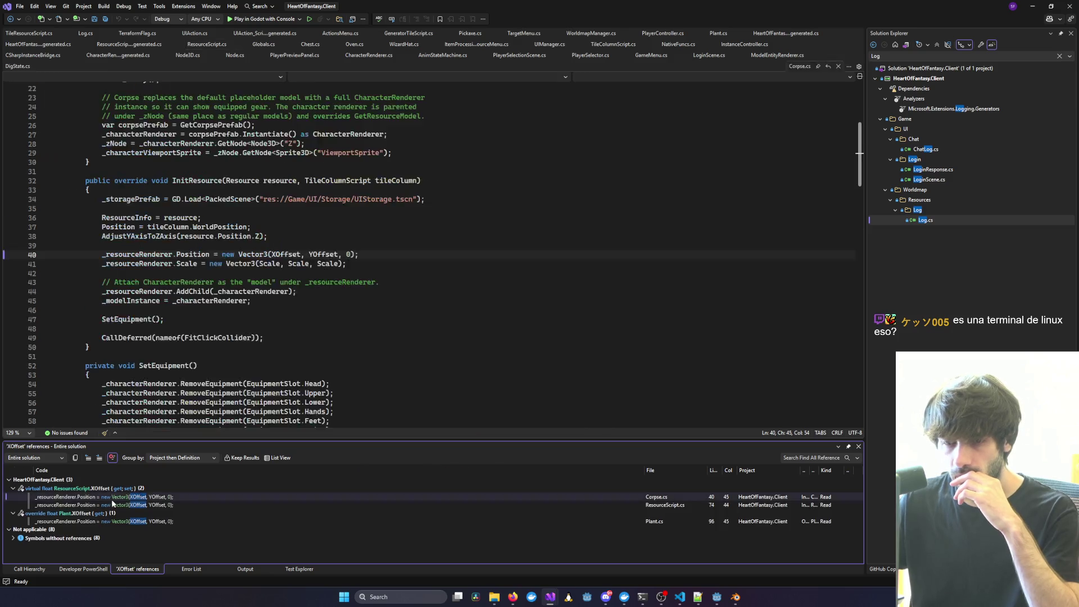
pyautogui.moveTo(114, 505)
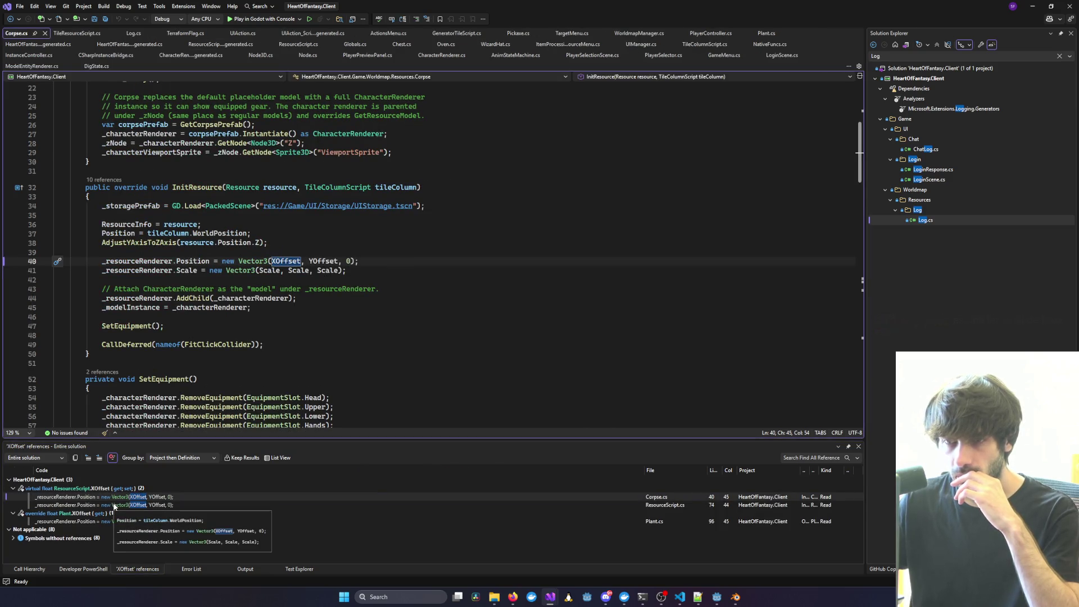
pyautogui.scroll(-3, 283, 321)
pyautogui.scroll(-3, 284, 322)
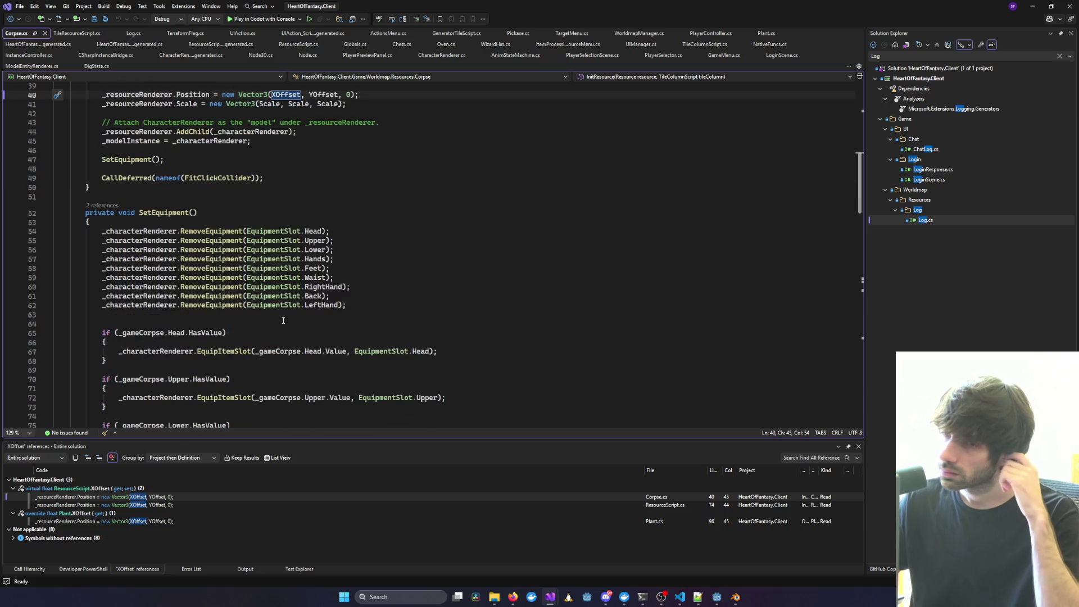
pyautogui.scroll(-5, 284, 321)
pyautogui.scroll(-7, 284, 321)
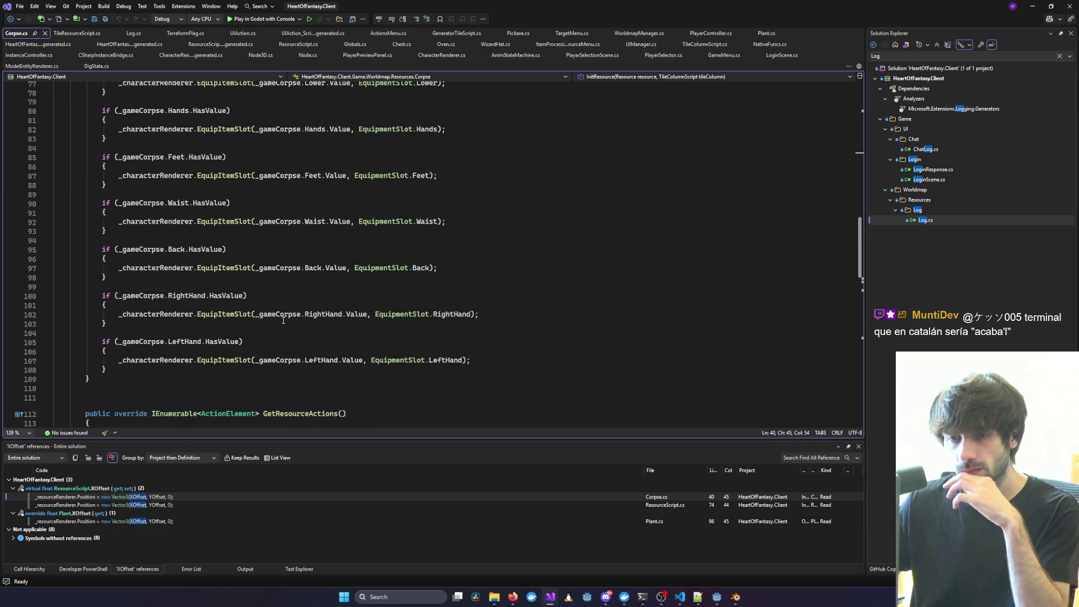
pyautogui.scroll(-1, 283, 322)
pyautogui.scroll(-6, 284, 322)
pyautogui.scroll(-3, 283, 321)
pyautogui.scroll(-1, 283, 322)
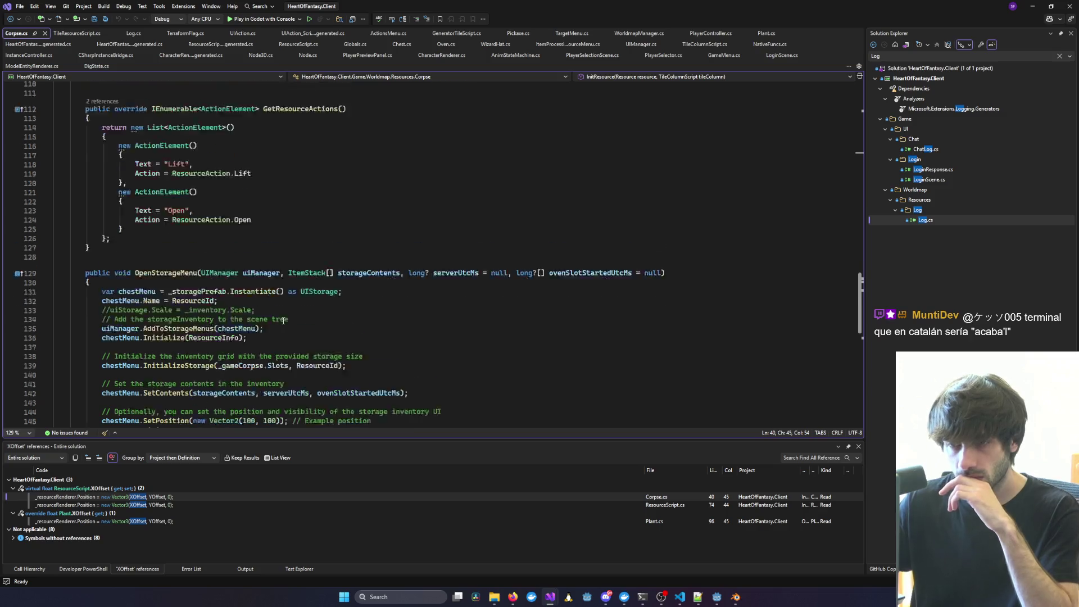
pyautogui.scroll(-3, 284, 321)
pyautogui.scroll(15, 284, 321)
pyautogui.scroll(15, 283, 322)
pyautogui.scroll(8, 283, 329)
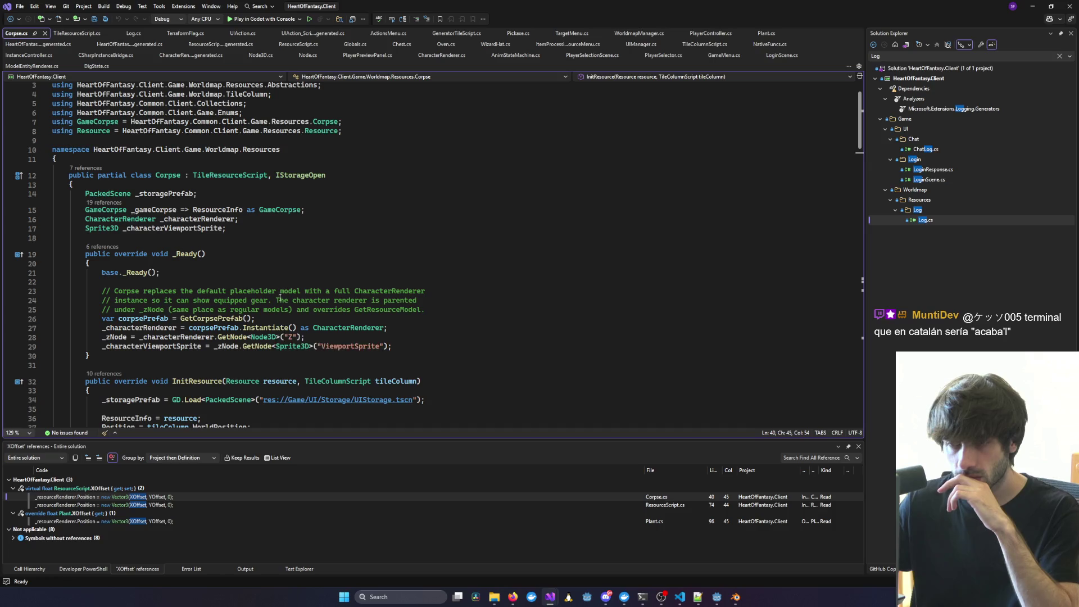
pyautogui.scroll(-5, 284, 329)
pyautogui.scroll(-2, 278, 292)
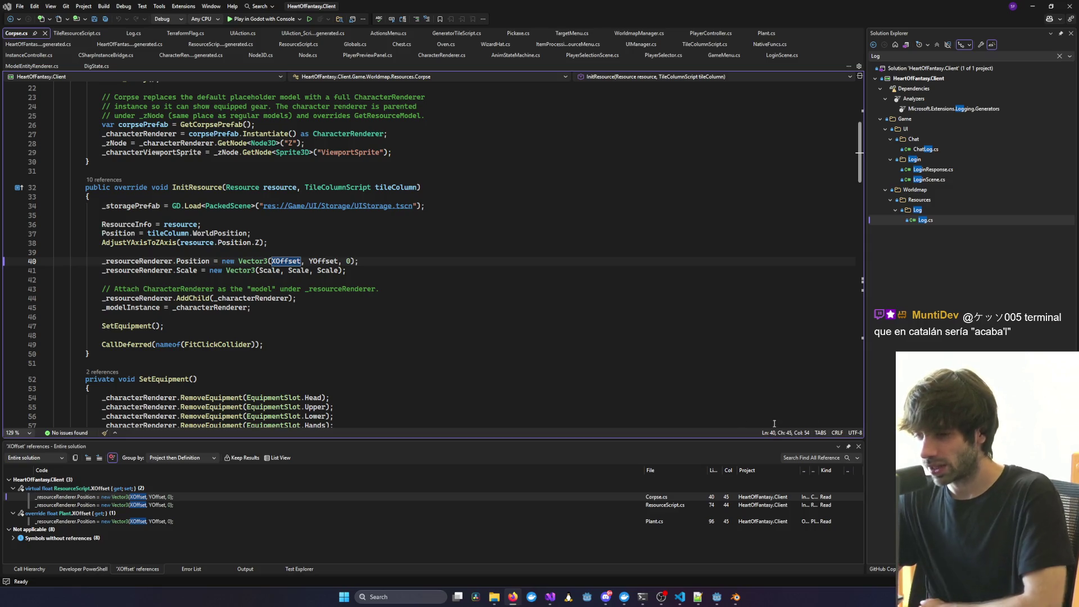
# Review Corpse.cs's InitResource renderer positioning, then return to the Godot editor.
pyautogui.click(677, 307)
pyautogui.scroll(-4, 712, 229)
pyautogui.scroll(5, 712, 229)
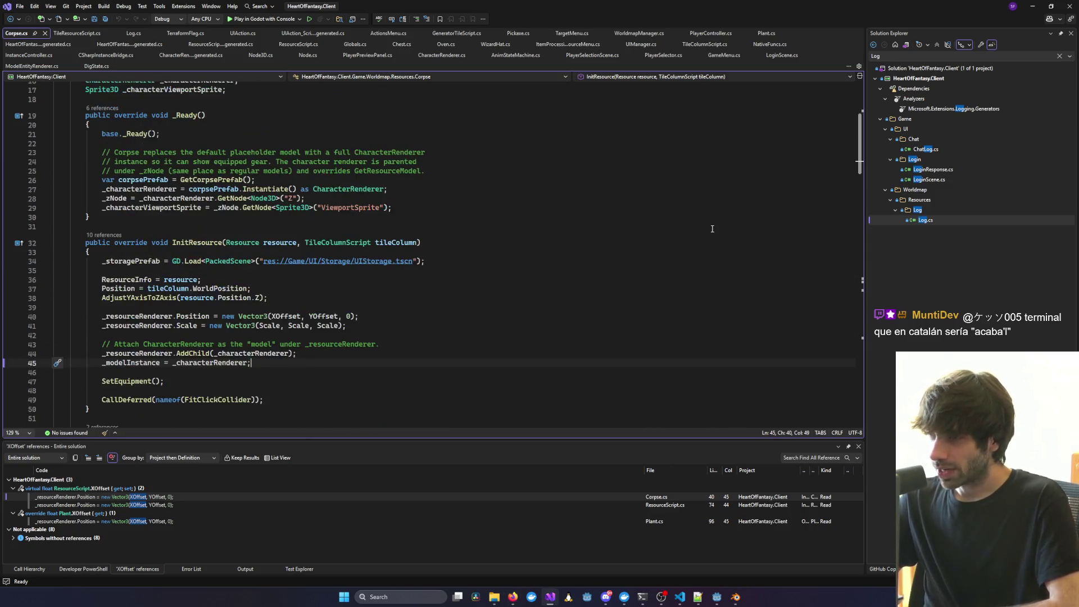
pyautogui.scroll(4, 713, 229)
pyautogui.scroll(-1, 712, 228)
pyautogui.scroll(3, 712, 228)
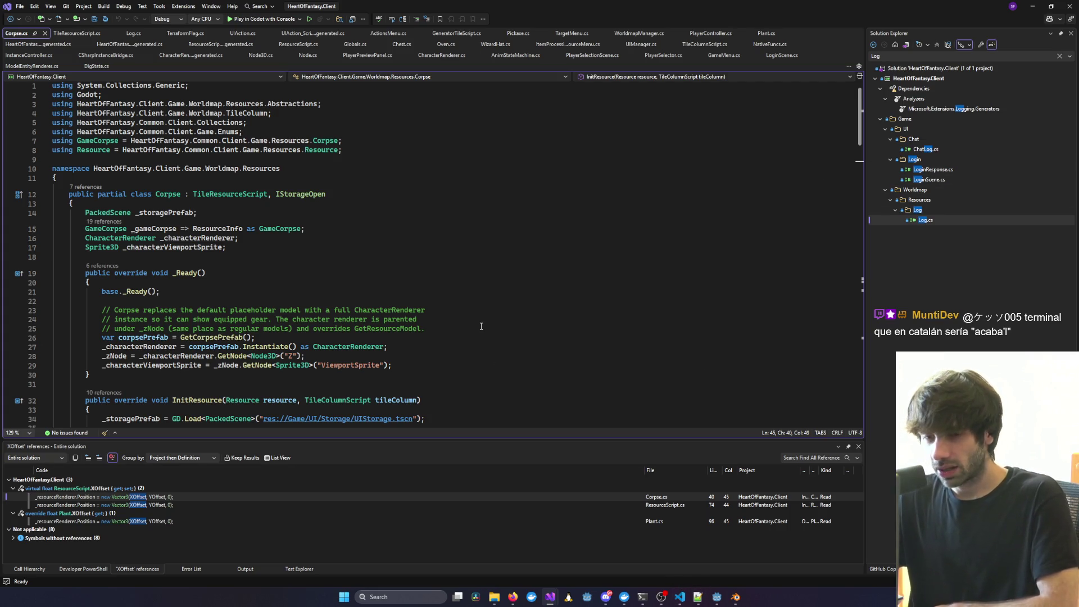
pyautogui.scroll(-2, 491, 318)
pyautogui.scroll(-3, 379, 307)
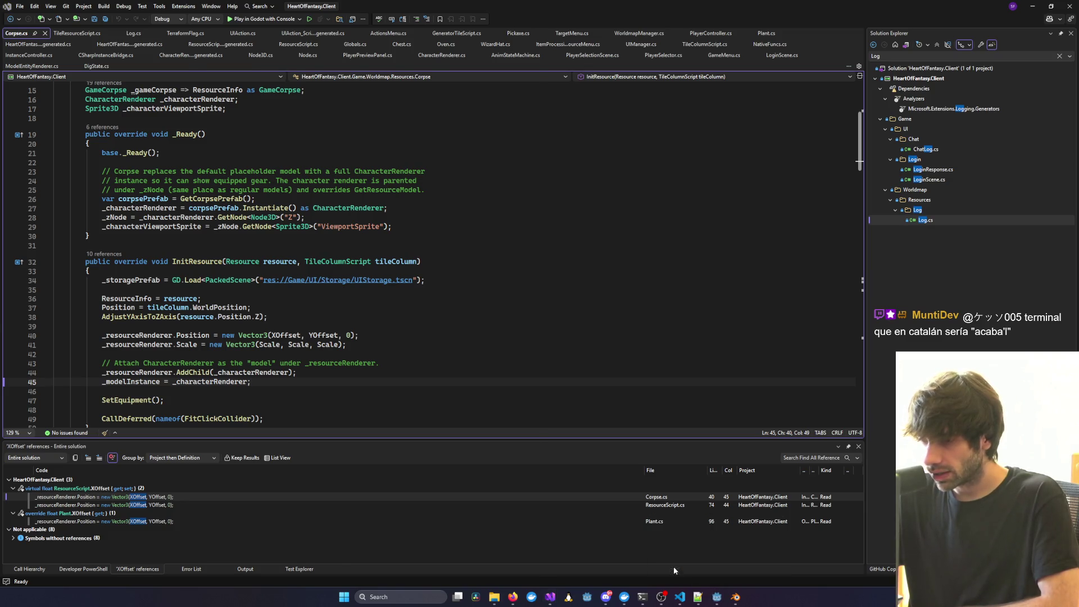
pyautogui.click(674, 563)
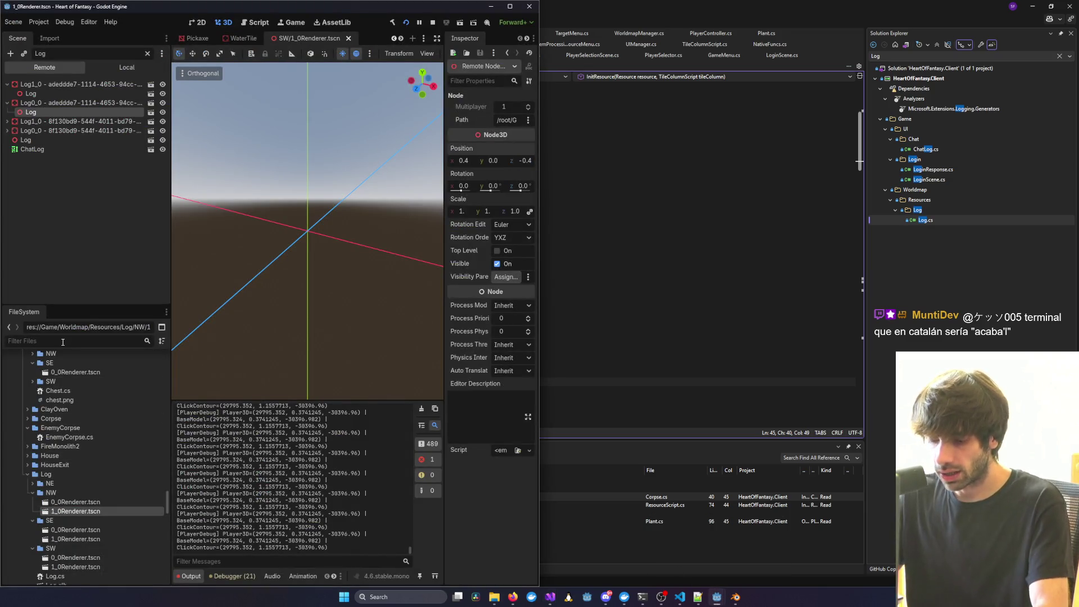
pyautogui.write('Resource')
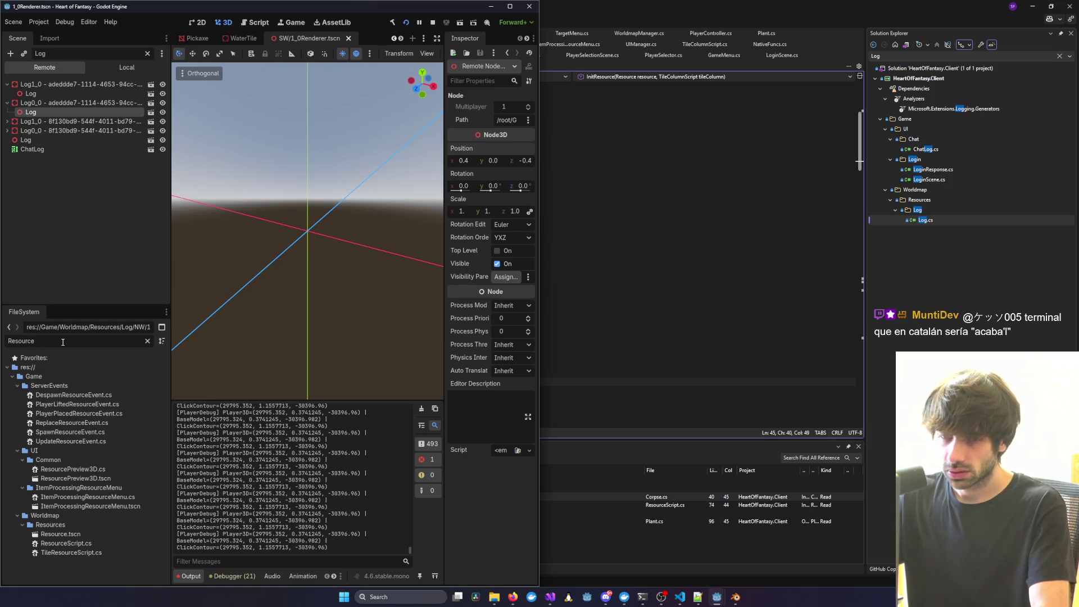
# Open Resource.tscn, show its local node tree, inspect the Z node and maximize the editor.
pyautogui.doubleClick(59, 534)
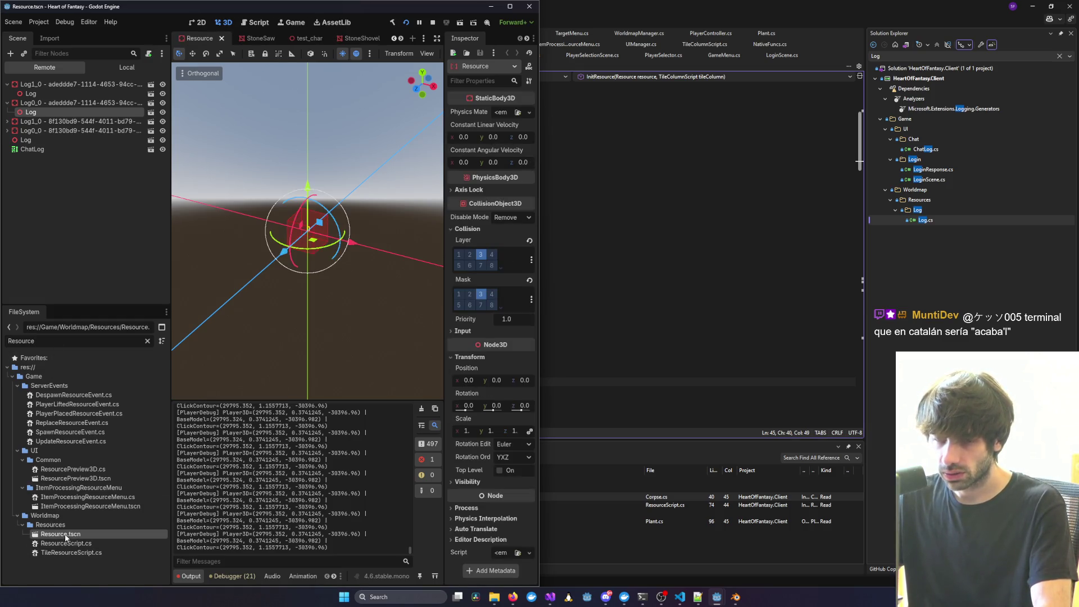
pyautogui.click(105, 70)
pyautogui.click(42, 112)
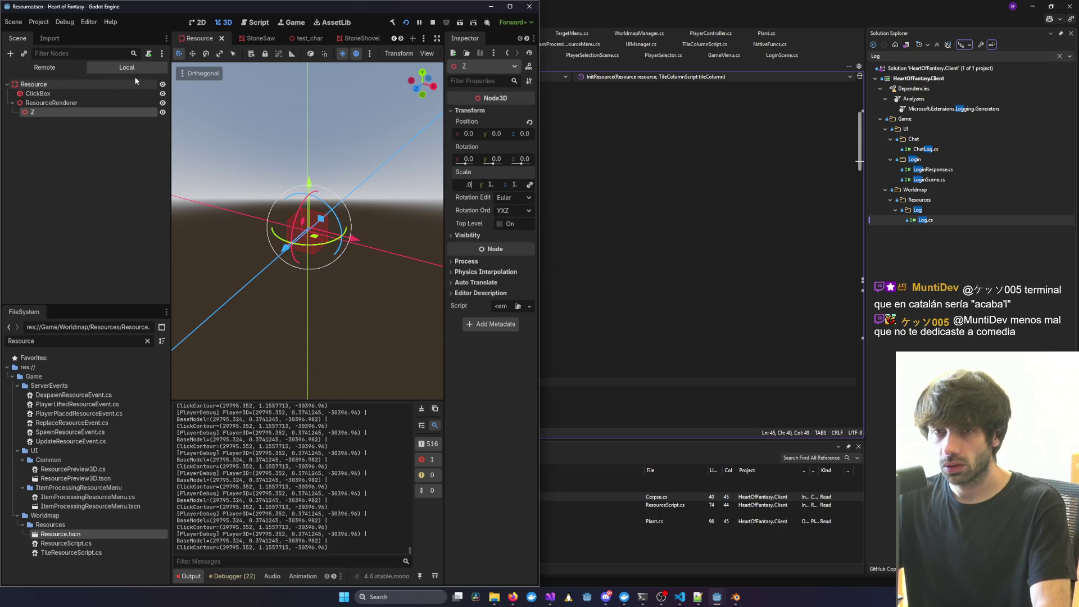
pyautogui.click(510, 6)
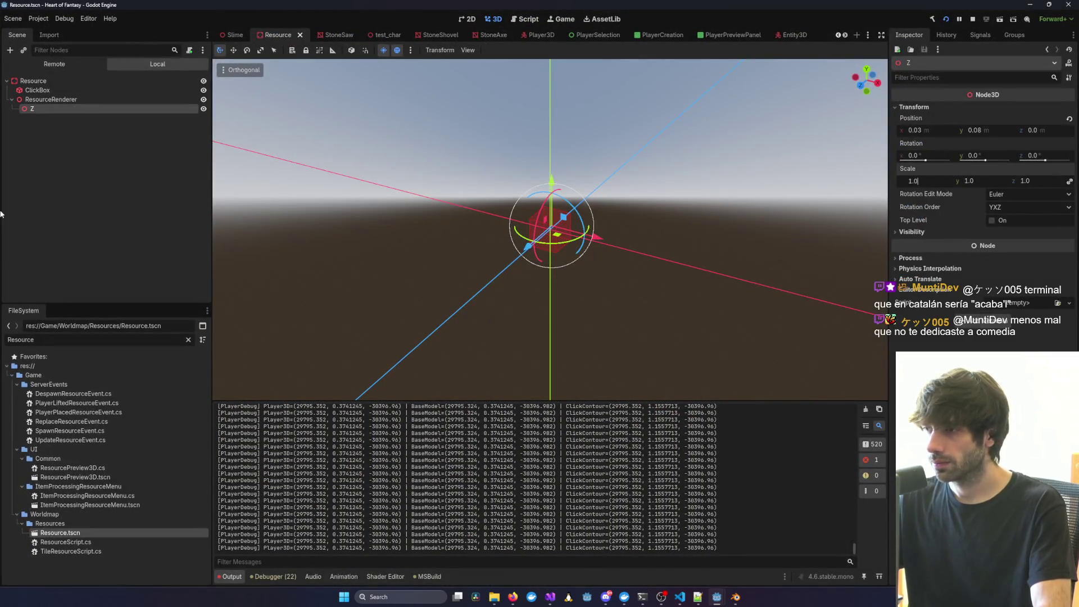
# Zero the Z node's position to 0, 0, 0 and save the Resource scene.
pyautogui.click(931, 131)
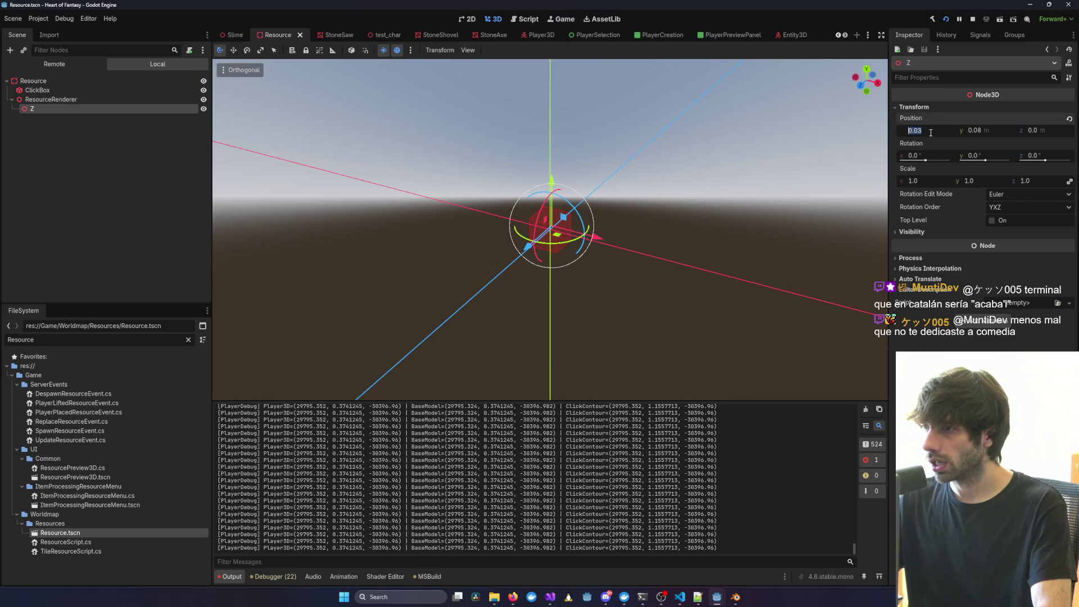
pyautogui.hotkey('alt', 'Tab')
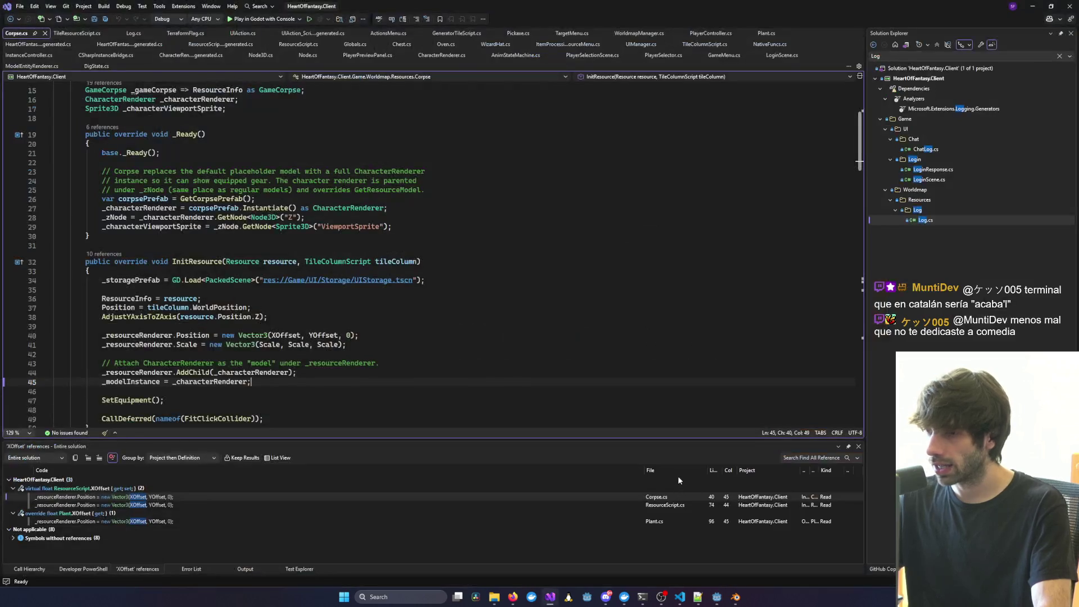
pyautogui.hotkey('alt', 'Tab')
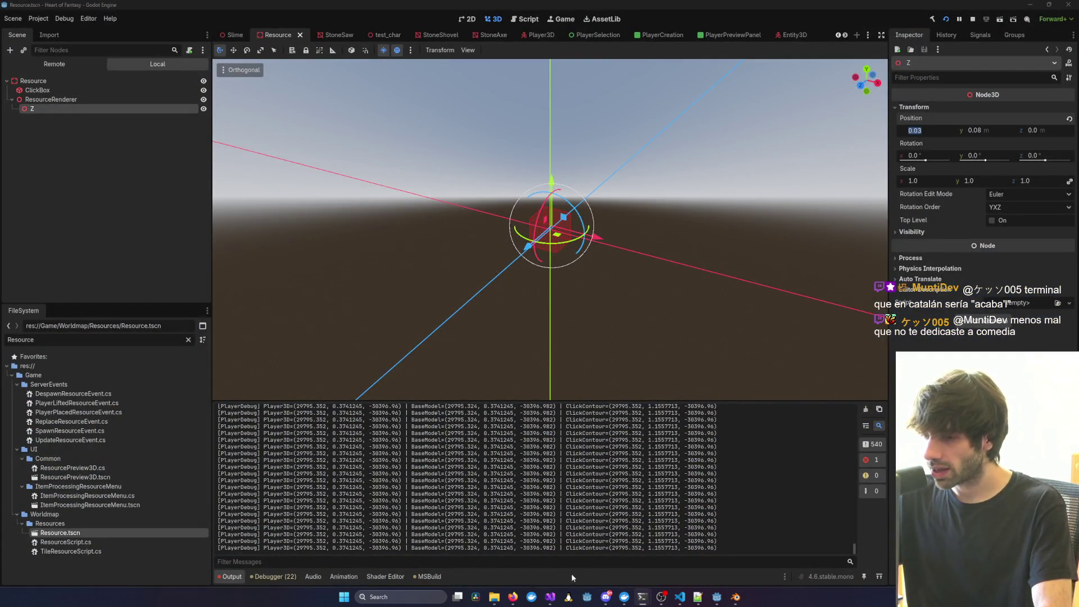
pyautogui.moveTo(642, 597)
pyautogui.click(777, 547)
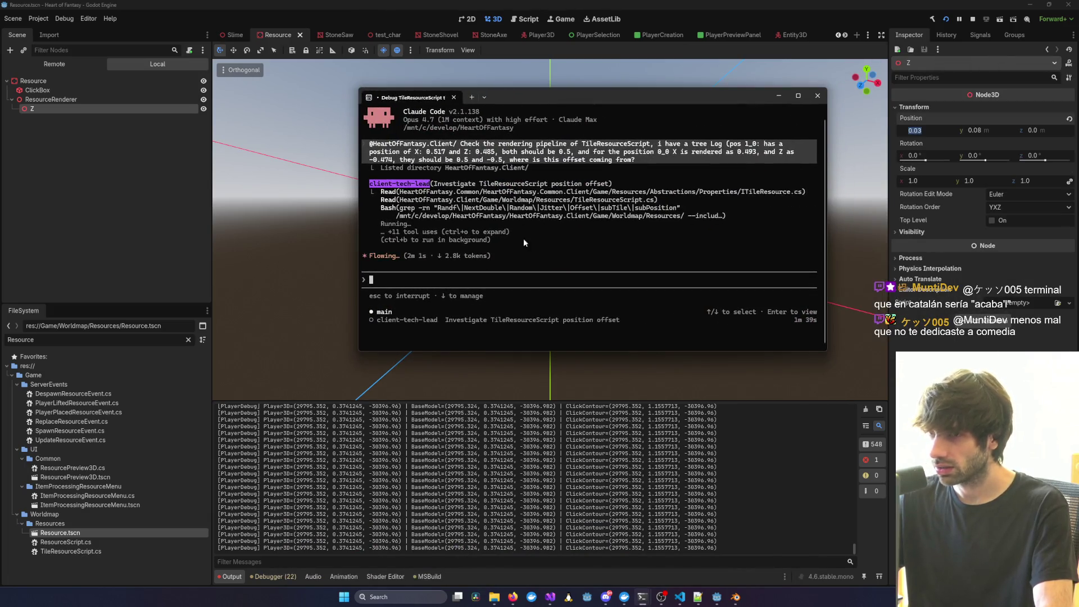
pyautogui.moveTo(601, 93); pyautogui.dragTo(667, 606)
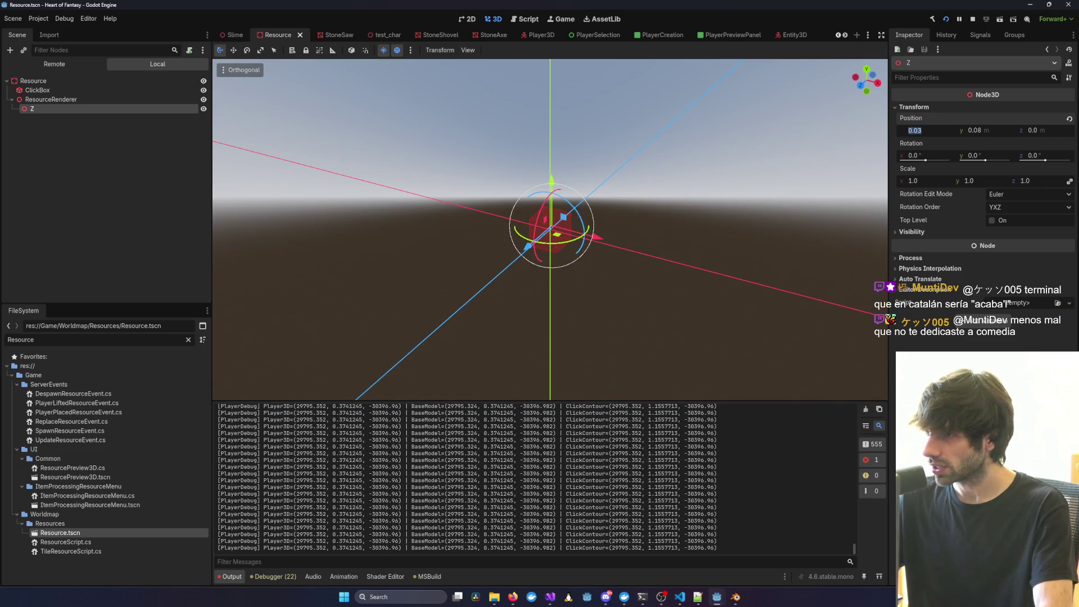
pyautogui.press('Tab')
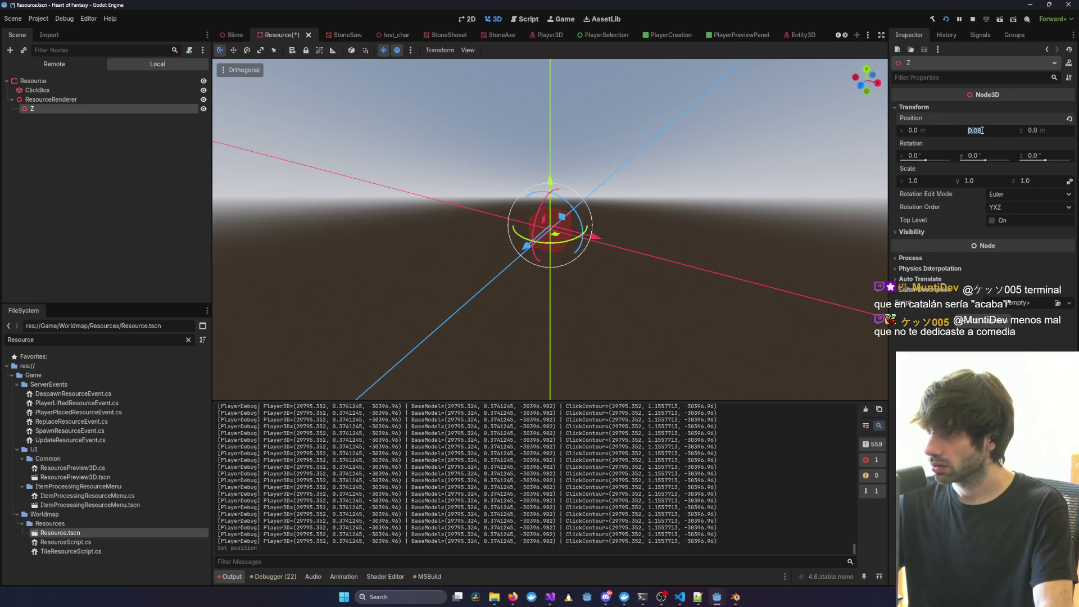
pyautogui.write('0')
pyautogui.press('Return')
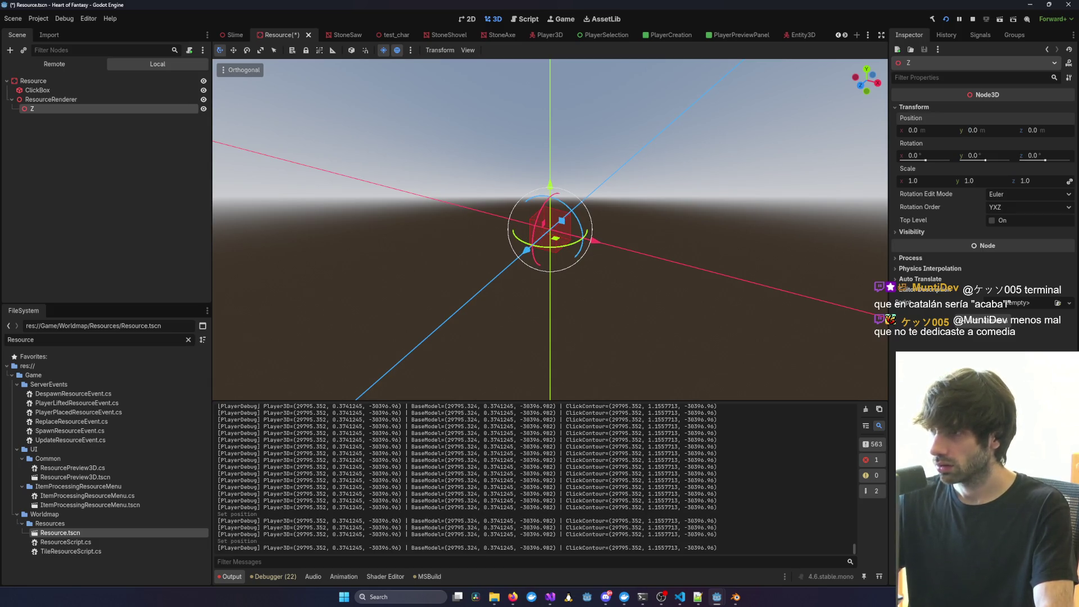
pyautogui.hotkey('ctrl', 's')
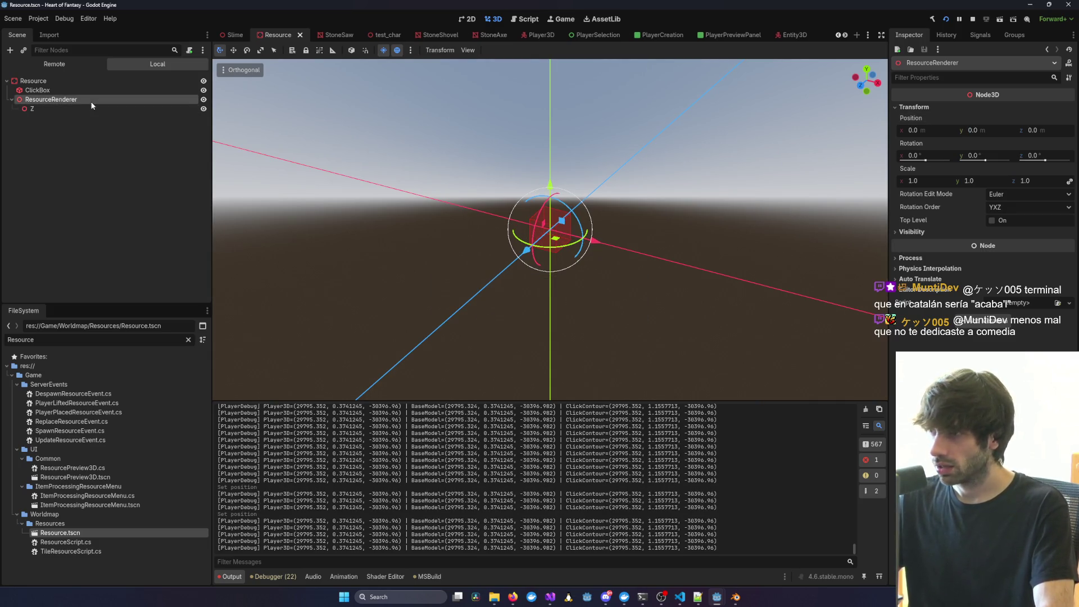
# Look over the ClickBox shape and Resource root node properties, then head to Visual Studio.
pyautogui.click(108, 90)
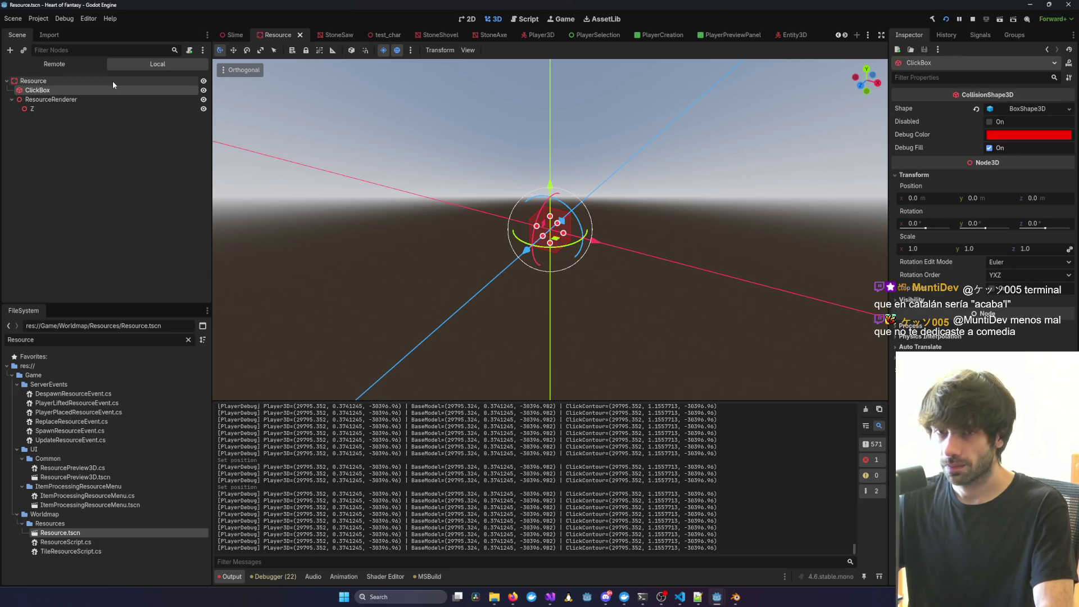
pyautogui.click(113, 81)
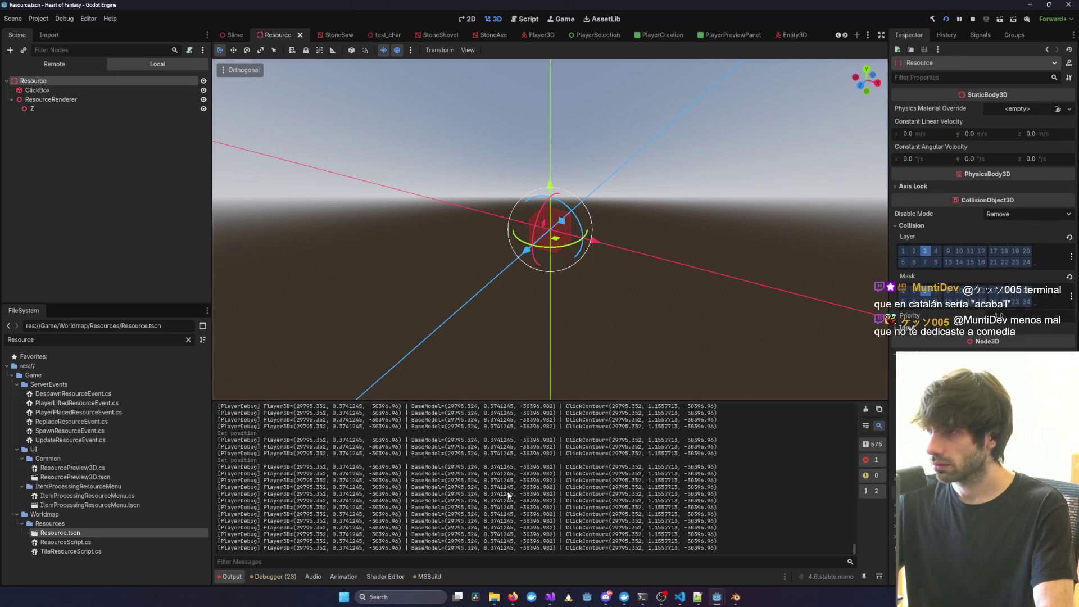
pyautogui.click(550, 597)
# Launch the game under the debugger, log in as test1 and enter the forest world.
pyautogui.click(767, 536)
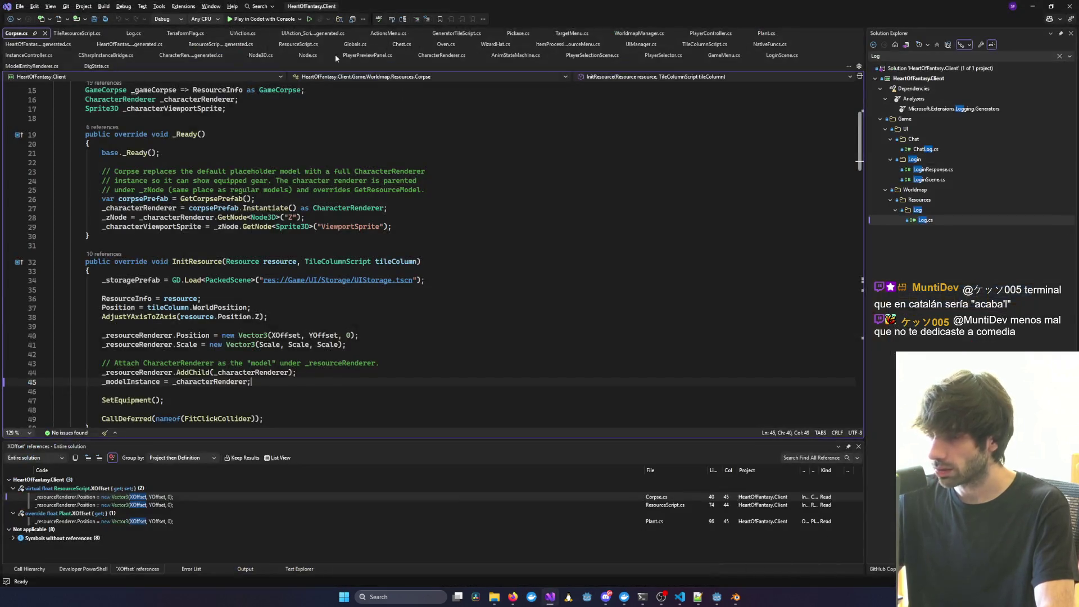
pyautogui.press('F5')
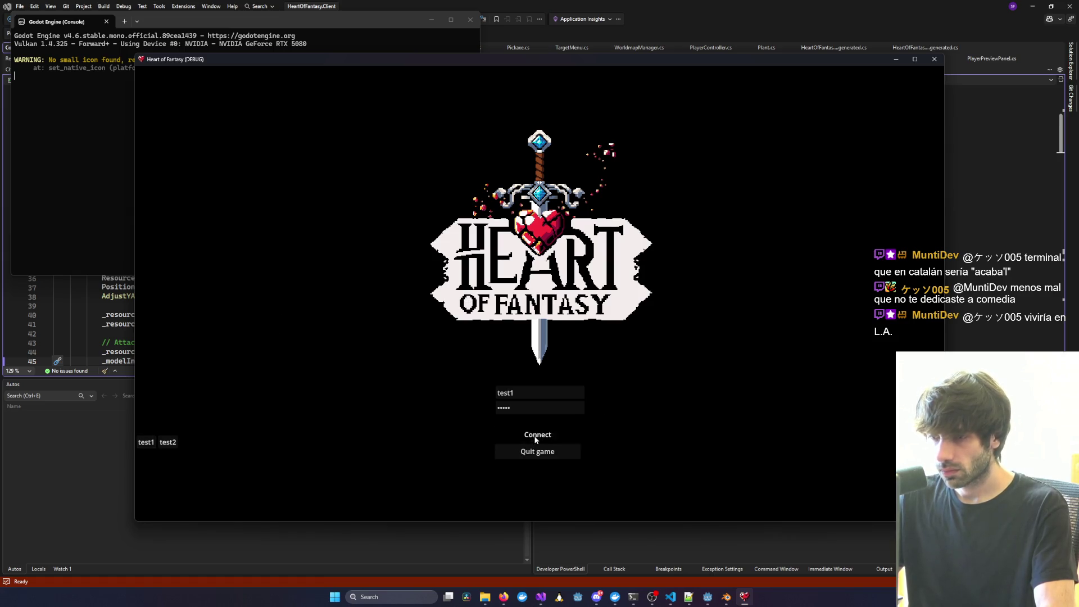
pyautogui.click(237, 296)
pyautogui.click(542, 459)
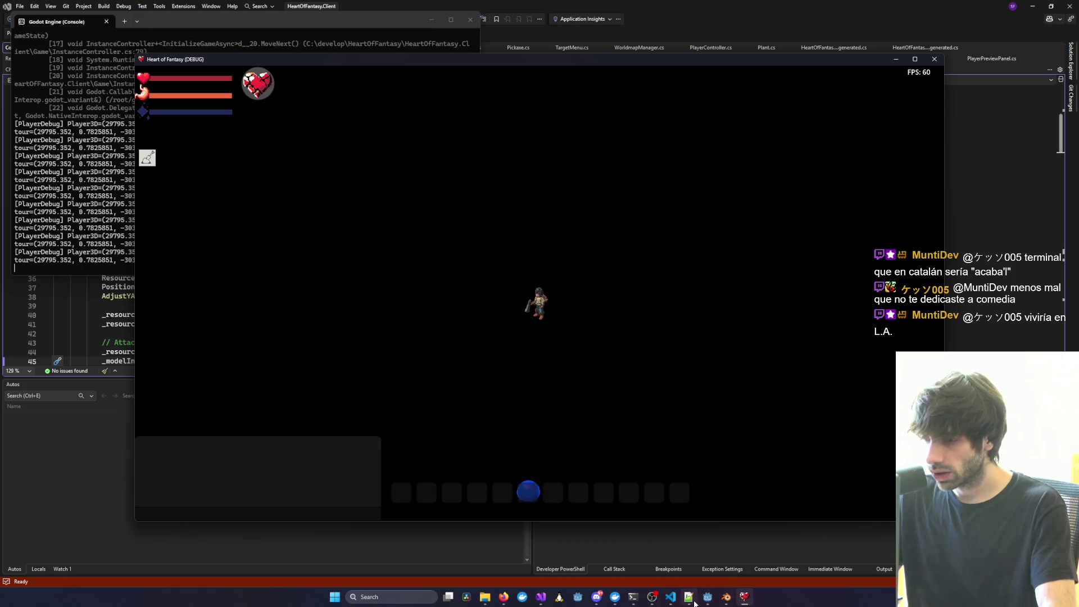
# Close all running Heart of Fantasy game windows from the taskbar.
pyautogui.moveTo(744, 597)
pyautogui.click(759, 552)
pyautogui.rightClick(751, 595)
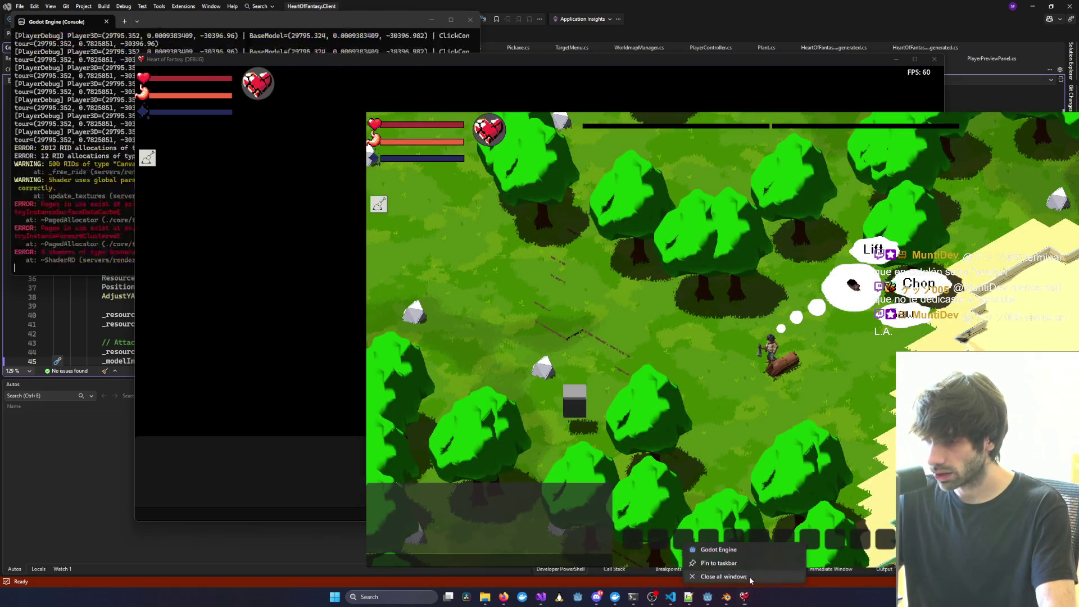
pyautogui.click(733, 579)
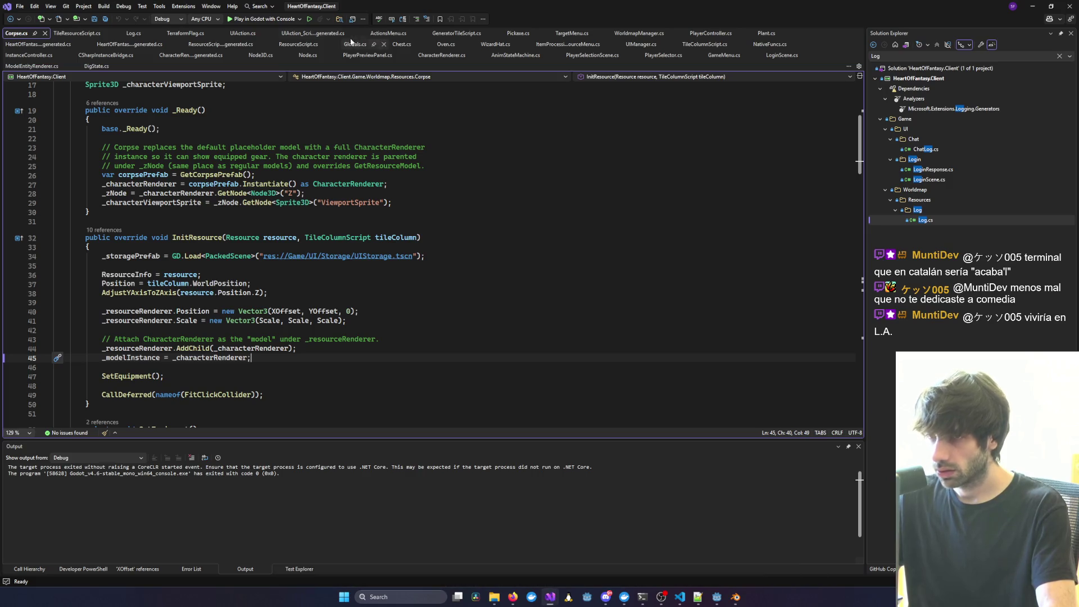
# Relaunch Heart of Fantasy under the debugger and enter the world to see the log beside the character.
pyautogui.click(280, 19)
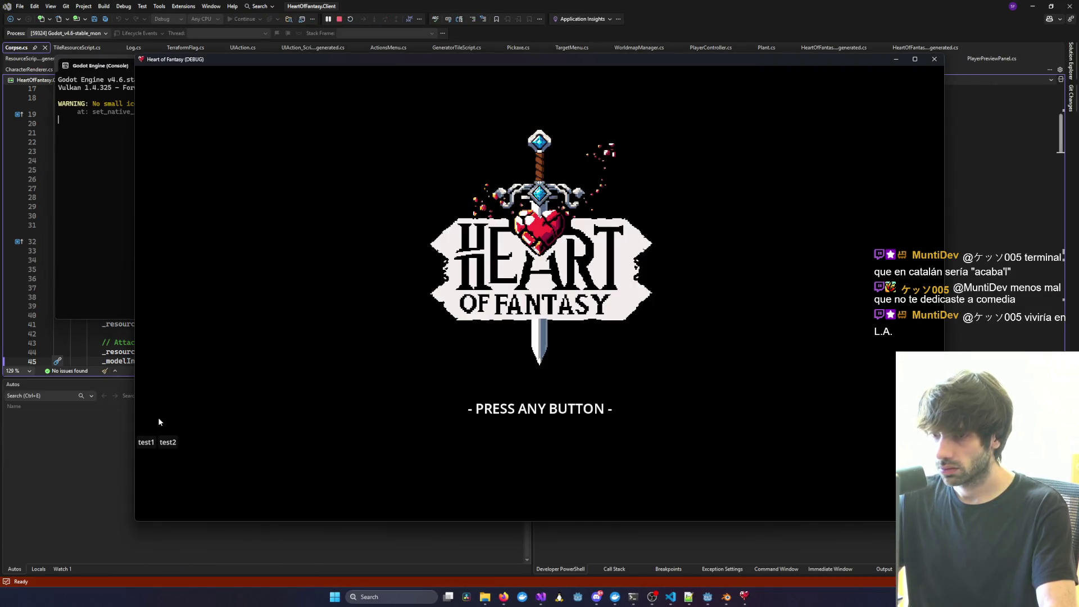
pyautogui.click(537, 434)
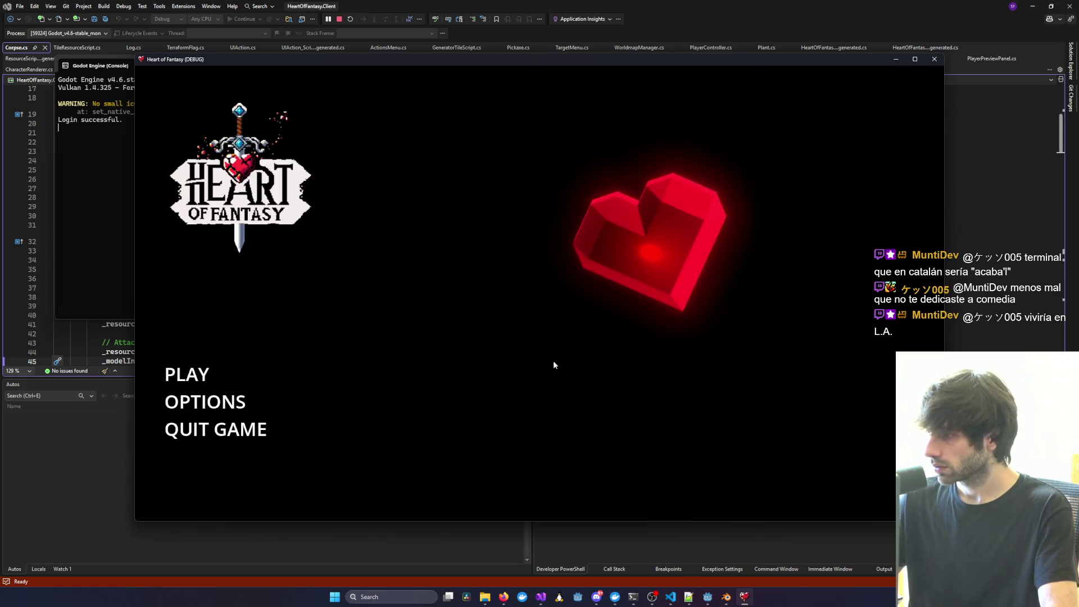
pyautogui.click(195, 374)
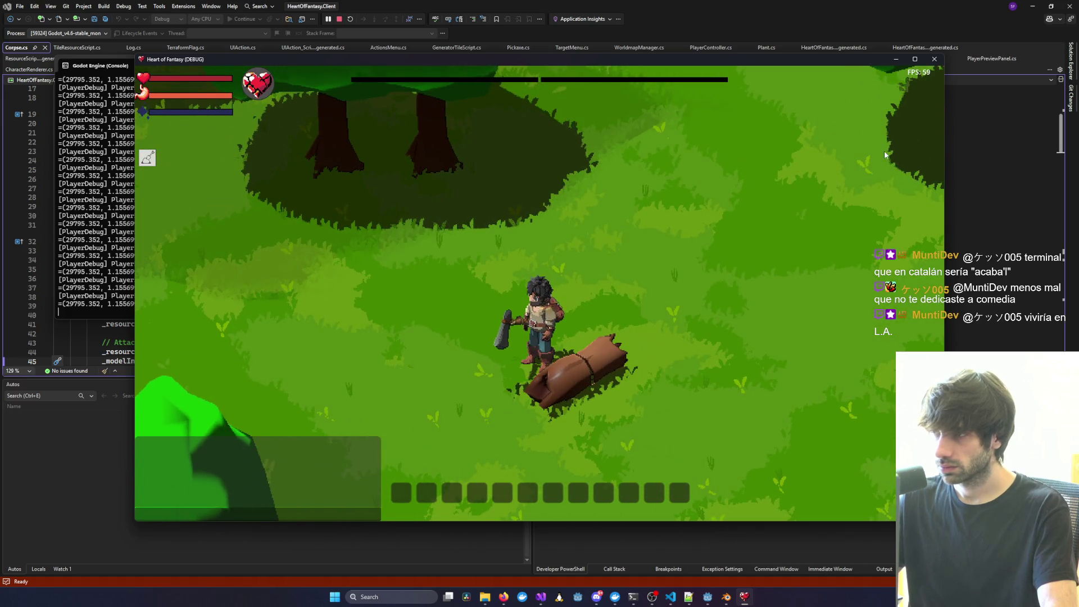
# Return to the Godot editor's Resource scene, bringing the game window back into view.
pyautogui.click(935, 62)
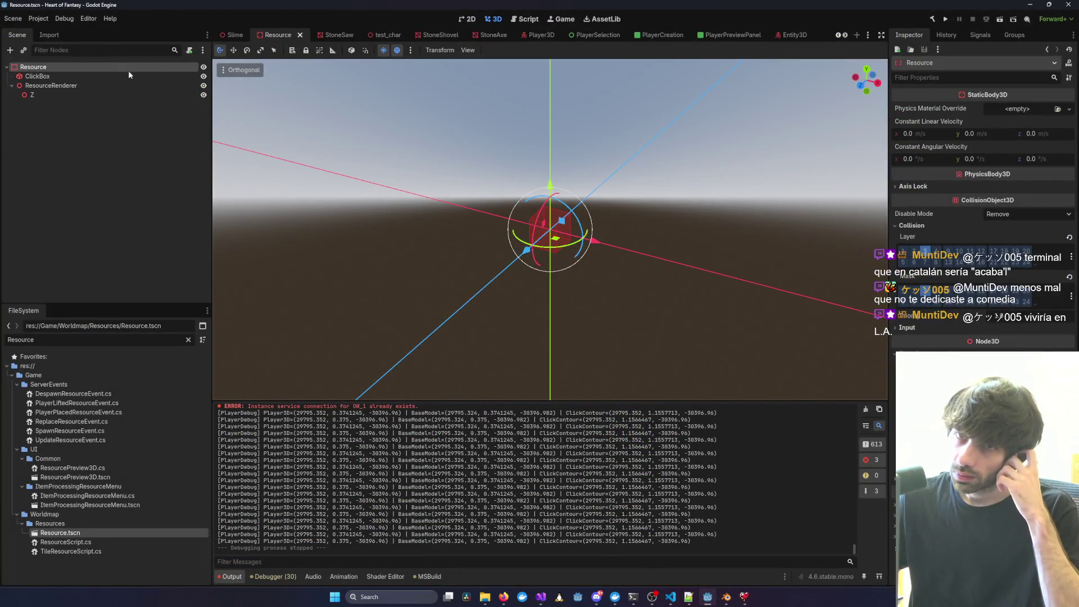
pyautogui.click(745, 597)
pyautogui.moveTo(745, 598)
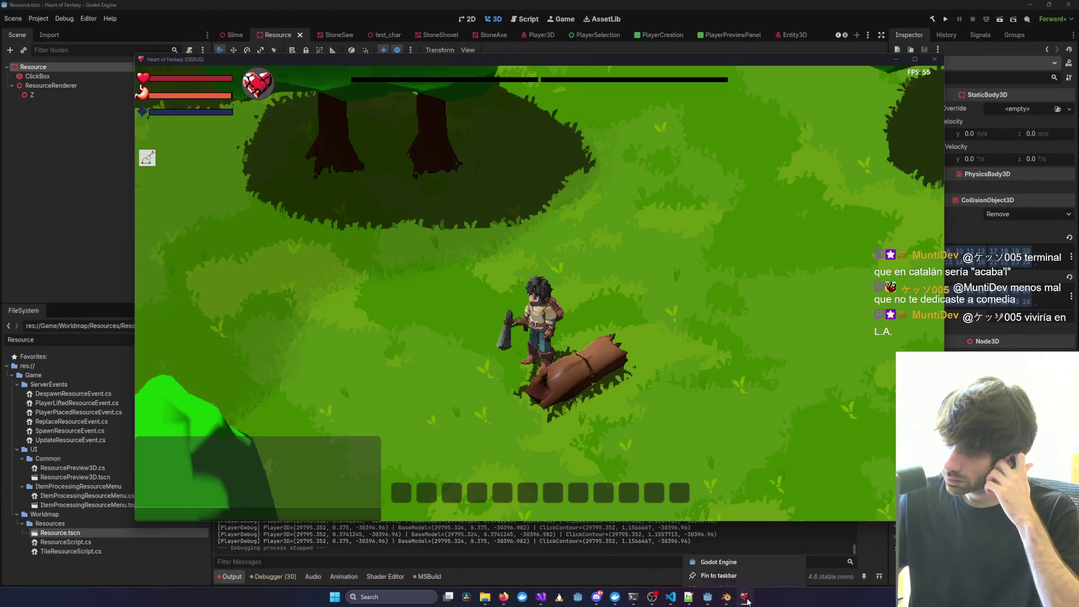
pyautogui.click(740, 578)
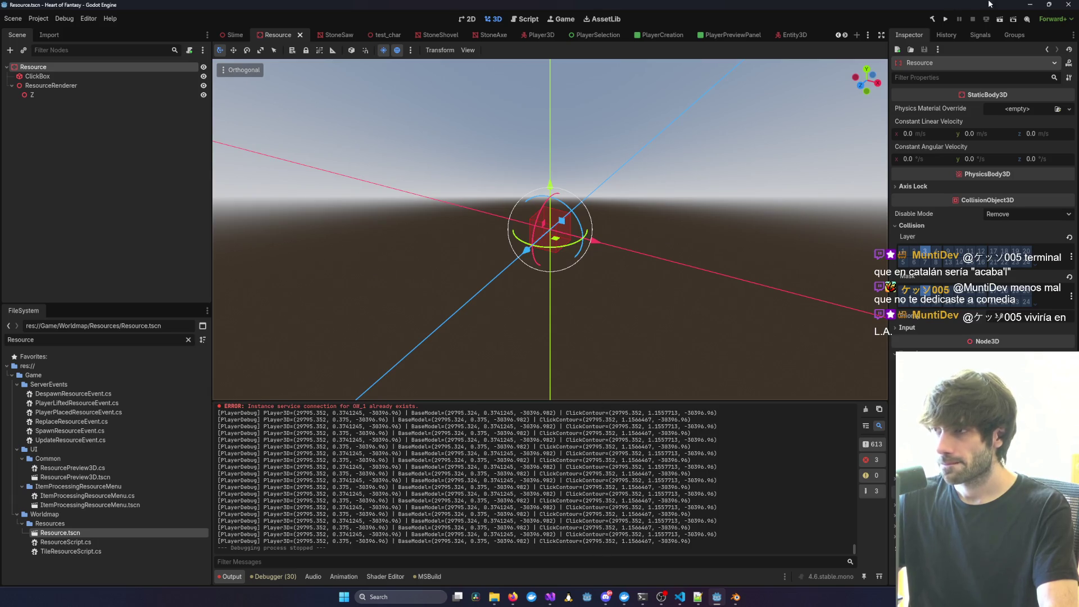
# Run the project from Godot, log in and enter the world as test1.
pyautogui.click(946, 19)
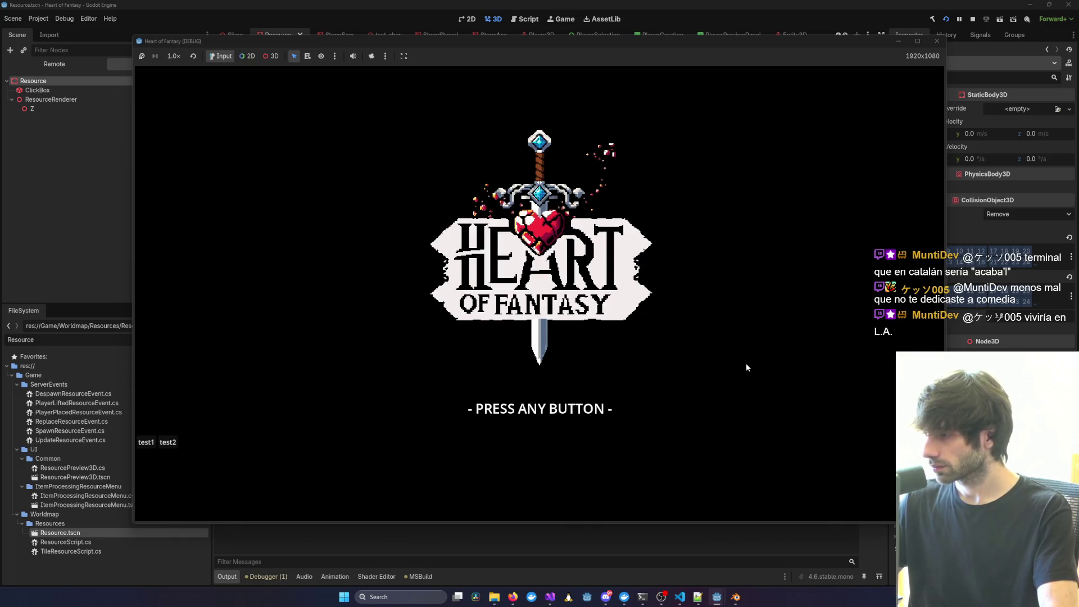
pyautogui.click(145, 449)
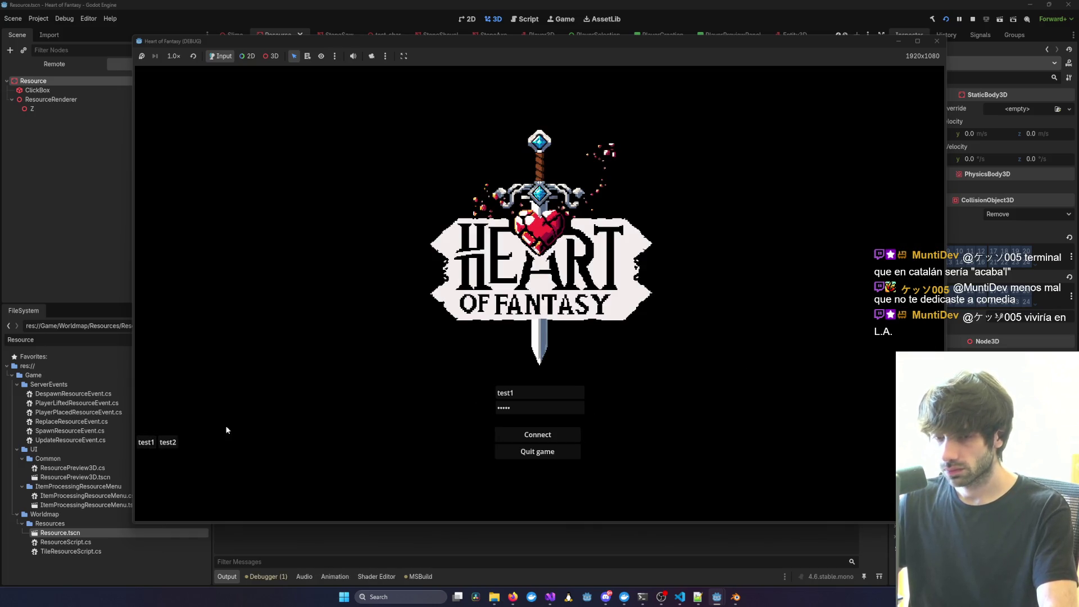
pyautogui.click(531, 436)
pyautogui.click(189, 375)
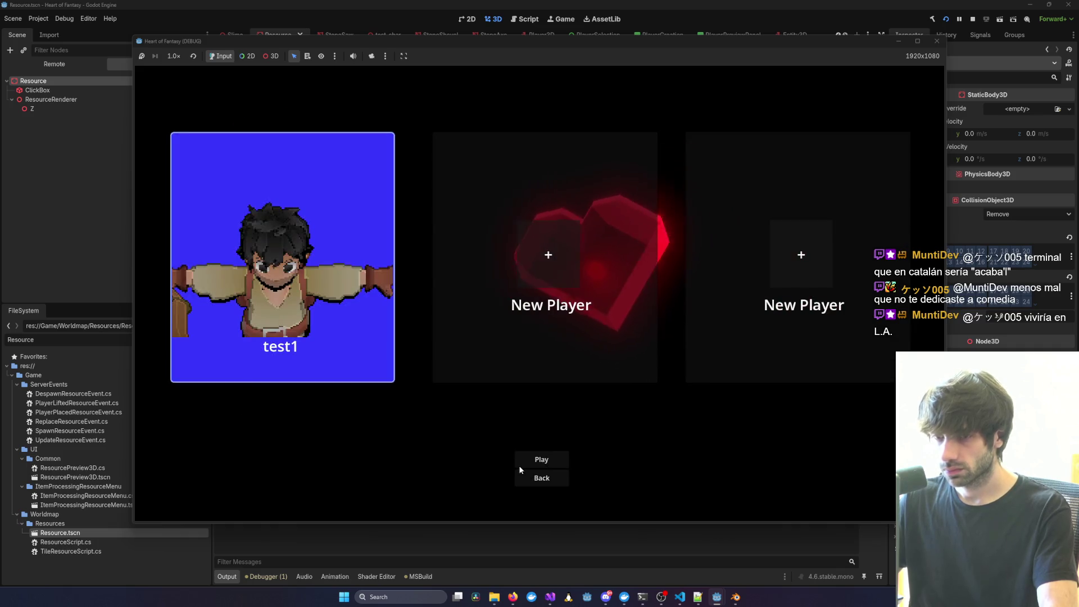
pyautogui.click(518, 463)
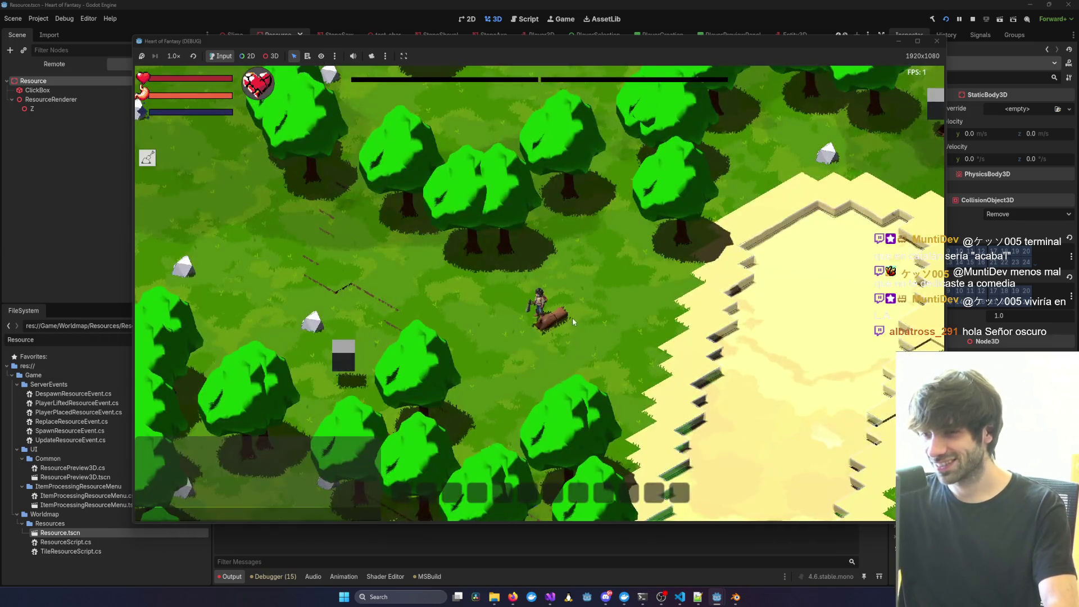
pyautogui.scroll(5, 538, 330)
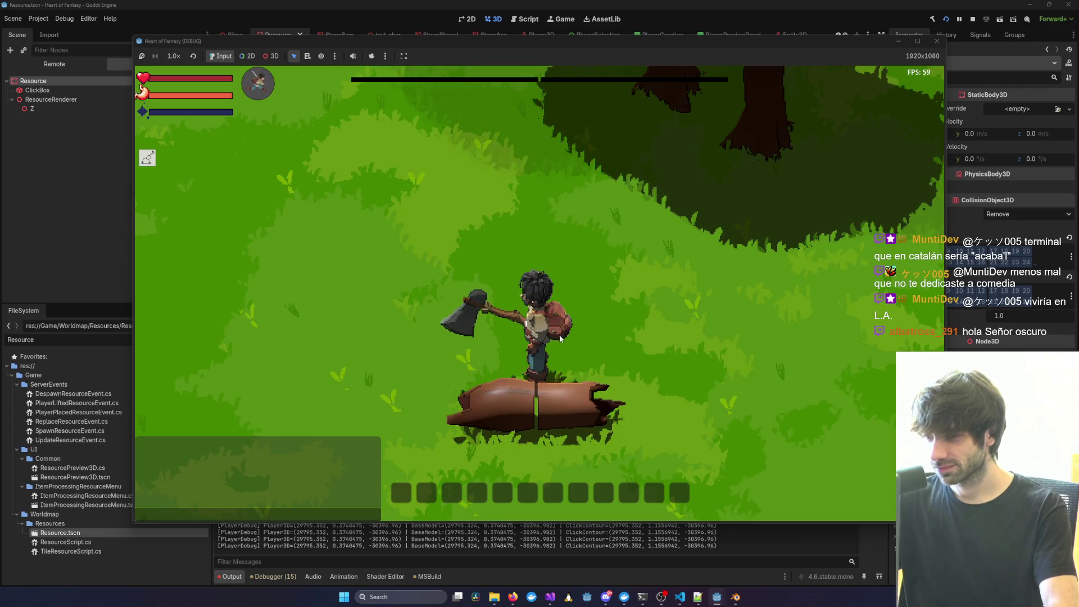
# Zoom the camera onto the split log, then stop the running game with F8.
pyautogui.click(576, 337)
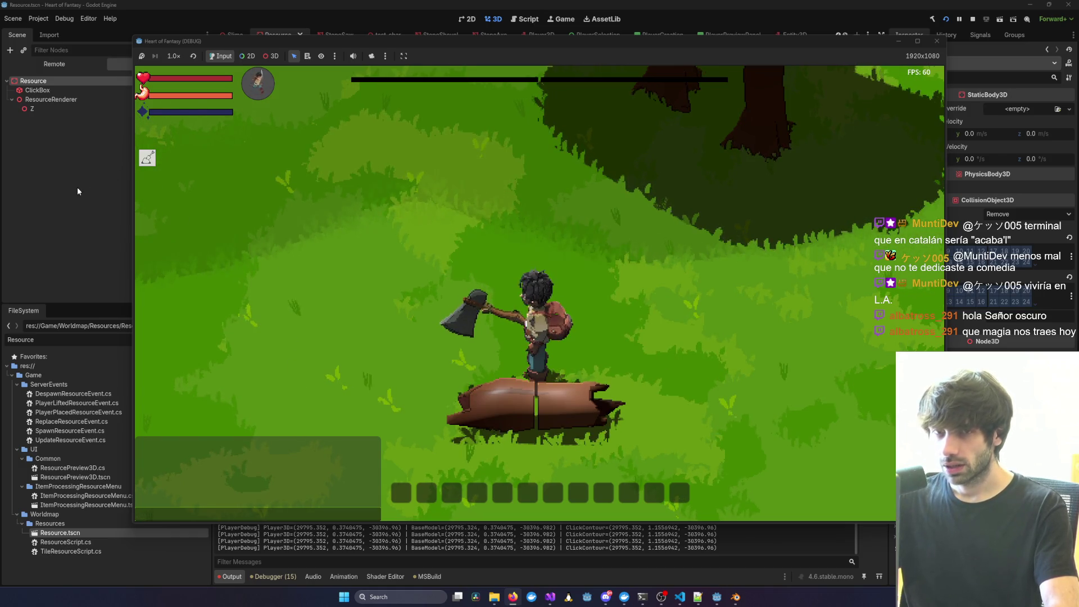
pyautogui.press('F8')
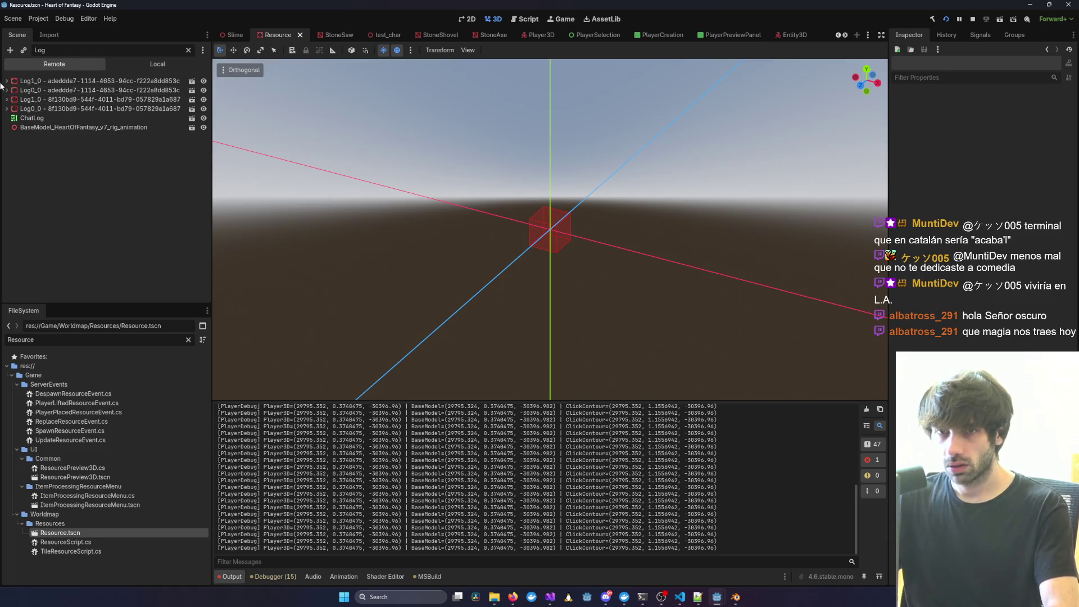
# Read the live positions of the Log nodes under Log1_0 and Log0_0 in the Remote scene tree.
pyautogui.click(31, 90)
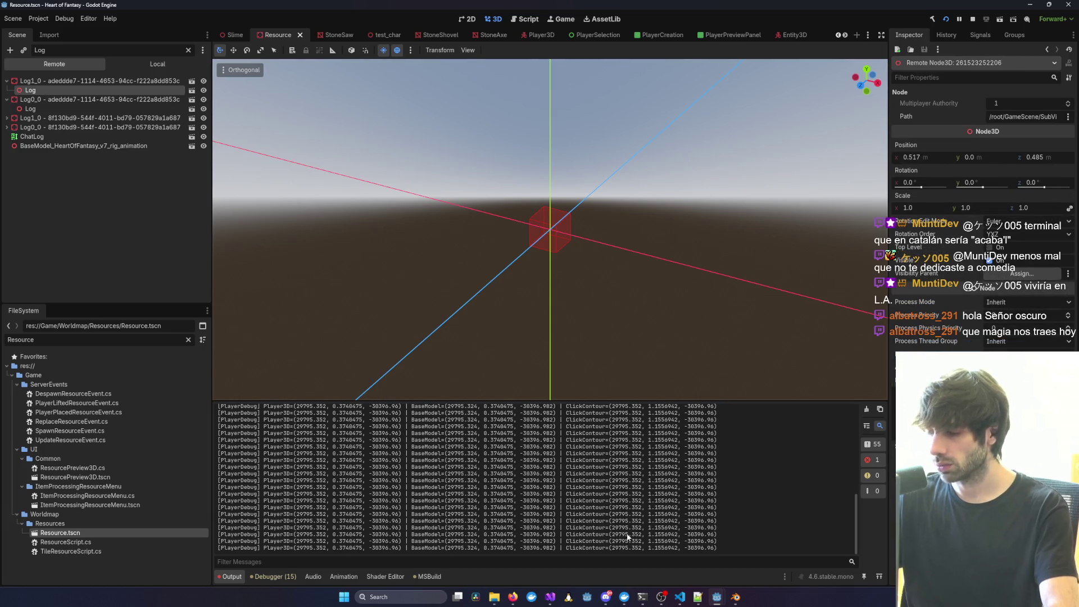
pyautogui.click(49, 108)
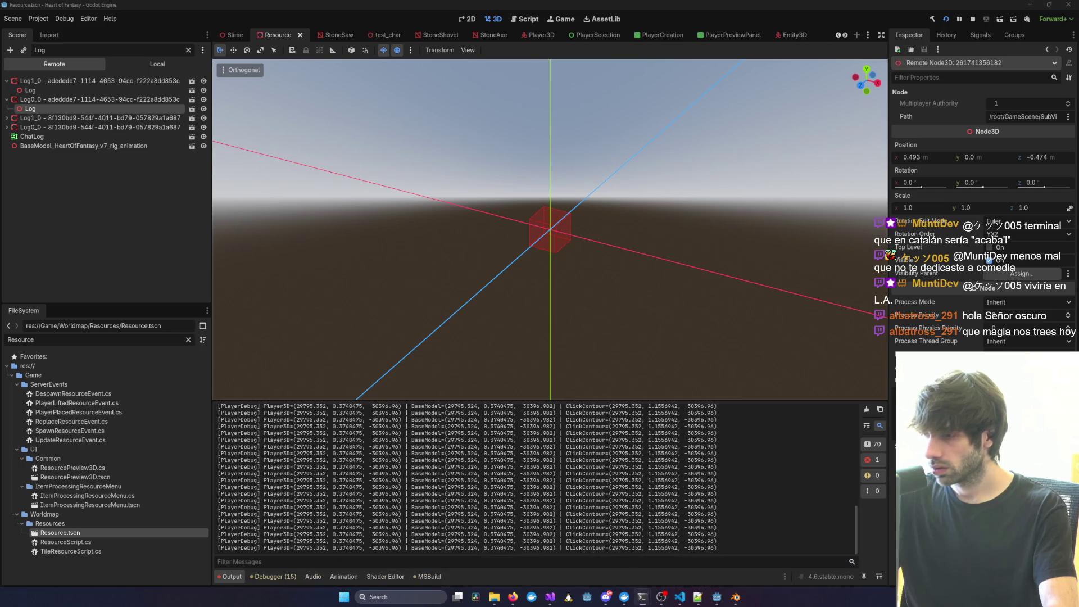
# Check the Claude Code terminal, move it aside and return to Corpse.cs in Visual Studio.
pyautogui.click(642, 597)
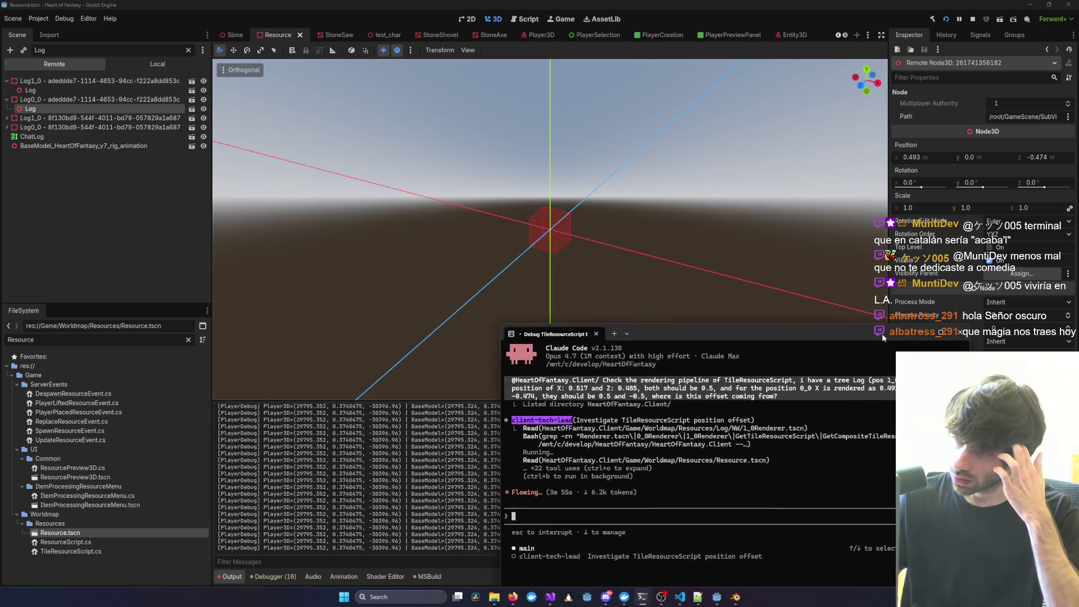
pyautogui.moveTo(701, 240); pyautogui.dragTo(1078, 380)
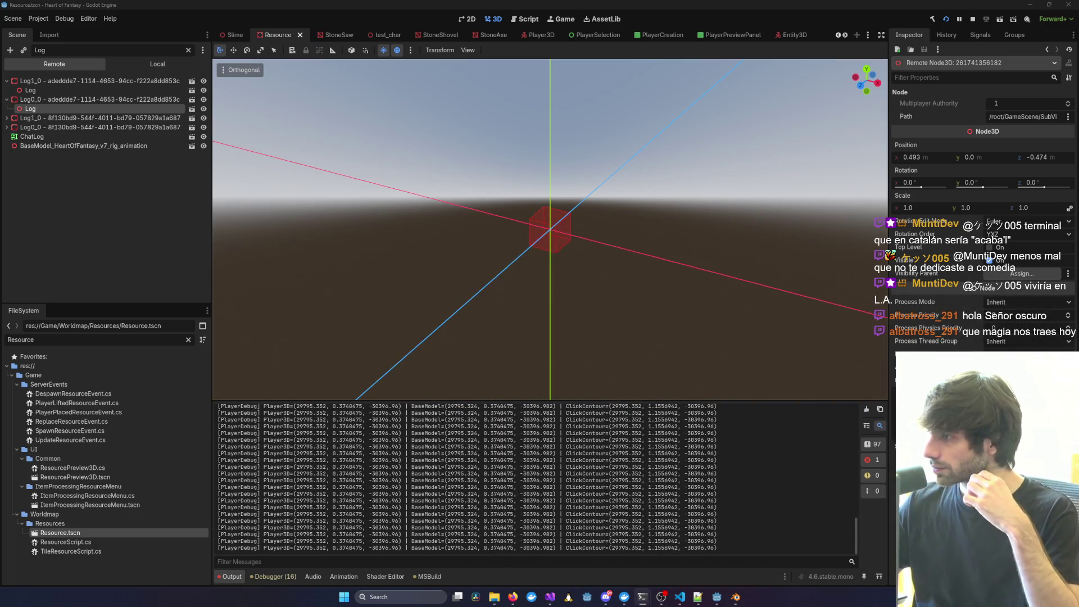
pyautogui.moveTo(679, 598)
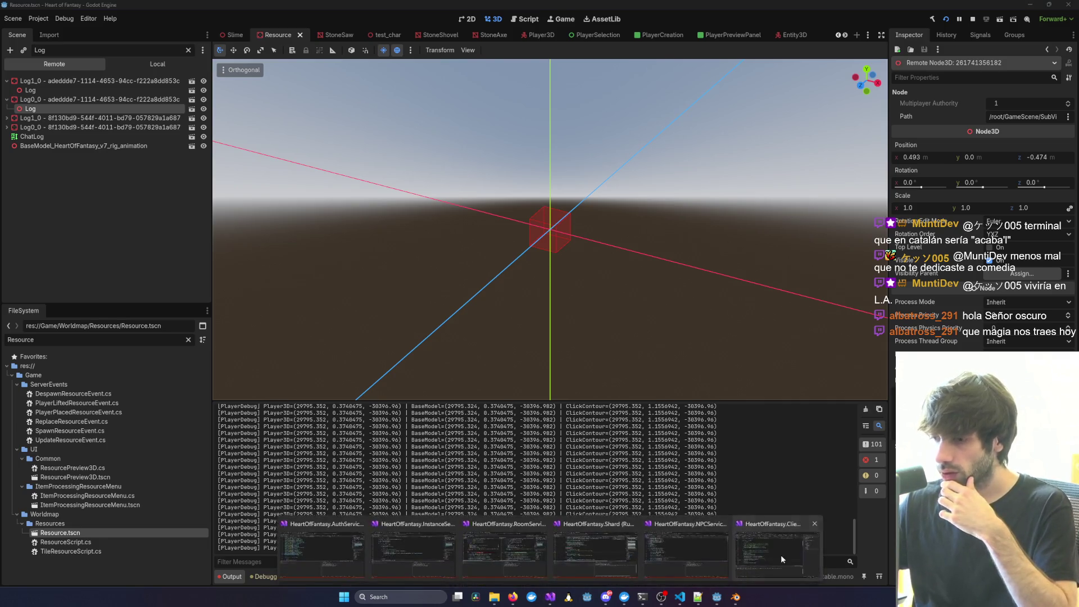
pyautogui.click(781, 555)
pyautogui.scroll(5, 358, 325)
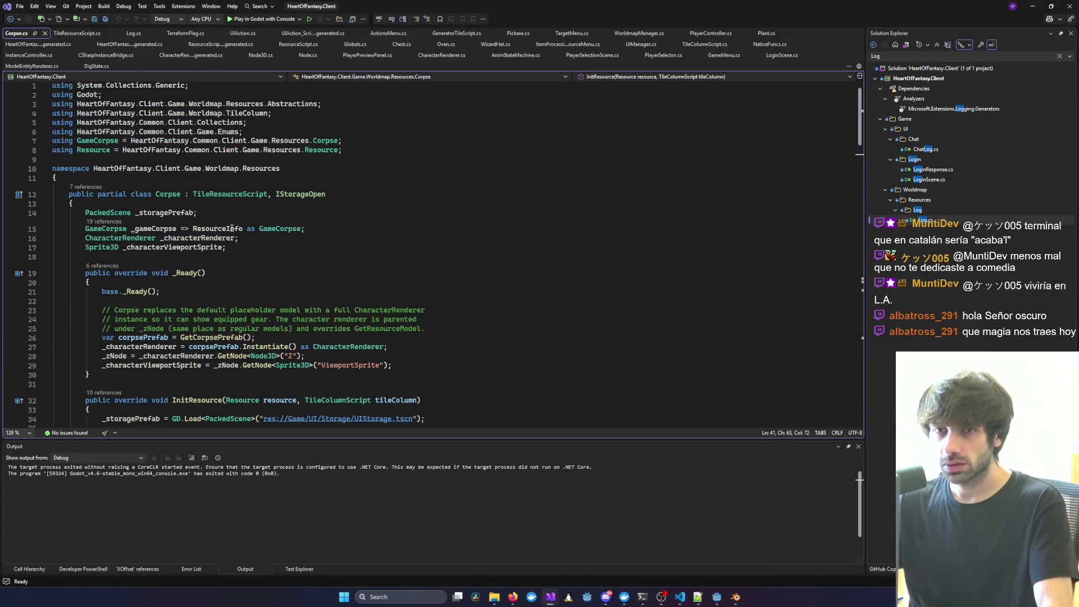
# Locate CenterMatchedPieceOnTile in TileResourceScript.cs and select the method with its comments.
pyautogui.middleClick(29, 37)
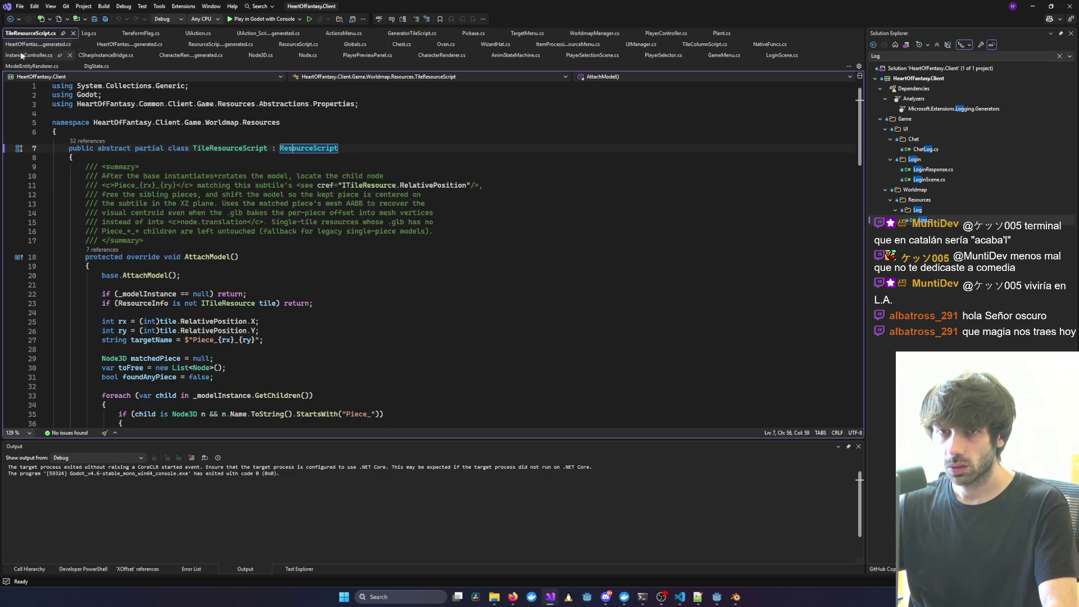
pyautogui.hotkey('ctrl', 'f')
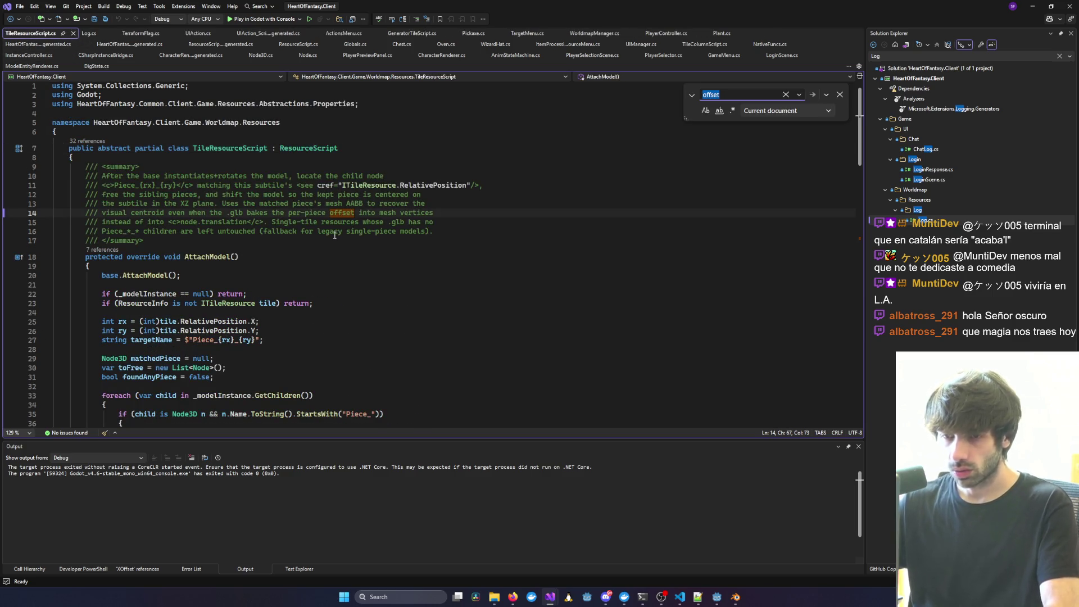
pyautogui.write('Client')
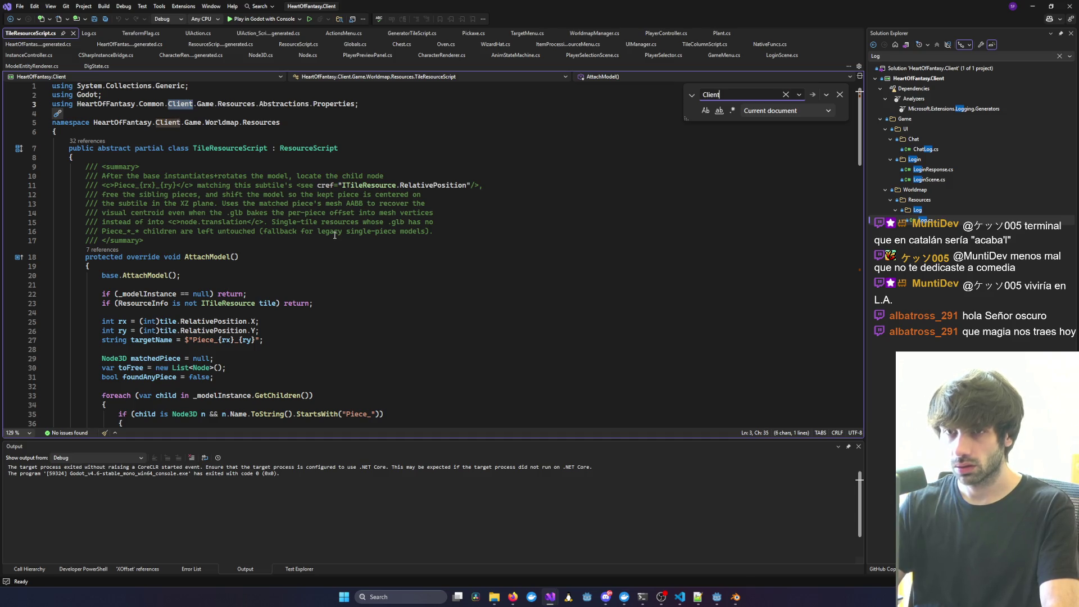
pyautogui.write('Uti')
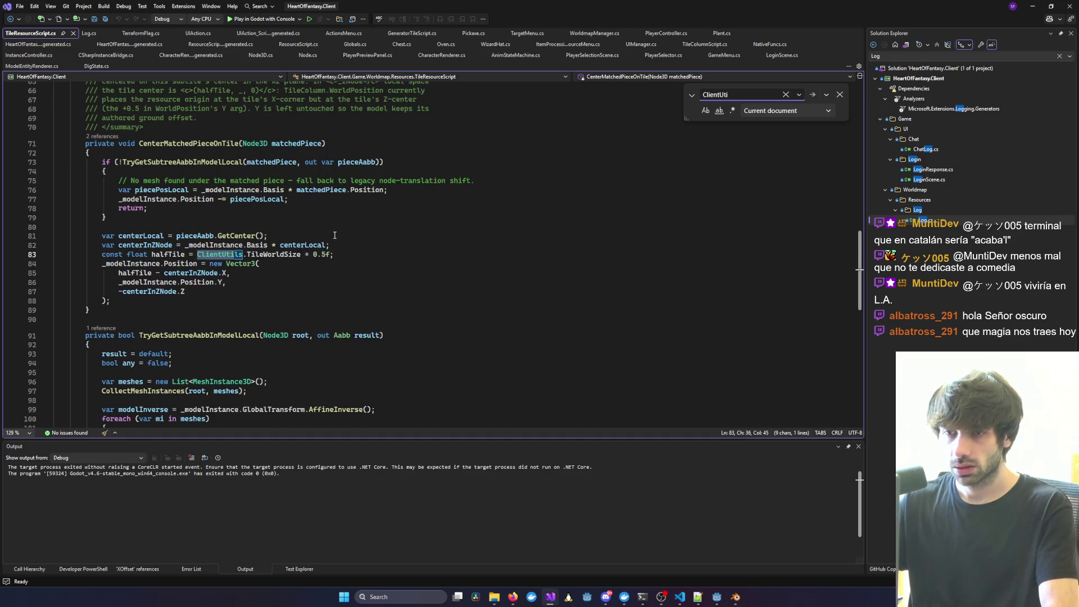
pyautogui.moveTo(271, 255)
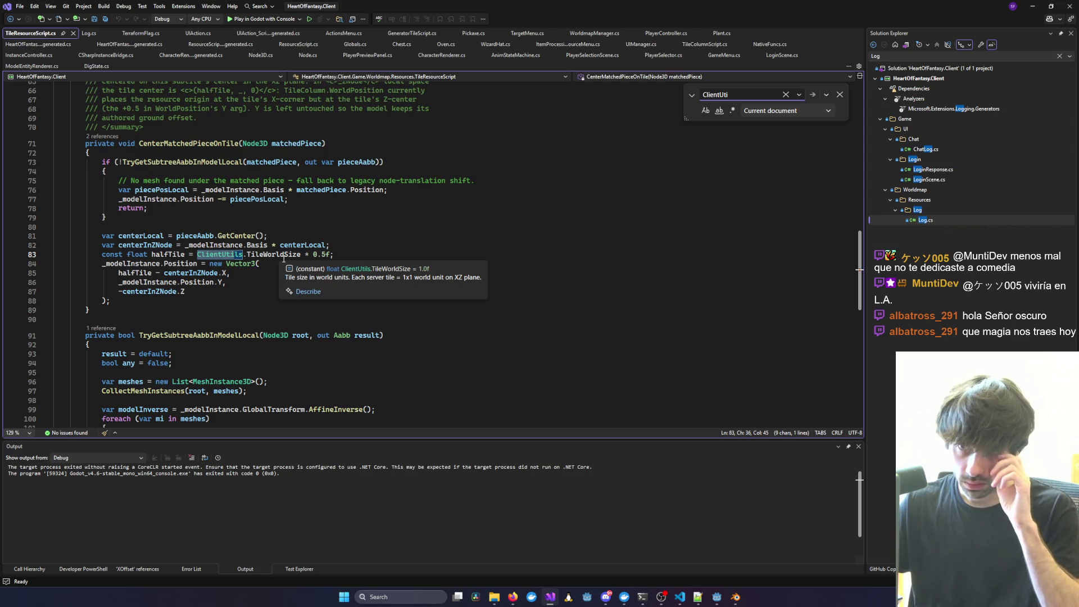
pyautogui.click(281, 257)
pyautogui.doubleClick(281, 255)
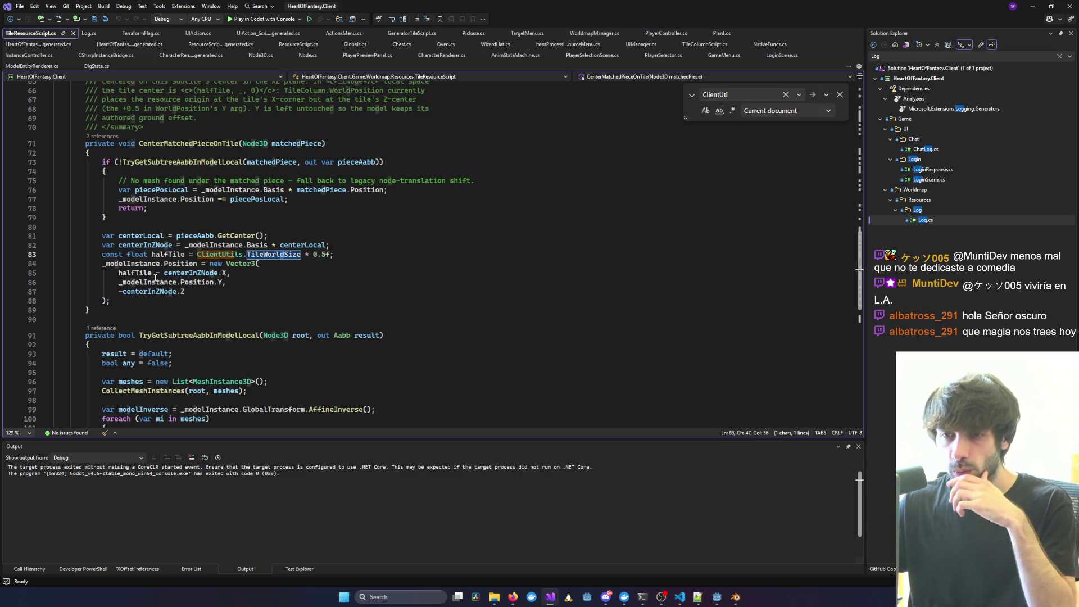
pyautogui.doubleClick(200, 274)
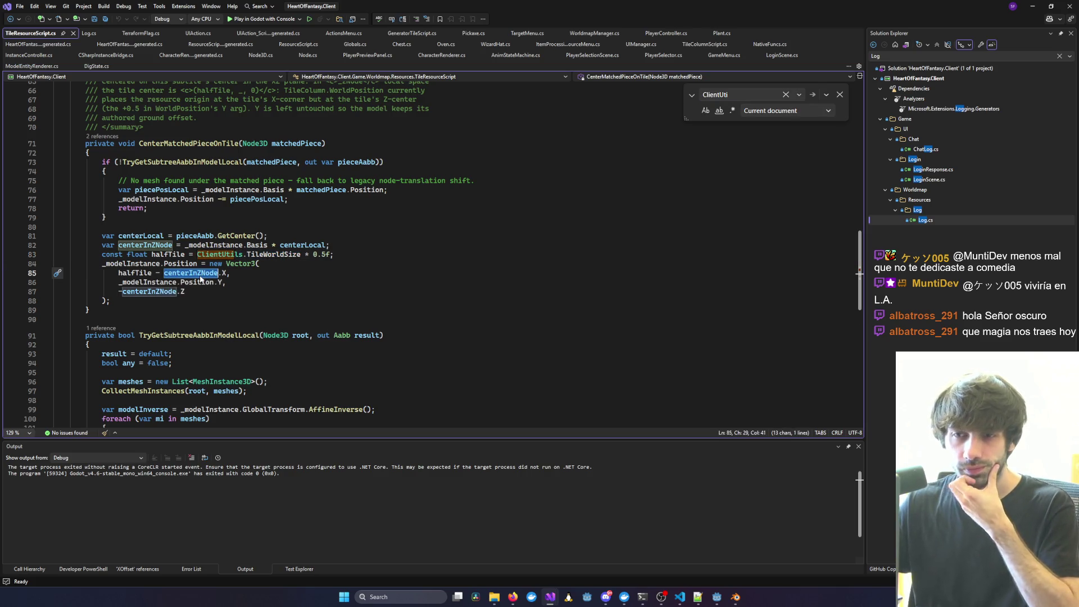
pyautogui.tripleClick(305, 246)
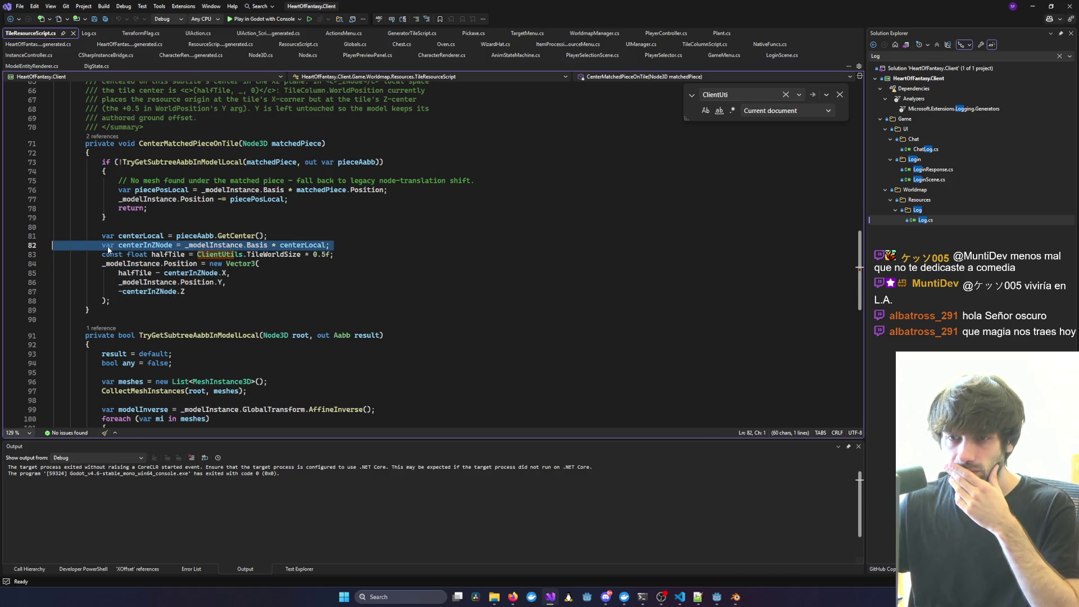
pyautogui.moveTo(303, 245)
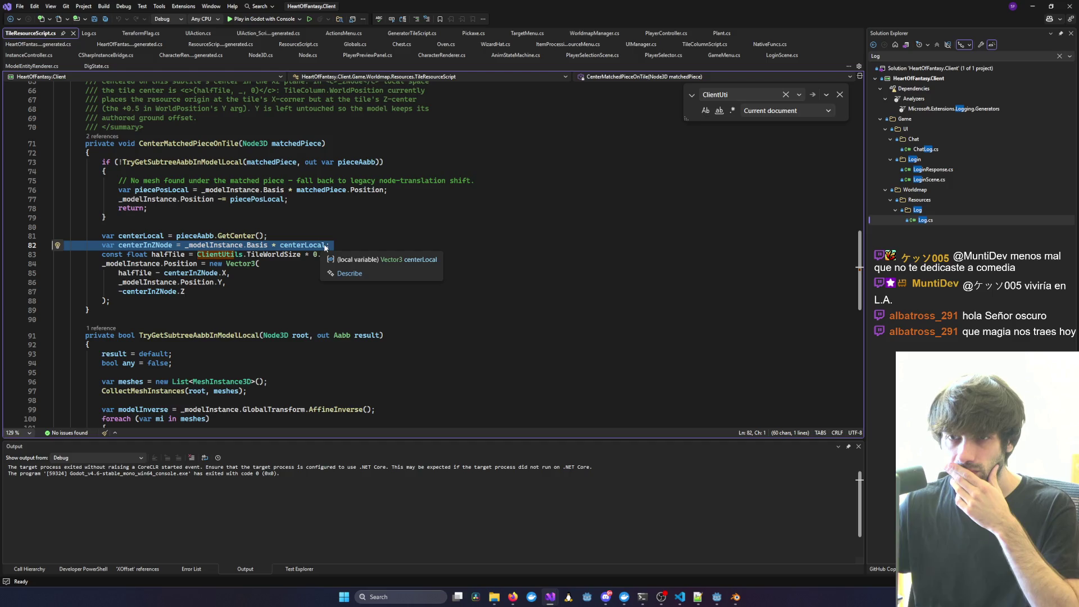
pyautogui.scroll(2, 324, 245)
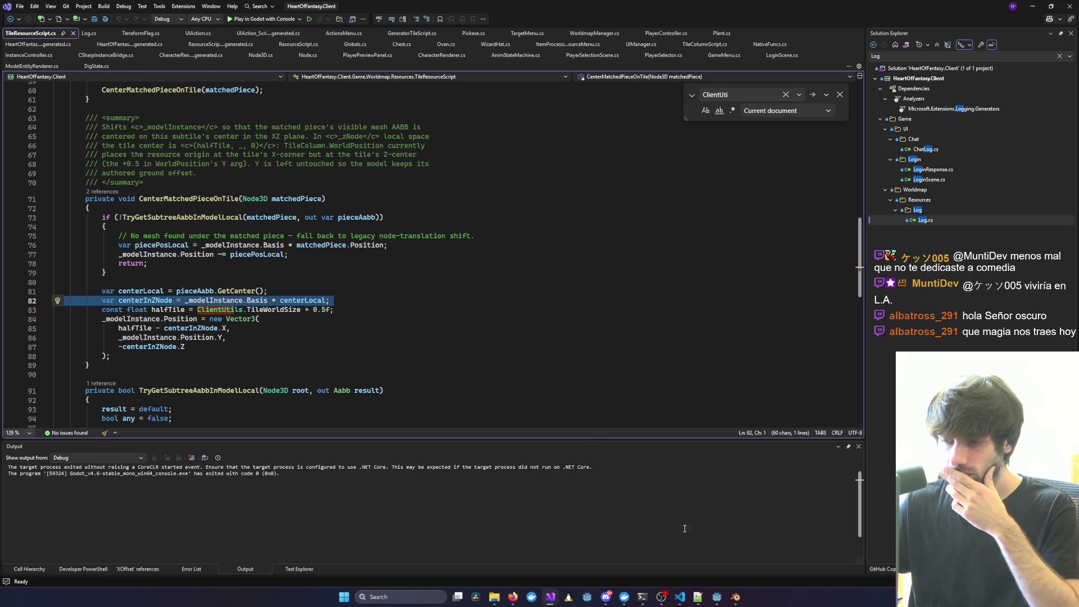
pyautogui.moveTo(717, 597)
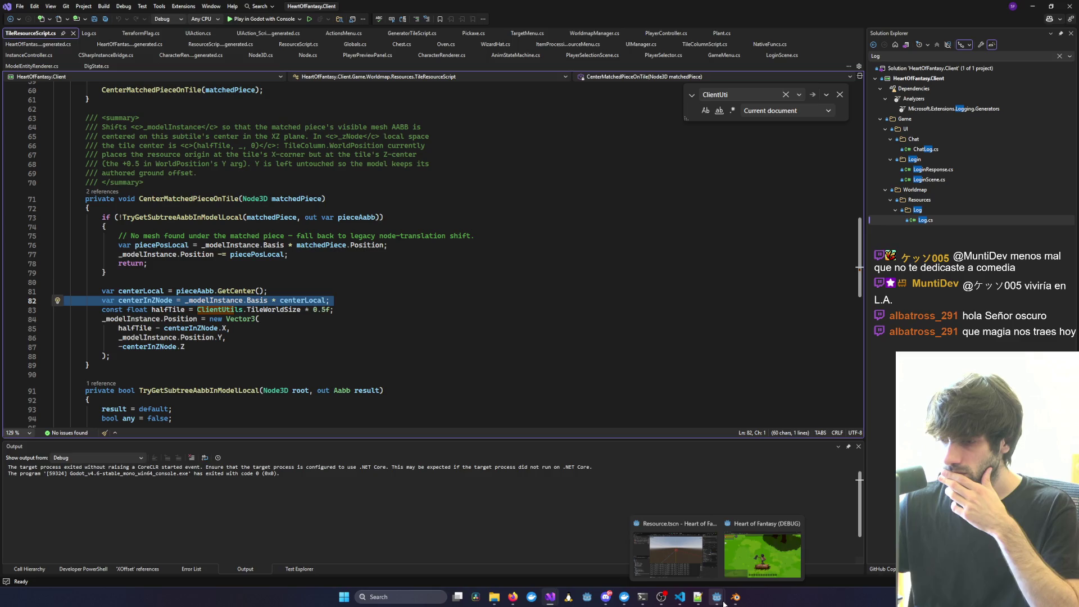
pyautogui.moveTo(25, 365); pyautogui.dragTo(26, 123)
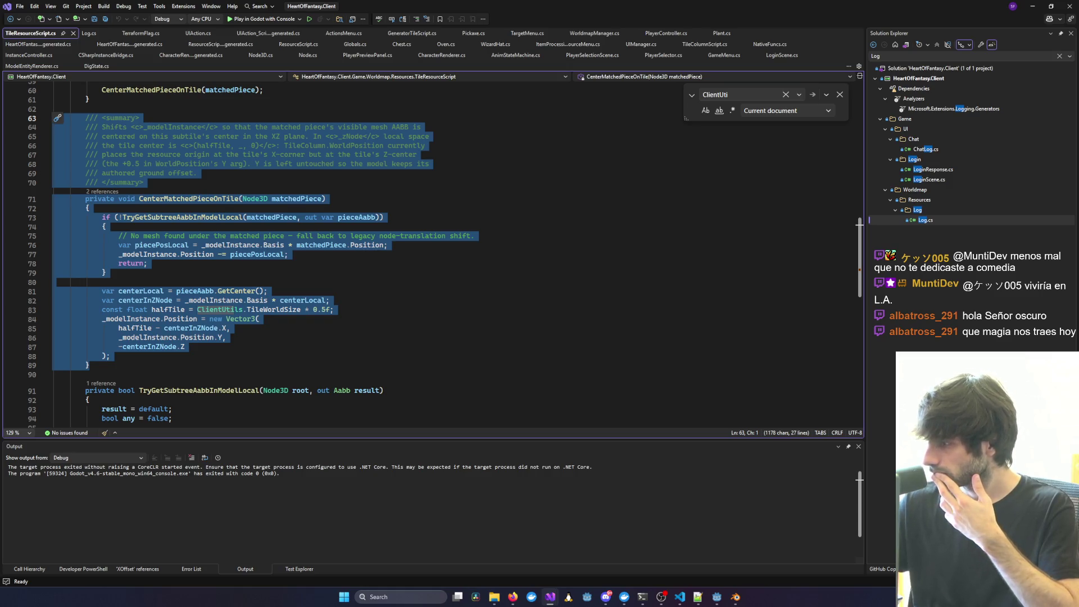
# Set a breakpoint on the model position assignment and launch the game under the debugger.
pyautogui.hotkey('alt', 'Tab')
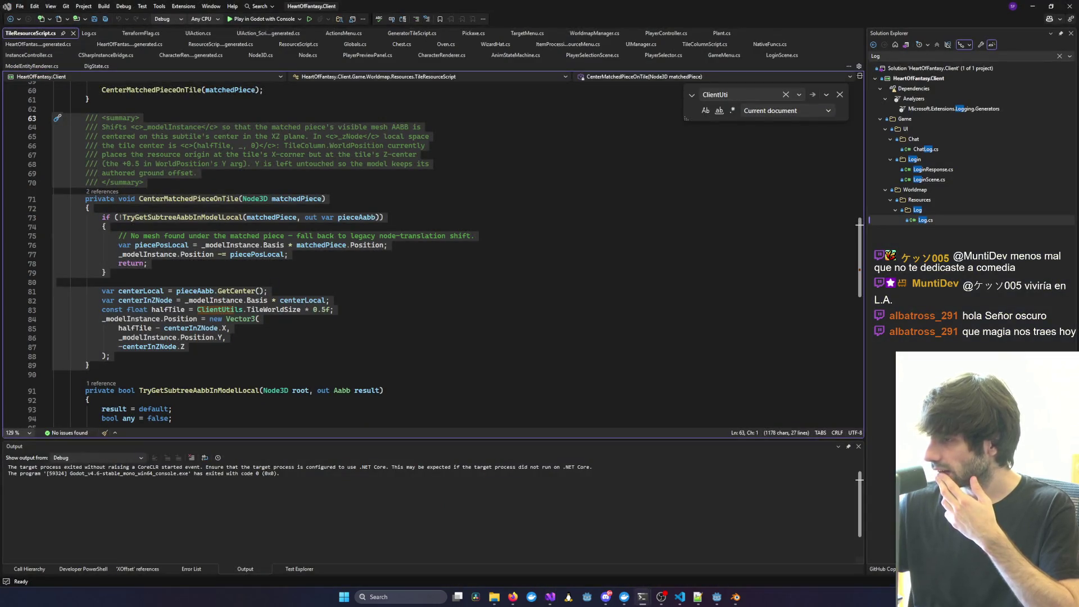
pyautogui.moveTo(1078, 193)
pyautogui.mouseDown()
pyautogui.moveTo(750, 179)
pyautogui.moveTo(745, 139)
pyautogui.mouseUp()
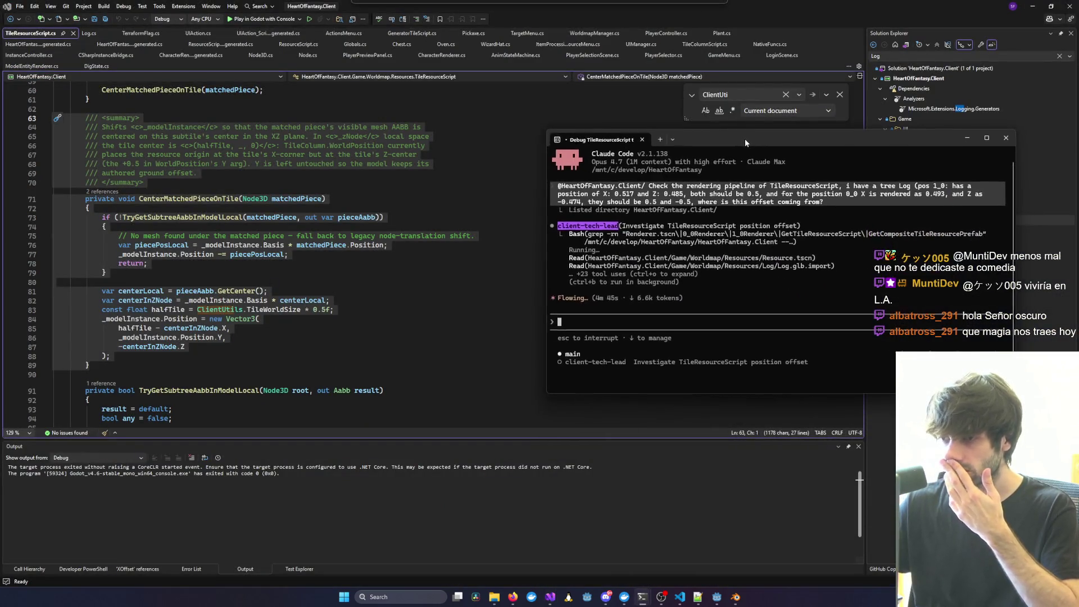
pyautogui.hotkey('alt', 'Tab')
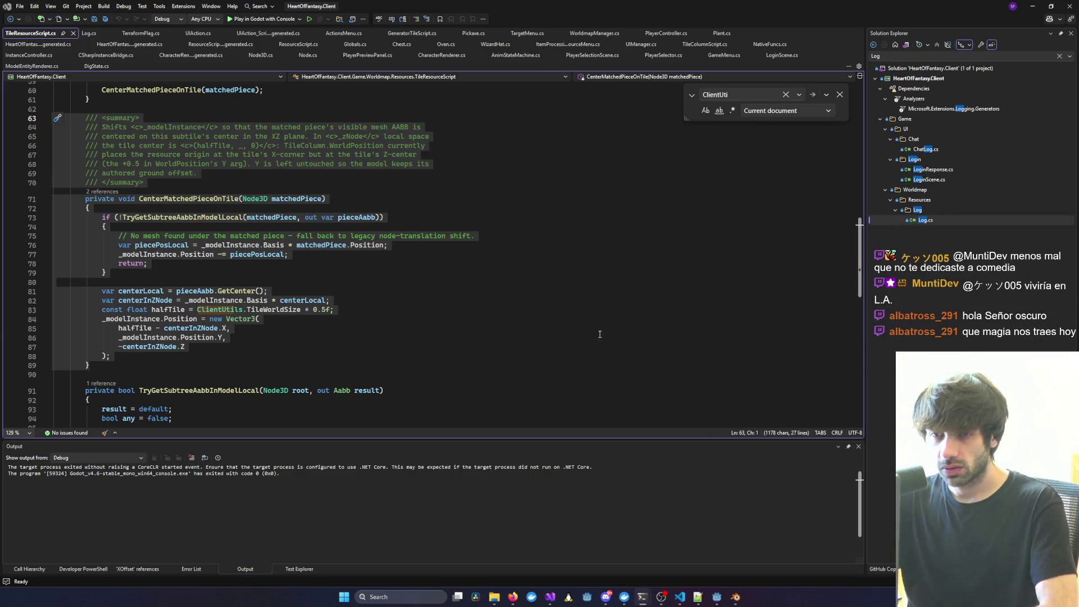
pyautogui.click(185, 218)
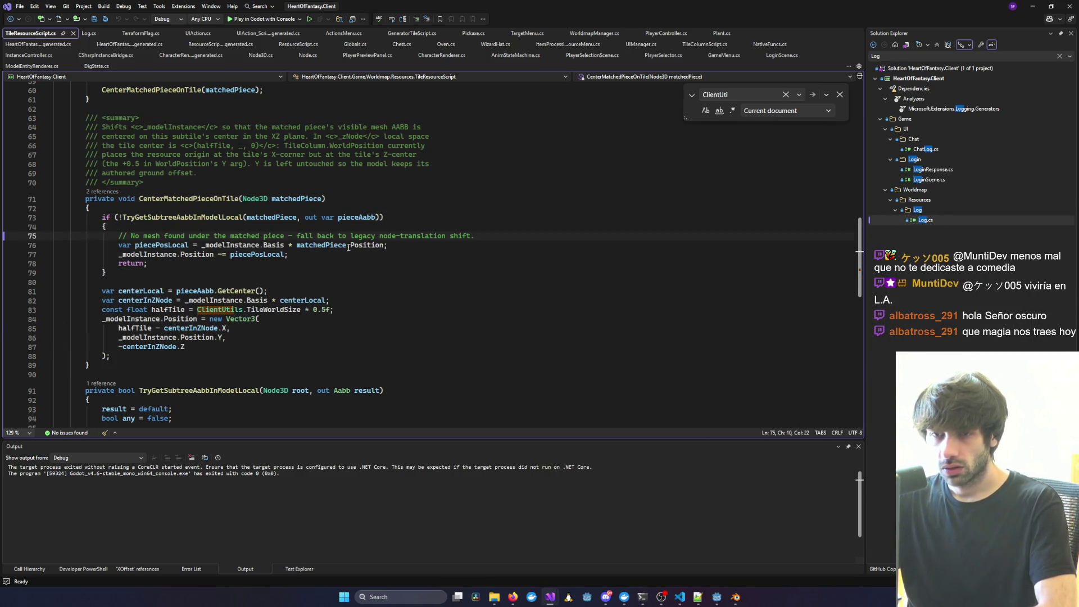
pyautogui.click(257, 301)
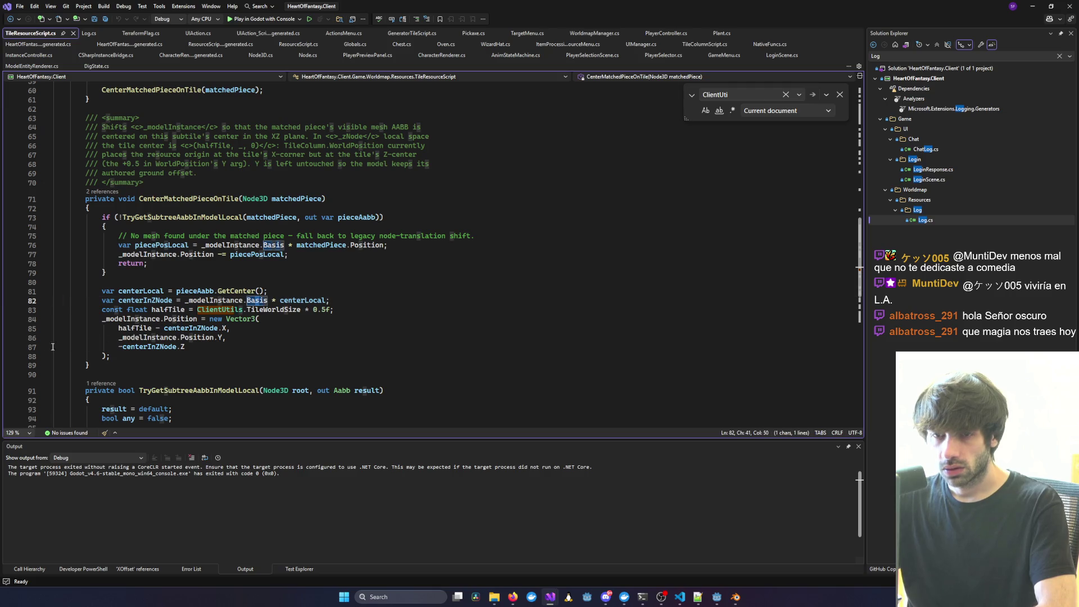
pyautogui.click(15, 322)
pyautogui.click(262, 18)
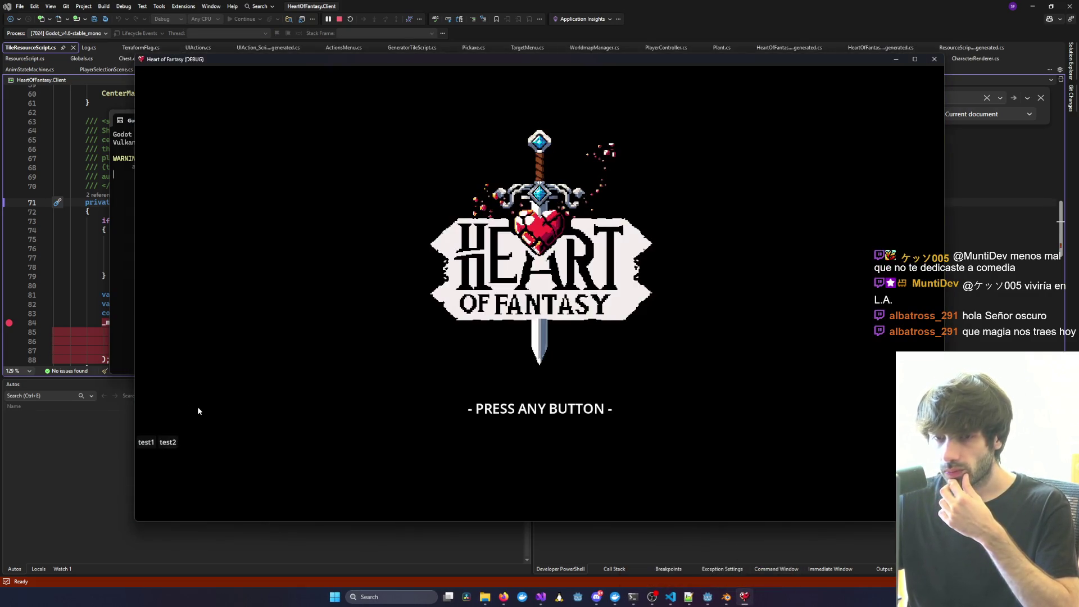
# Enter the world with the character, then stop debugging when the breakpoint doesn't hit.
pyautogui.click(145, 445)
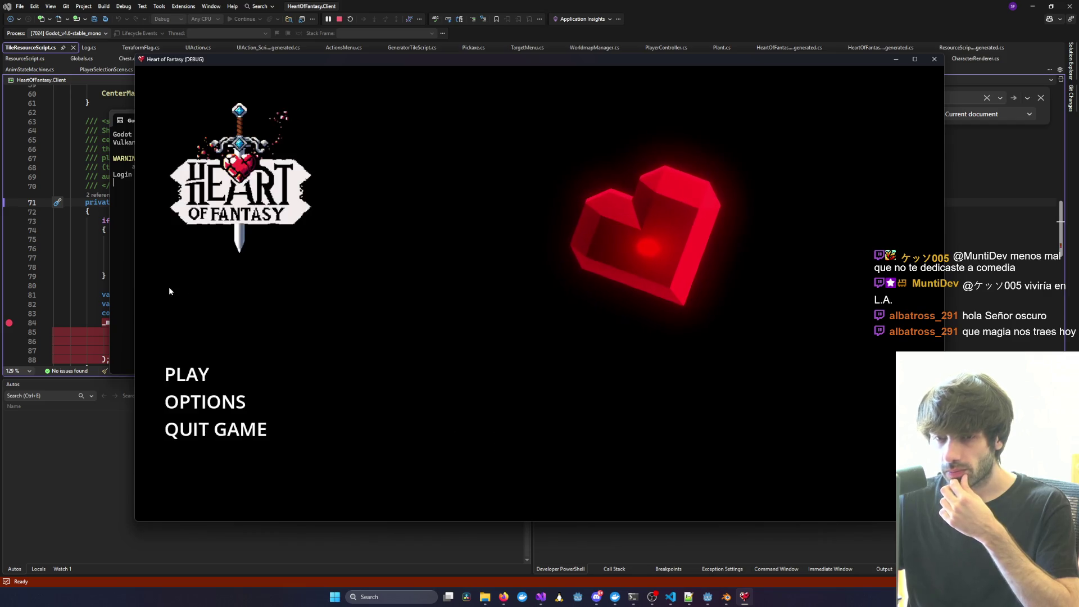
pyautogui.click(201, 378)
pyautogui.click(532, 458)
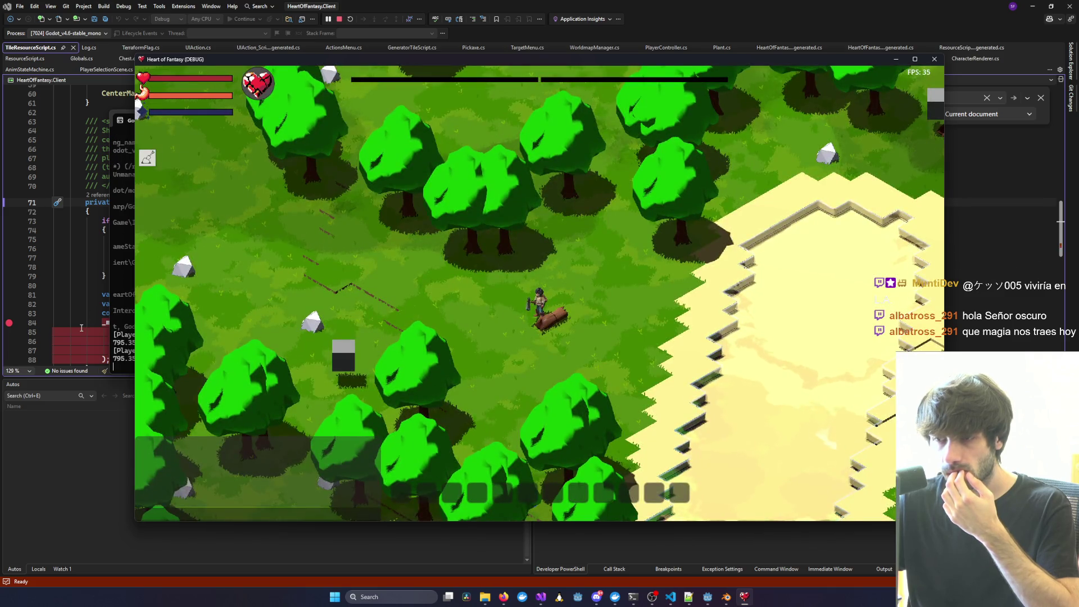
pyautogui.click(339, 19)
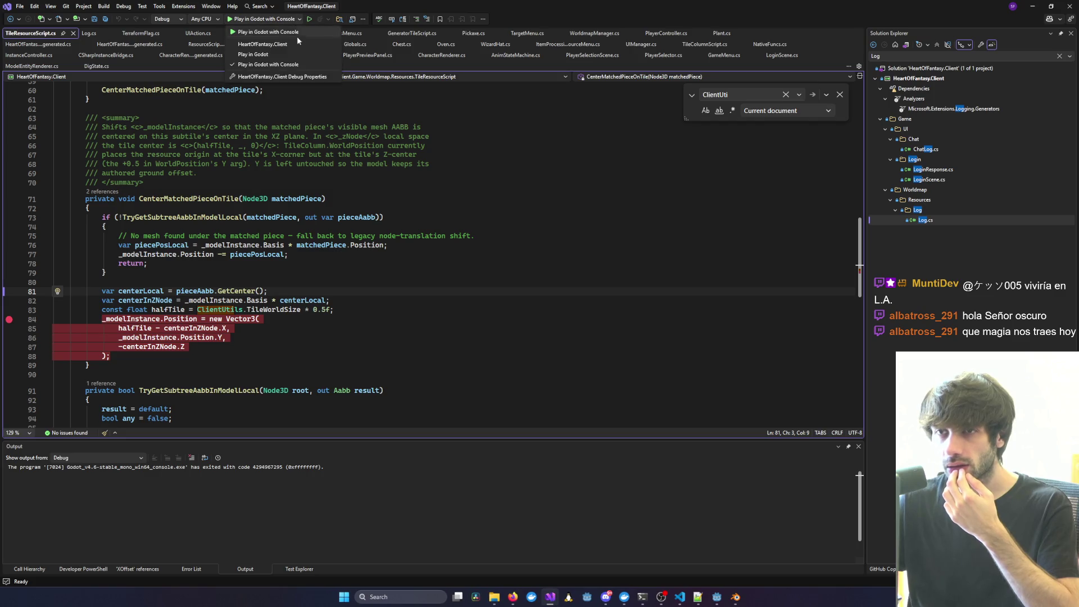
# Relaunch with Play in Godot with Console and enter the world until CenterMatchedPieceOnTile breaks.
pyautogui.click(279, 19)
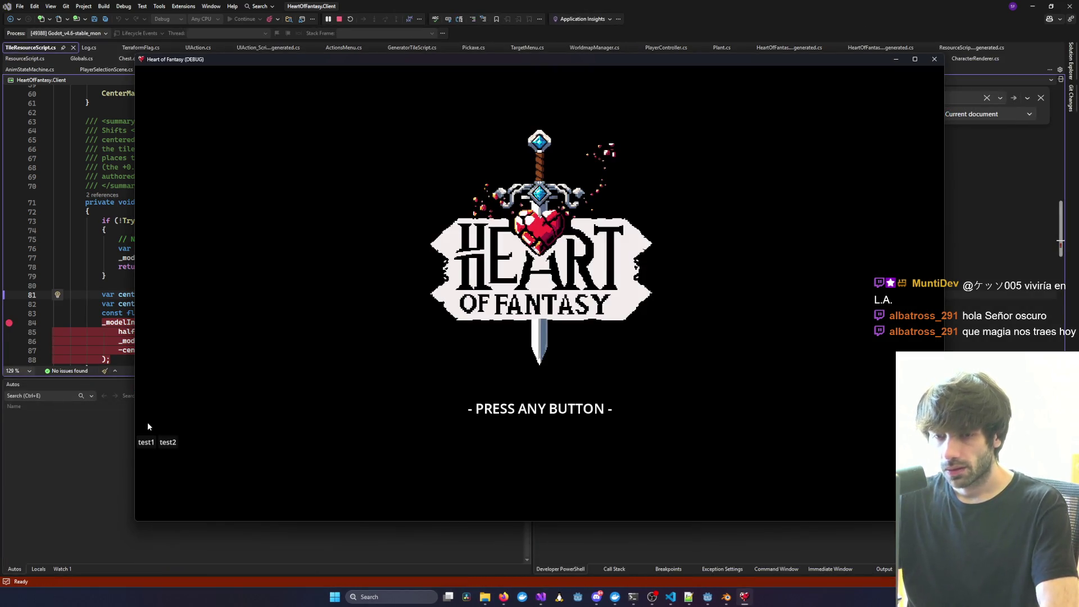
pyautogui.press('Return')
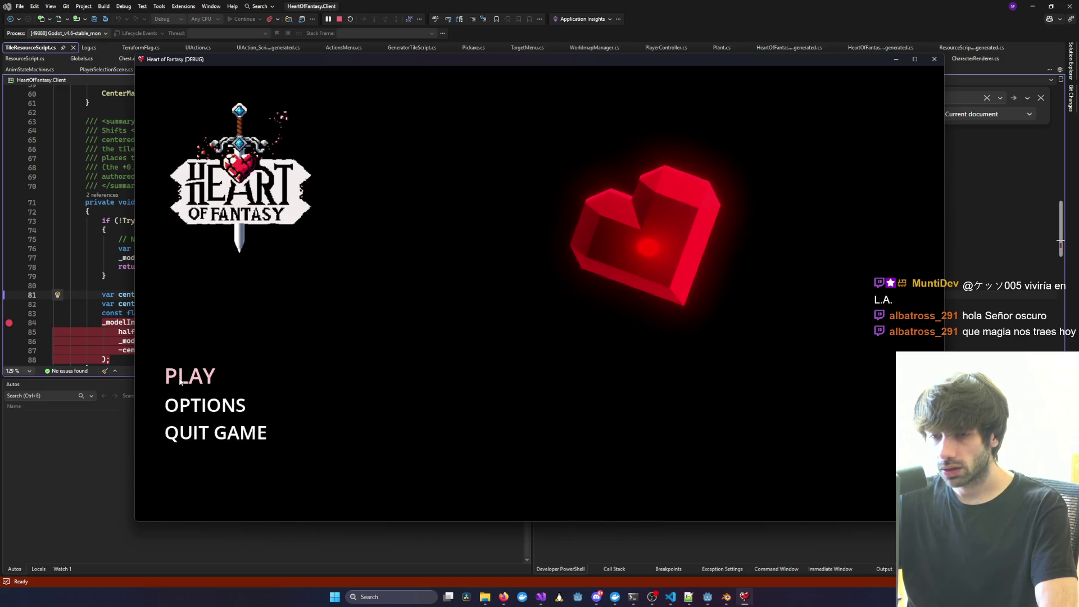
pyautogui.click(540, 458)
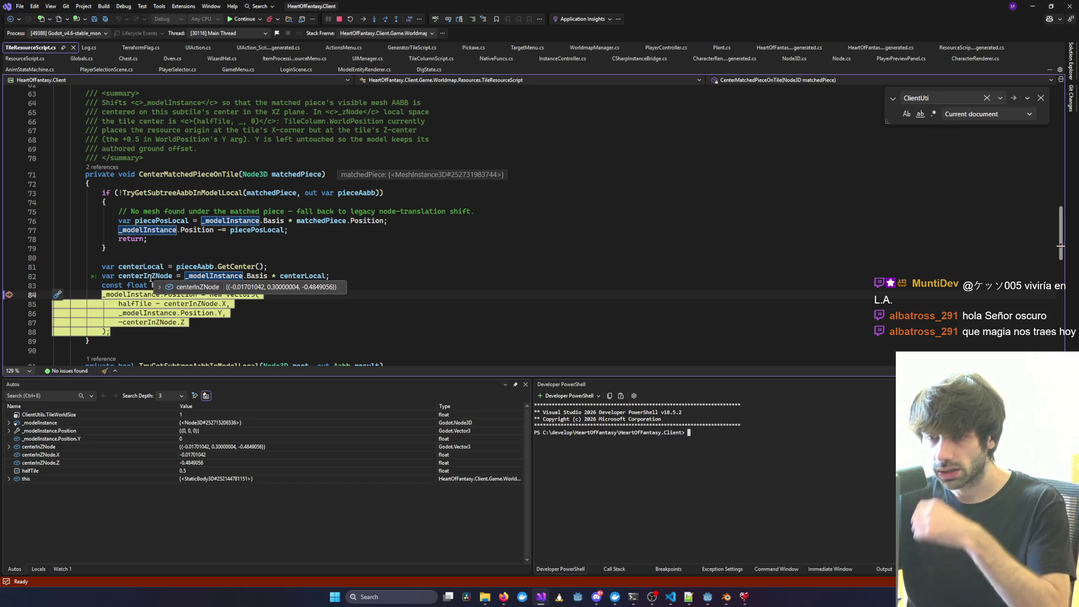
# Inspect centerInZNode, then step over the assignment so the model position reads about 0.517, 0, 0.485.
pyautogui.click(140, 278)
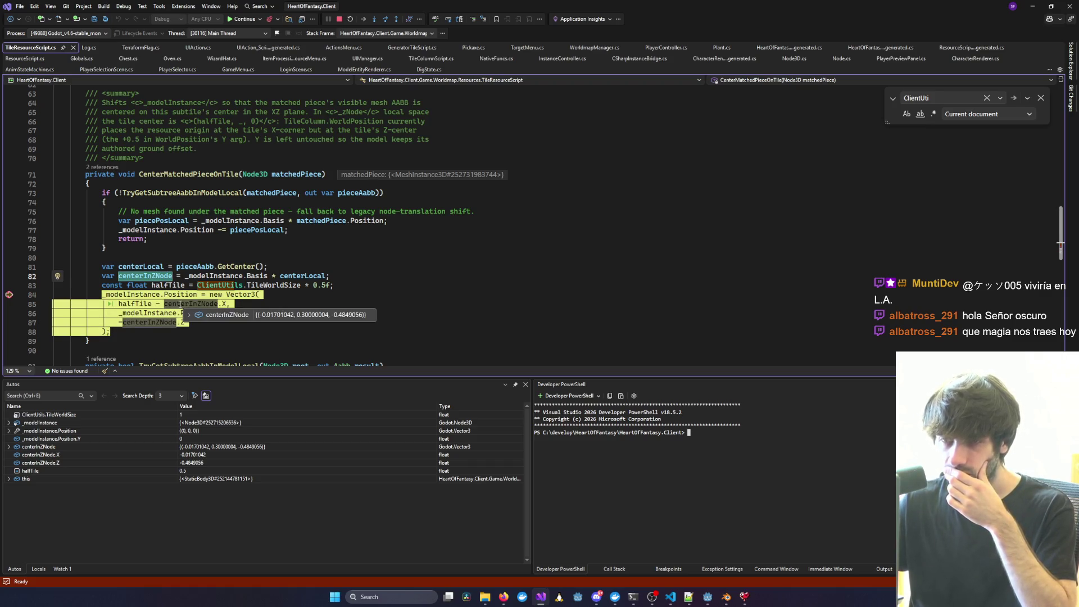
pyautogui.press('F10')
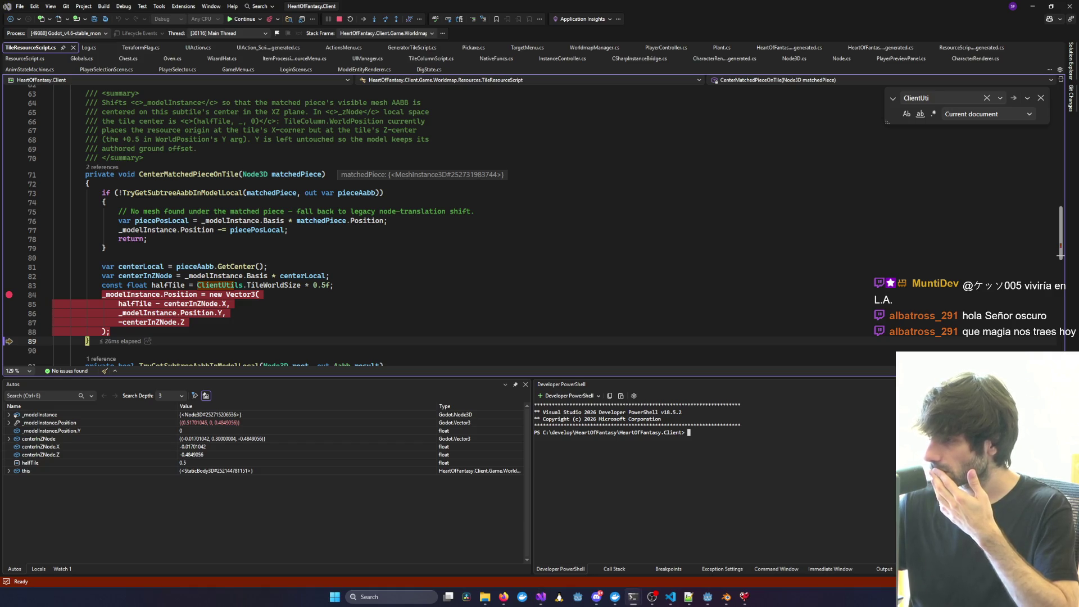
# Maximize the Claude Code terminal to read the AABB-centroid root cause report, then restore and hide it.
pyautogui.hotkey('alt', 'Tab')
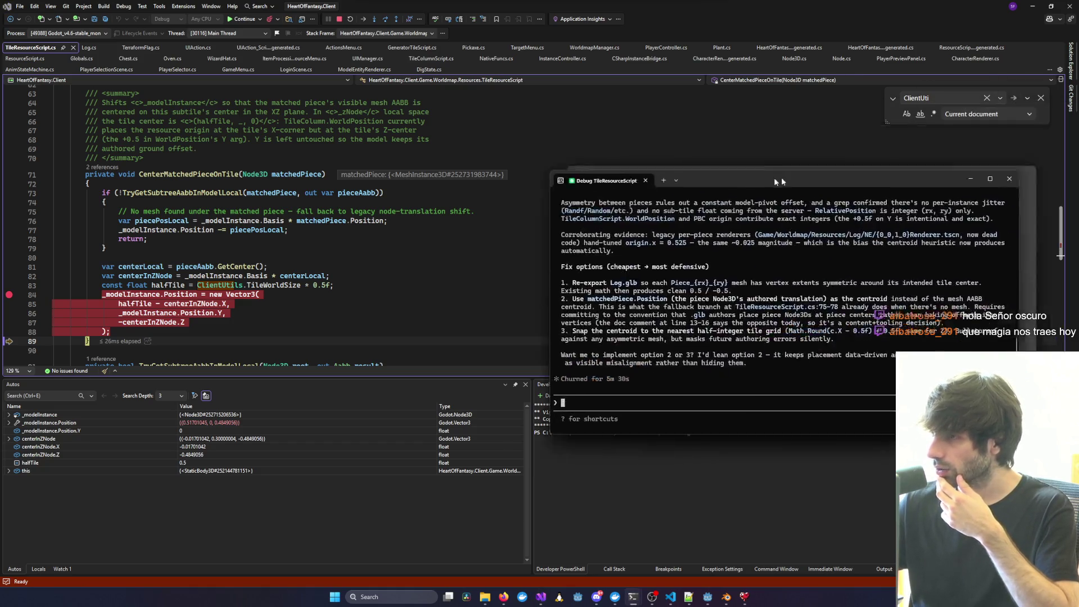
pyautogui.doubleClick(677, 177)
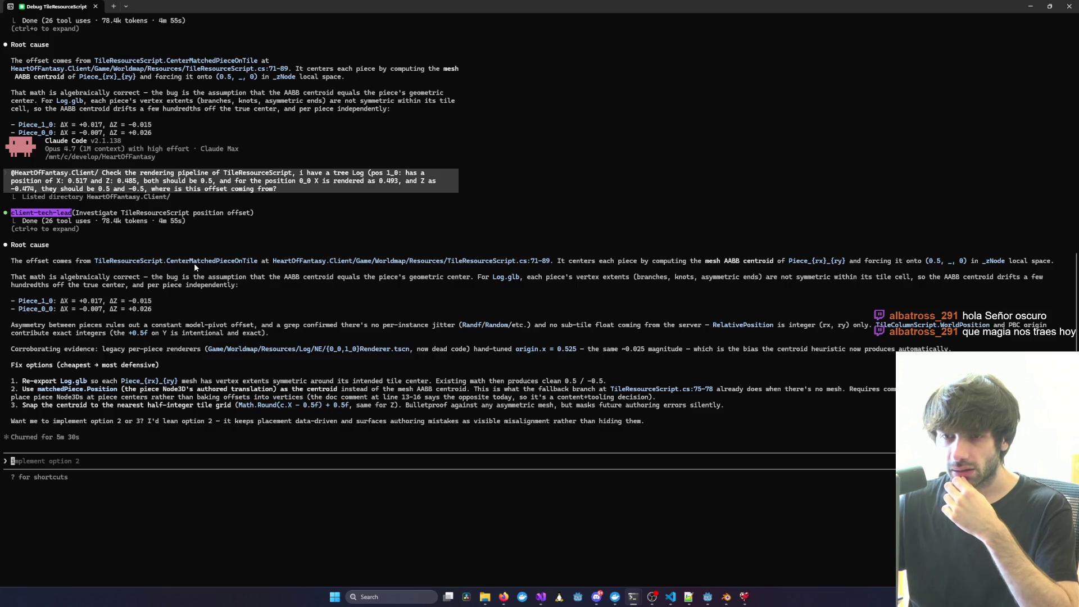
pyautogui.press('super+Down')
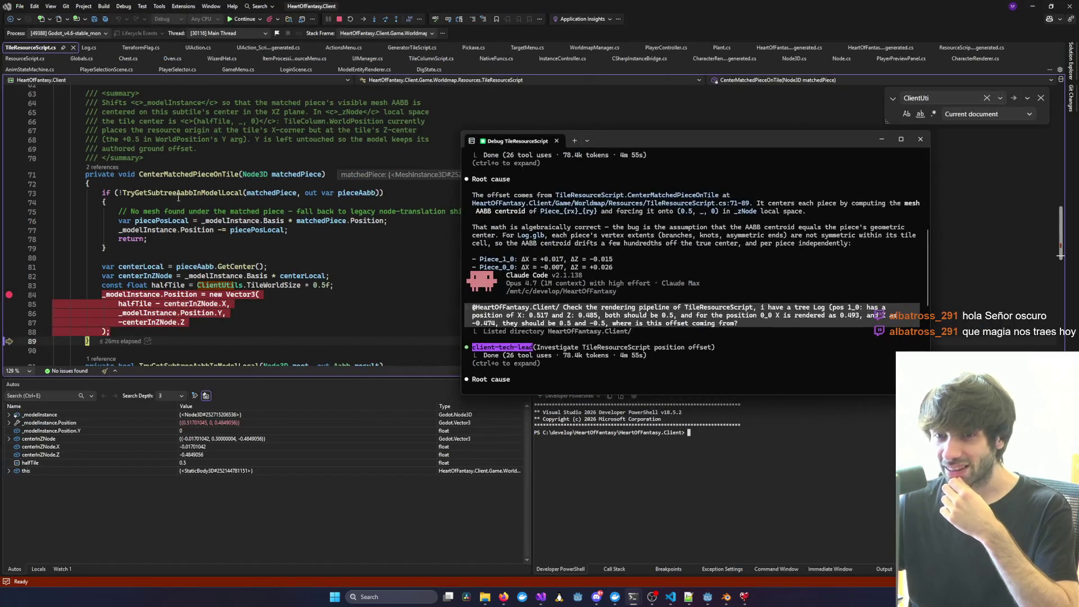
pyautogui.moveTo(188, 174)
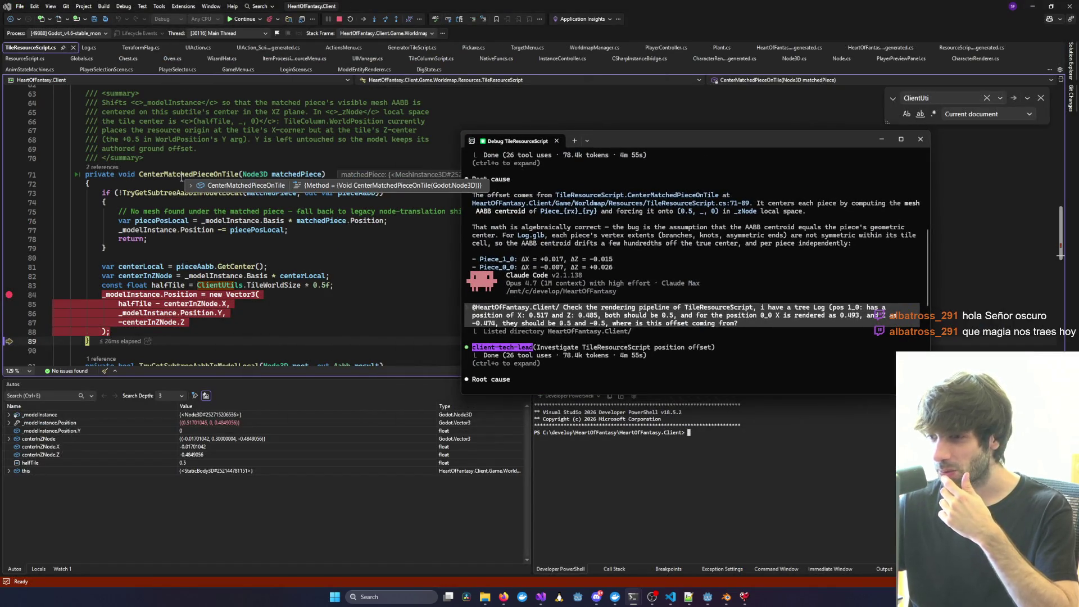
pyautogui.press('super+Down')
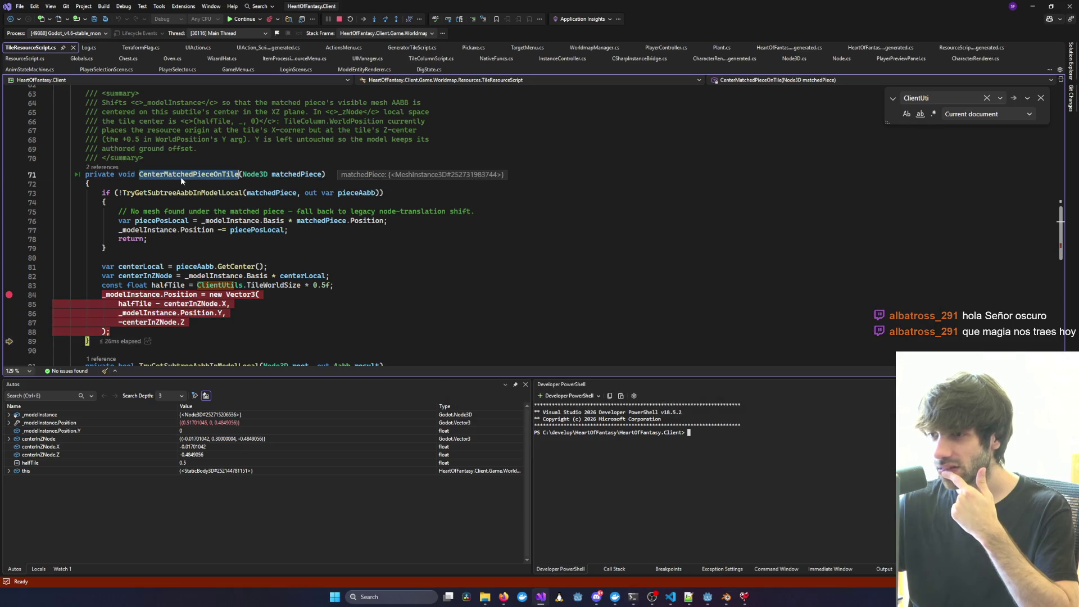
pyautogui.hotkey('alt', 'Tab')
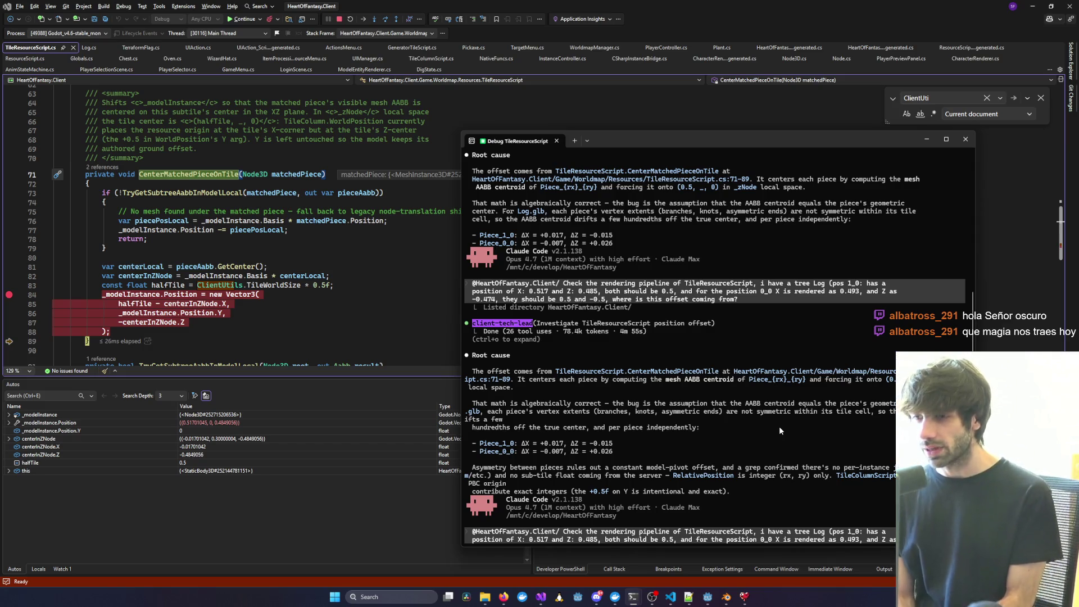
pyautogui.scroll(-1, 677, 337)
pyautogui.scroll(-1, 677, 338)
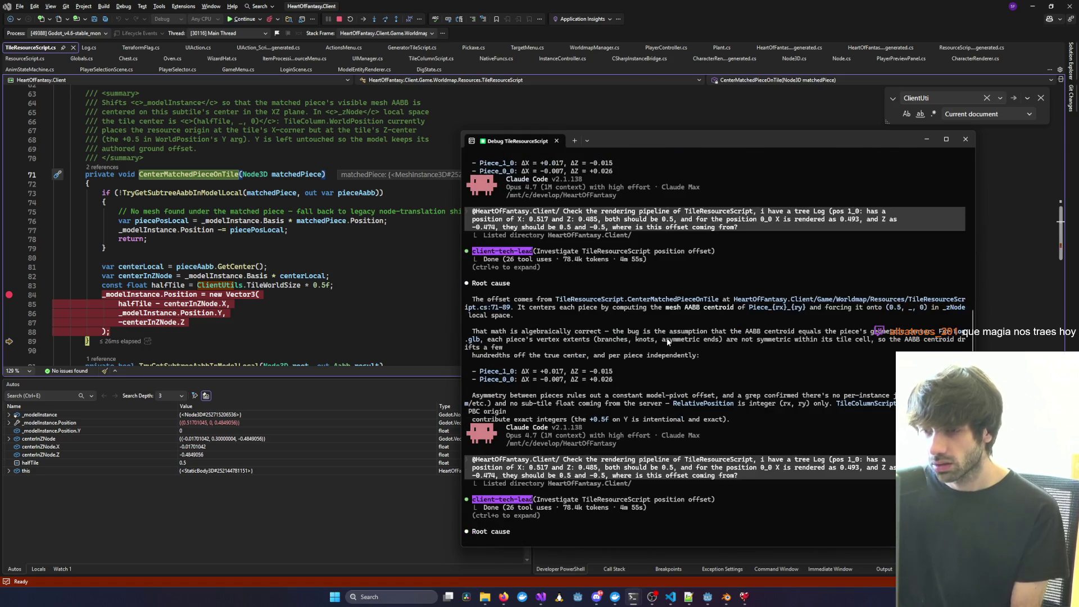
pyautogui.scroll(-1, 666, 342)
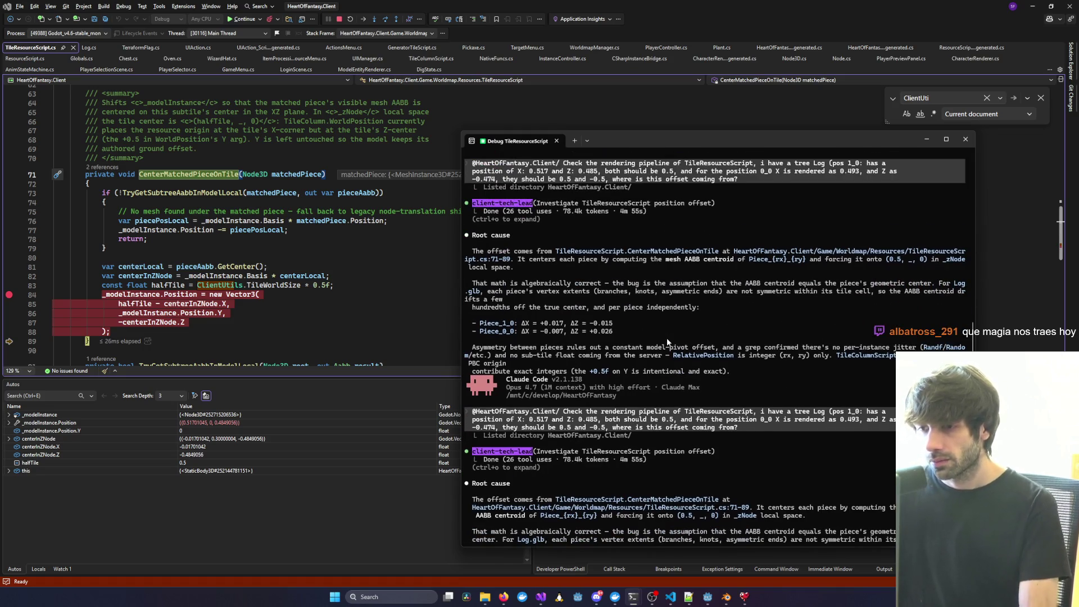
pyautogui.scroll(-1, 667, 342)
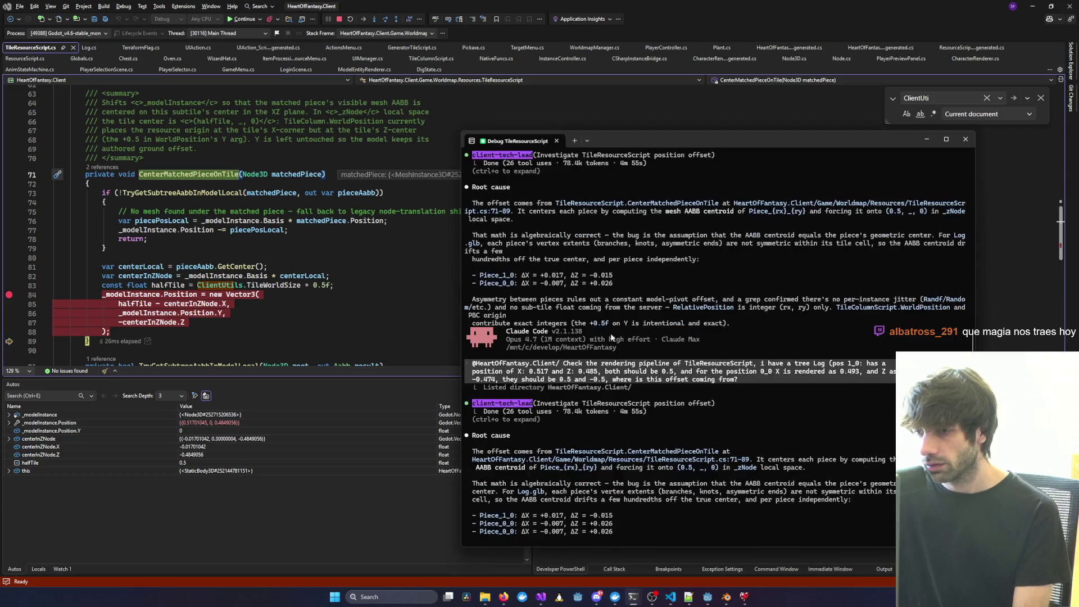
pyautogui.scroll(-3, 612, 333)
pyautogui.scroll(-3, 610, 333)
pyautogui.scroll(-1, 593, 379)
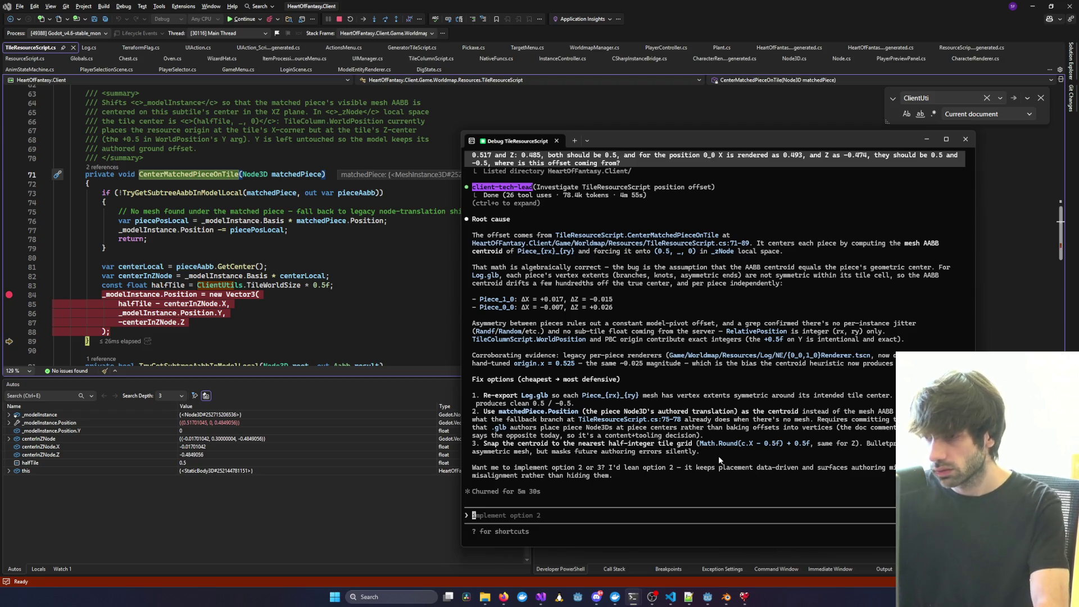
# Preview the open Visual Studio windows from the taskbar after reading the fix options.
pyautogui.click(541, 597)
# Stop debugging and review the TileResourceScript.cs, 1_0Renderer and Resource scene diffs in Git Changes.
pyautogui.click(782, 561)
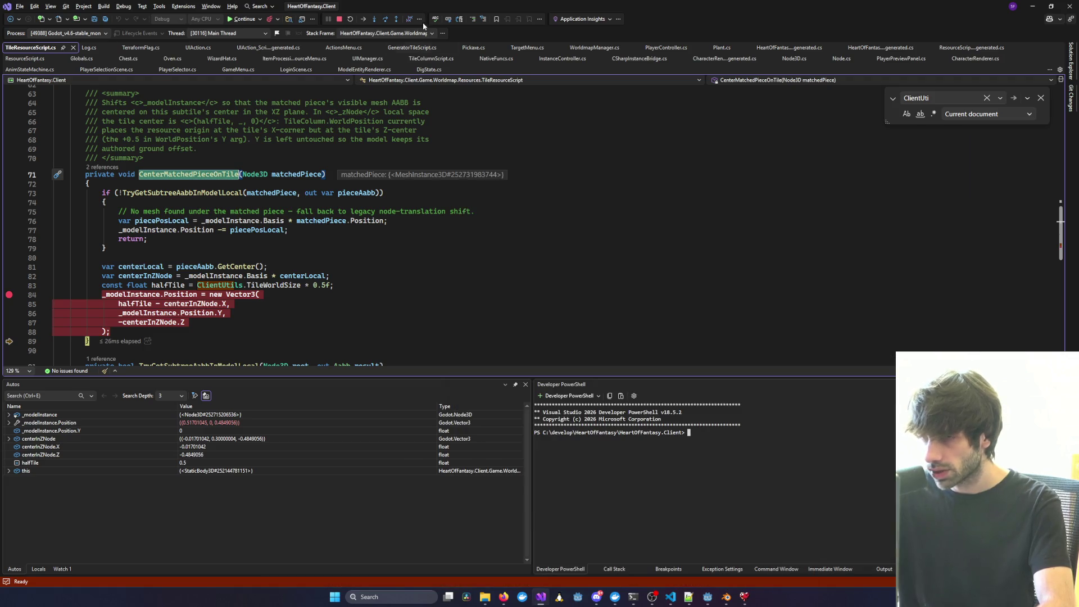
pyautogui.hotkey('shift', 'F5')
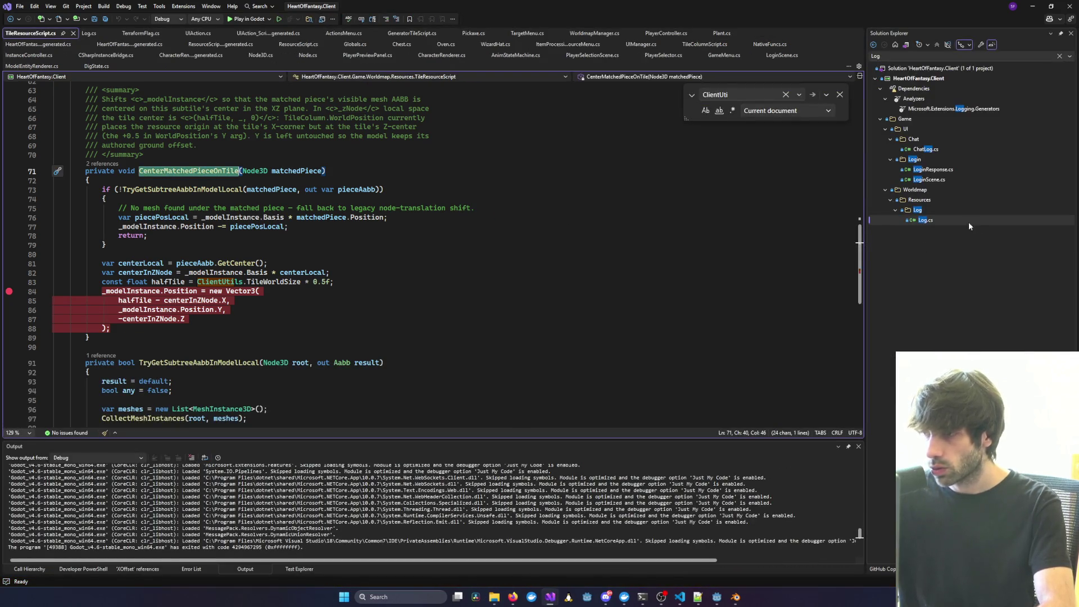
pyautogui.hotkey('ctrl', '0')
pyautogui.hotkey('ctrl', 'g')
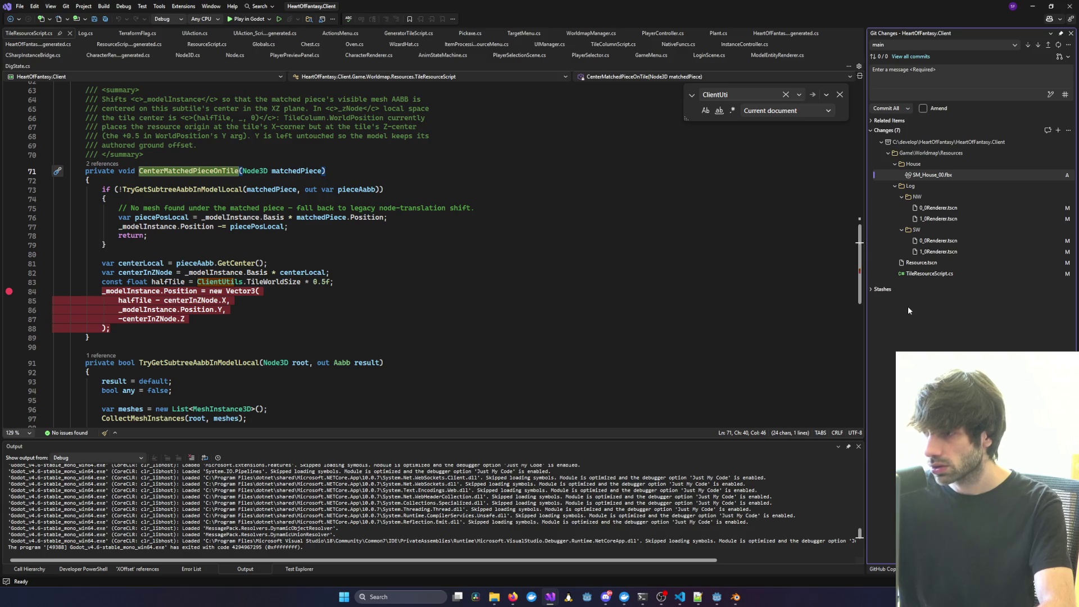
pyautogui.click(912, 276)
pyautogui.scroll(-10, 709, 290)
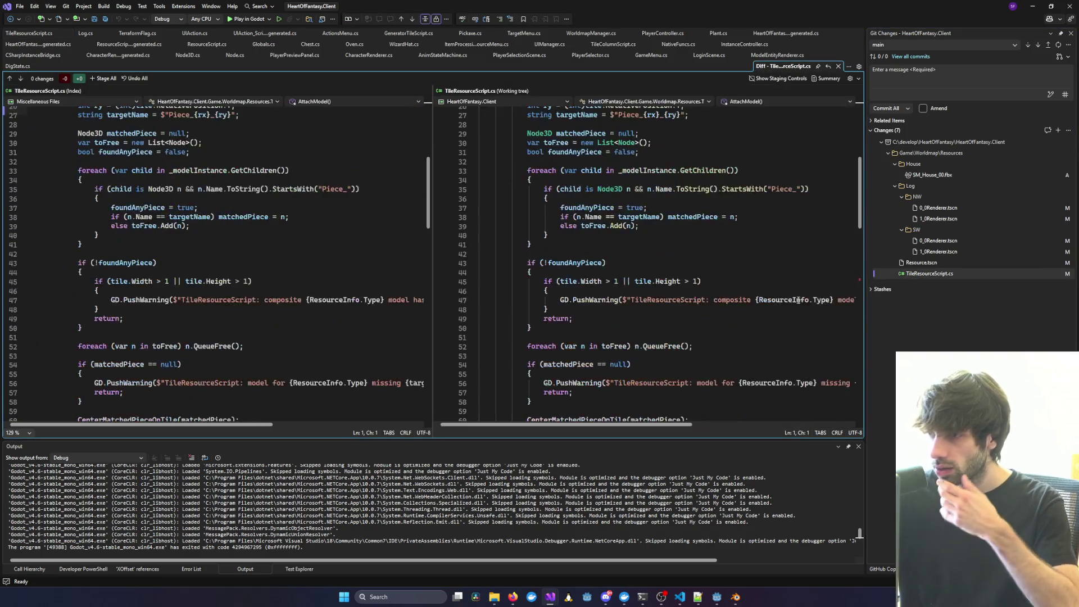
pyautogui.scroll(-7, 709, 290)
pyautogui.scroll(-7, 709, 290)
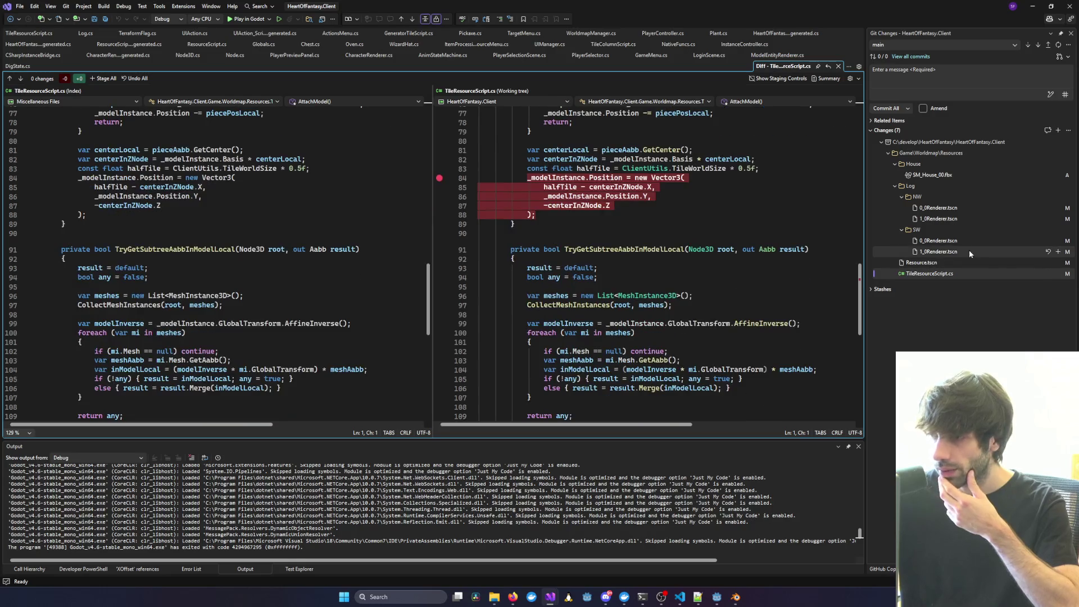
pyautogui.click(952, 251)
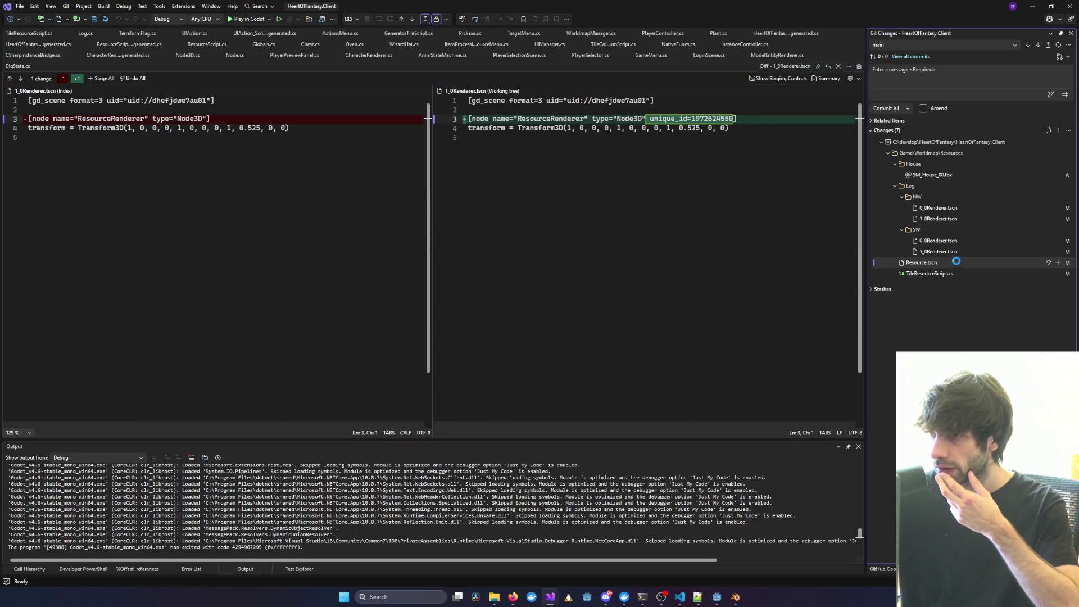
pyautogui.click(957, 262)
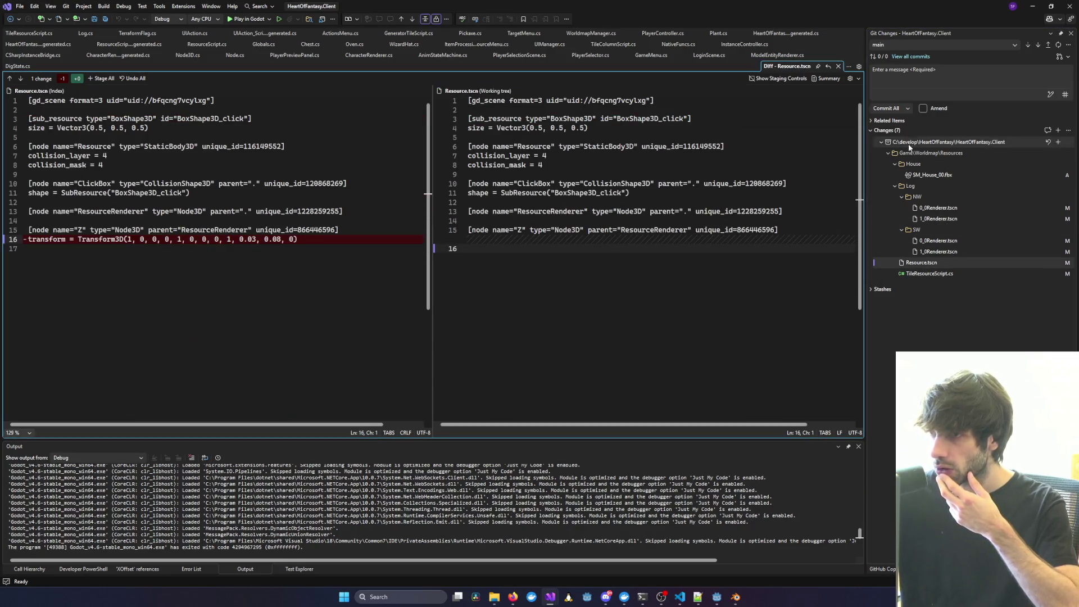
# Commit all as "fixing tile resource rendering pipeline" and push to origin/main.
pyautogui.click(933, 77)
pyautogui.write('fixing')
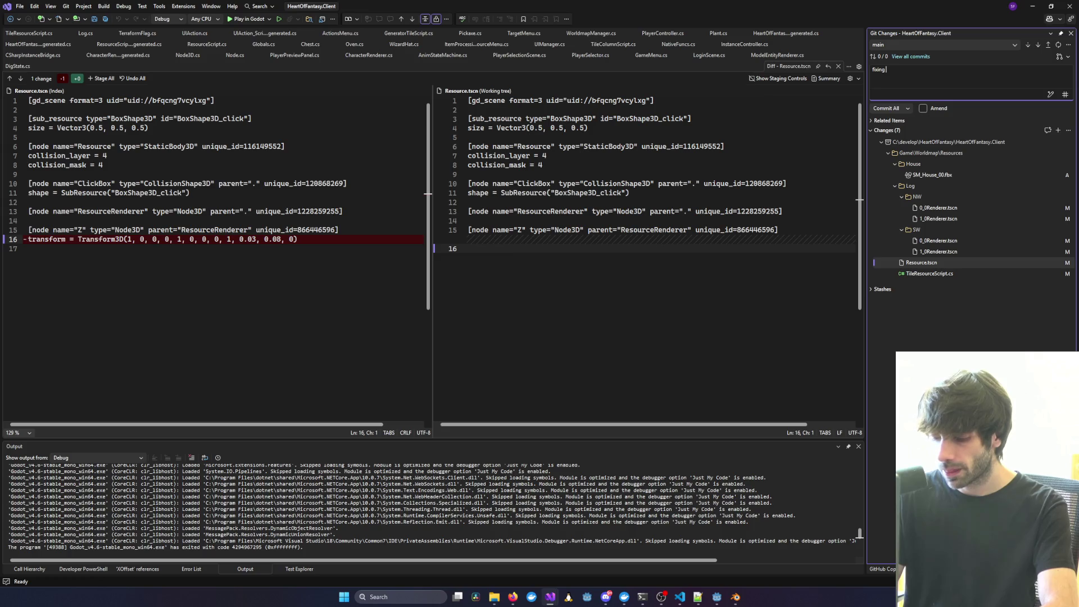
pyautogui.write(' resou')
pyautogui.press('BackSpace')
pyautogui.press('BackSpace')
pyautogui.press('BackSpace')
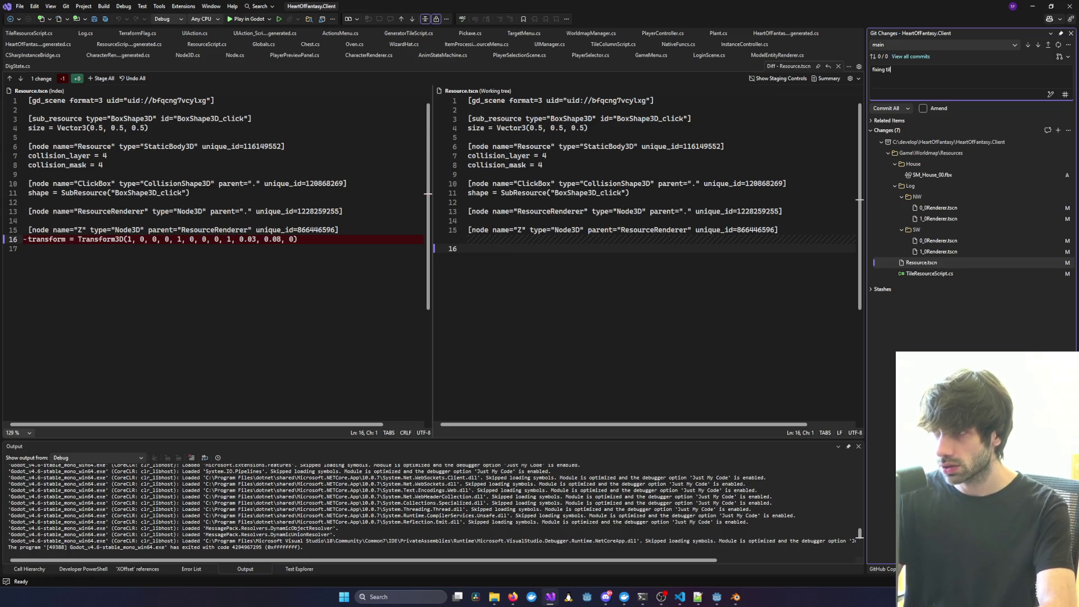
pyautogui.write('tile resource rendering pipeline')
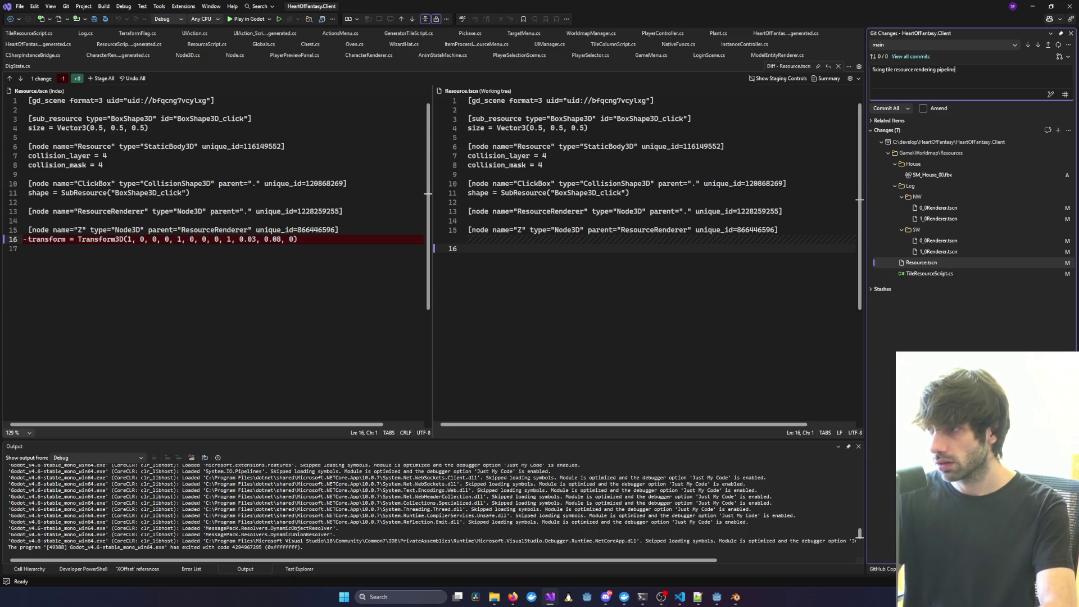
pyautogui.click(894, 108)
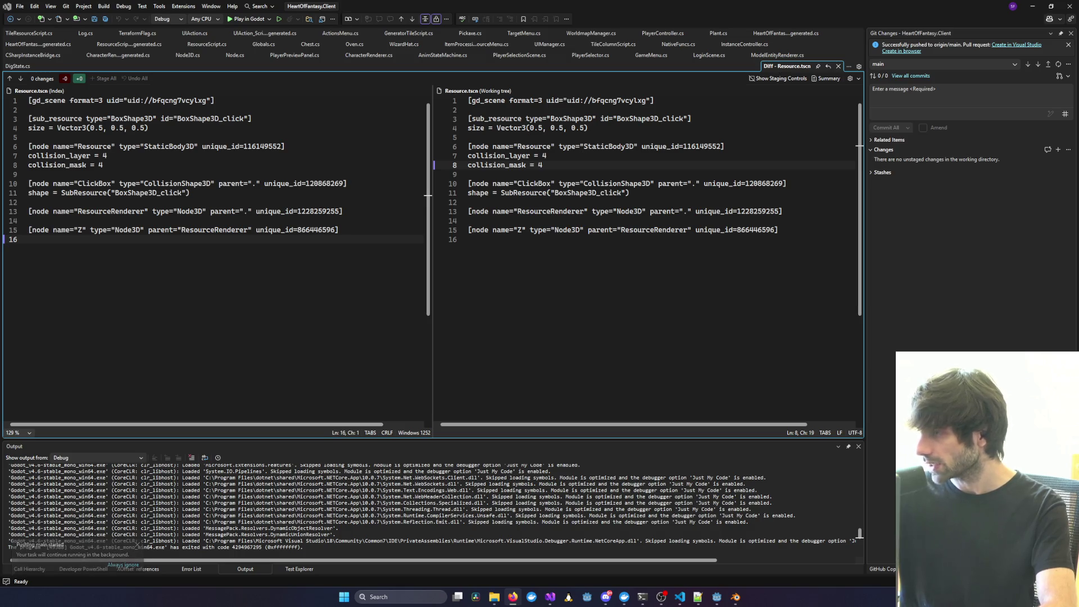
# Submit 'implement option 2' to Claude Code's TileResourceScript session, then switch to the log model in Blender.
pyautogui.click(441, 242)
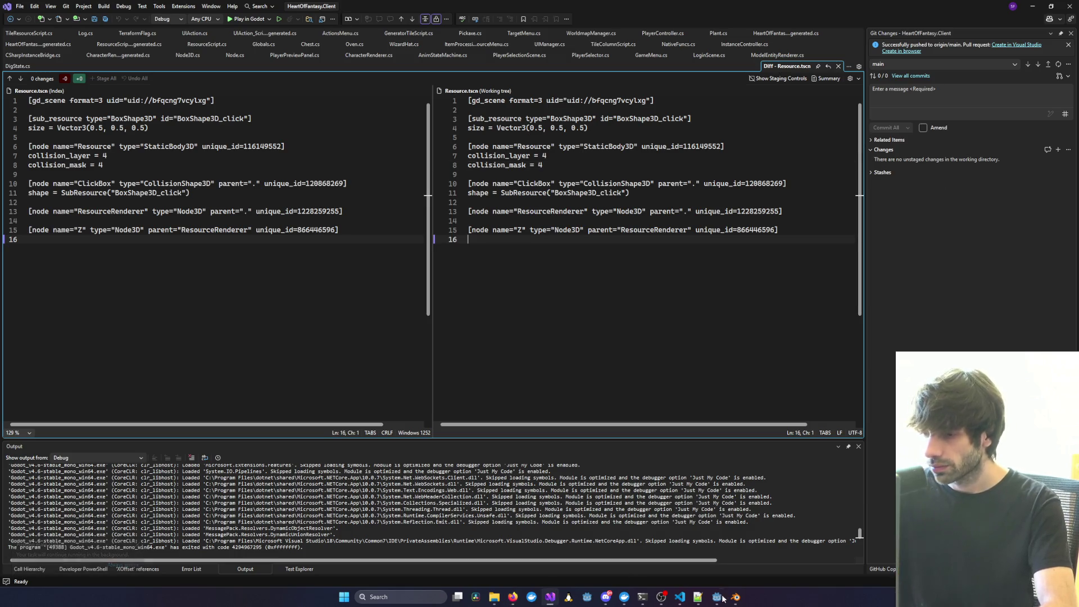
pyautogui.moveTo(643, 597)
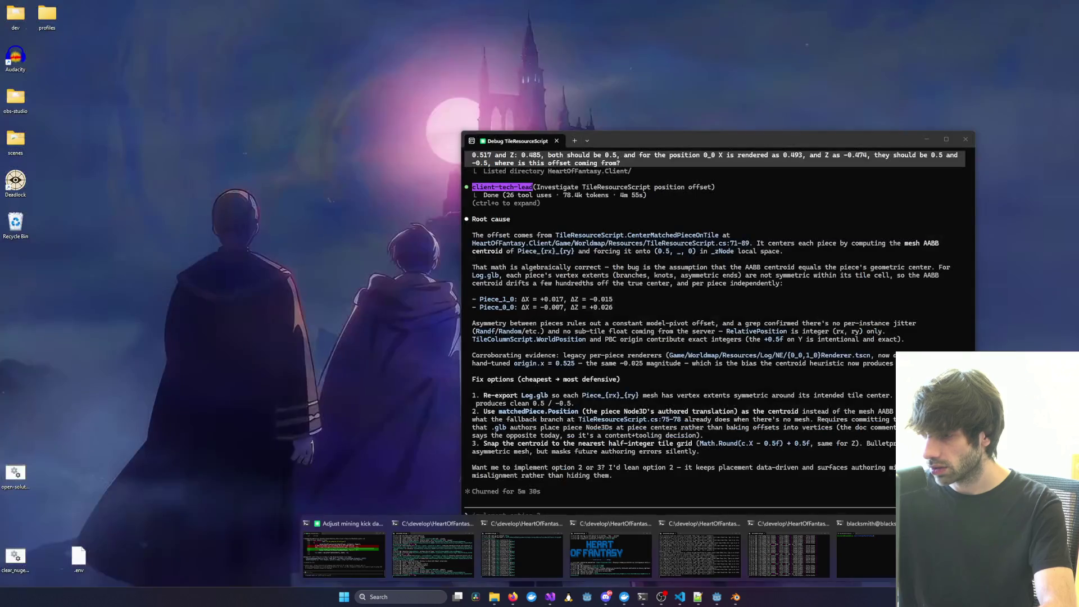
pyautogui.click(354, 553)
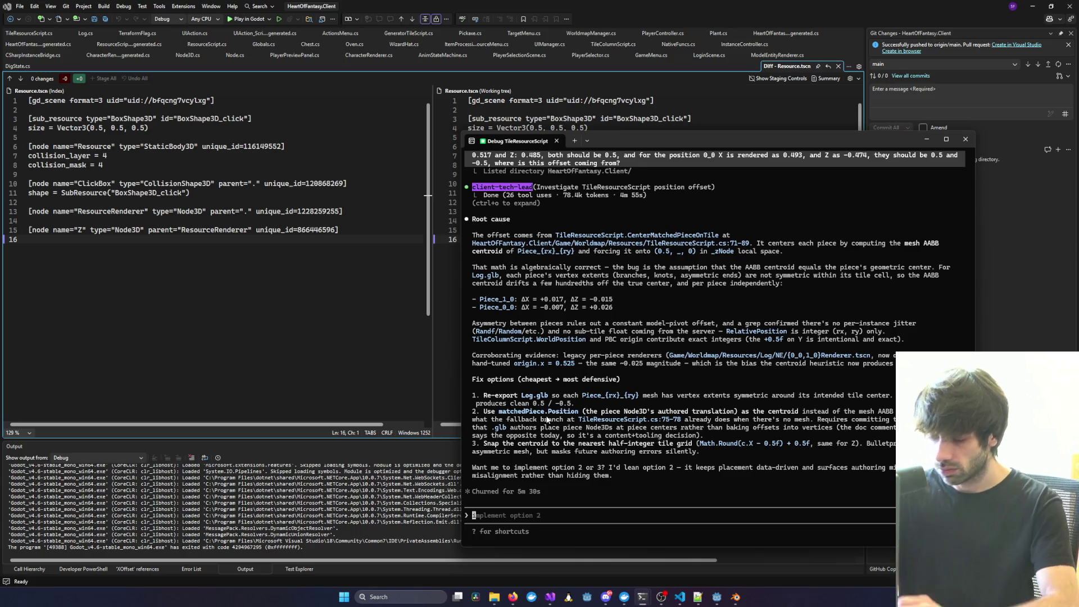
pyautogui.press('Tab')
pyautogui.press('Return')
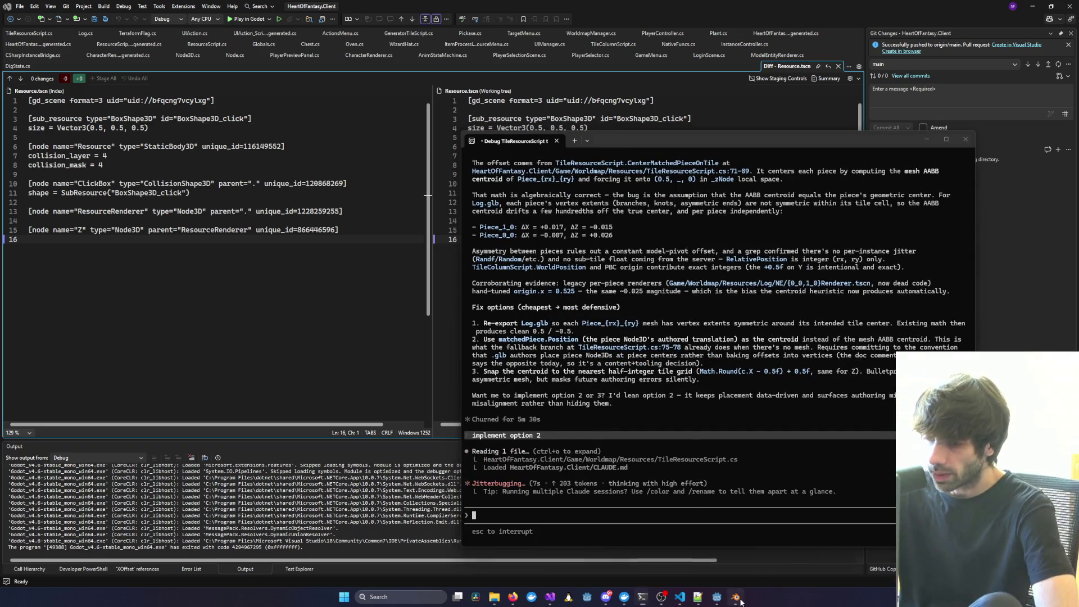
pyautogui.hotkey('alt', 'Tab')
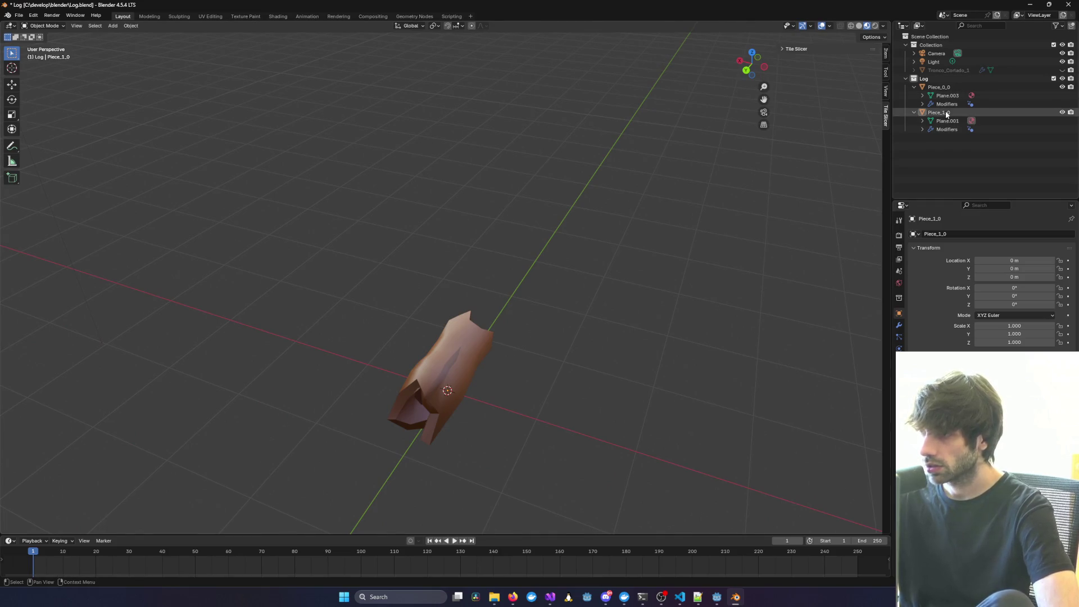
# Inspect Piece_1_0 and Piece_0_0 in Blender, confirming zero location, then return to Claude Code.
pyautogui.click(939, 112)
pyautogui.moveTo(600, 294)
pyautogui.mouseDown(button='middle')
pyautogui.moveTo(513, 283)
pyautogui.moveTo(463, 366)
pyautogui.moveTo(424, 369)
pyautogui.moveTo(439, 363)
pyautogui.mouseUp(button='middle')
pyautogui.scroll(4, 441, 333)
pyautogui.scroll(3, 405, 383)
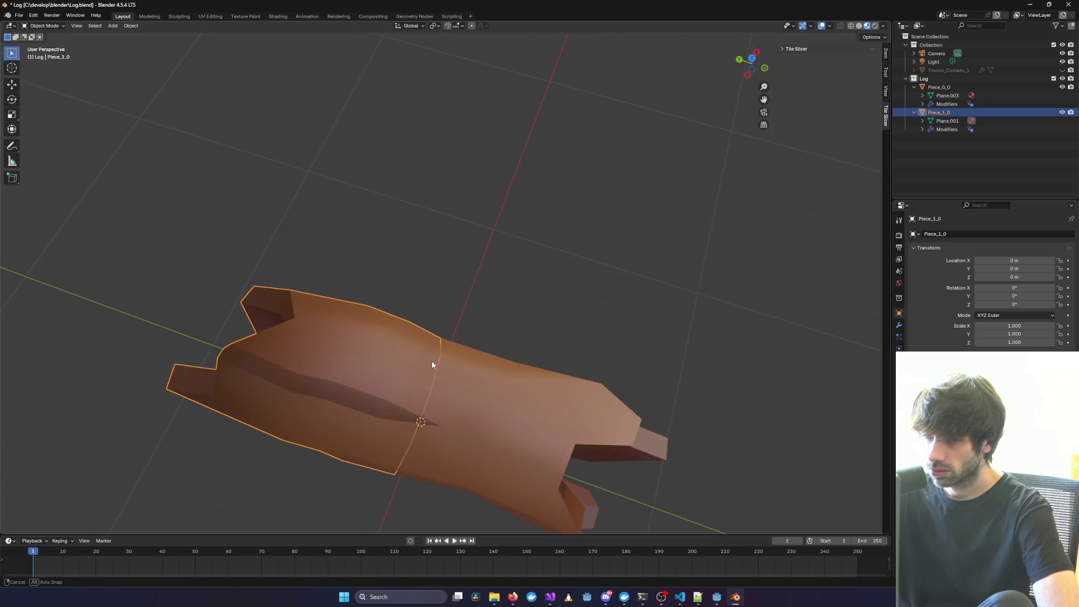
pyautogui.click(945, 95)
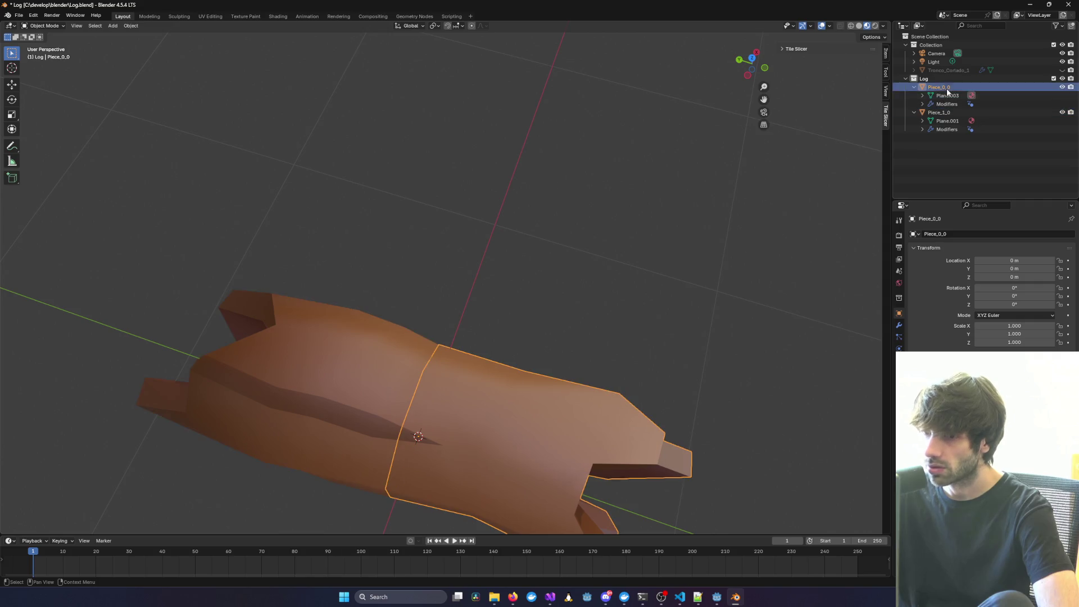
pyautogui.click(945, 104)
pyautogui.hotkey('alt', 'Tab')
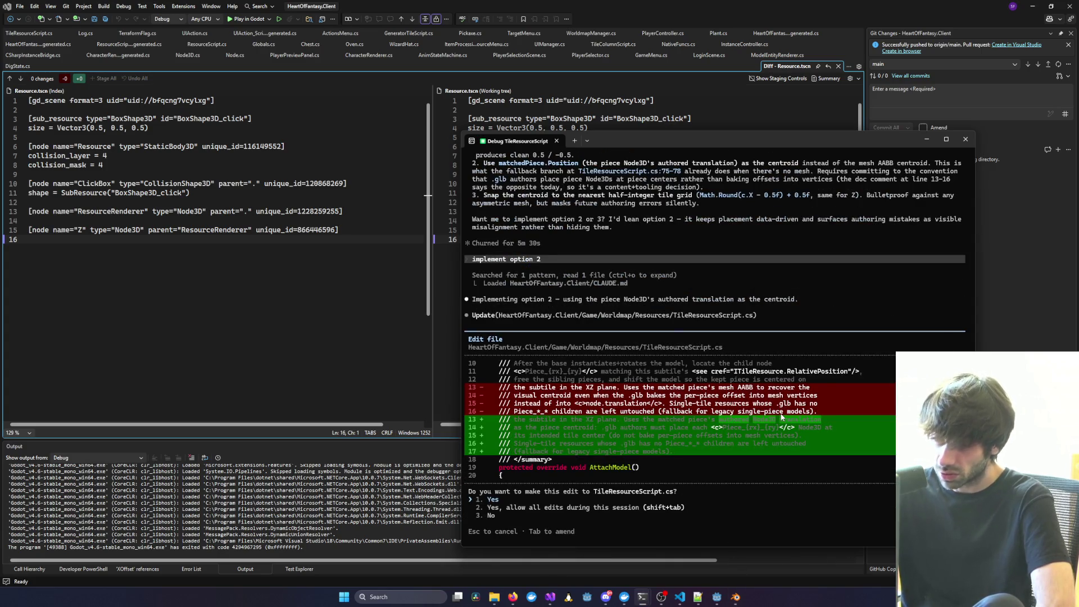
# Approve the TileResourceScript.cs edit with 'Yes, allow all edits'.
pyautogui.press('Down')
pyautogui.press('Return')
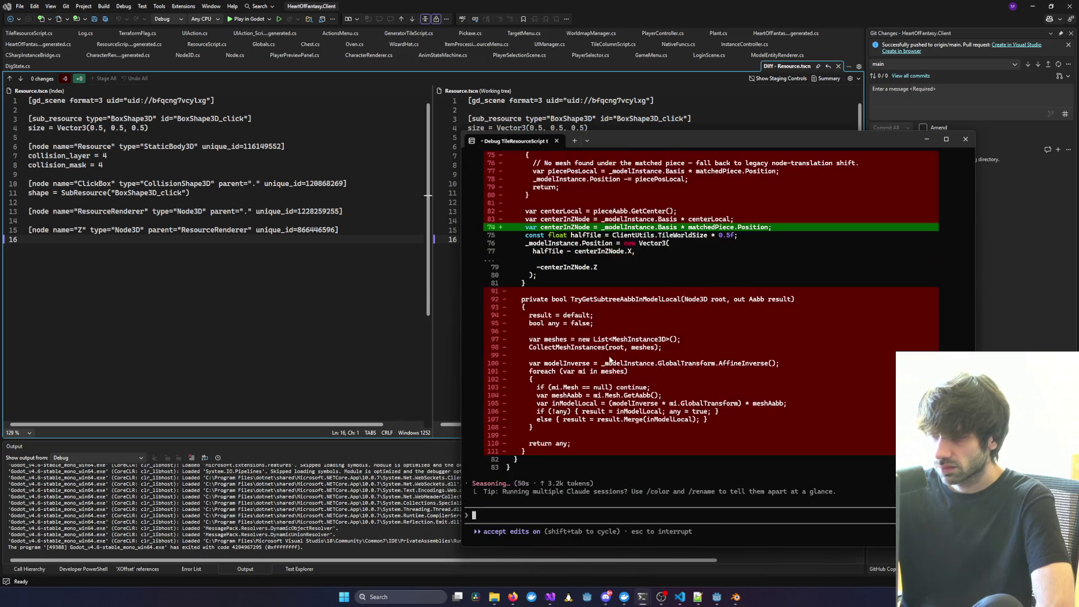
pyautogui.scroll(2, 628, 354)
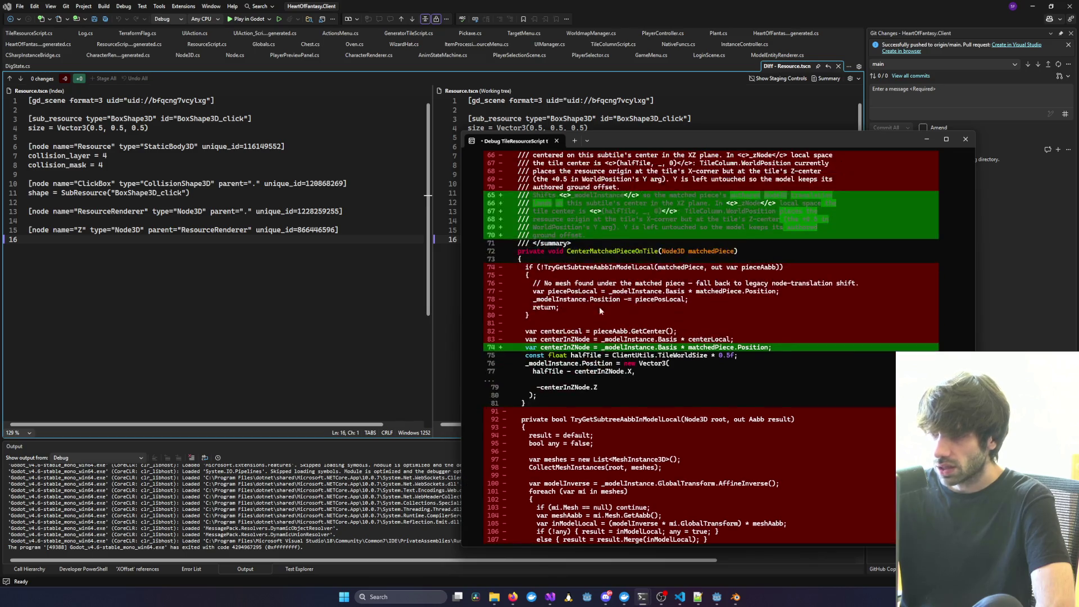
pyautogui.scroll(2, 616, 379)
pyautogui.scroll(1, 607, 401)
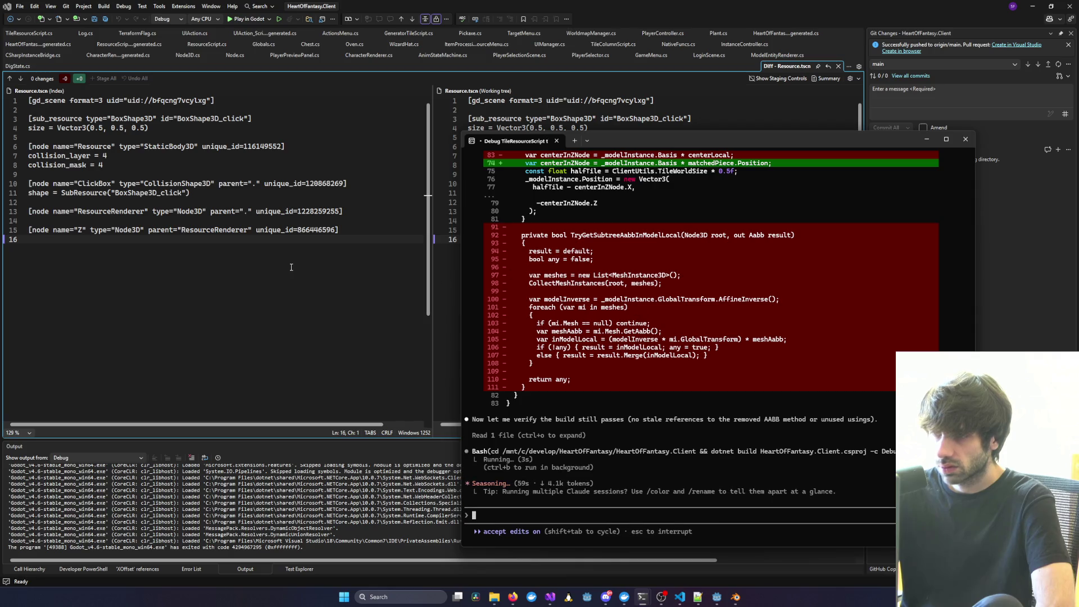
pyautogui.scroll(2, 701, 444)
pyautogui.scroll(3, 701, 444)
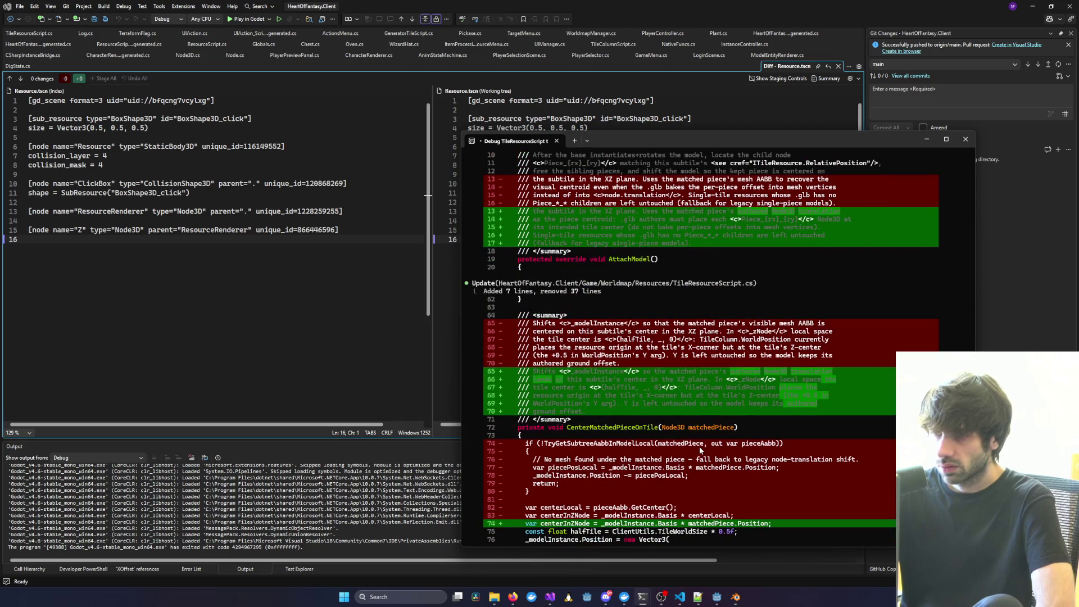
pyautogui.scroll(-3, 699, 446)
pyautogui.scroll(-2, 697, 448)
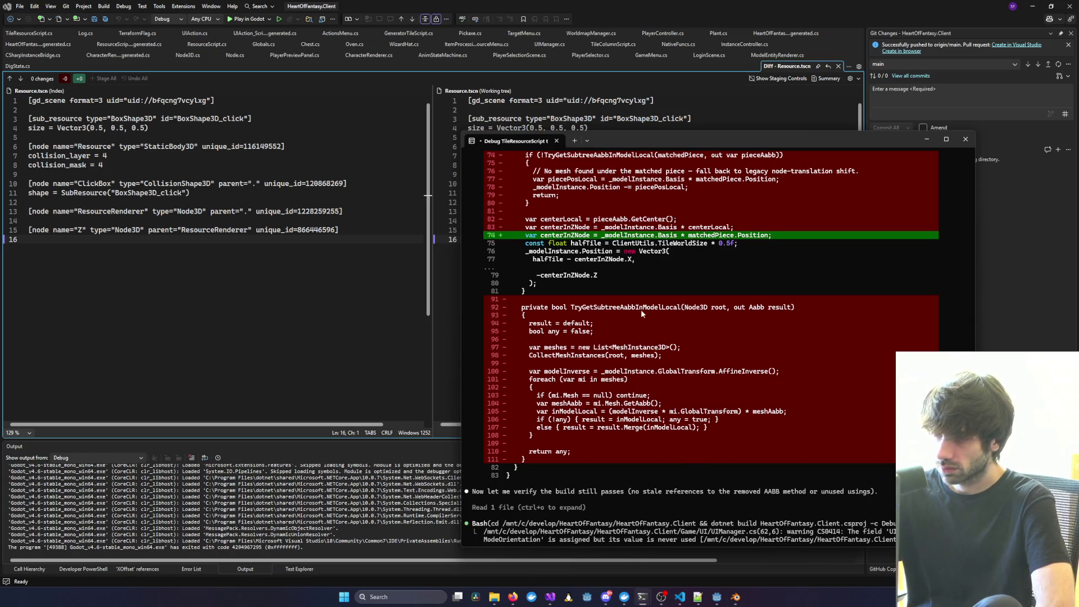
# Review the diff: removed TryGetSubtreeAabbInModelLocal and the new matchedPiece.Position line.
pyautogui.moveTo(679, 310); pyautogui.dragTo(574, 311)
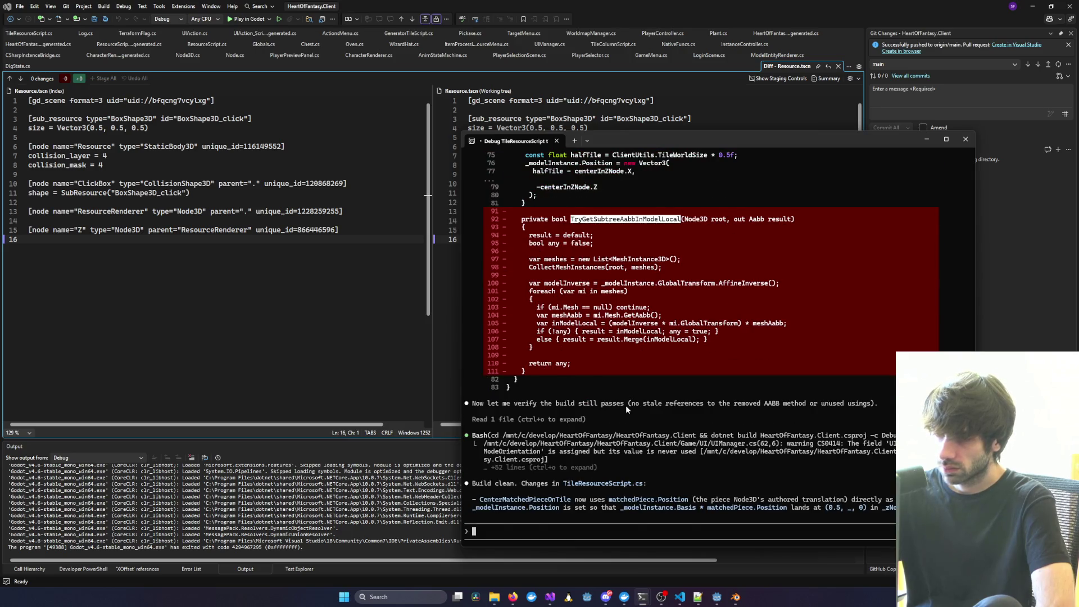
pyautogui.scroll(4, 632, 426)
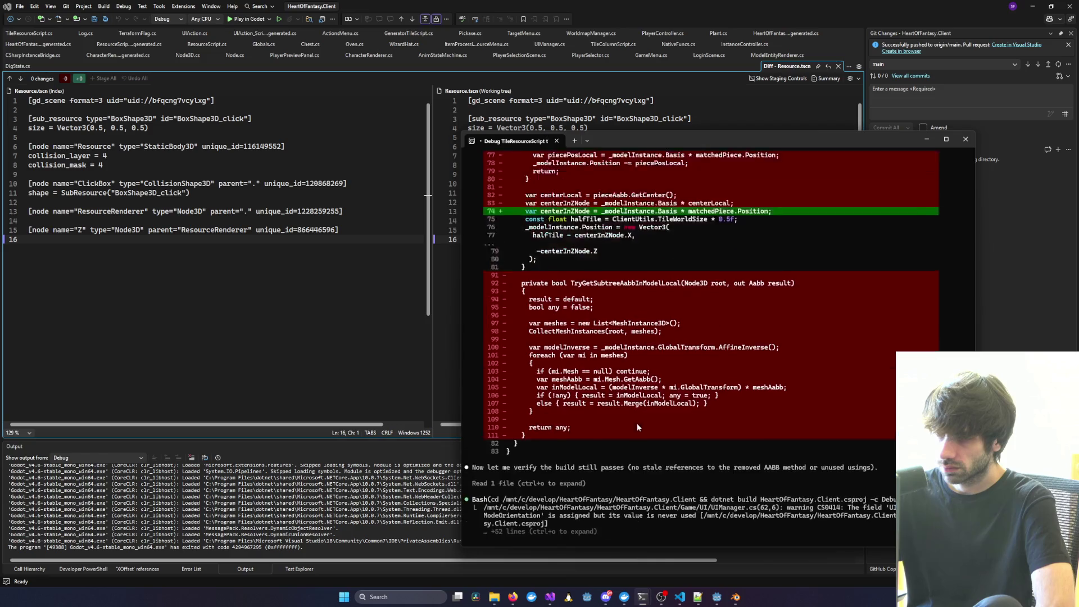
pyautogui.scroll(5, 636, 423)
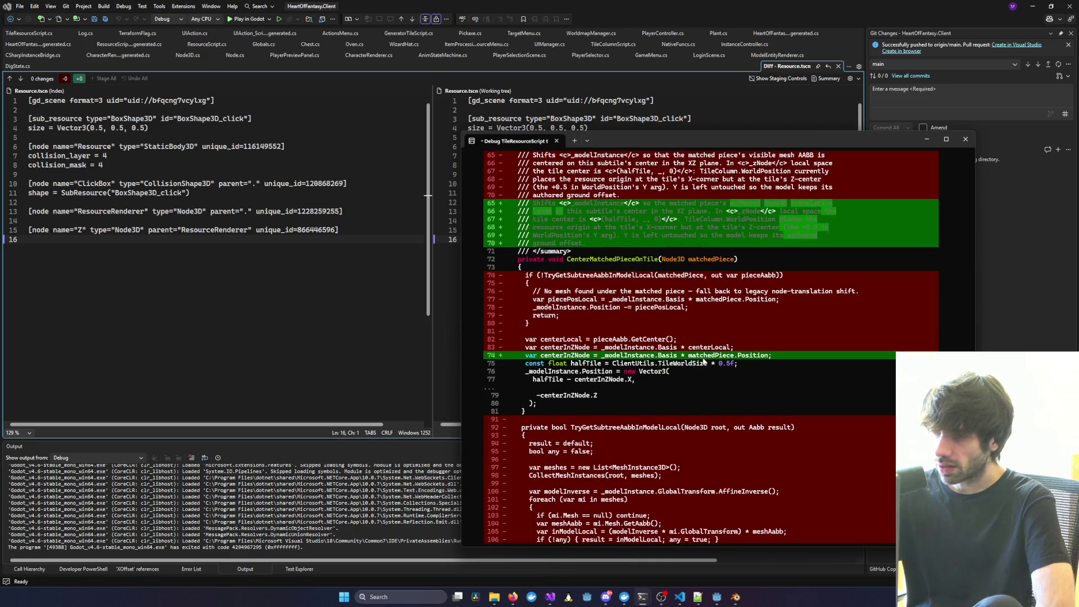
pyautogui.moveTo(690, 357); pyautogui.dragTo(764, 360)
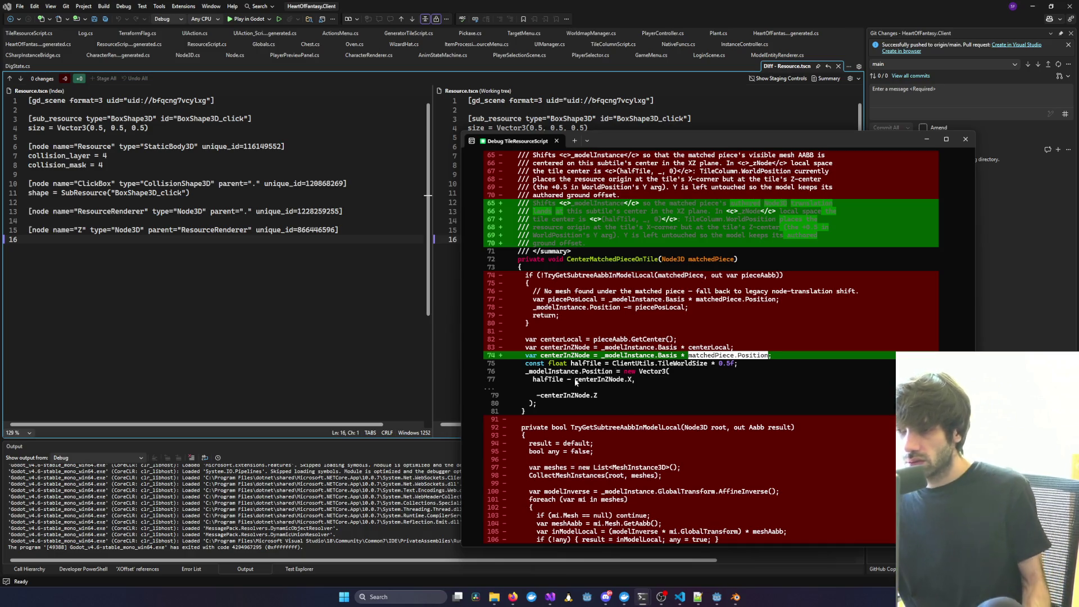
pyautogui.click(633, 262)
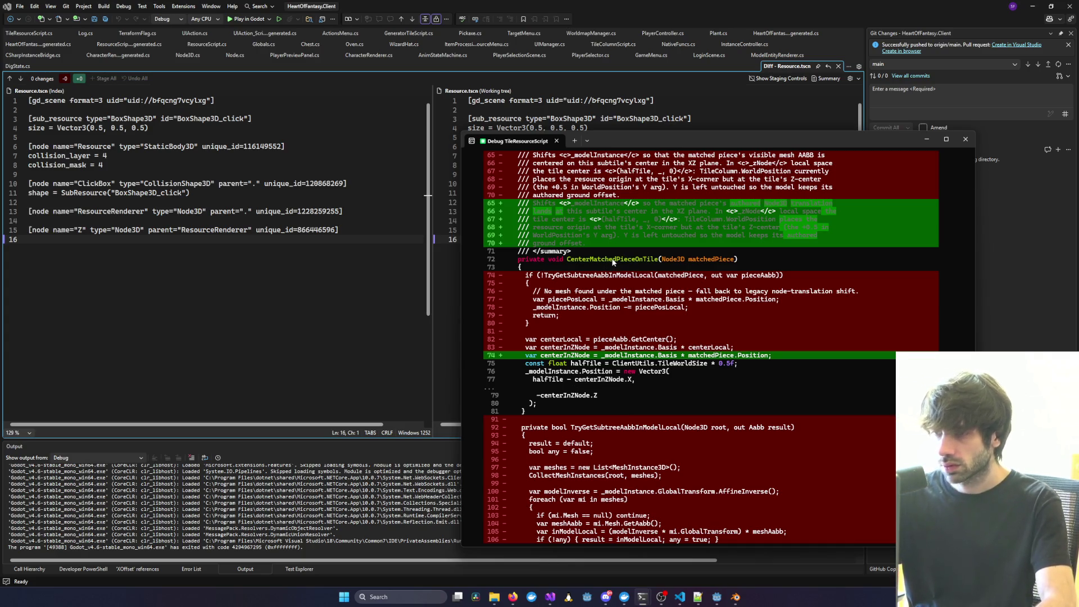
# Find CenterMatchedPieceOnTile in the solution and look over its definition around lines 76-82.
pyautogui.hotkey('ctrl', 'shift', 'f')
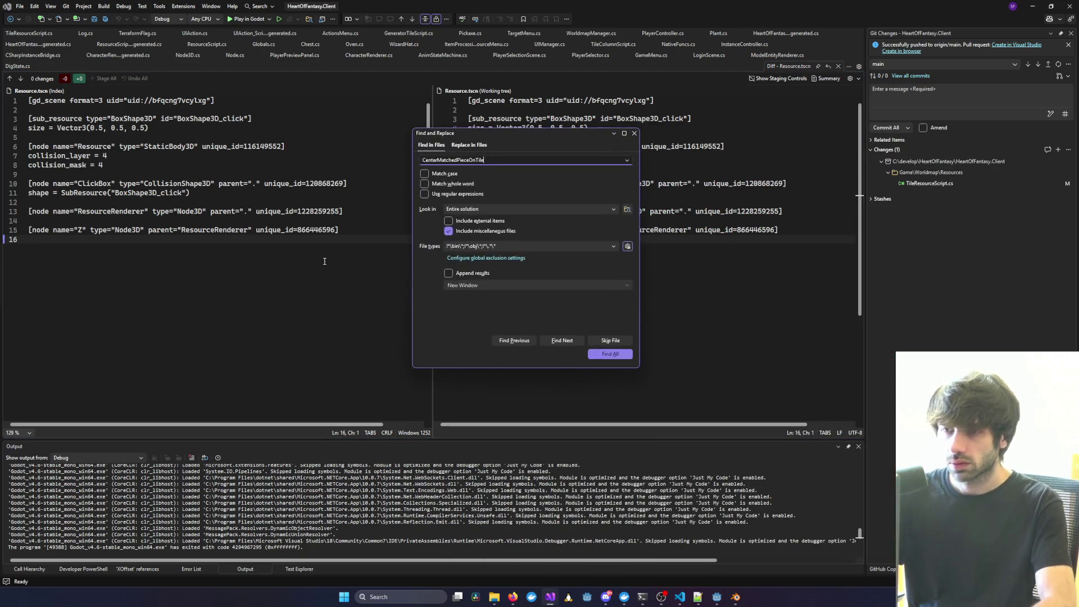
pyautogui.press('Return')
pyautogui.doubleClick(328, 512)
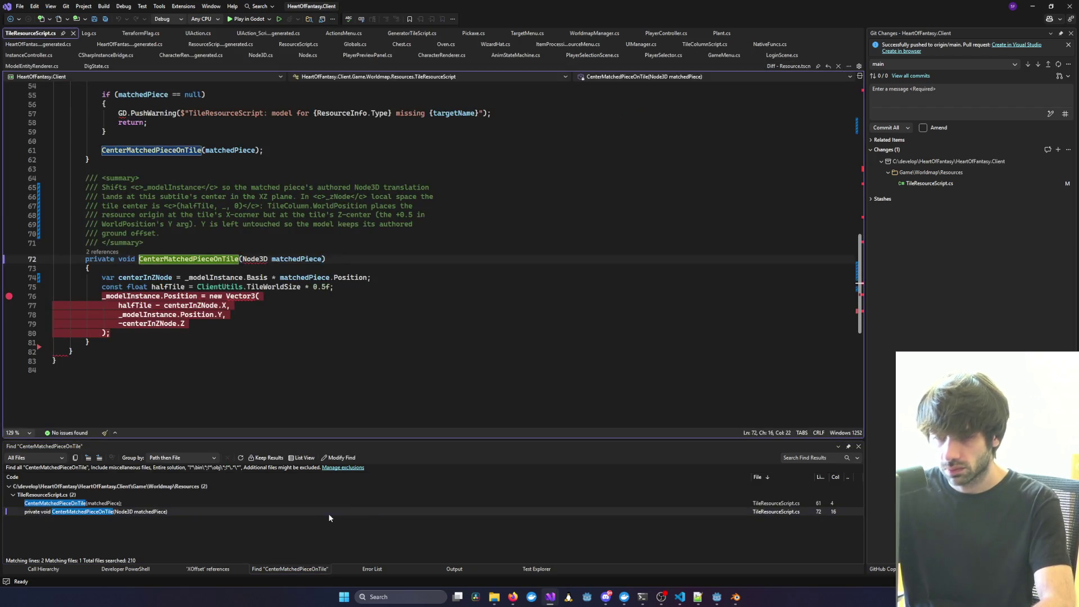
pyautogui.click(251, 342)
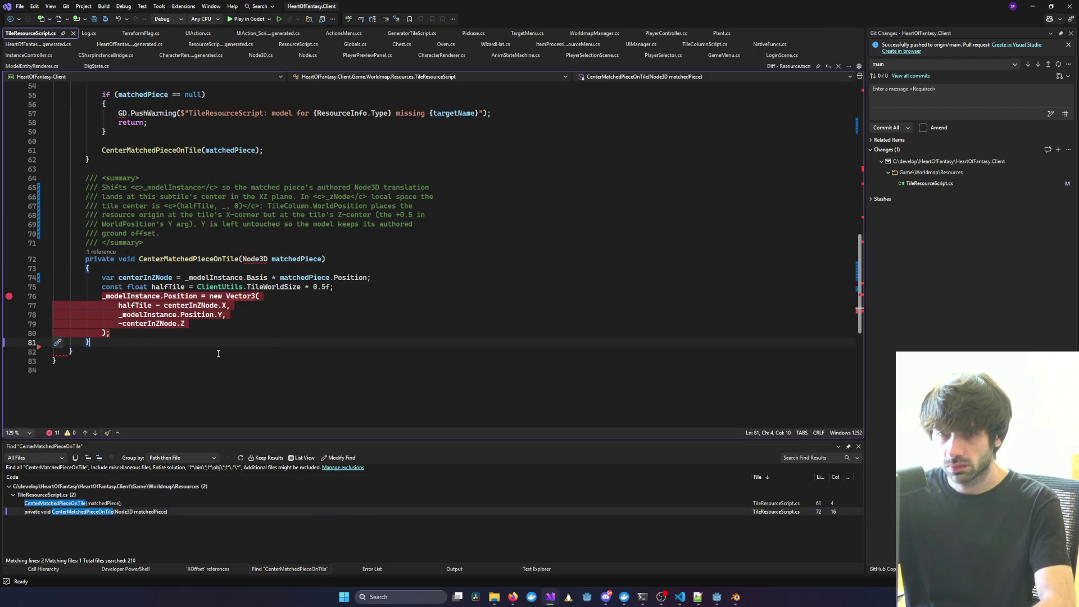
pyautogui.press('Down')
pyautogui.click(227, 314)
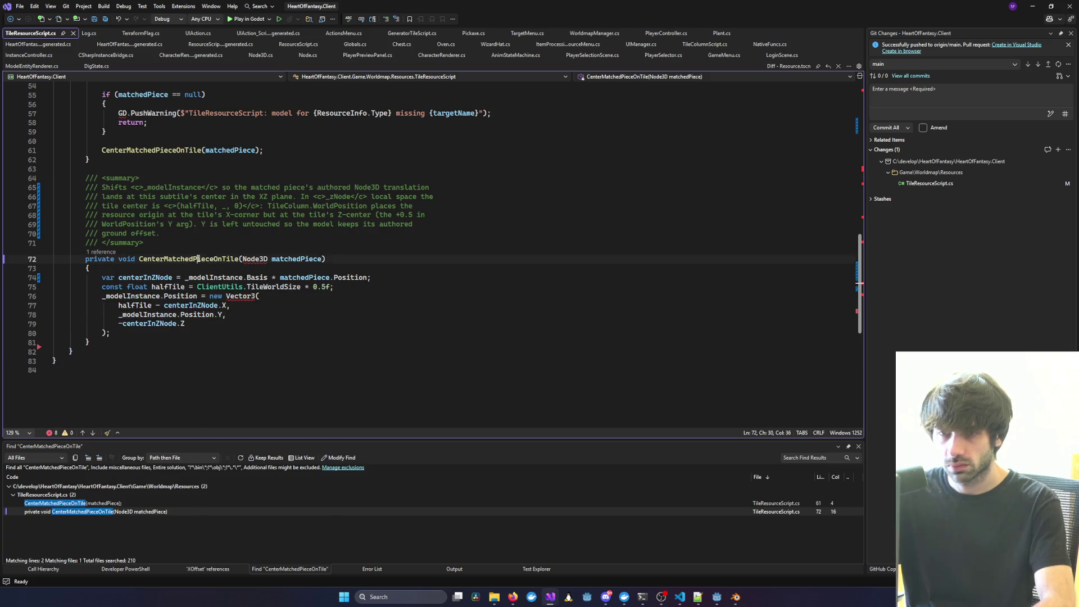
pyautogui.rightClick(180, 263)
pyautogui.press('Escape')
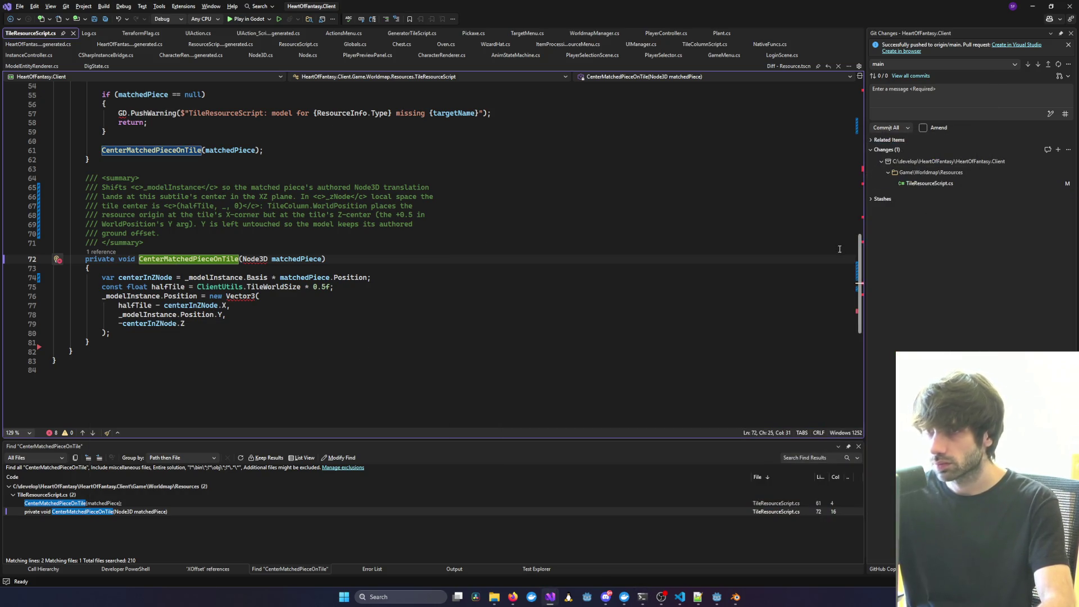
# Rebuild the solution from Solution Explorer and open TileResourceScript.cs's Git diff.
pyautogui.hotkey('ctrl', 'alt', 'l')
pyautogui.rightClick(934, 68)
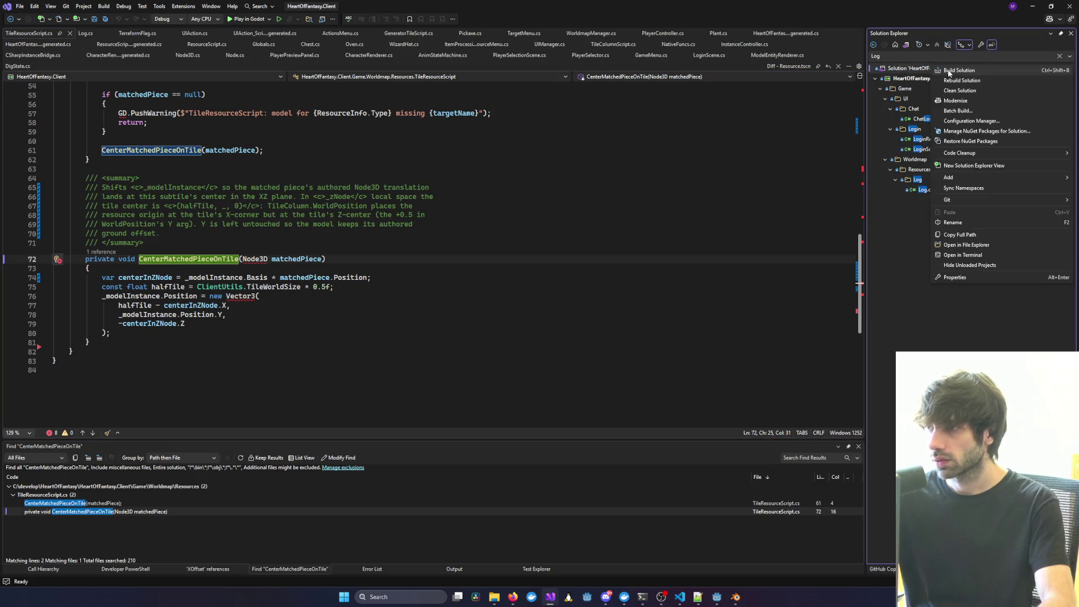
pyautogui.click(962, 81)
pyautogui.hotkey('ctrl', '0')
pyautogui.hotkey('ctrl', 'g')
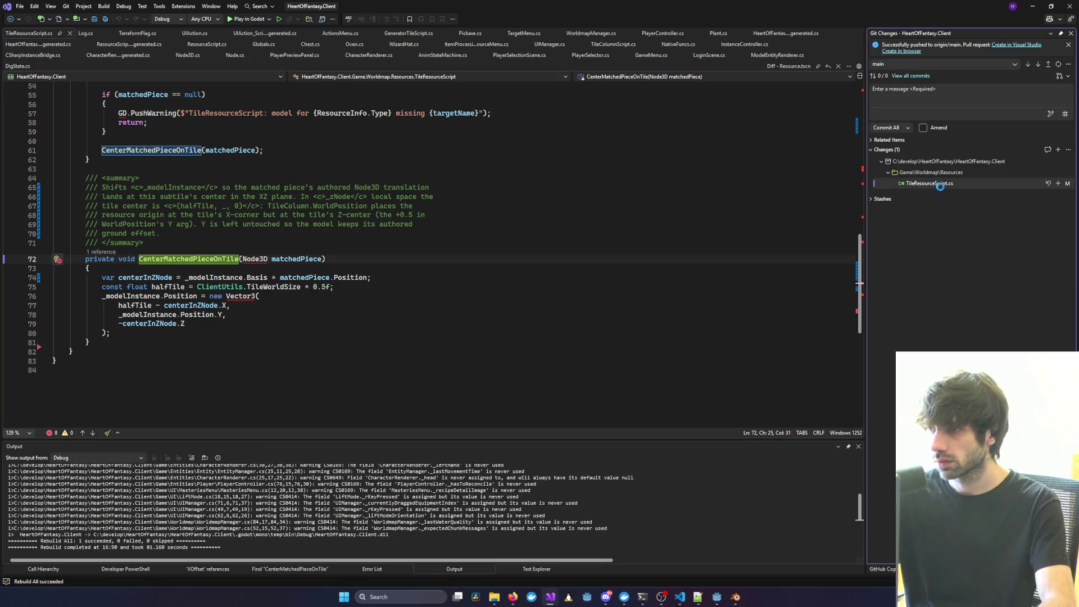
pyautogui.doubleClick(929, 183)
pyautogui.scroll(-10, 587, 242)
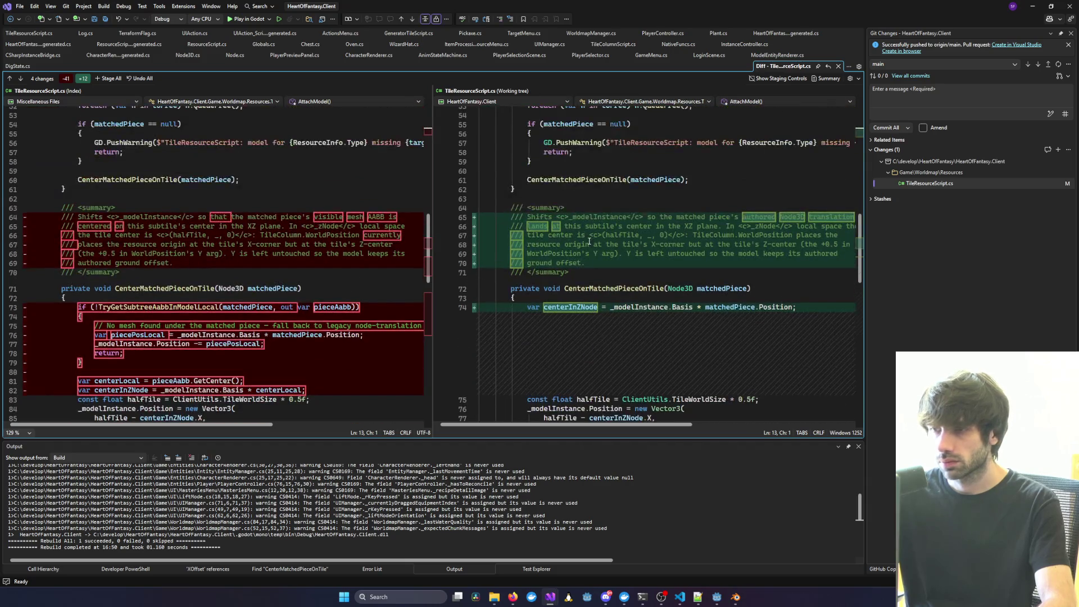
pyautogui.scroll(-3, 137, 292)
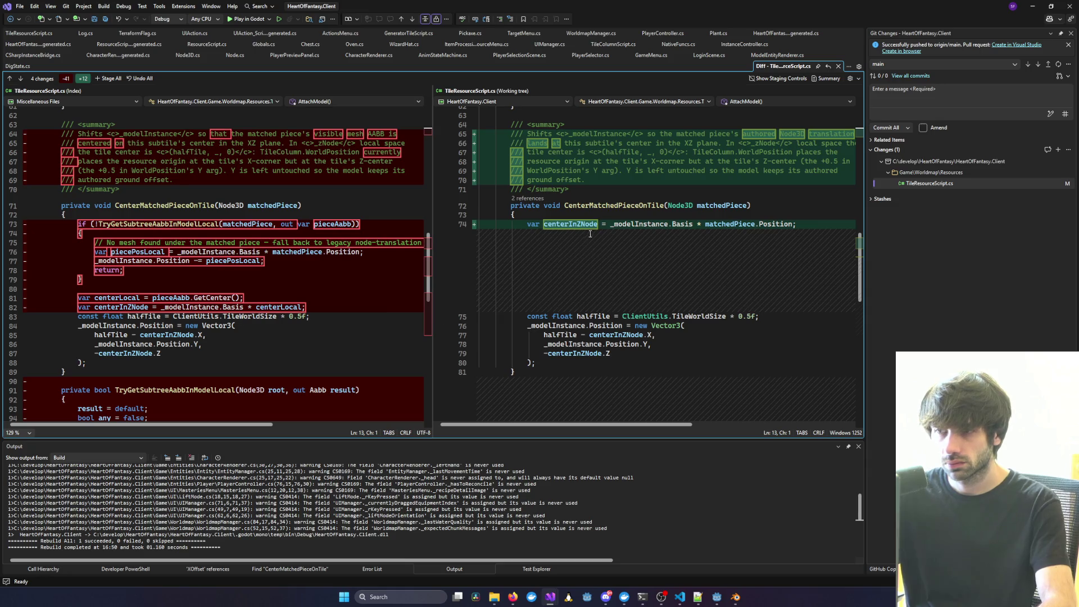
# Highlight CenterMatchedPieceOnTile, matchedPiece and Piece_ in the diff, then return to the regular editor.
pyautogui.doubleClick(594, 205)
pyautogui.scroll(6, 588, 264)
pyautogui.scroll(1, 587, 264)
pyautogui.doubleClick(655, 290)
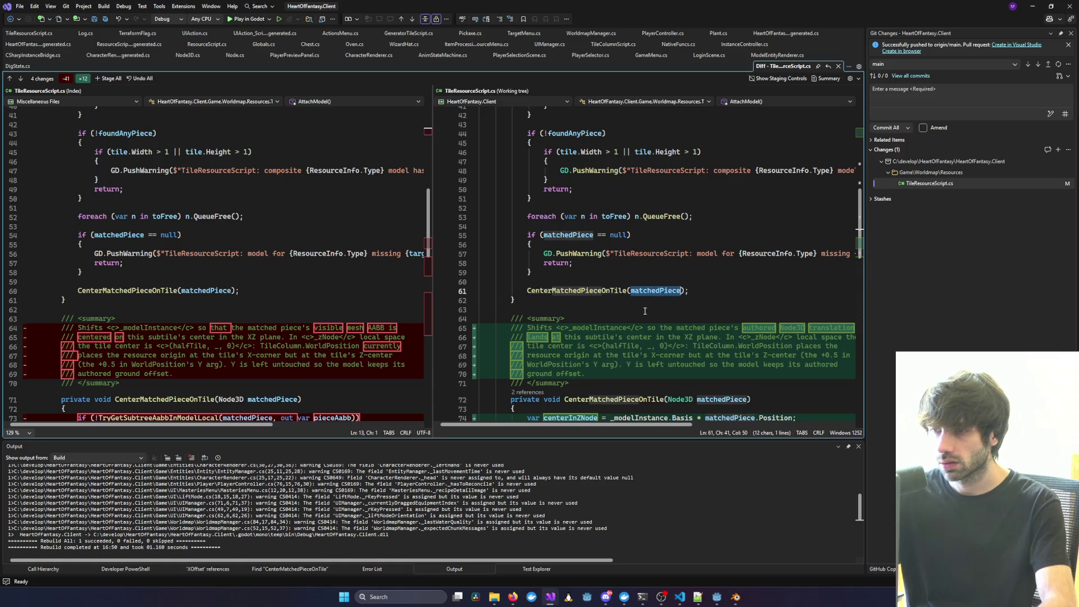
pyautogui.scroll(7, 582, 245)
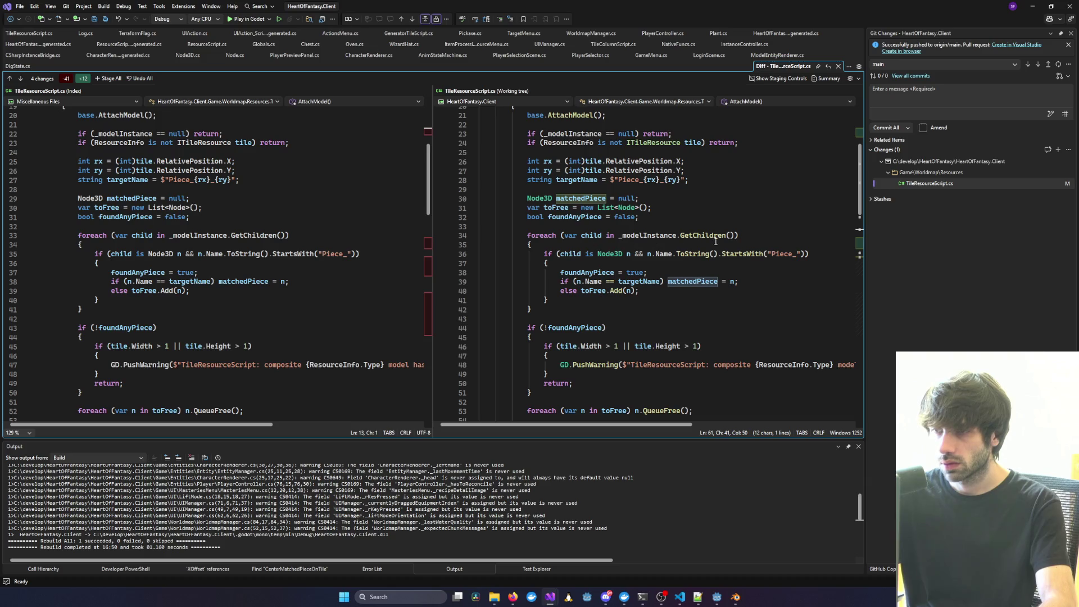
pyautogui.doubleClick(783, 254)
pyautogui.scroll(-5, 612, 299)
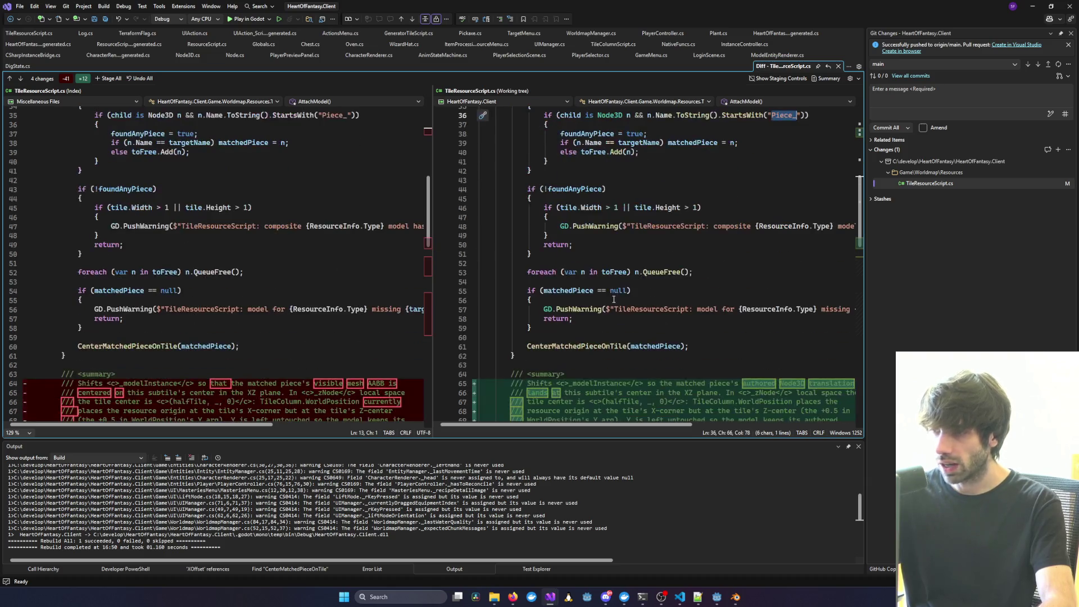
pyautogui.doubleClick(643, 350)
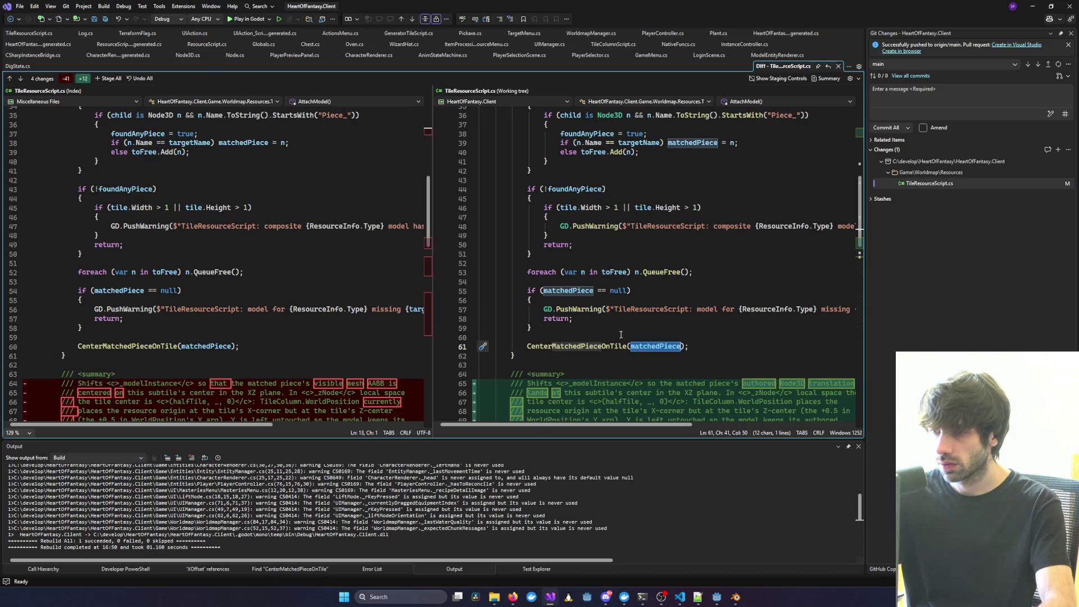
pyautogui.moveTo(567, 290)
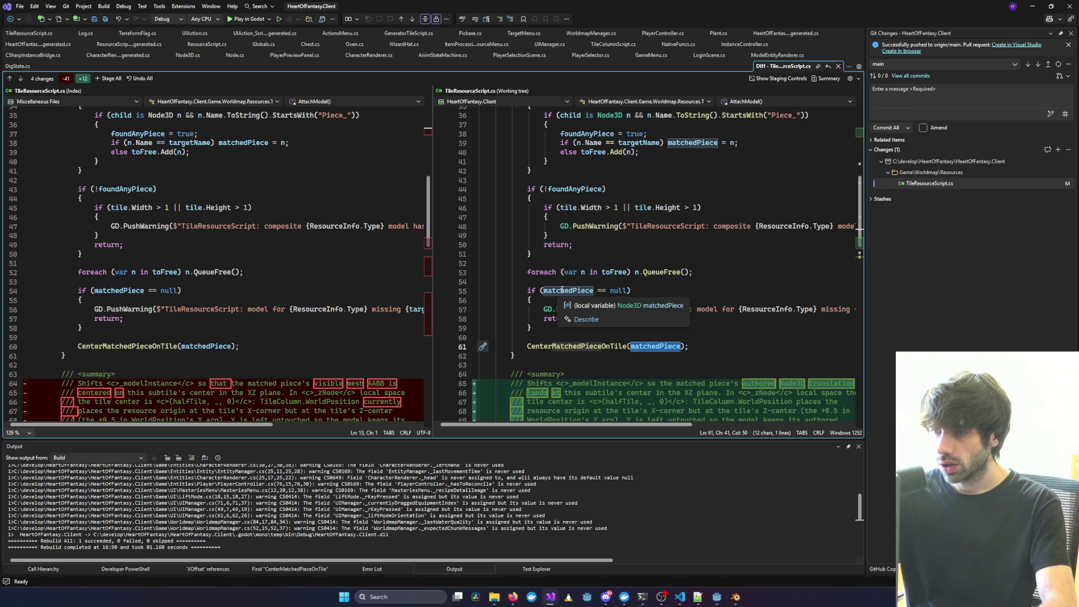
pyautogui.keyDown('ctrl'); pyautogui.click(574, 346); pyautogui.keyUp('ctrl')
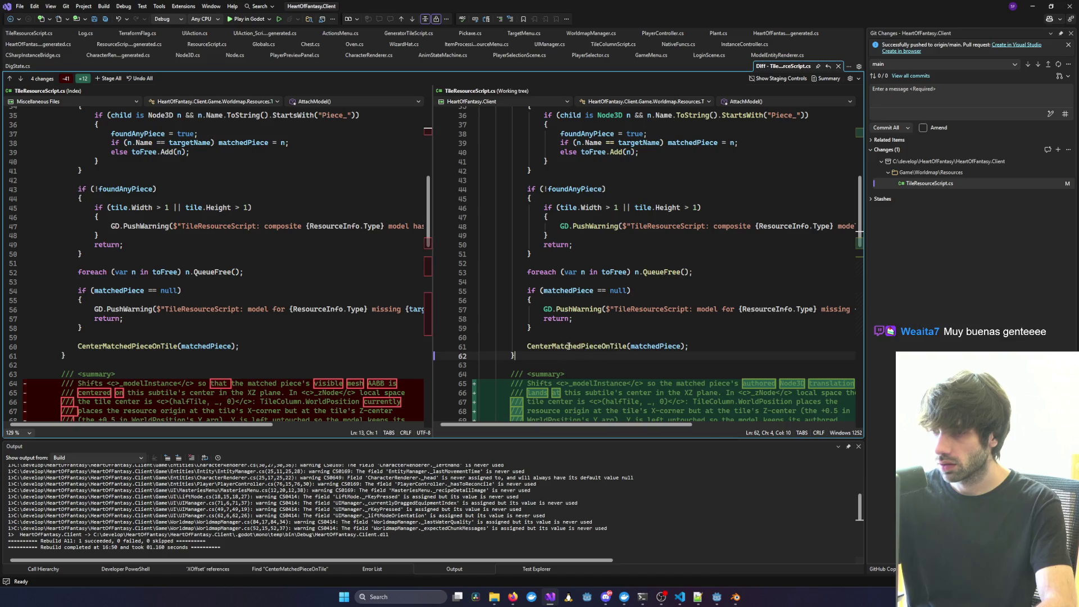
pyautogui.click(425, 301)
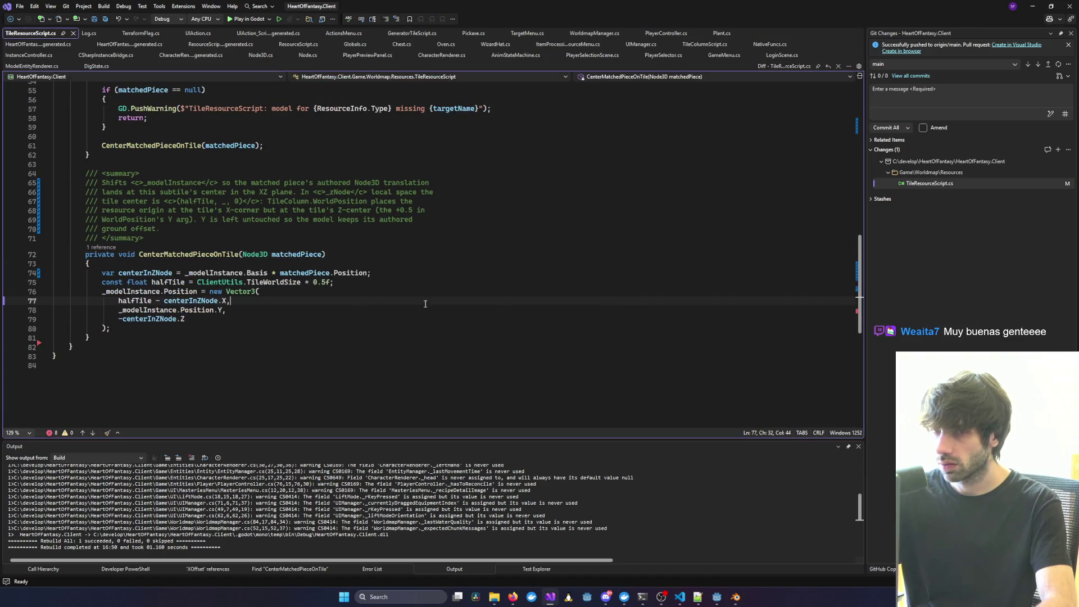
# Check matchedPiece.Position in CenterMatchedPieceOnTile, then launch Heart of Fantasy under the debugger.
pyautogui.doubleClick(296, 254)
pyautogui.doubleClick(351, 272)
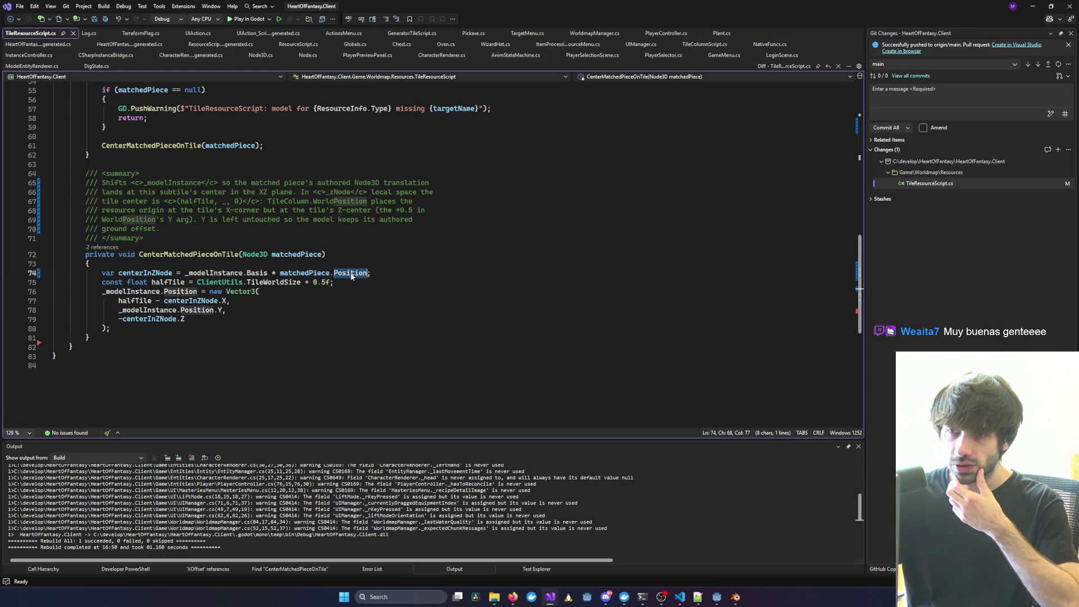
pyautogui.click(145, 272)
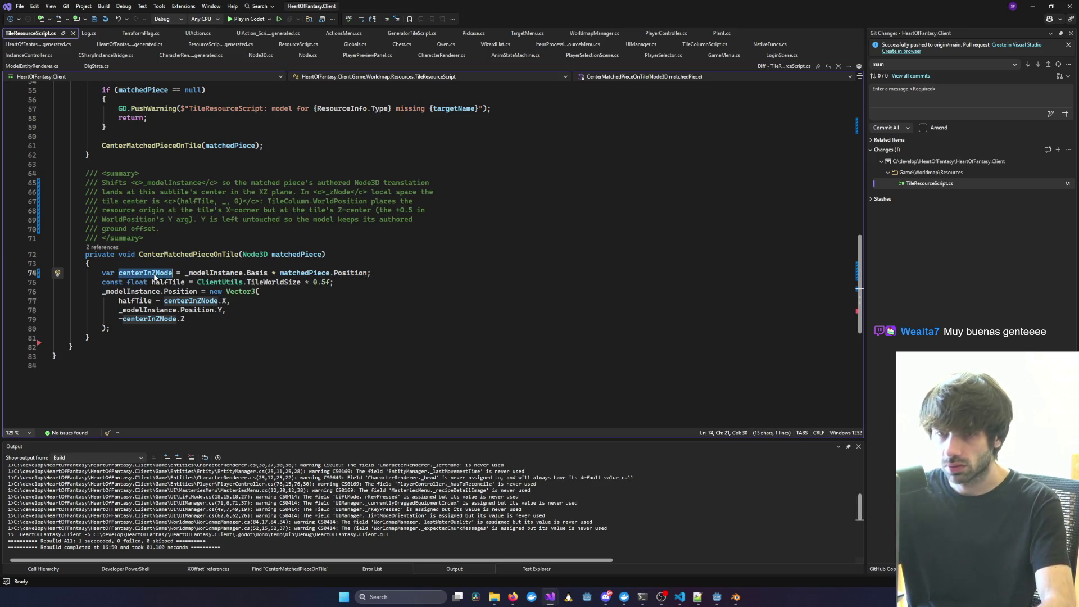
pyautogui.click(147, 238)
pyautogui.click(249, 19)
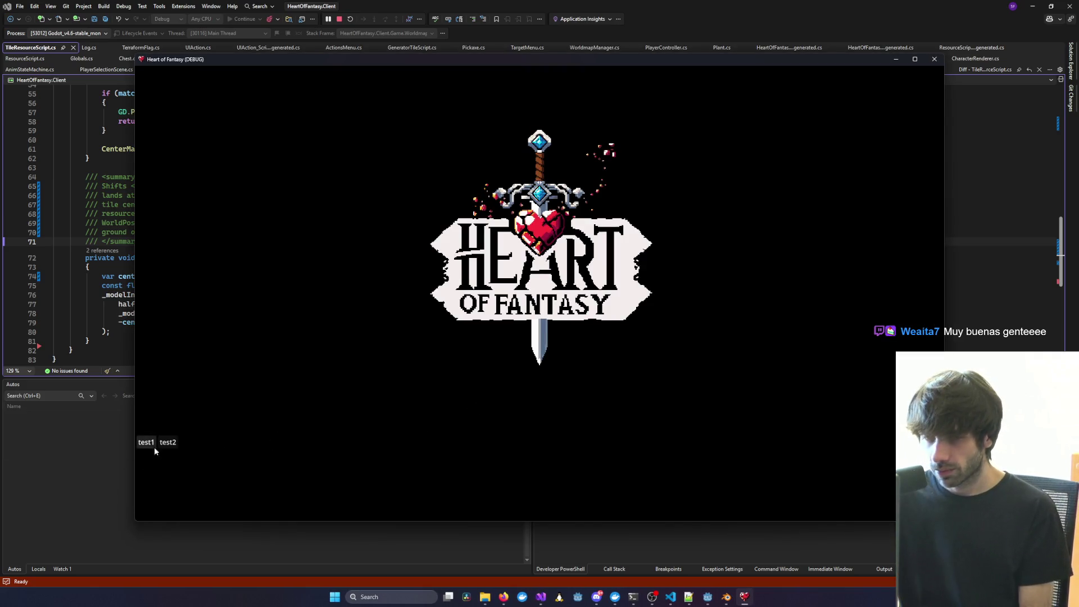
# Log in, play, pick a character to load the forest world and check the logs, then close the game.
pyautogui.click(153, 445)
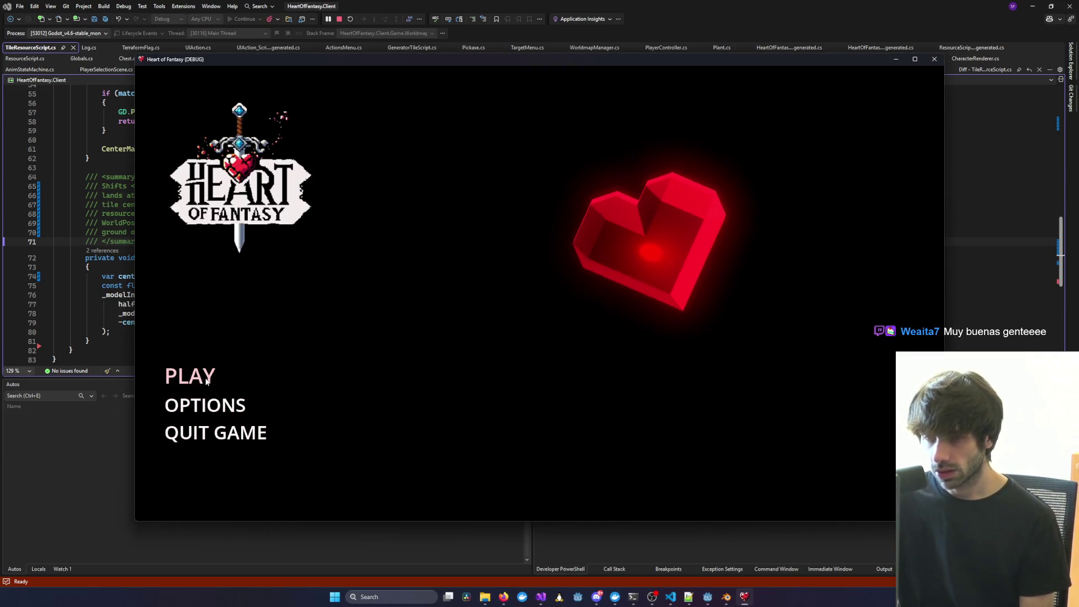
pyautogui.click(187, 375)
pyautogui.click(553, 465)
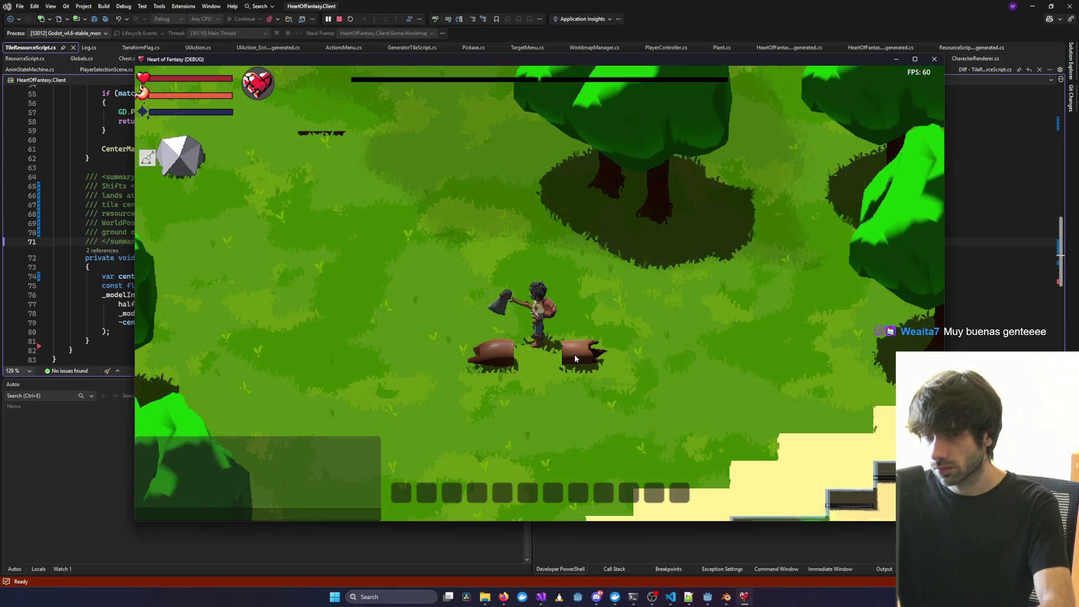
pyautogui.click(338, 19)
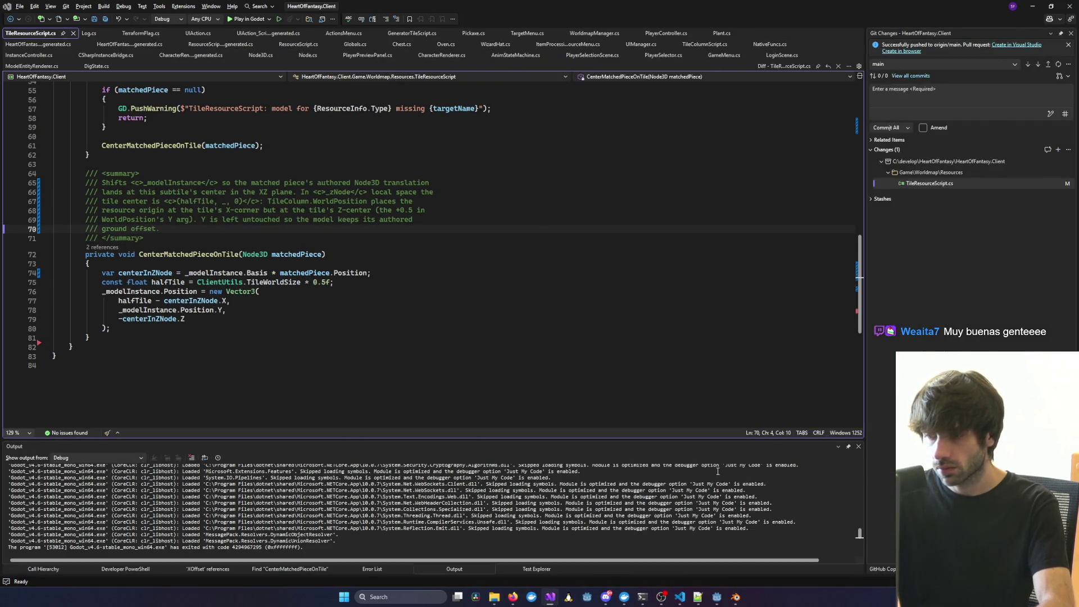
# Stop debugging and rewind Claude Code to before 'implement option 2', restoring code and conversation.
pyautogui.click(642, 597)
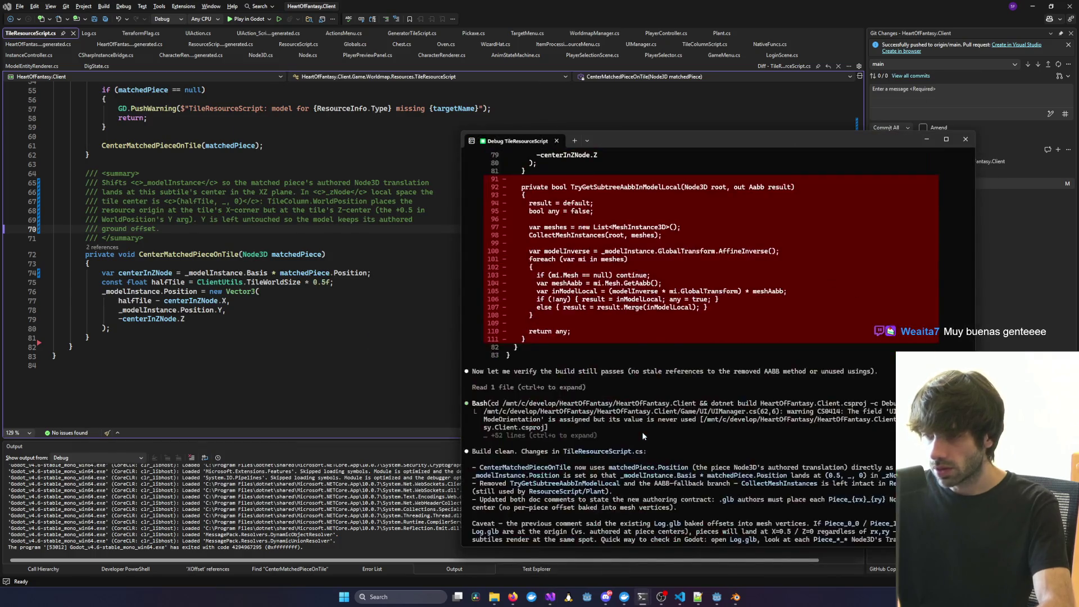
pyautogui.press('Escape')
pyautogui.press('Escape')
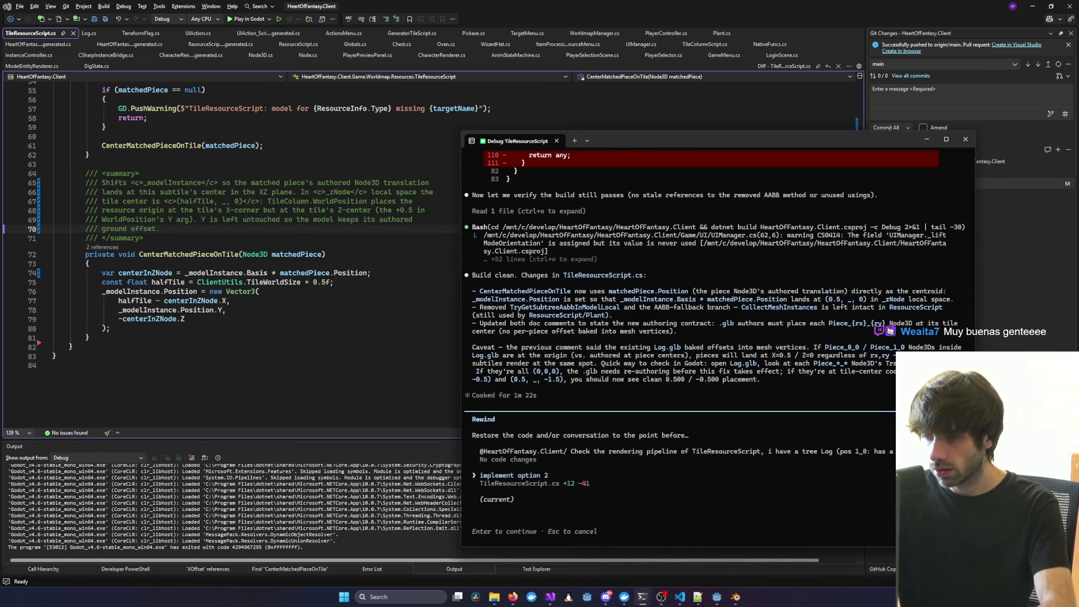
pyautogui.press('Return')
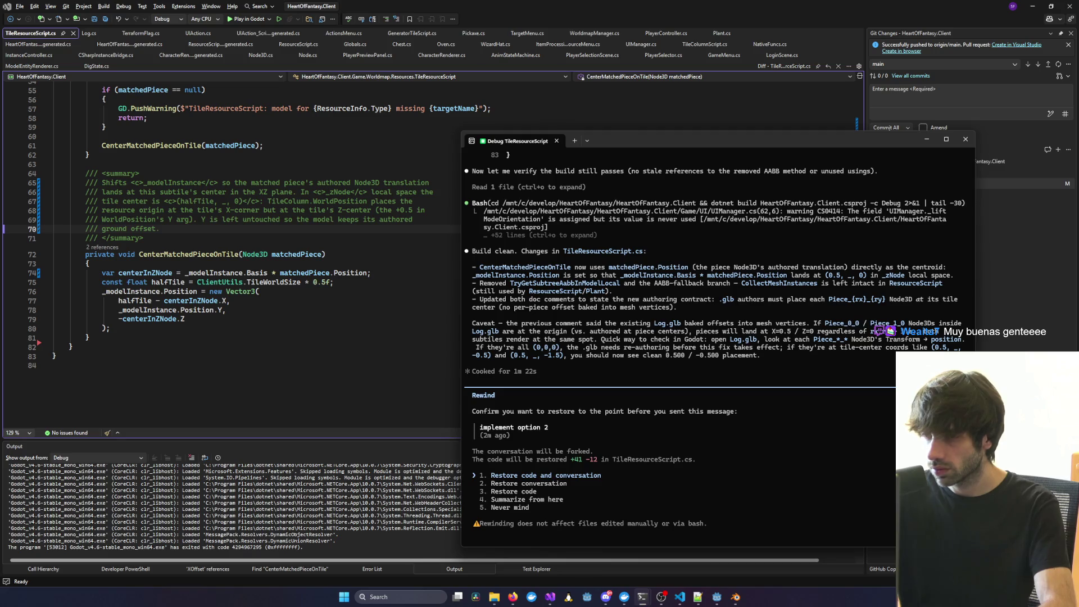
pyautogui.press('Return')
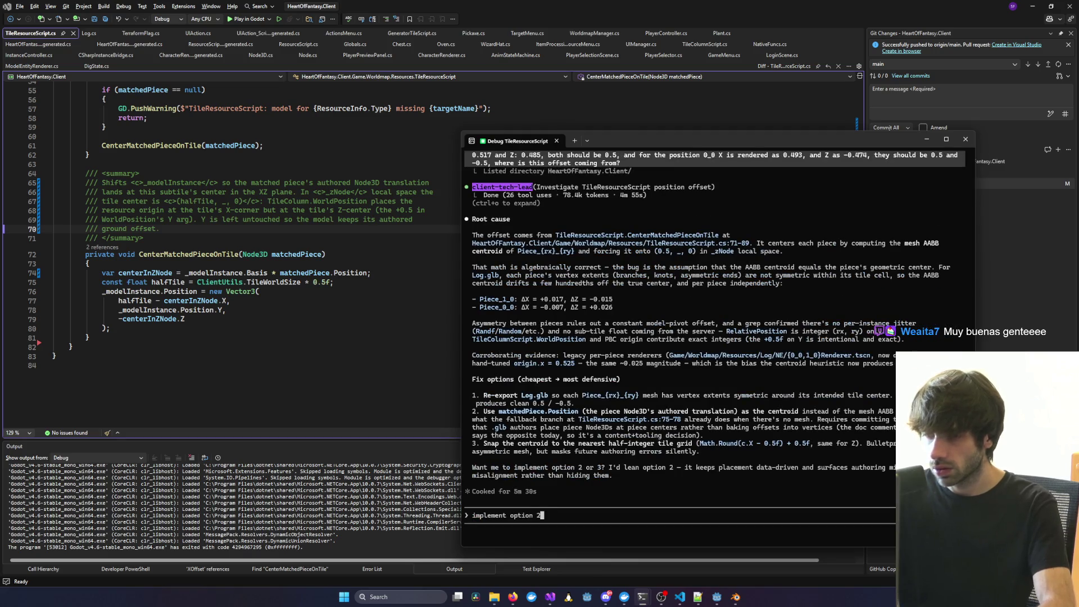
pyautogui.press('Return')
# Send 'implement option 3' to Claude Code and hide the terminal window.
pyautogui.hotkey('alt', 'Tab')
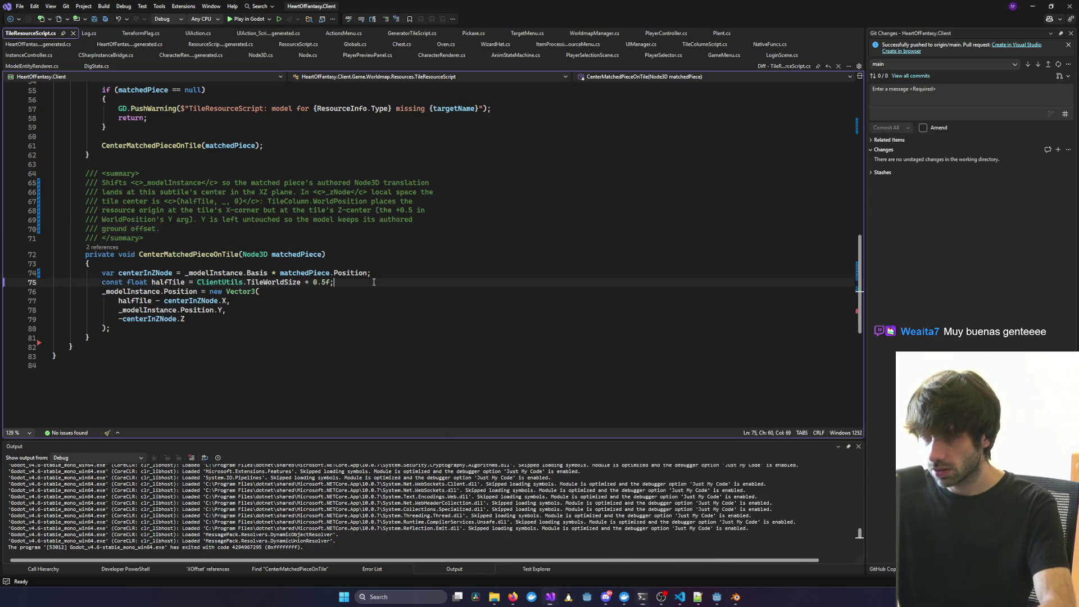
pyautogui.hotkey('alt', 'Tab')
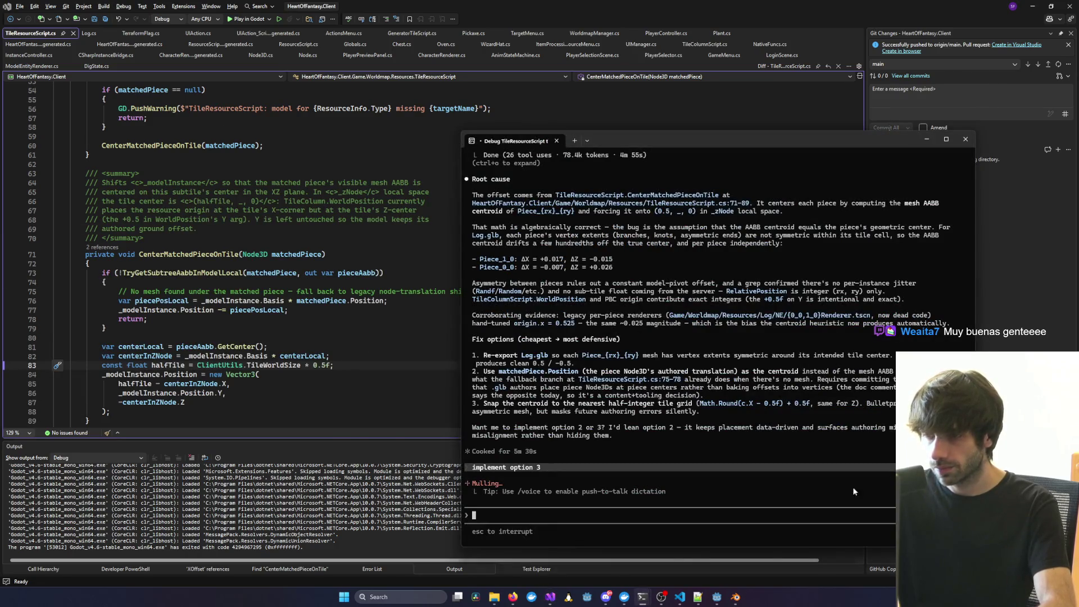
pyautogui.click(513, 598)
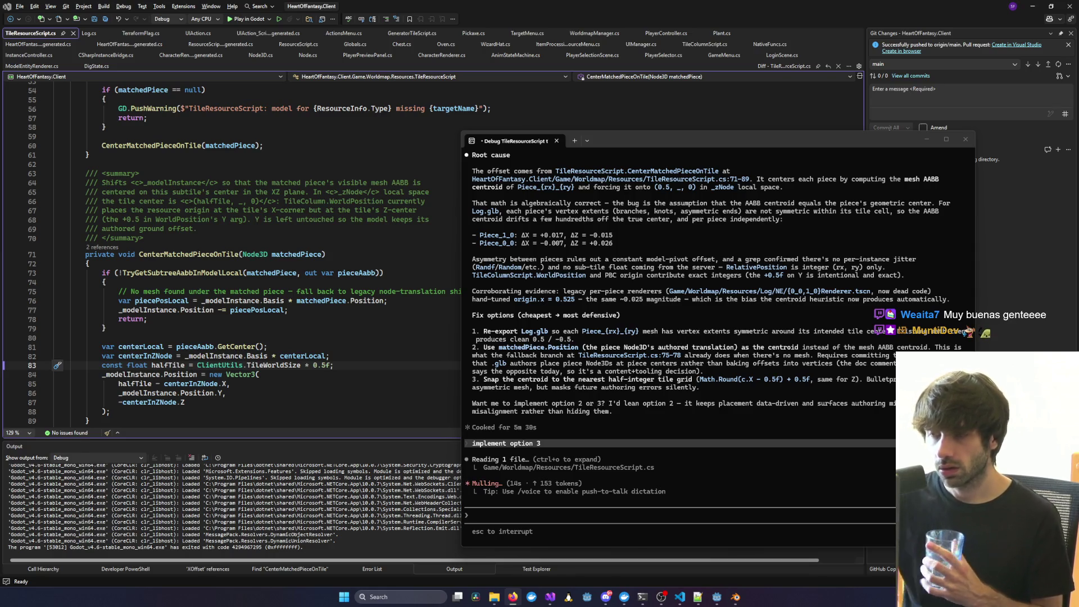
# Look over the restored centerLocal fallback lines 81-82, then bring Claude Code back into view.
pyautogui.hotkey('alt', 'Tab')
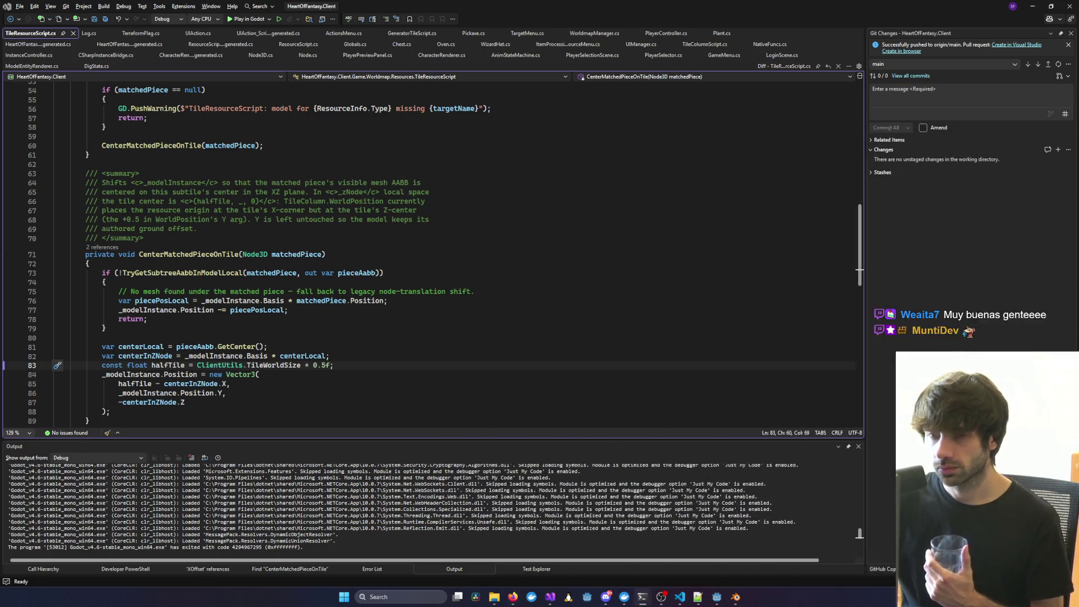
pyautogui.click(144, 282)
pyautogui.scroll(-2, 518, 379)
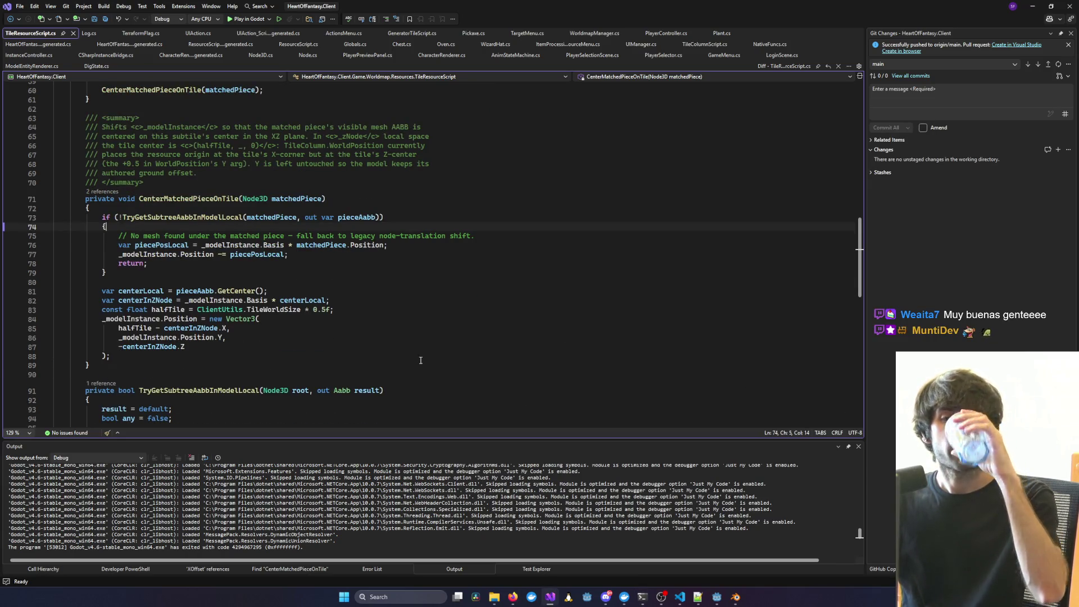
pyautogui.moveTo(102, 291); pyautogui.dragTo(318, 290)
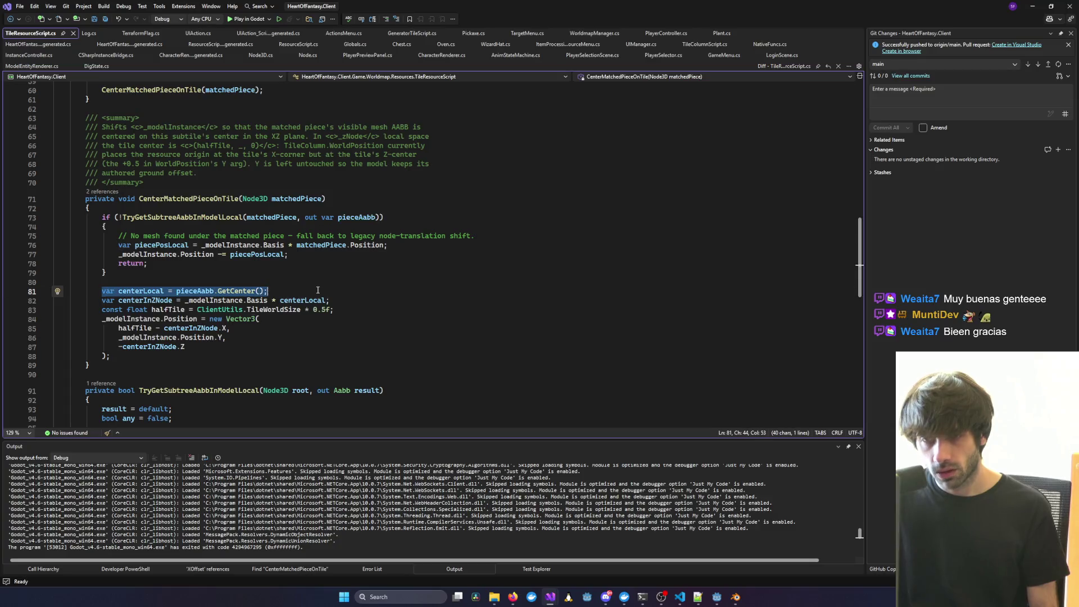
pyautogui.moveTo(181, 218)
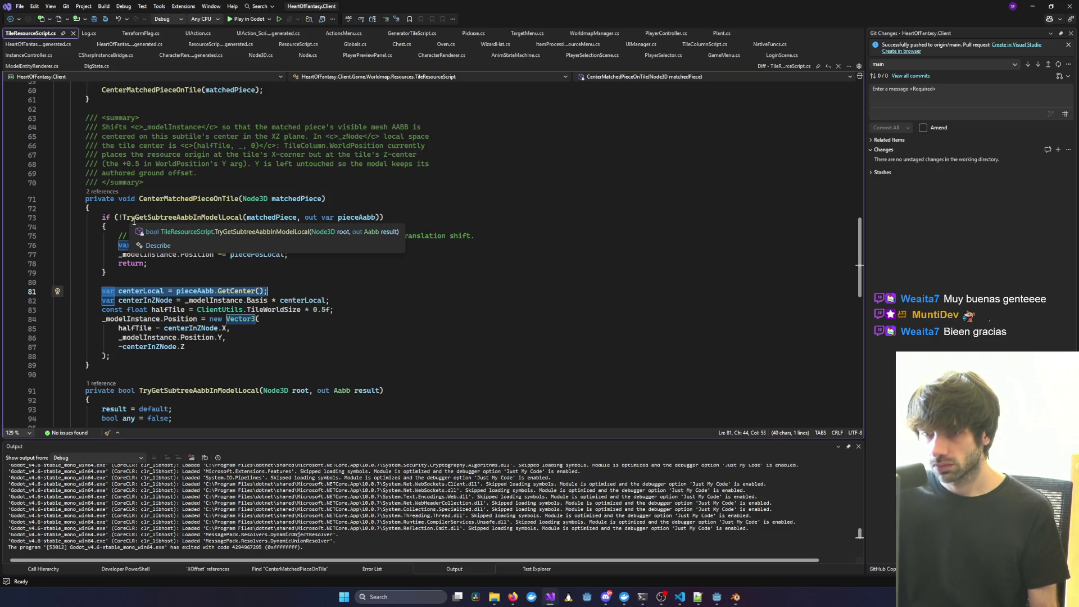
pyautogui.click(325, 302)
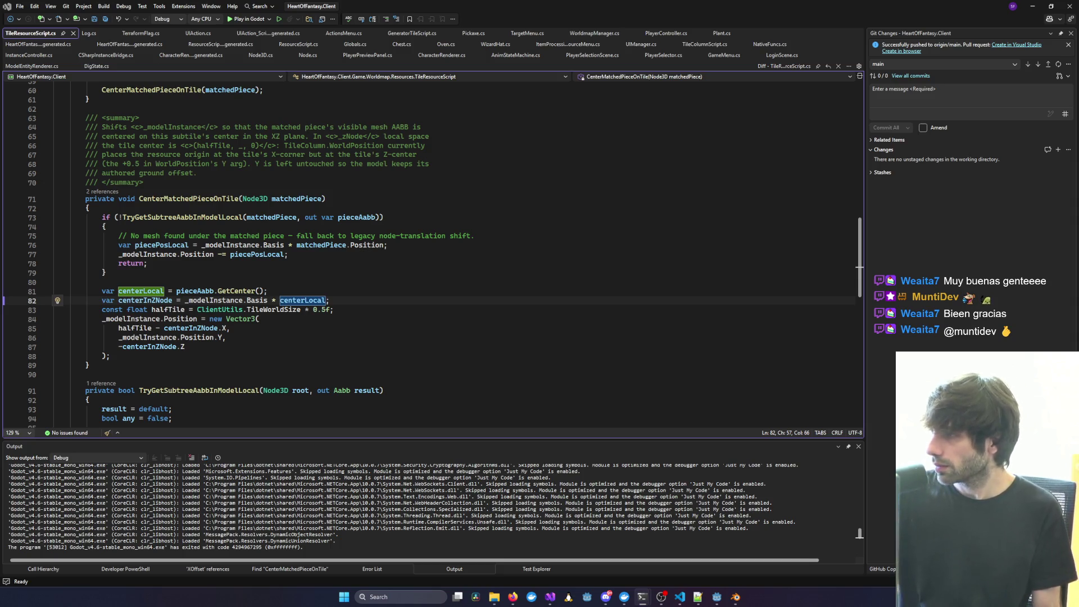
pyautogui.hotkey('alt', 'Tab')
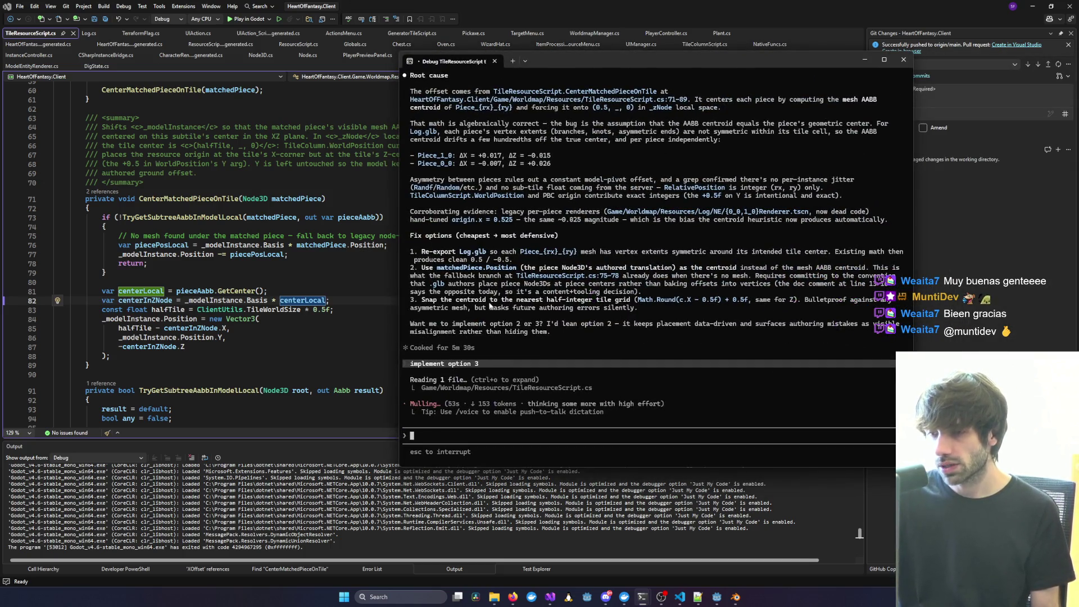
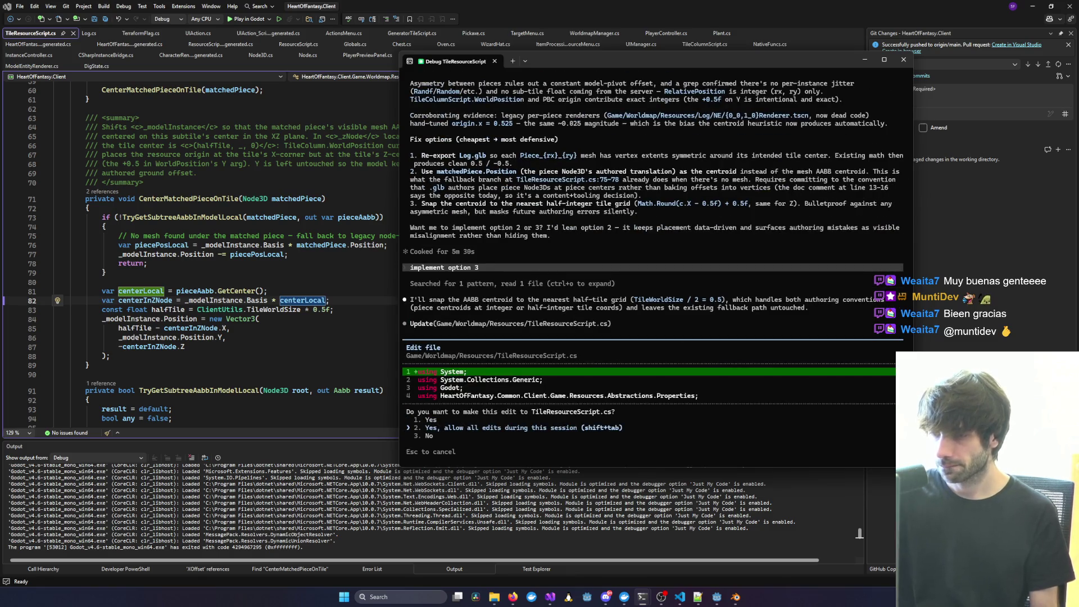
# Approve Claude's half-tile centroid snapping edit to TileResourceScript.cs and return to the editor.
pyautogui.press('Return')
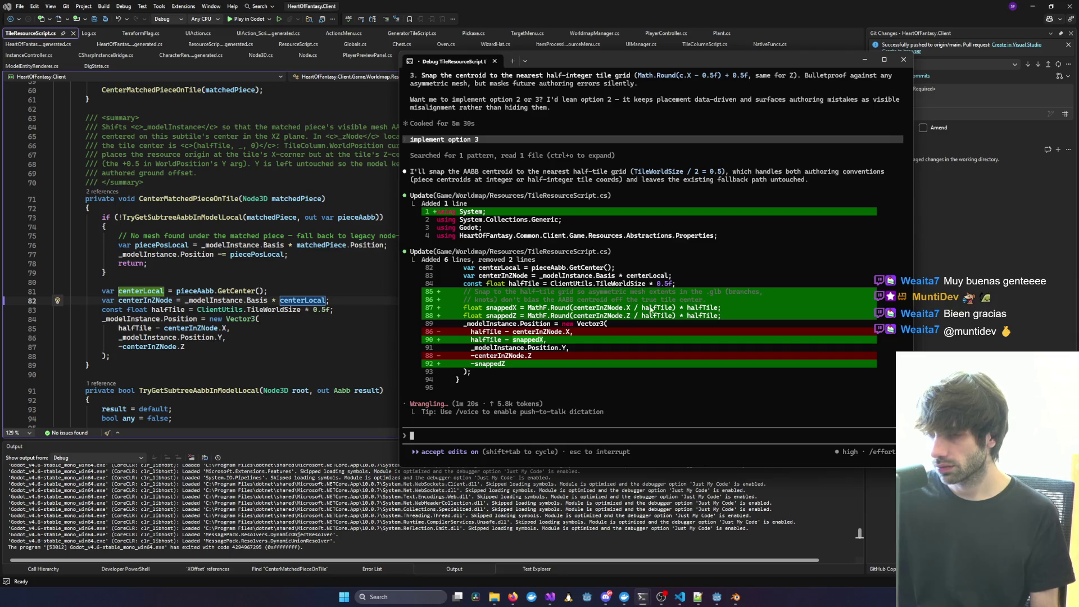
pyautogui.click(346, 310)
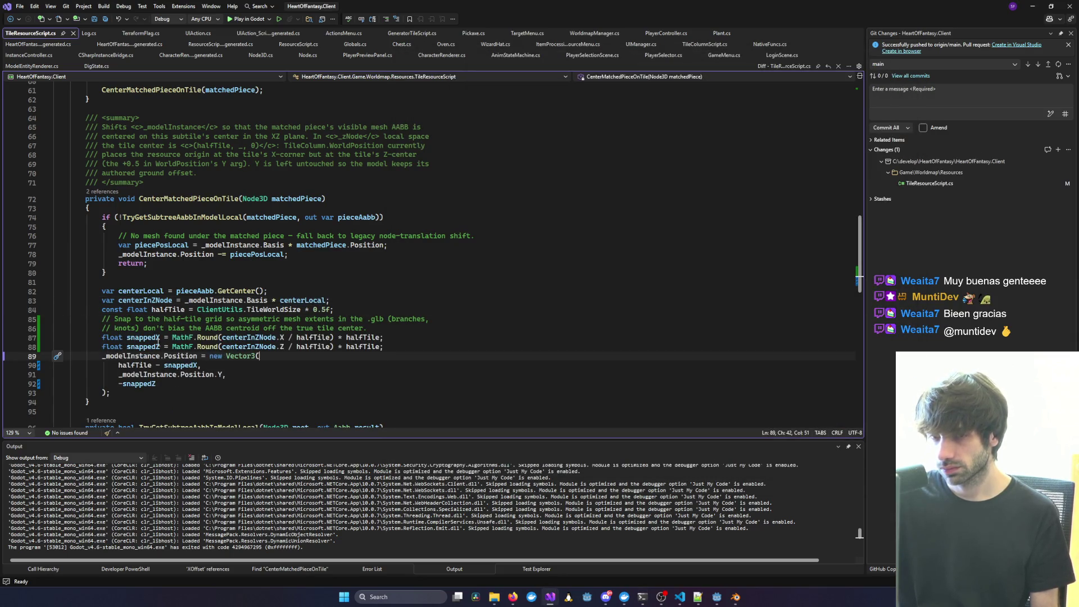
# Review the new snappedX snapping lines, then build and launch the game under the debugger.
pyautogui.doubleClick(144, 337)
pyautogui.click(142, 352)
pyautogui.moveTo(142, 352); pyautogui.dragTo(156, 337)
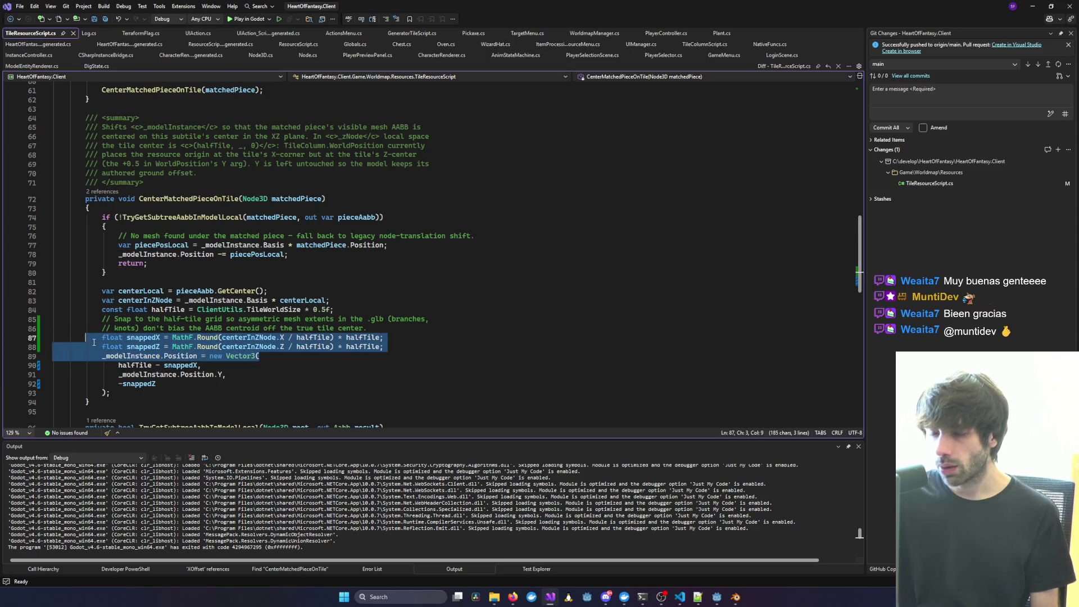
pyautogui.click(169, 327)
pyautogui.scroll(-2, 171, 325)
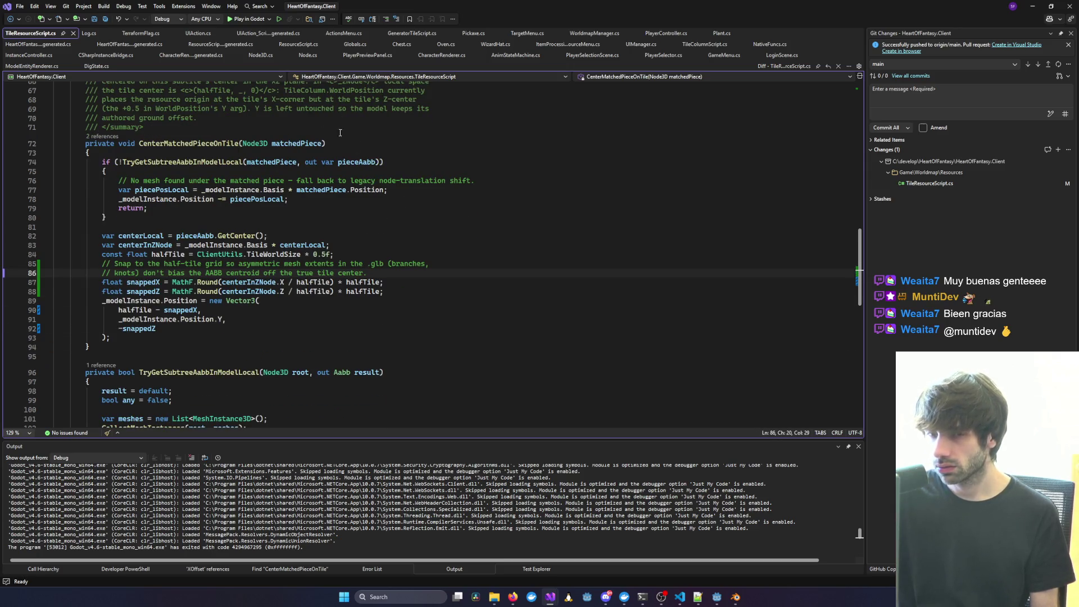
pyautogui.press('F5')
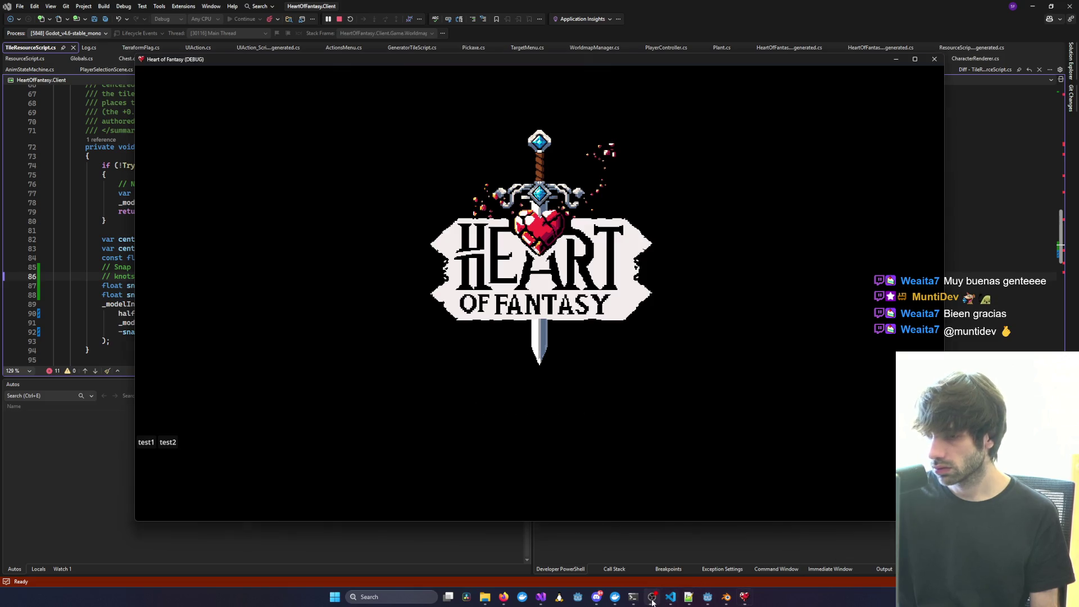
pyautogui.moveTo(632, 597)
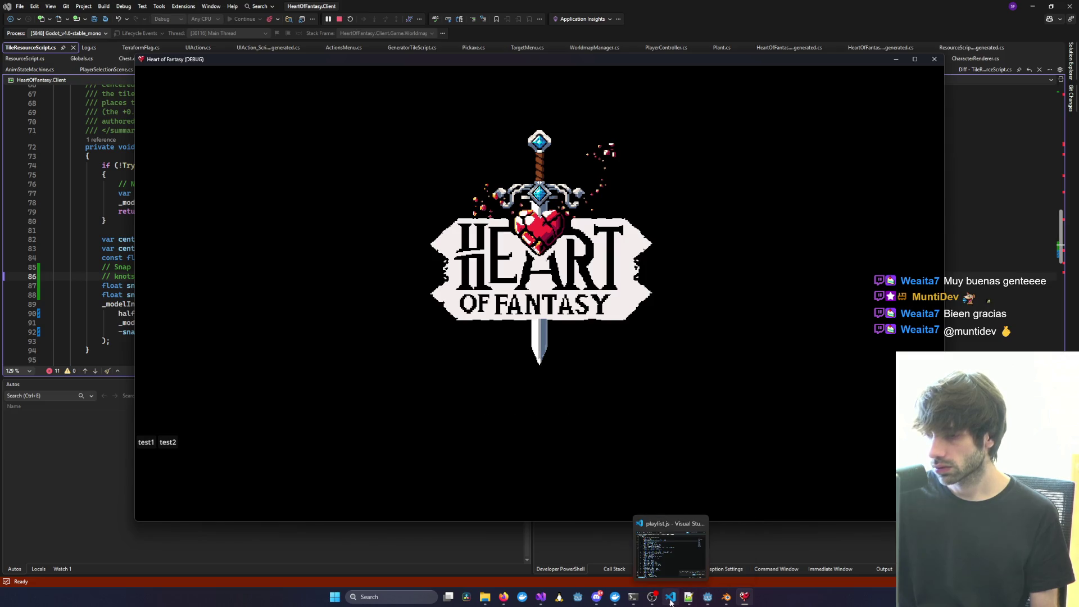
# Log in with the test account, enter the world beside the log, then return to the code editor.
pyautogui.click(641, 599)
pyautogui.click(347, 396)
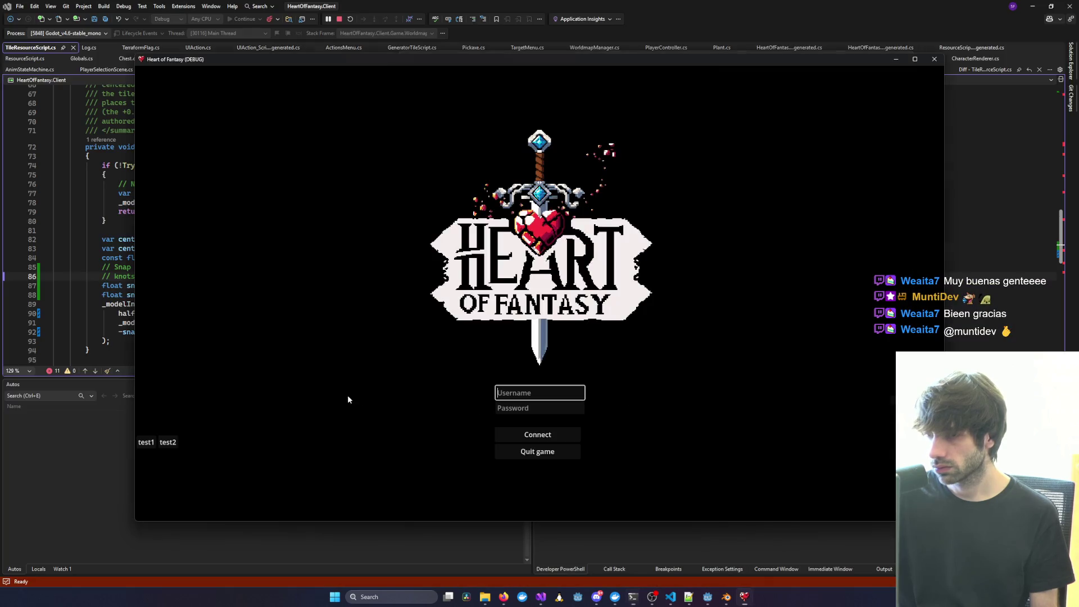
pyautogui.click(145, 442)
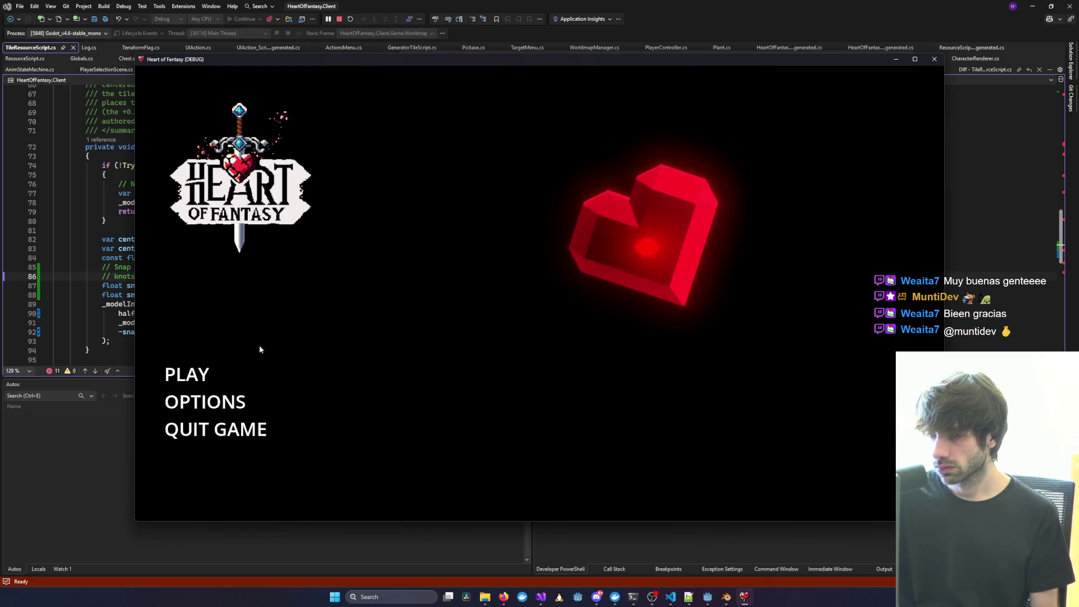
pyautogui.click(190, 374)
pyautogui.click(540, 456)
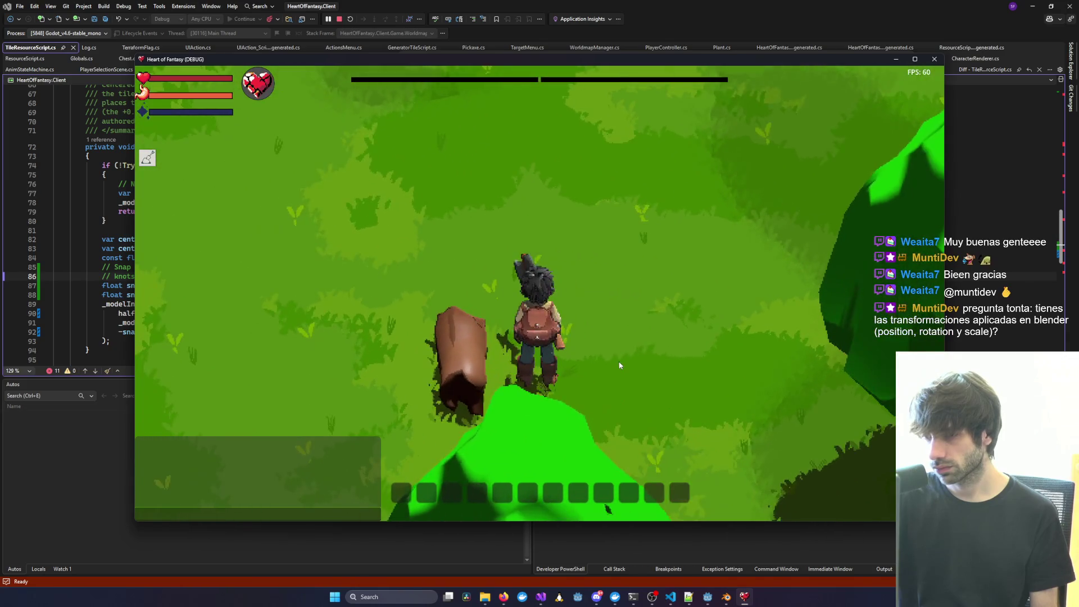
pyautogui.press('c')
pyautogui.press('c')
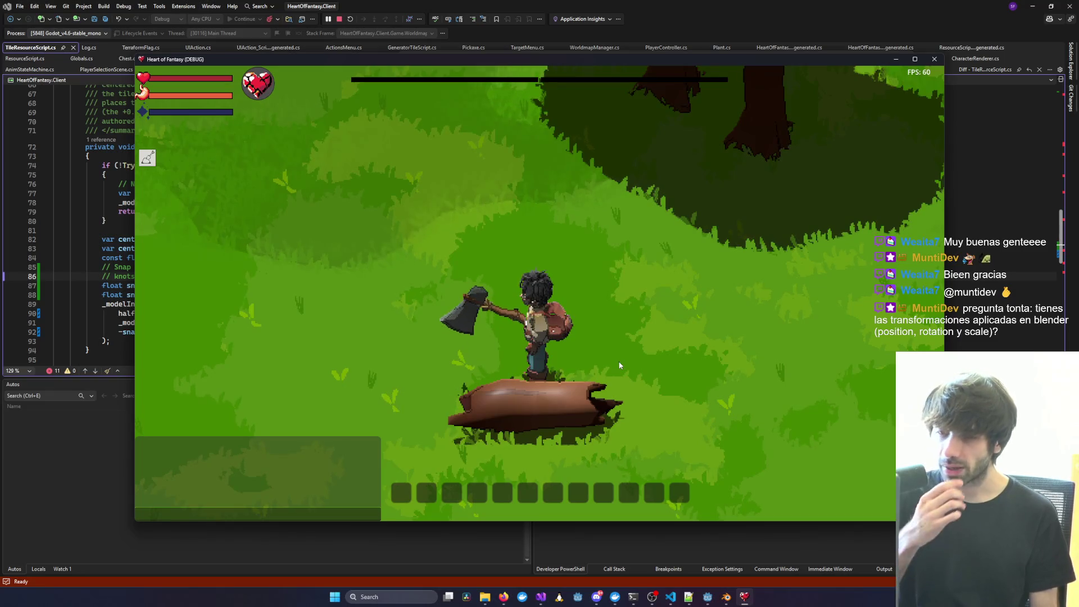
pyautogui.click(102, 242)
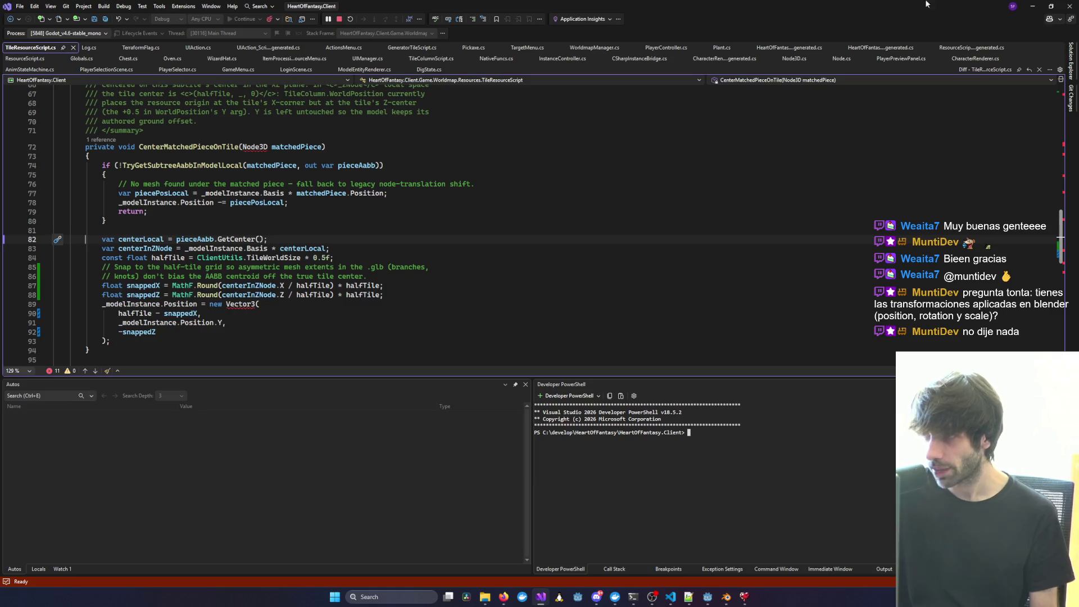
# Lift the fallen log, set it down elsewhere to check its tile centering, then go back to the code.
pyautogui.click(1029, 7)
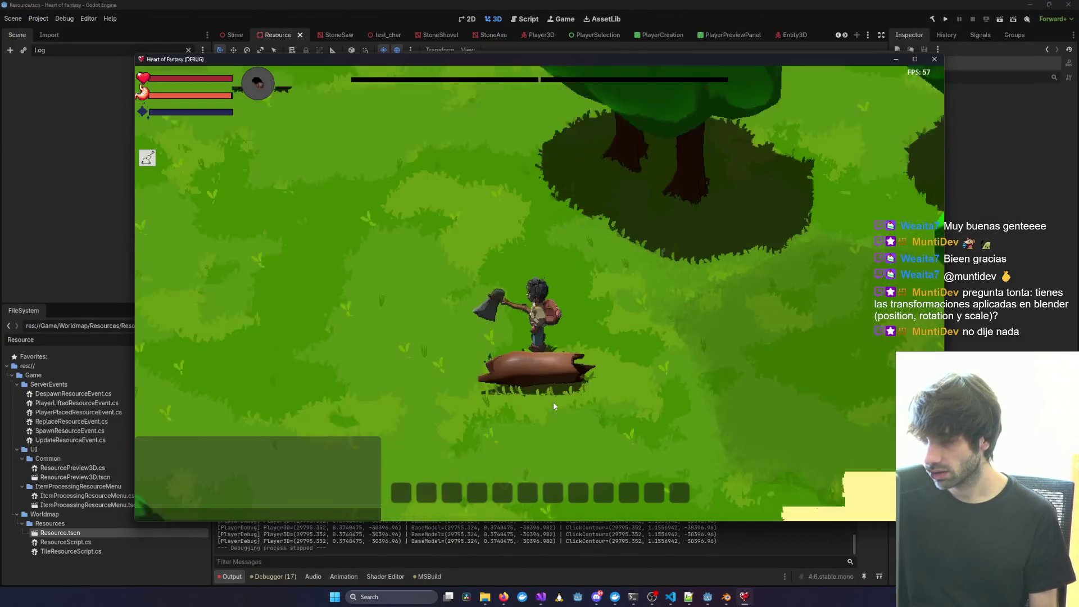
pyautogui.moveTo(554, 402); pyautogui.dragTo(509, 363, button='middle')
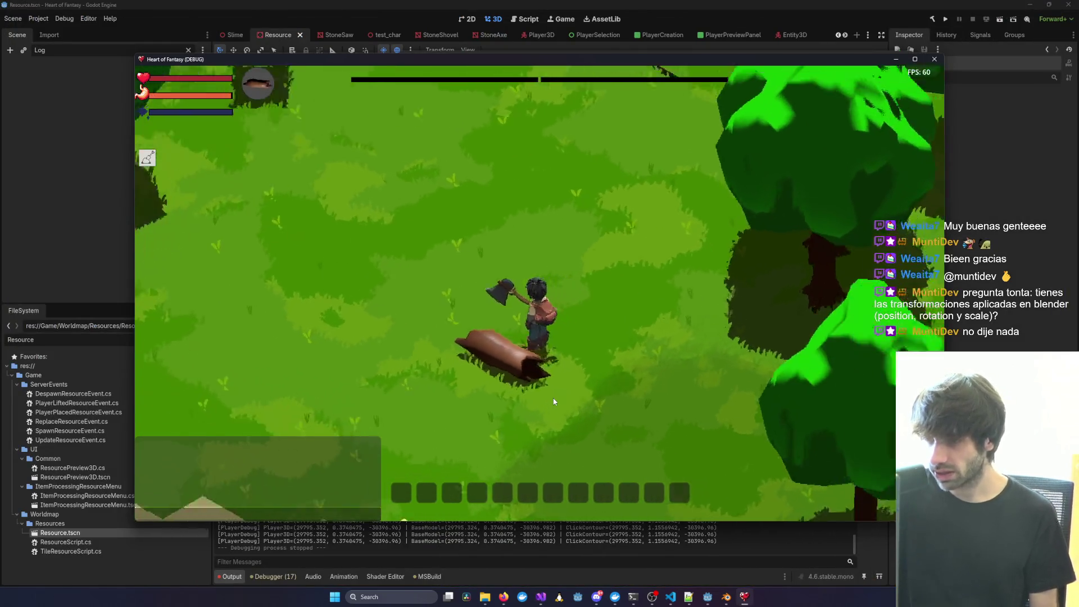
pyautogui.click(510, 363)
pyautogui.click(638, 202)
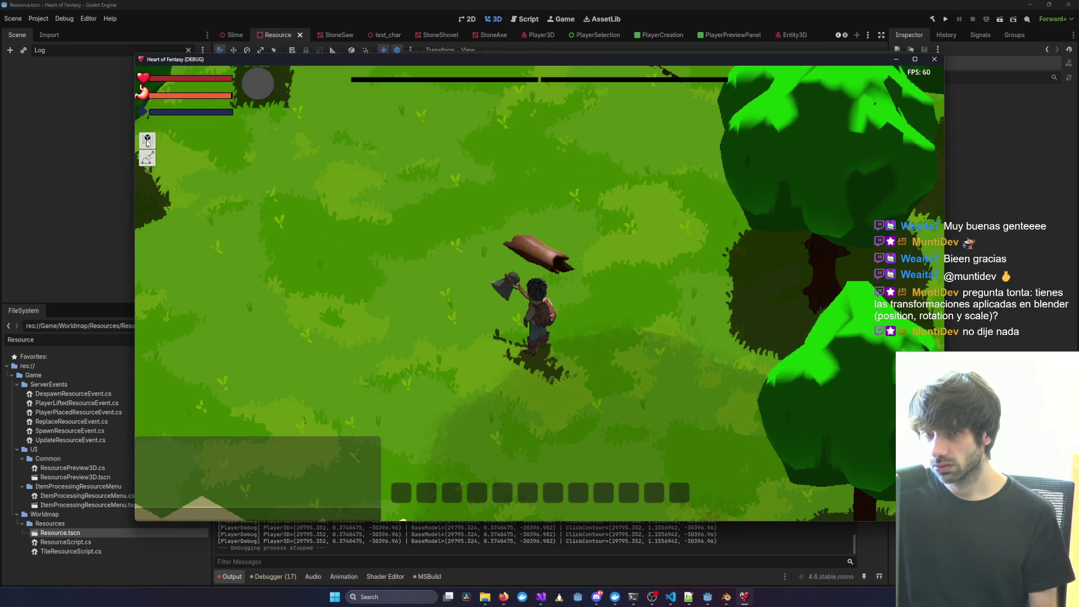
pyautogui.scroll(-1, 447, 377)
pyautogui.scroll(-1, 460, 371)
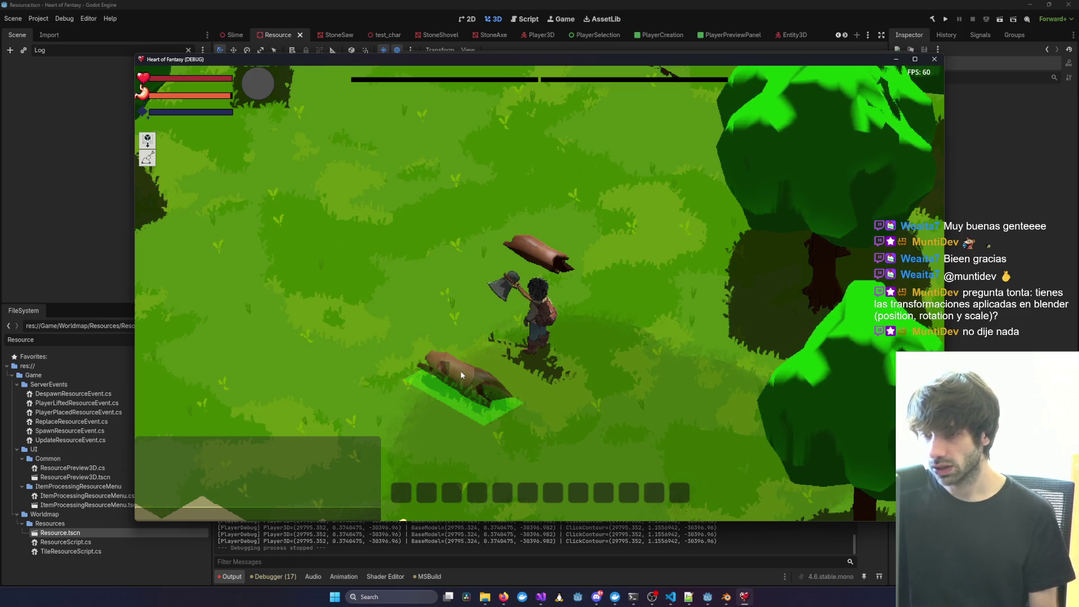
pyautogui.scroll(-1, 461, 370)
pyautogui.scroll(-1, 461, 370)
pyautogui.scroll(-1, 460, 370)
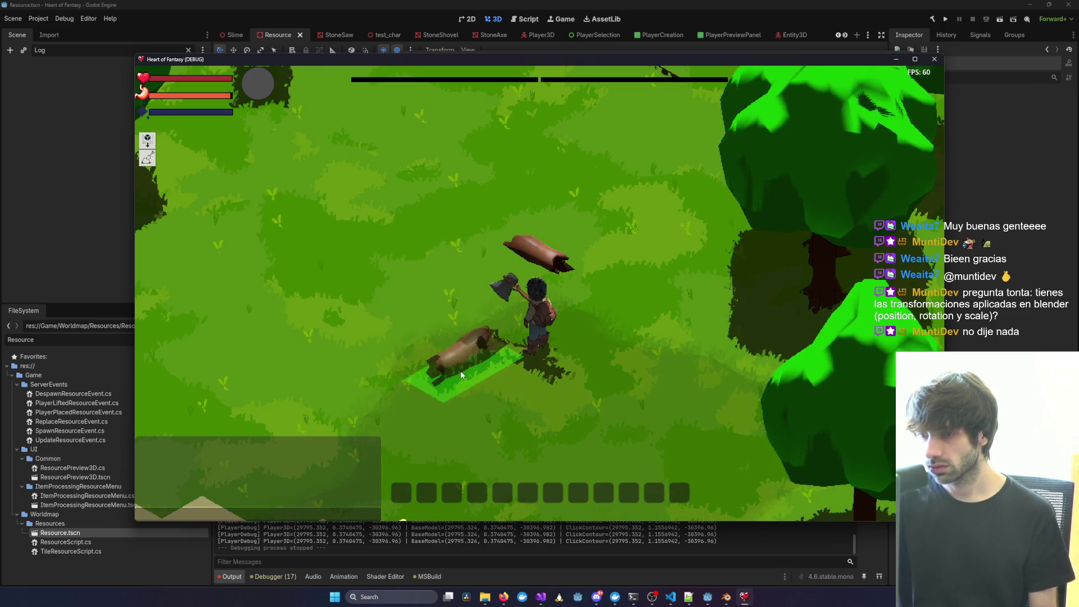
pyautogui.scroll(-1, 461, 370)
pyautogui.scroll(-1, 461, 370)
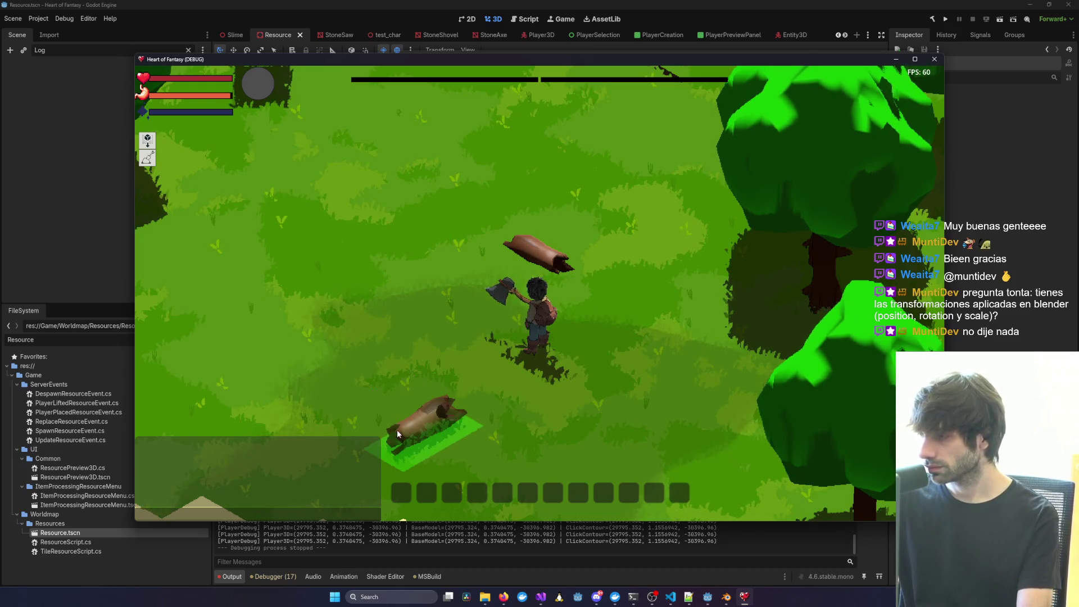
pyautogui.rightClick(451, 431)
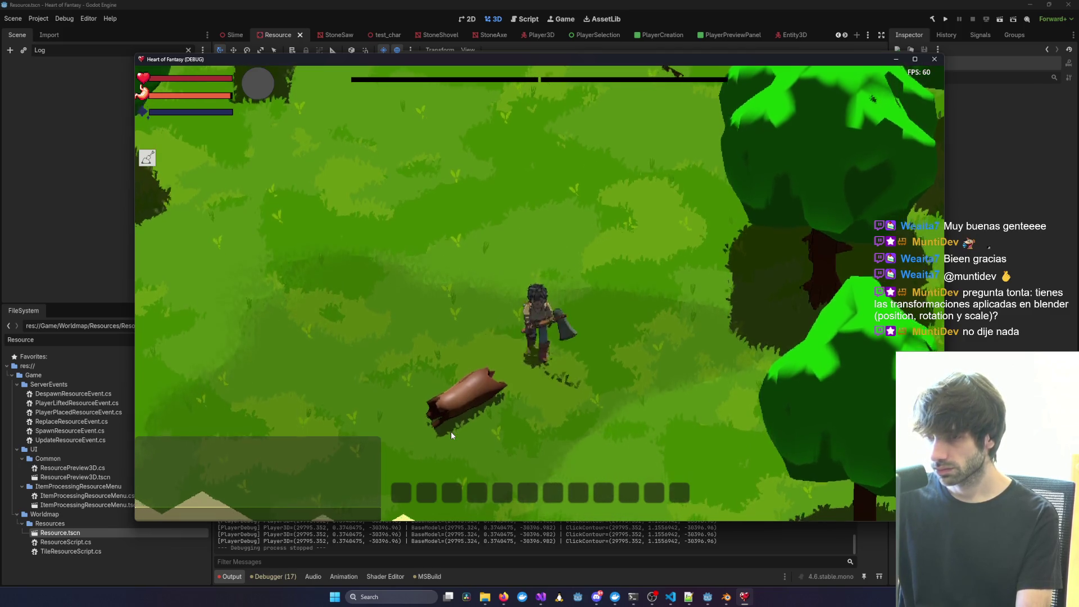
pyautogui.press('a')
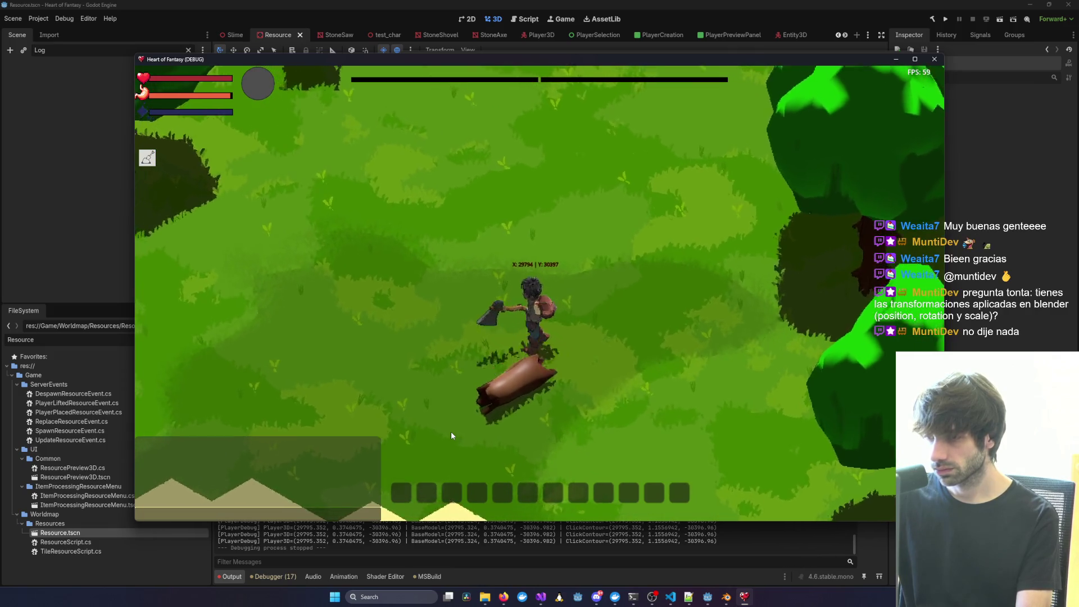
pyautogui.hotkey('alt', 'Tab')
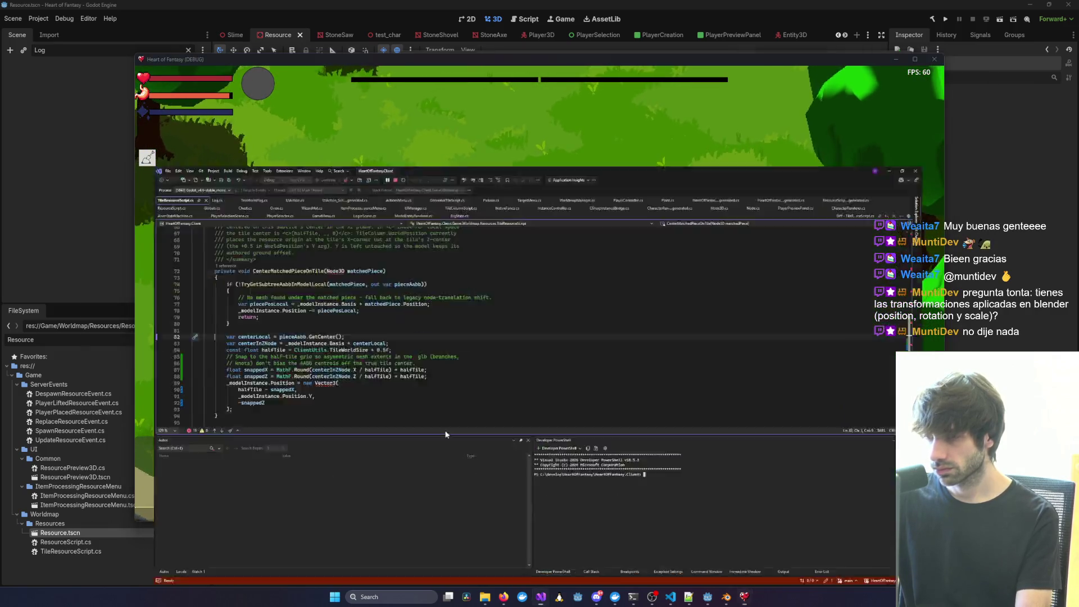
# Review the snapping comment lines and the uses of halfTile in TileResourceScript.cs.
pyautogui.click(244, 257)
pyautogui.moveTo(134, 248)
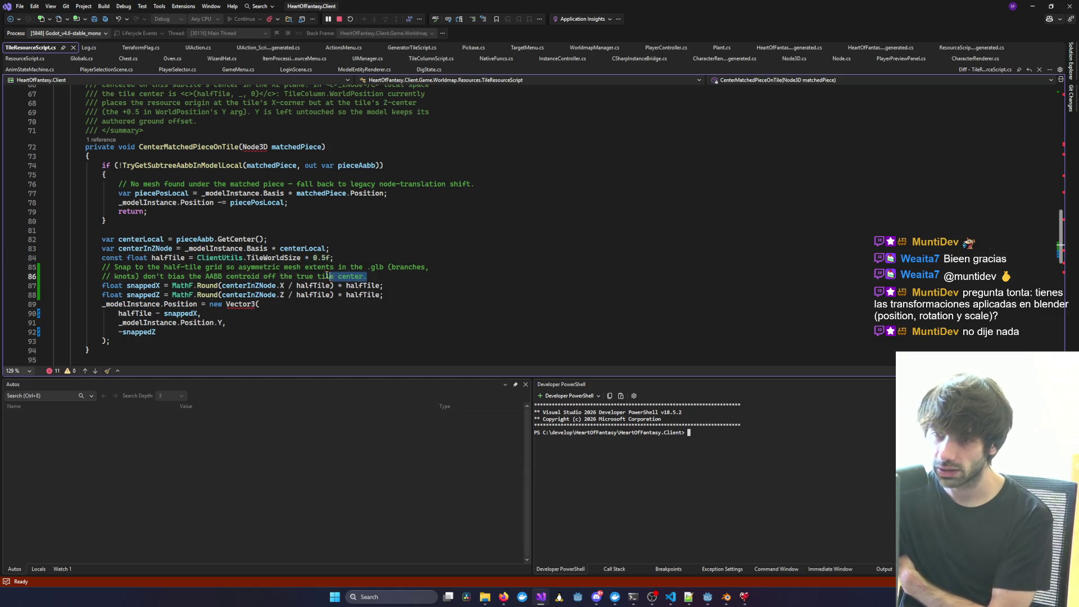
pyautogui.moveTo(367, 277); pyautogui.dragTo(97, 268)
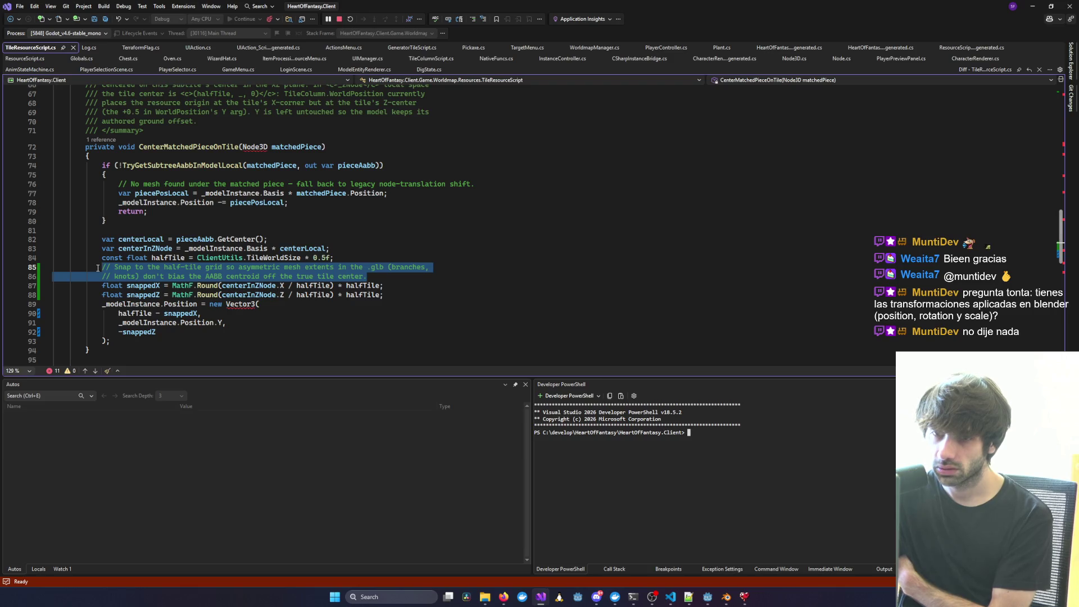
pyautogui.click(335, 277)
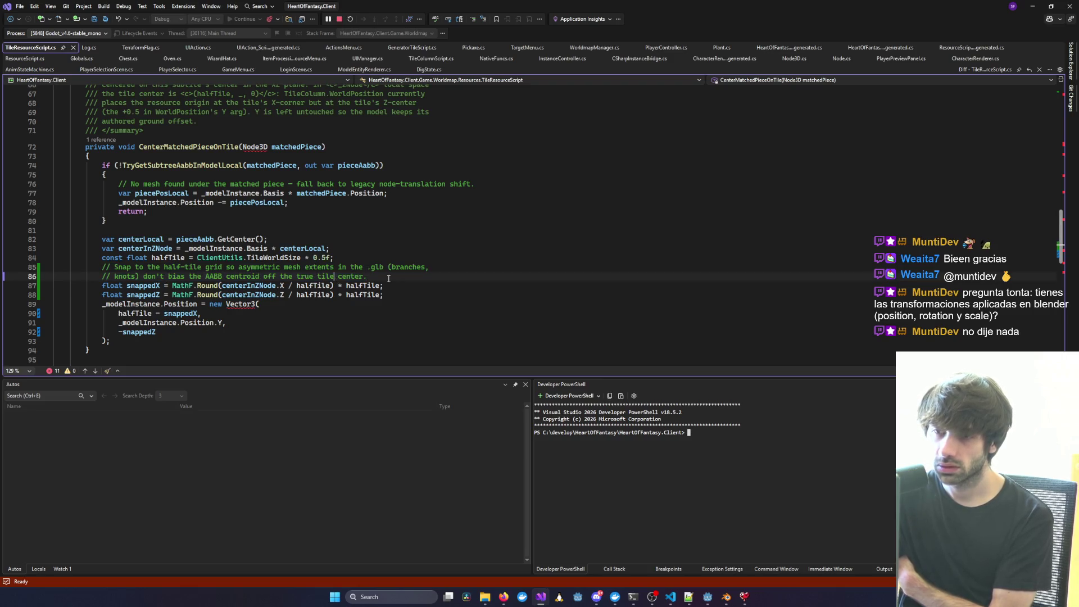
pyautogui.moveTo(389, 278); pyautogui.dragTo(125, 269)
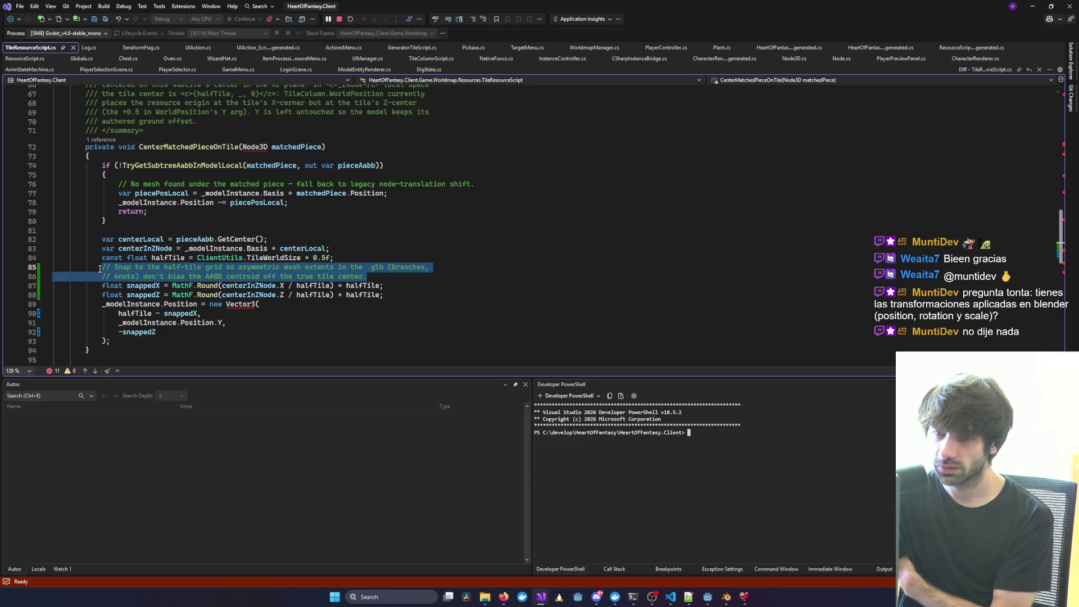
pyautogui.moveTo(726, 597)
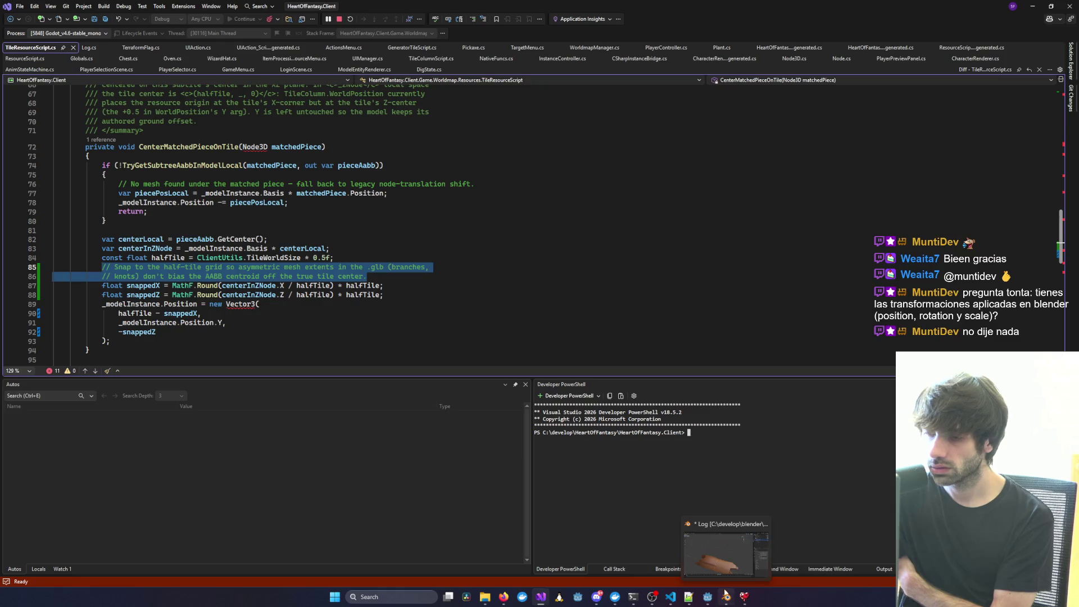
pyautogui.click(313, 285)
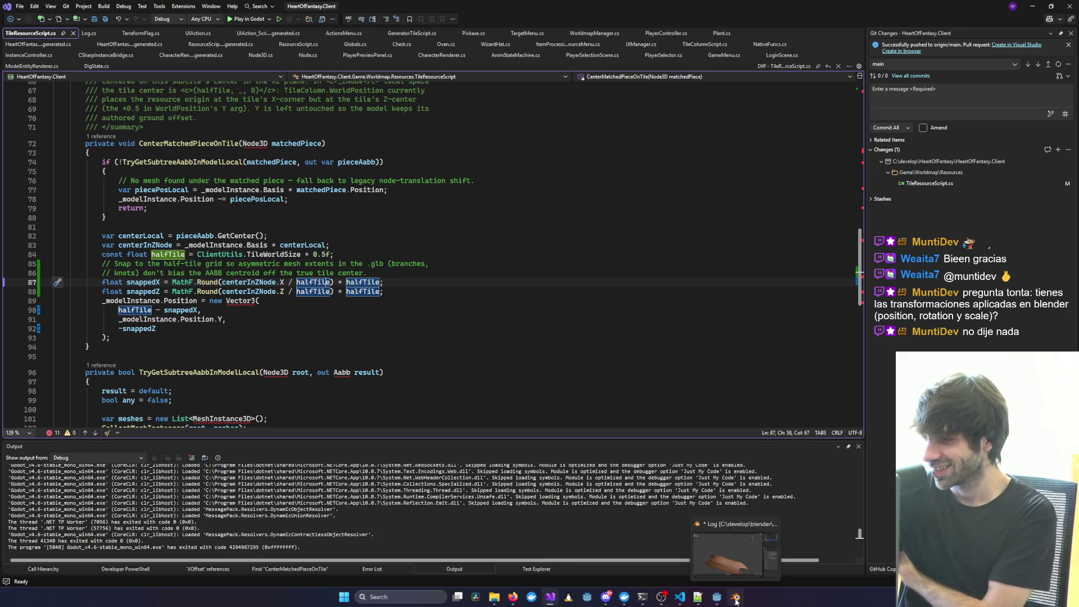
pyautogui.click(455, 368)
pyautogui.click(460, 282)
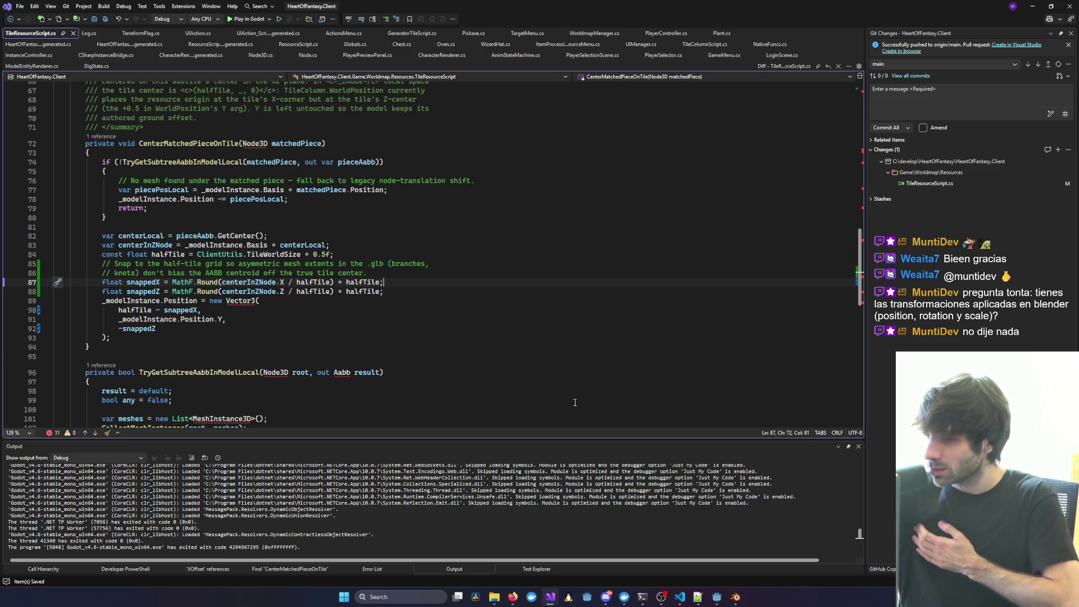
# Look over the sliced log in Blender, then launch a fresh Blender 4.5 session from Recent.
pyautogui.hotkey('alt', 'Tab')
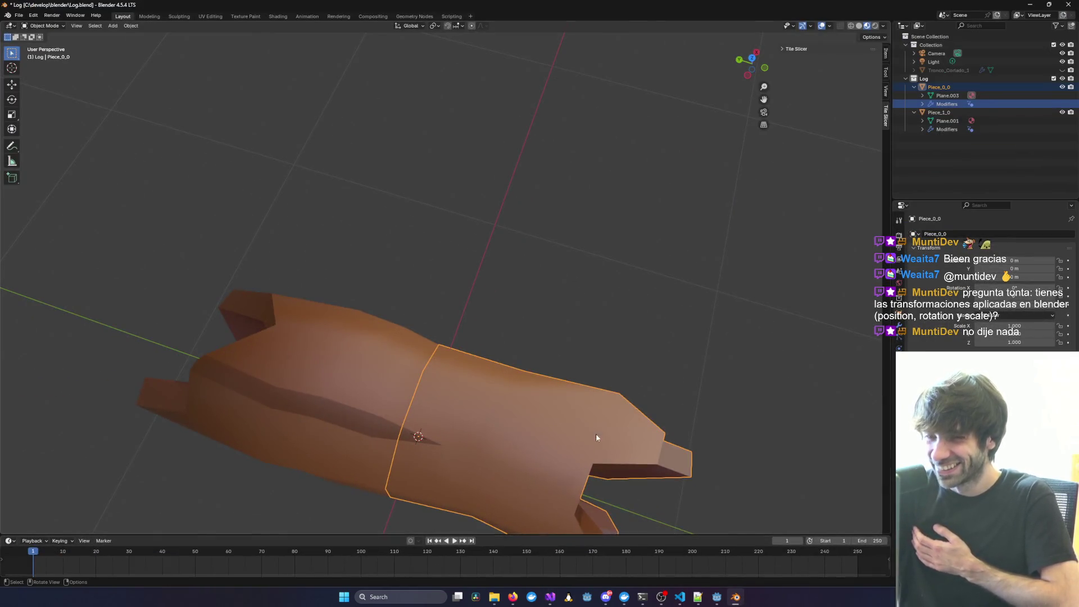
pyautogui.moveTo(596, 434)
pyautogui.mouseDown(button='middle')
pyautogui.moveTo(547, 396)
pyautogui.moveTo(561, 357)
pyautogui.mouseUp(button='middle')
pyautogui.scroll(-4, 561, 356)
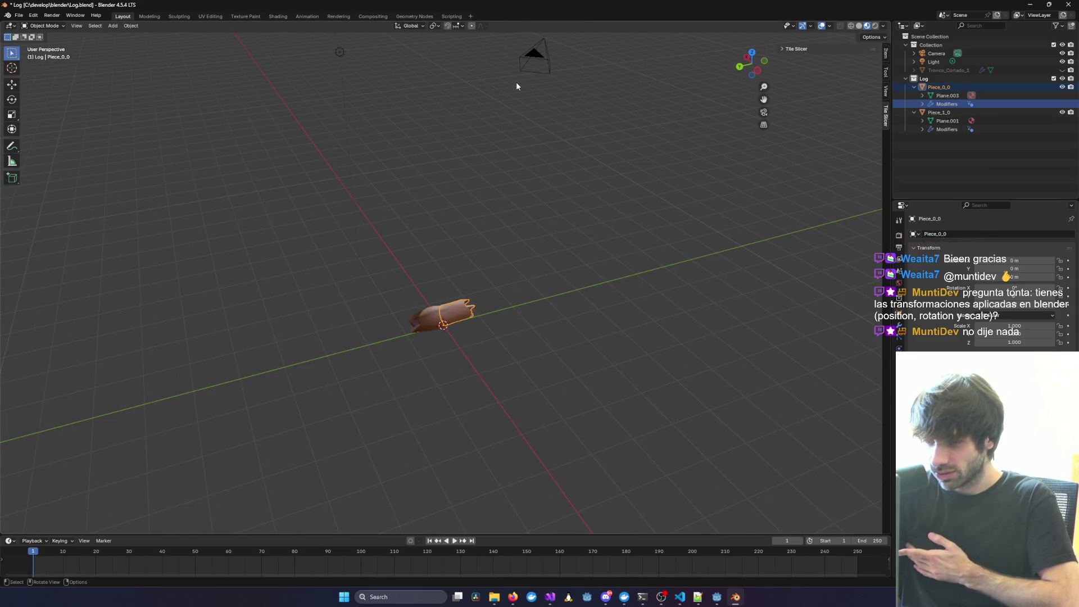
pyautogui.click(398, 597)
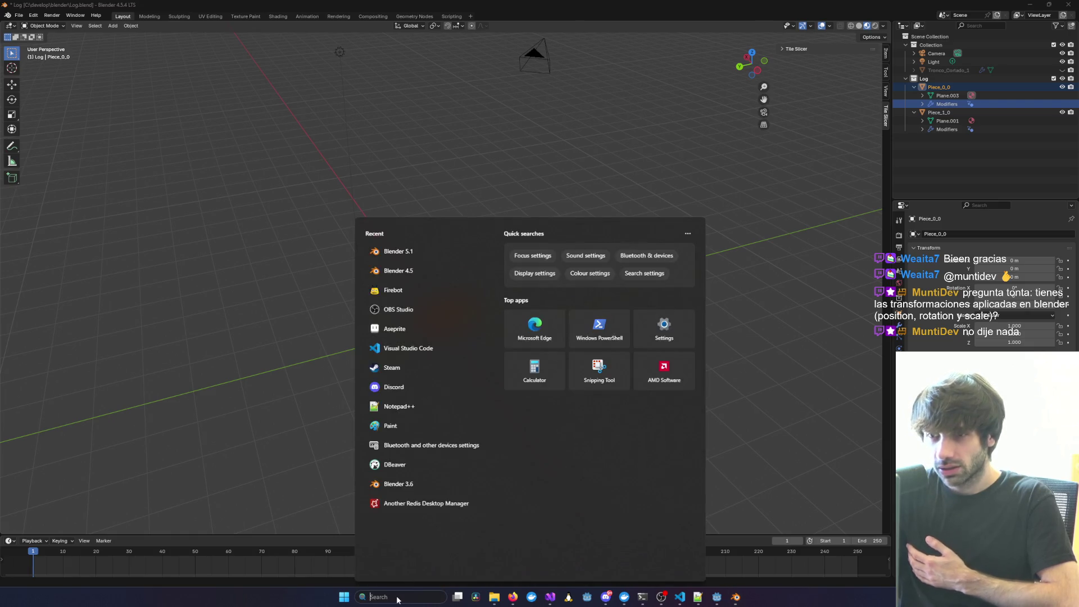
pyautogui.click(411, 279)
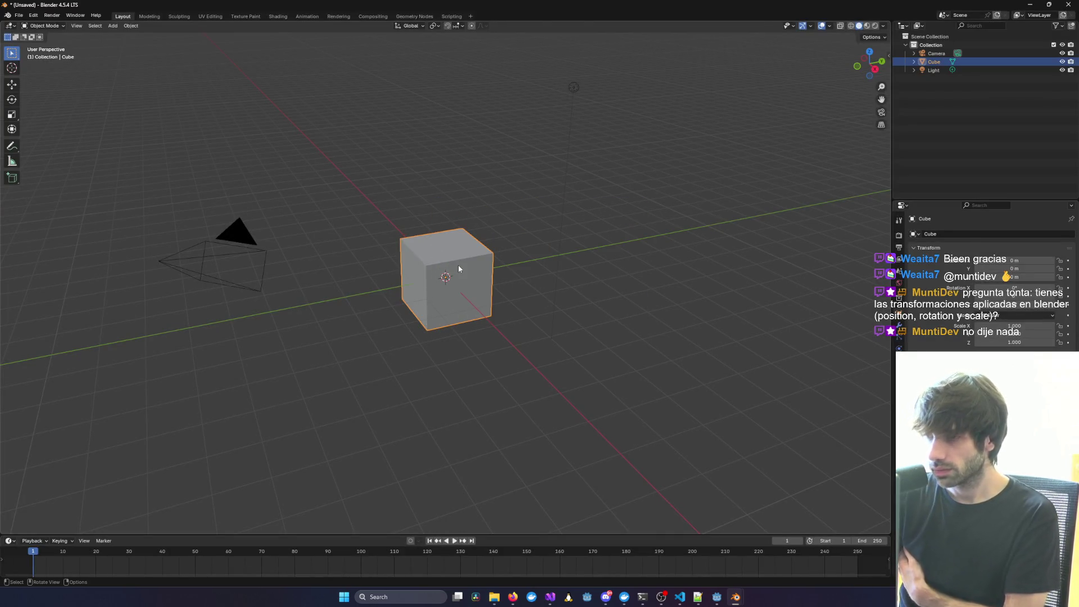
# Delete the default cube and bring up File Explorer to find the house model.
pyautogui.press('Delete')
pyautogui.click(932, 62)
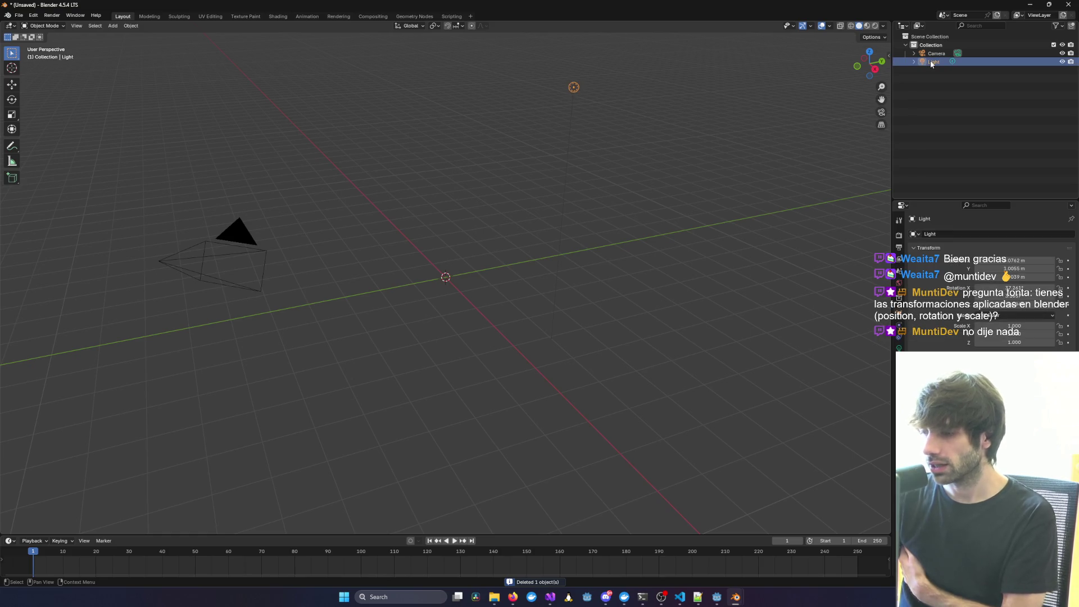
pyautogui.click(551, 216)
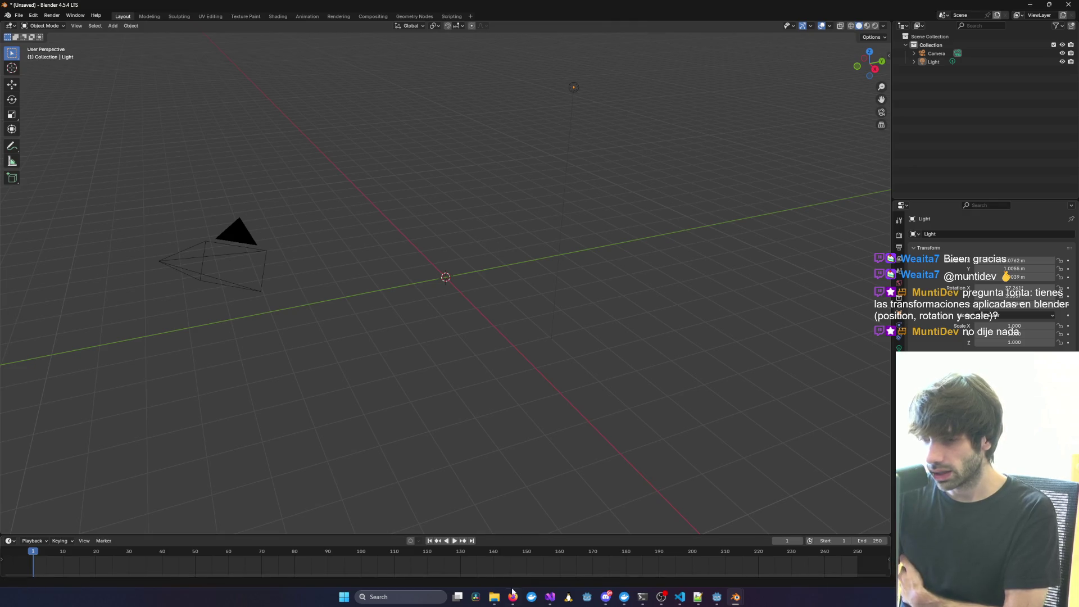
pyautogui.click(497, 599)
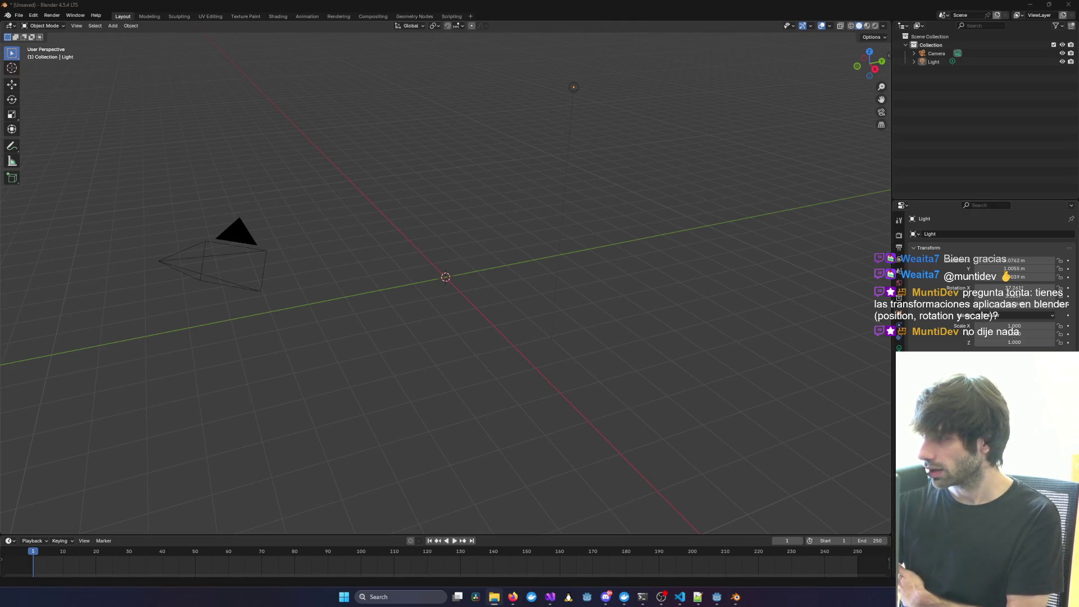
# Import SM_House_00.fbx into the scene and inspect the house from several sides.
pyautogui.moveTo(471, 241); pyautogui.dragTo(471, 241)
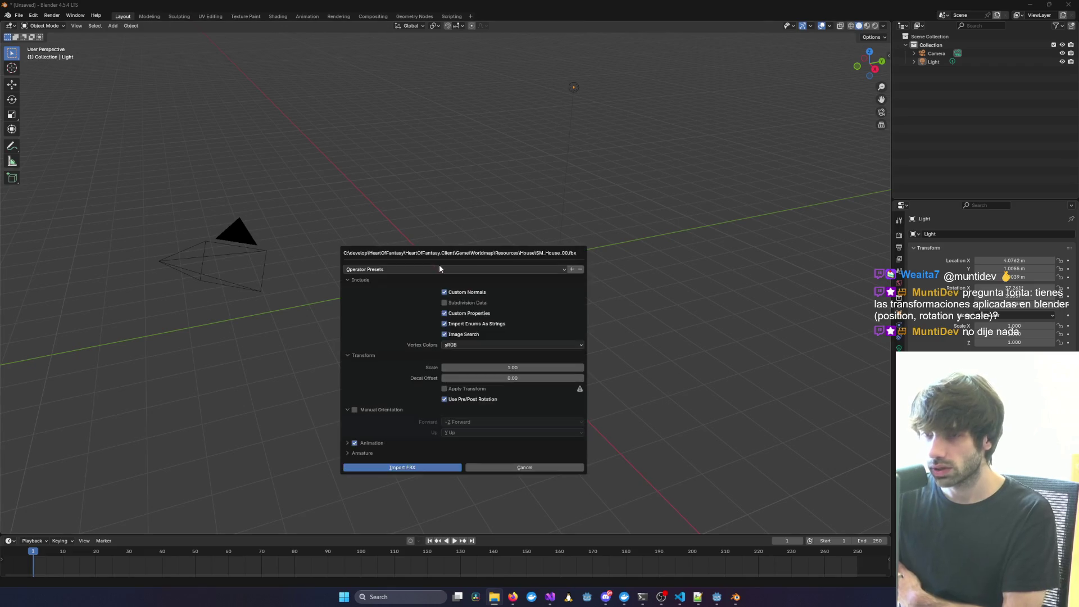
pyautogui.click(428, 468)
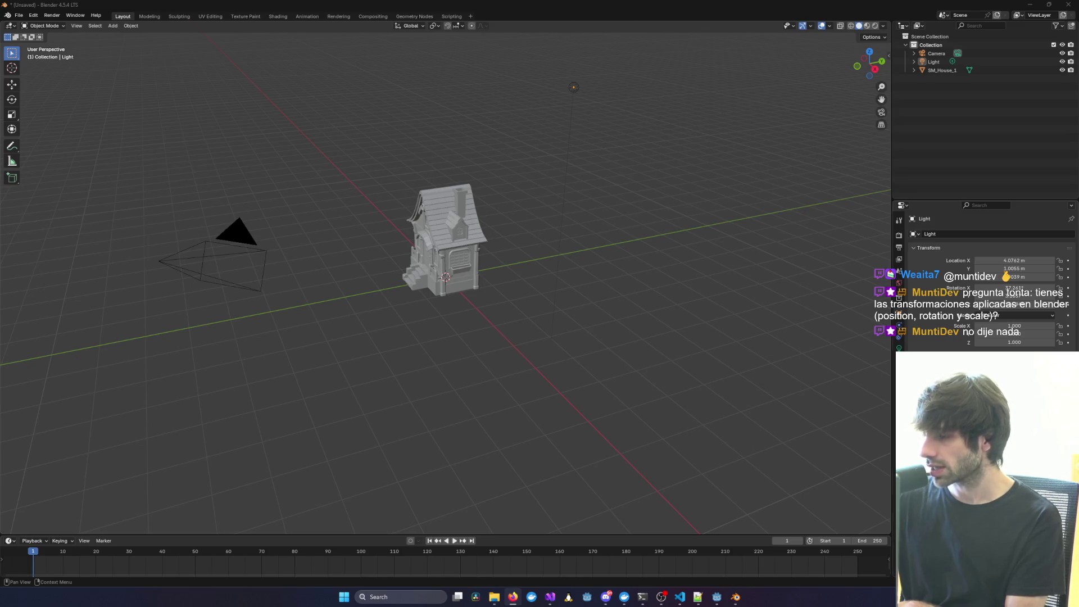
pyautogui.moveTo(561, 296)
pyautogui.mouseDown(button='middle')
pyautogui.moveTo(814, 309)
pyautogui.moveTo(675, 307)
pyautogui.moveTo(587, 253)
pyautogui.moveTo(564, 300)
pyautogui.moveTo(664, 311)
pyautogui.moveTo(572, 328)
pyautogui.moveTo(614, 305)
pyautogui.mouseUp(button='middle')
pyautogui.scroll(3, 635, 299)
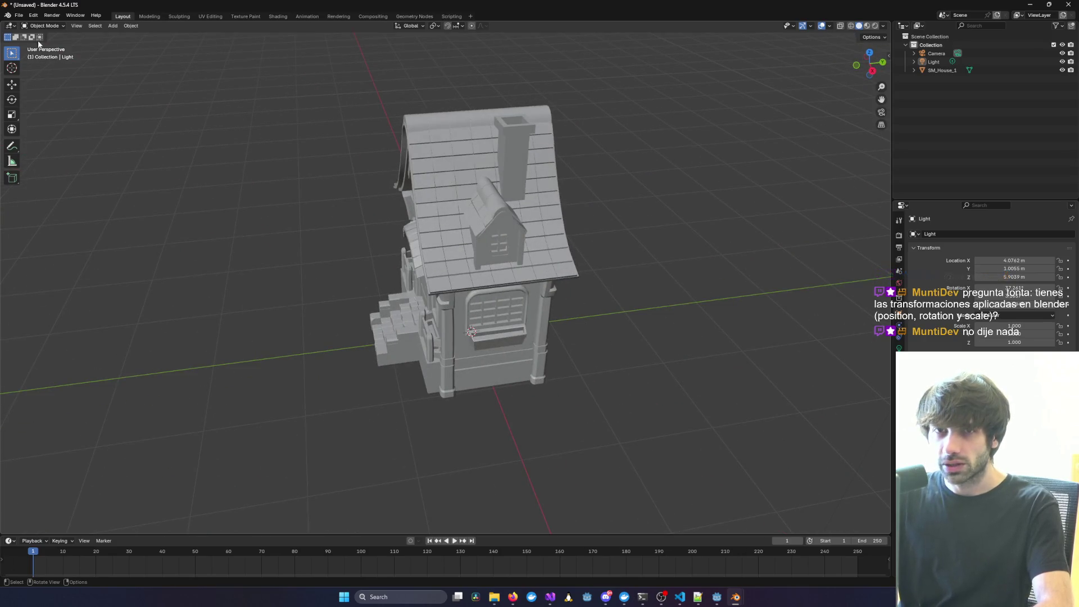
pyautogui.click(19, 15)
pyautogui.moveTo(34, 143)
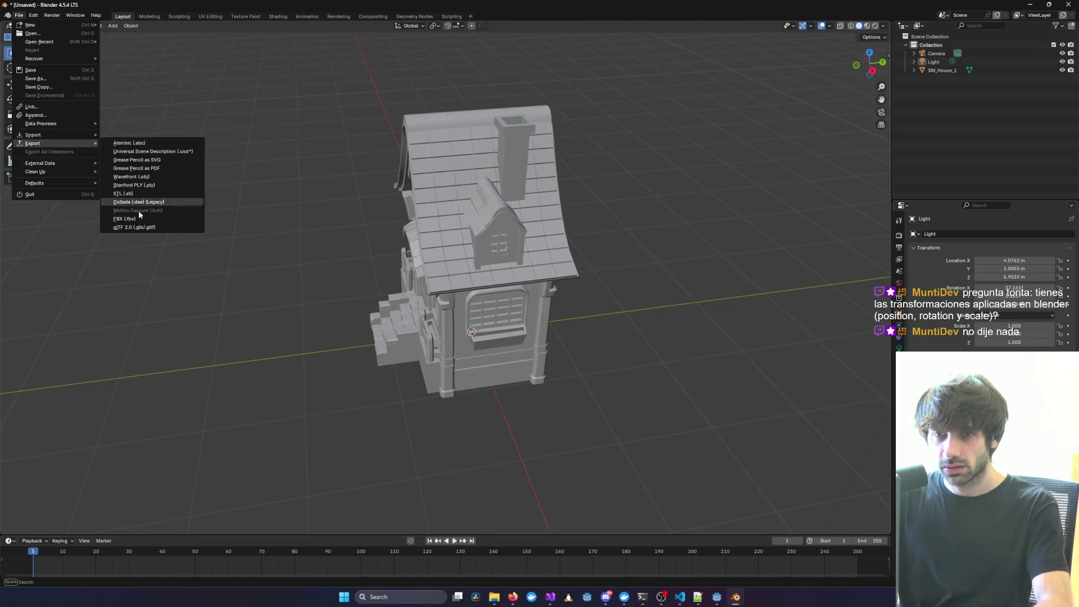
pyautogui.click(135, 226)
pyautogui.click(655, 276)
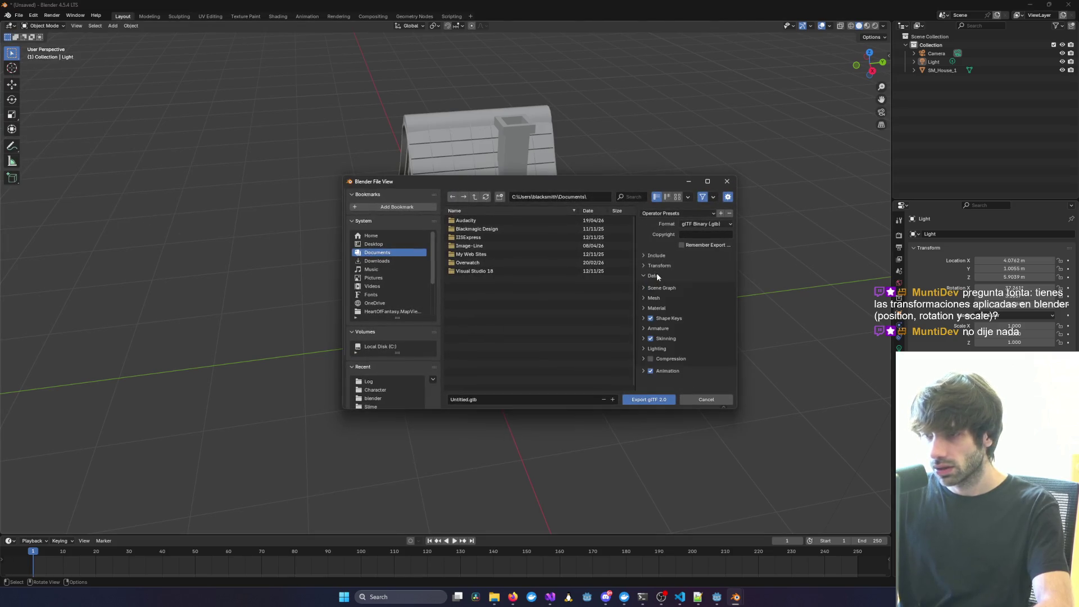
pyautogui.click(661, 266)
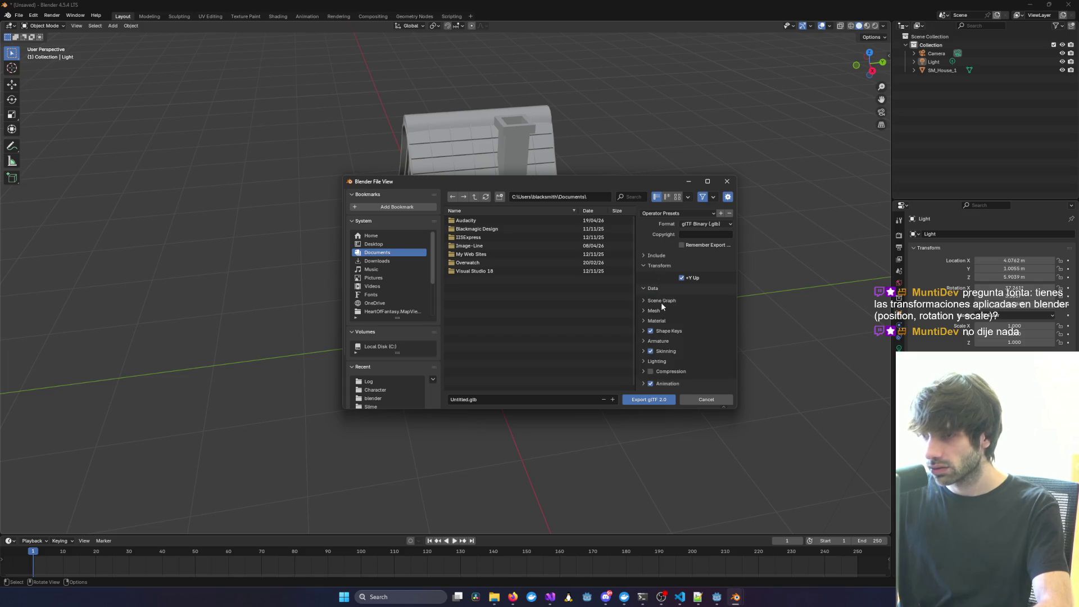
pyautogui.click(659, 311)
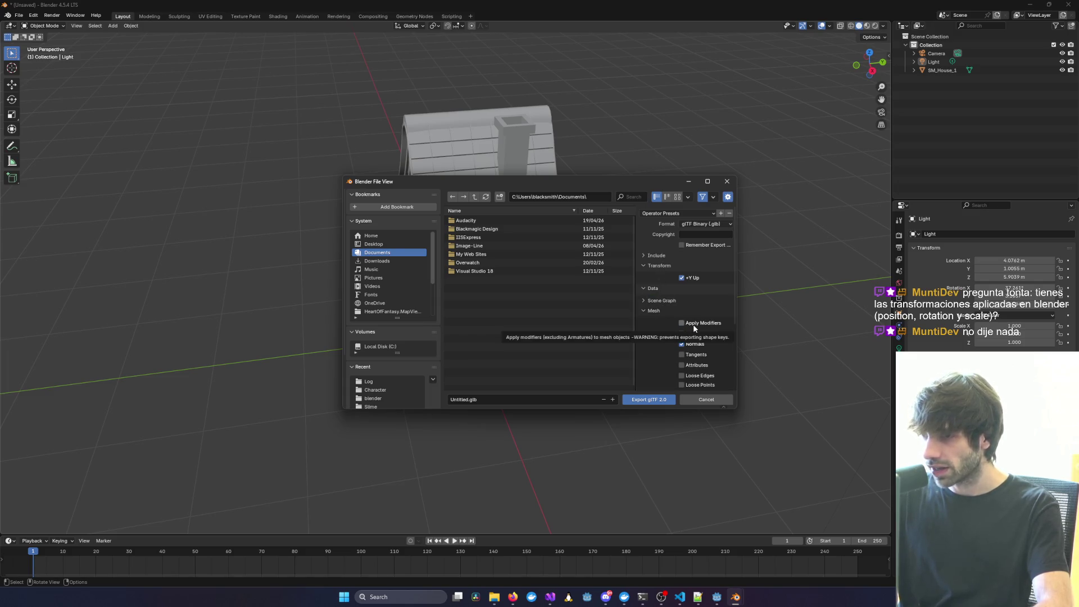
pyautogui.click(694, 326)
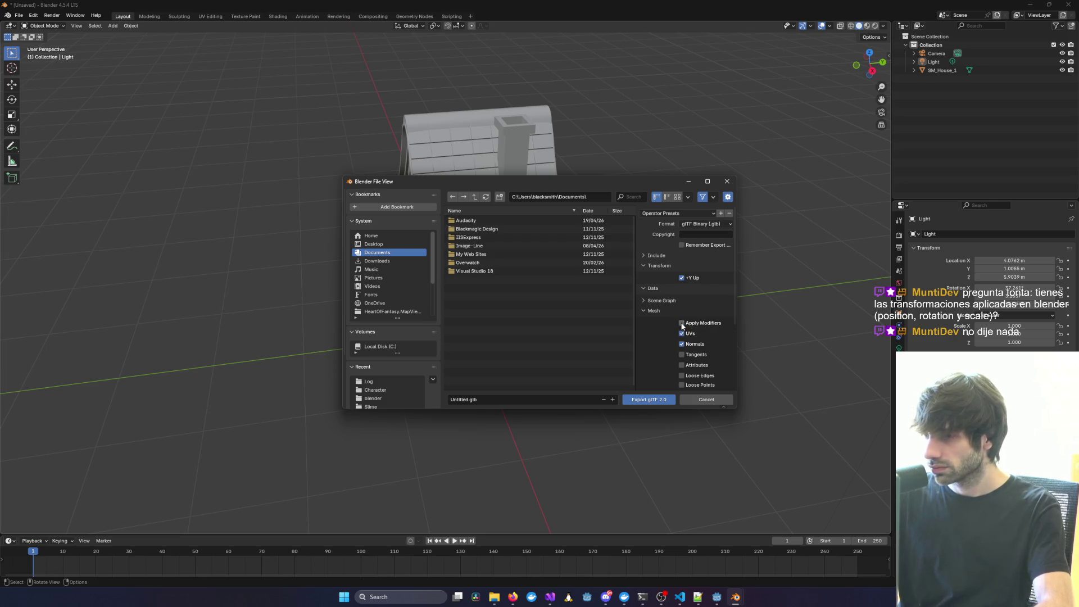
pyautogui.click(682, 324)
pyautogui.click(651, 312)
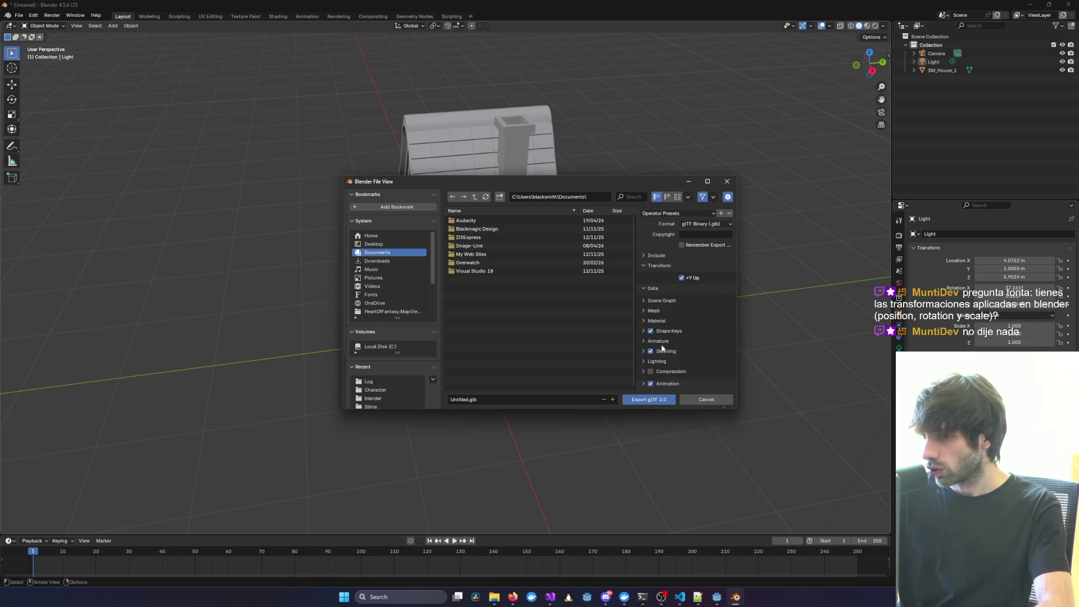
pyautogui.click(661, 302)
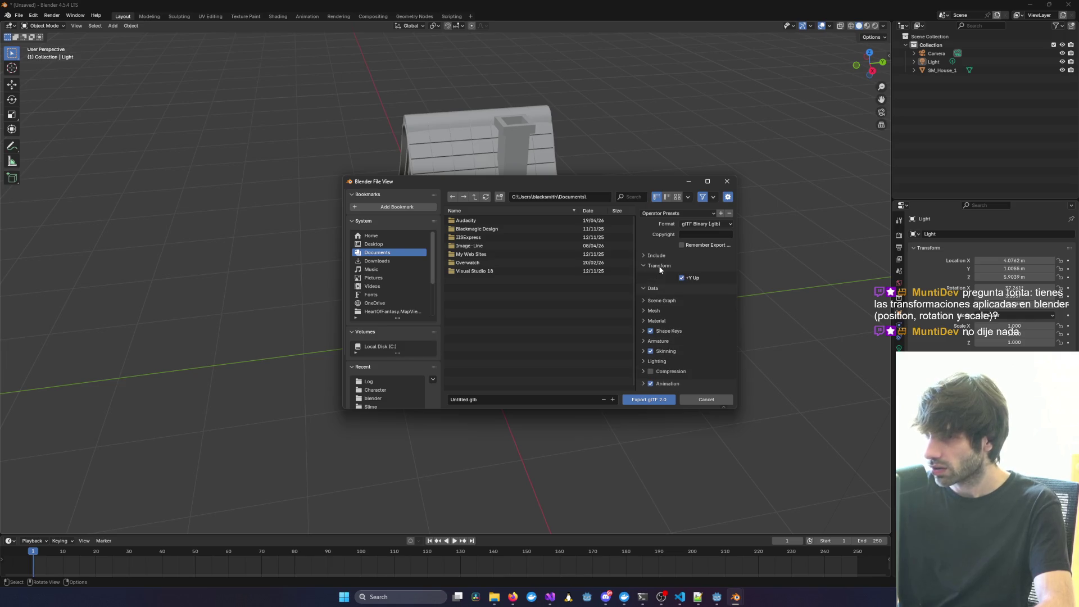
# Cancel the glTF export, select the house and show its Tile Slicer settings and tile grid.
pyautogui.click(699, 401)
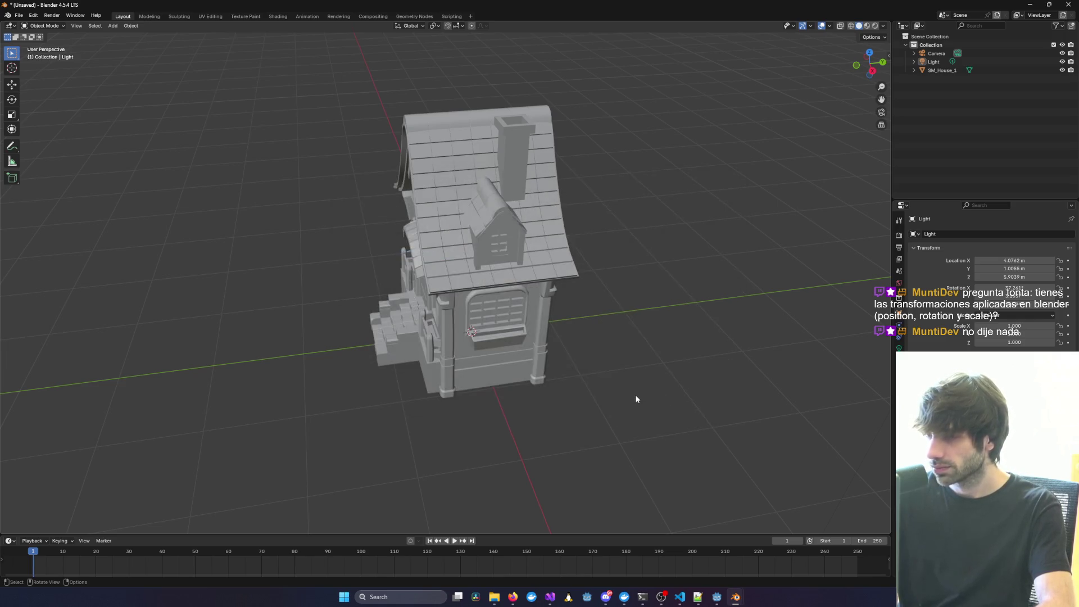
pyautogui.moveTo(636, 397); pyautogui.dragTo(329, 383, button='middle')
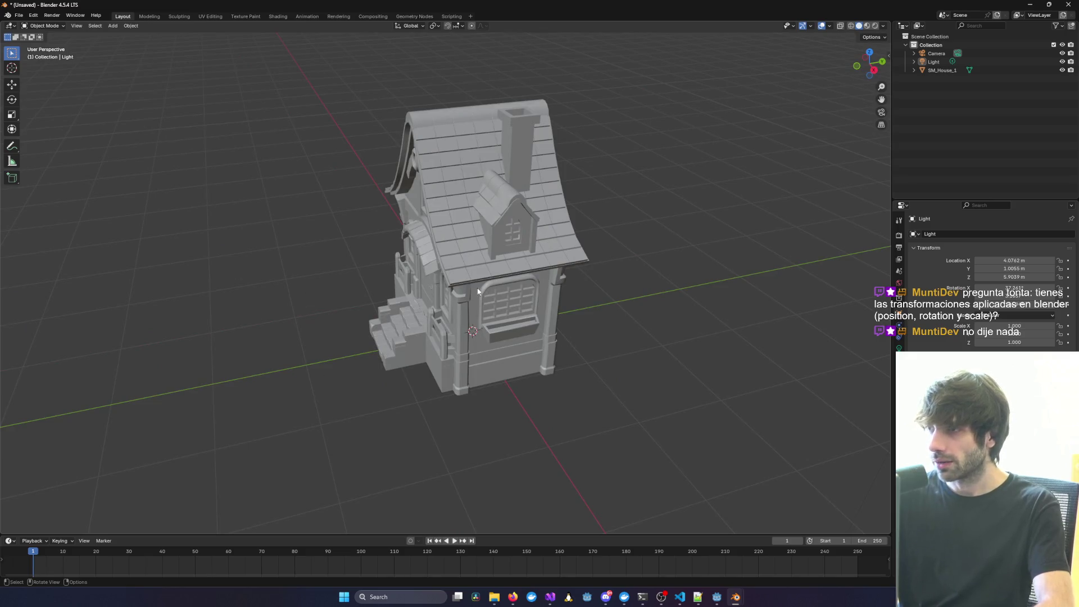
pyautogui.click(480, 177)
pyautogui.click(887, 55)
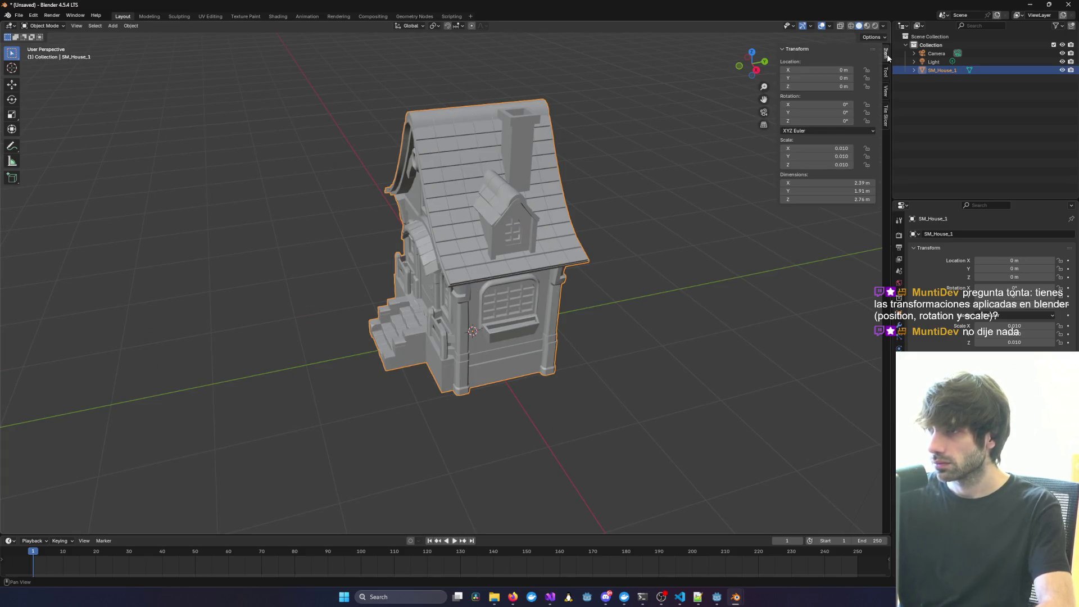
pyautogui.moveTo(742, 168)
pyautogui.mouseDown(button='middle')
pyautogui.moveTo(702, 246)
pyautogui.moveTo(475, 333)
pyautogui.moveTo(650, 336)
pyautogui.mouseUp(button='middle')
pyautogui.click(886, 113)
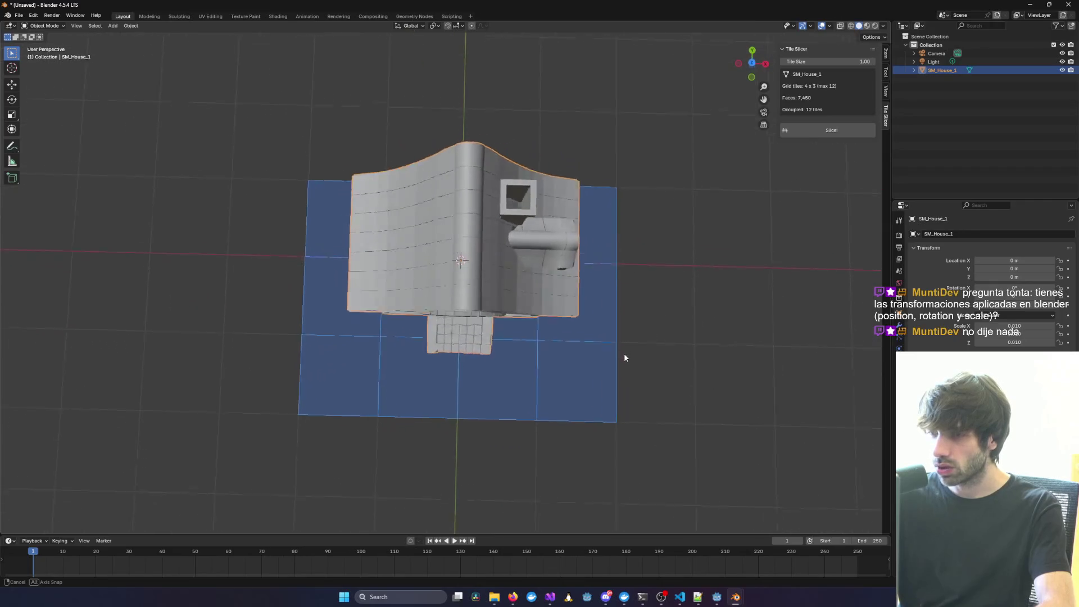
# From a top view, set the Tile Size to 0.58 so the house covers 30 tiles on a 4 by 5 grid.
pyautogui.moveTo(653, 285); pyautogui.dragTo(672, 284, button='middle')
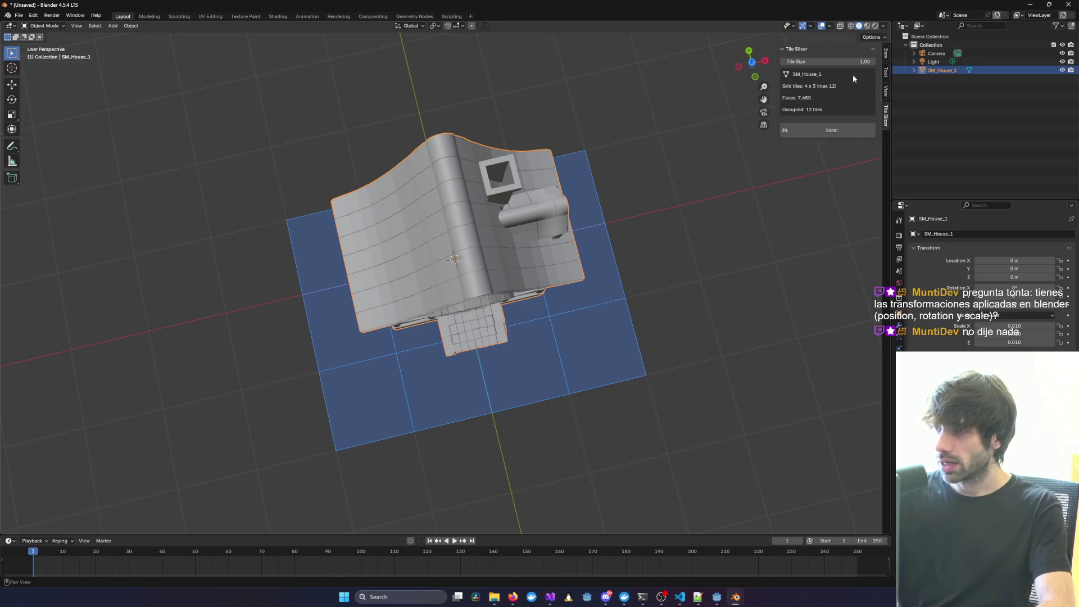
pyautogui.moveTo(852, 61)
pyautogui.mouseDown()
pyautogui.moveTo(868, 61)
pyautogui.moveTo(843, 60)
pyautogui.moveTo(864, 61)
pyautogui.mouseUp()
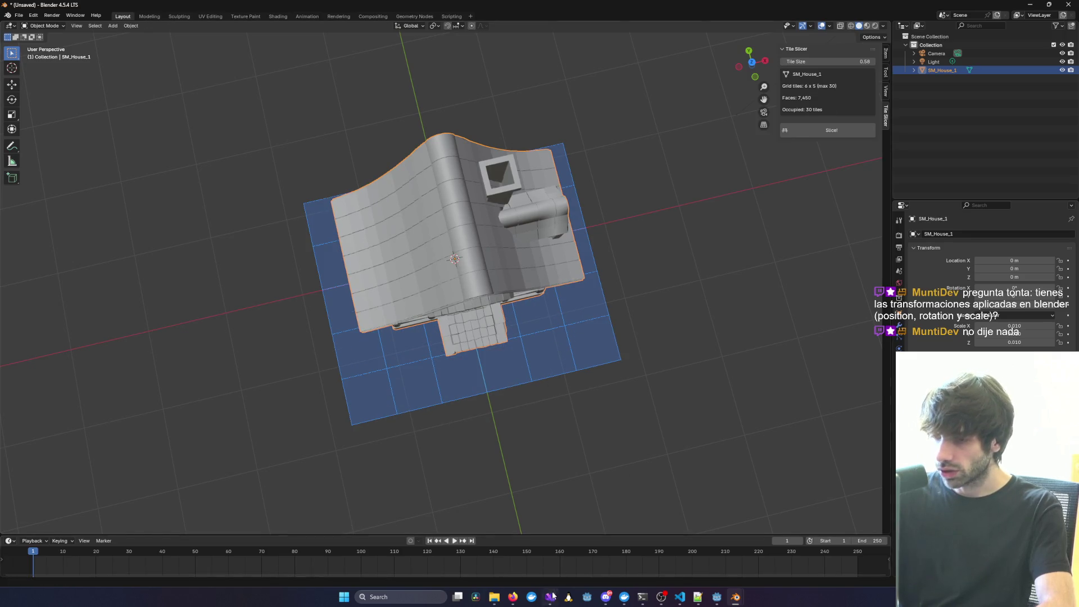
pyautogui.moveTo(550, 598)
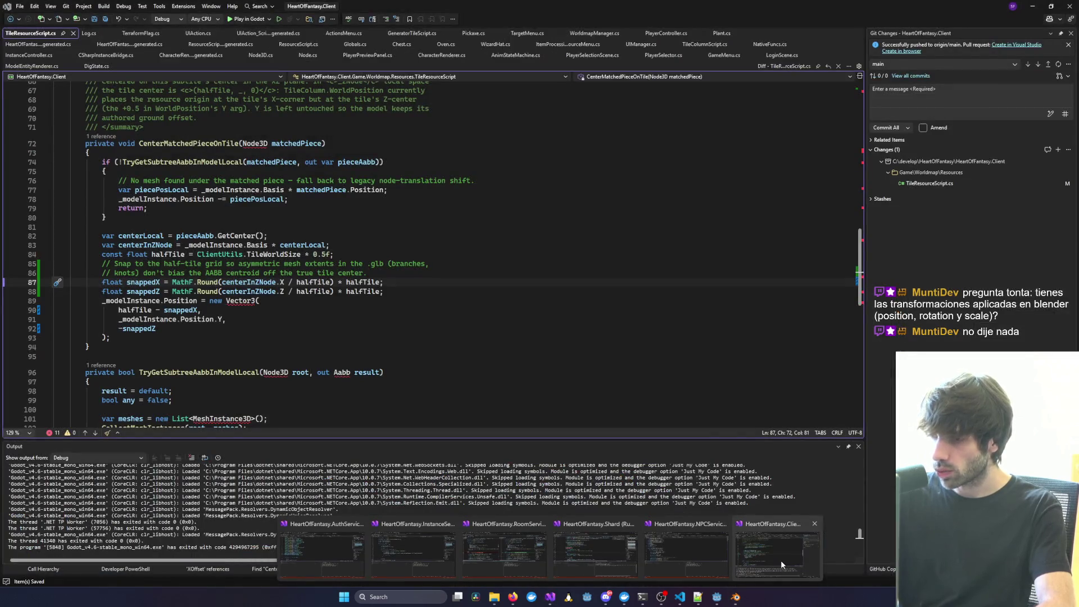
# Find and open House.cs in the server solution to check its width 3 and height 4.
pyautogui.click(780, 561)
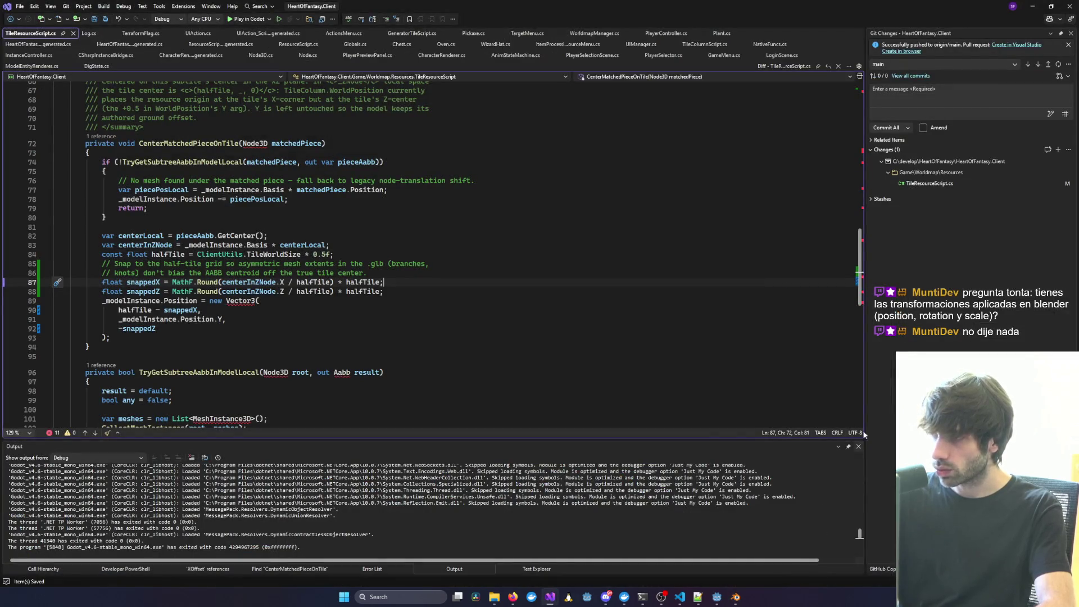
pyautogui.hotkey('ctrl', ';')
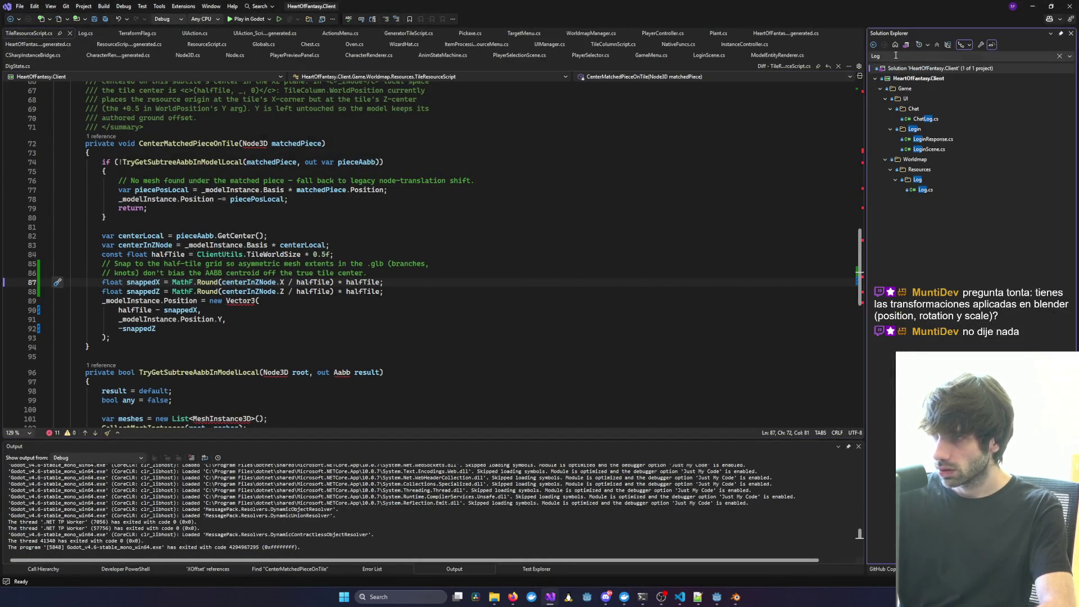
pyautogui.write('House')
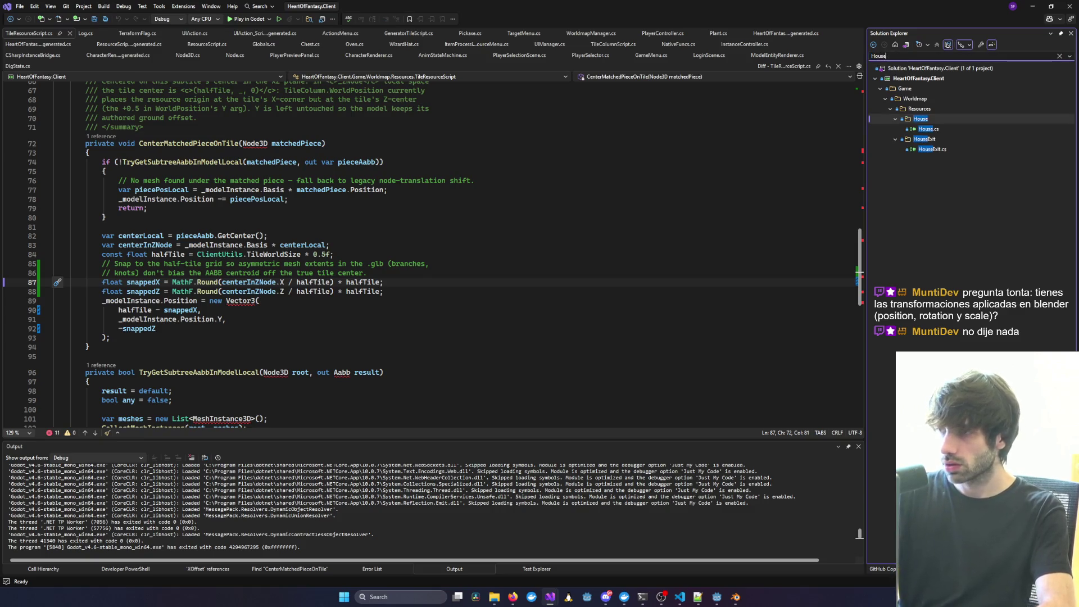
pyautogui.doubleClick(932, 130)
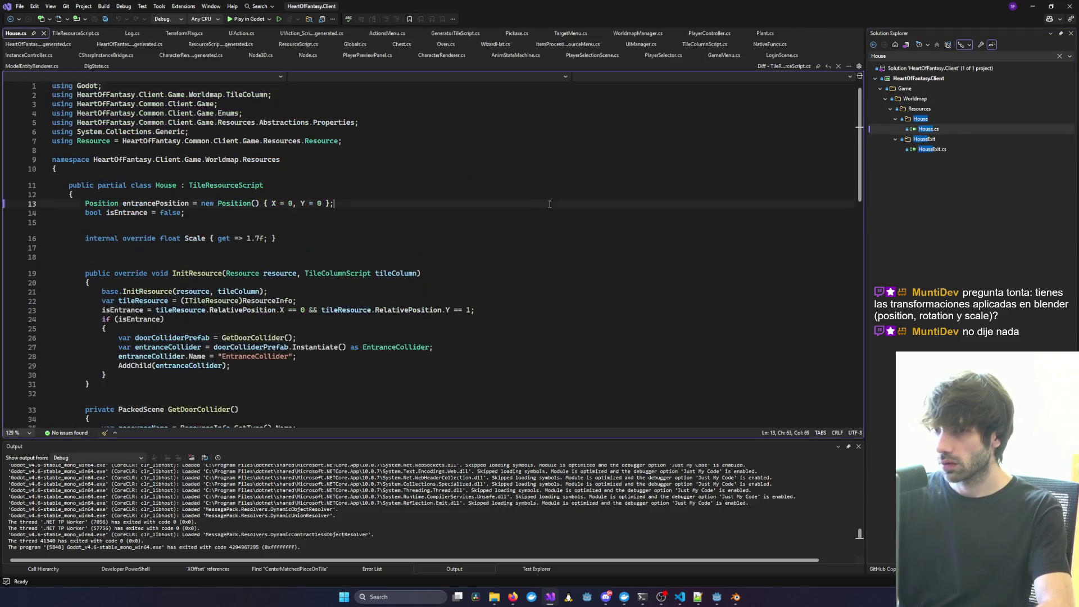
pyautogui.scroll(-5, 266, 213)
pyautogui.scroll(5, 265, 214)
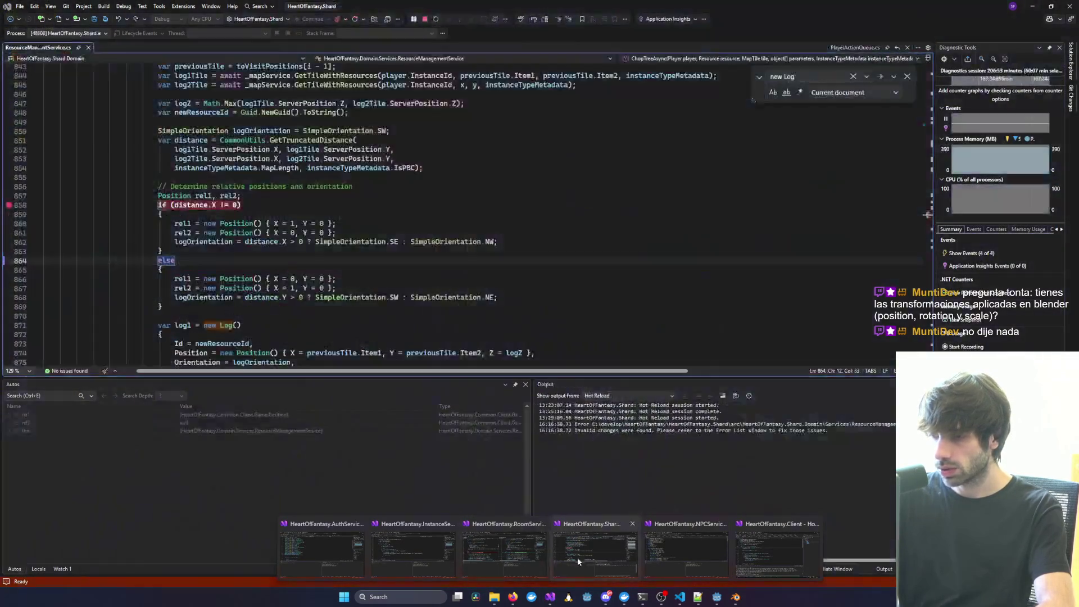
# Open the shared House.cs in the HeartOfFantasy.Shard solution, then switch to the client project.
pyautogui.click(591, 549)
pyautogui.click(1073, 67)
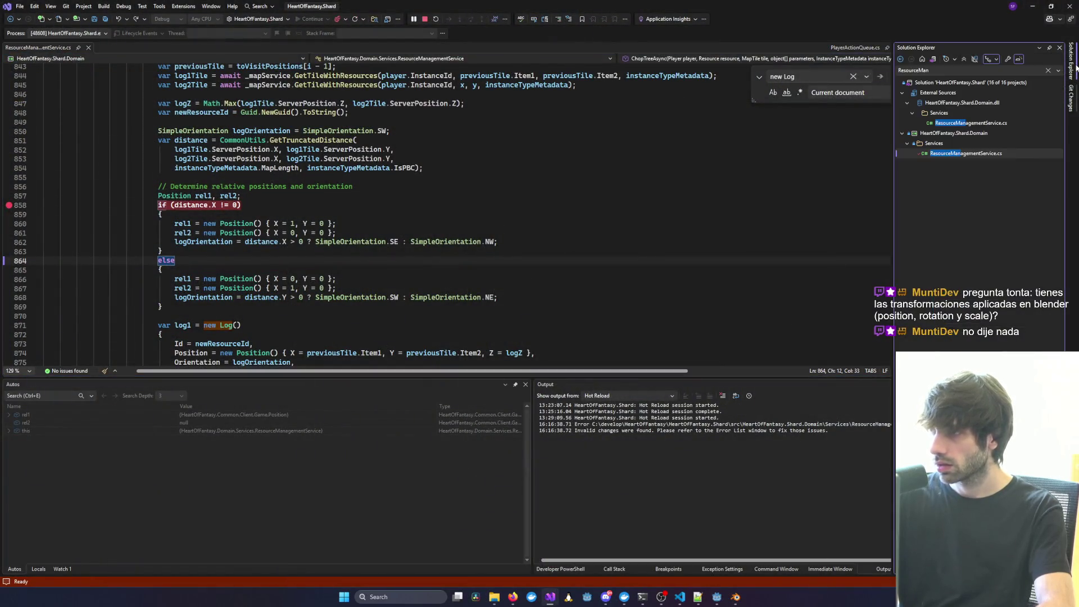
pyautogui.click(938, 70)
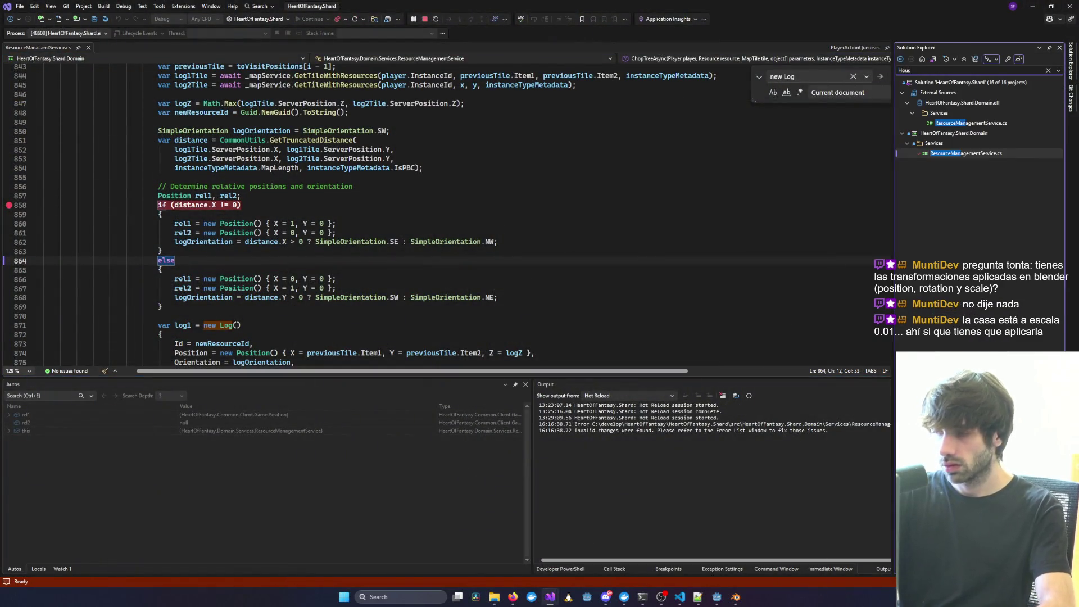
pyautogui.write('e')
pyautogui.click(948, 135)
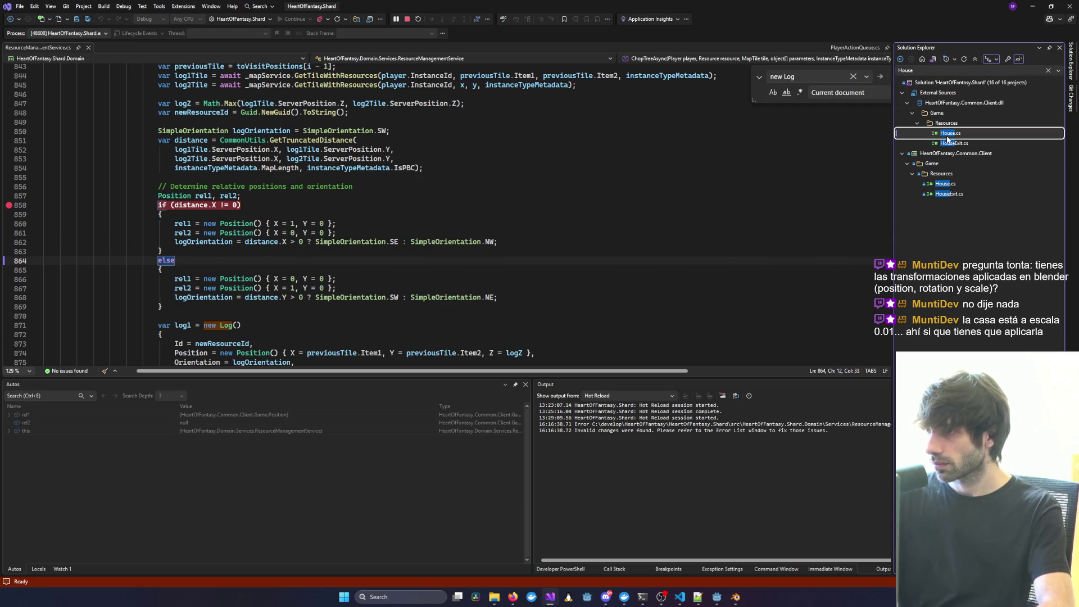
pyautogui.doubleClick(948, 135)
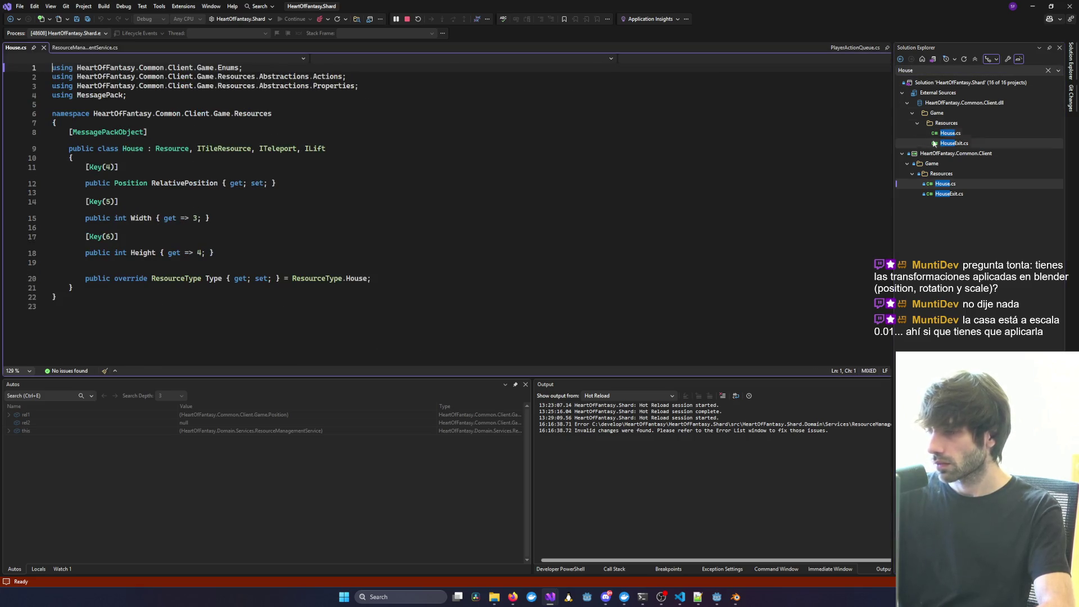
pyautogui.doubleClick(213, 279)
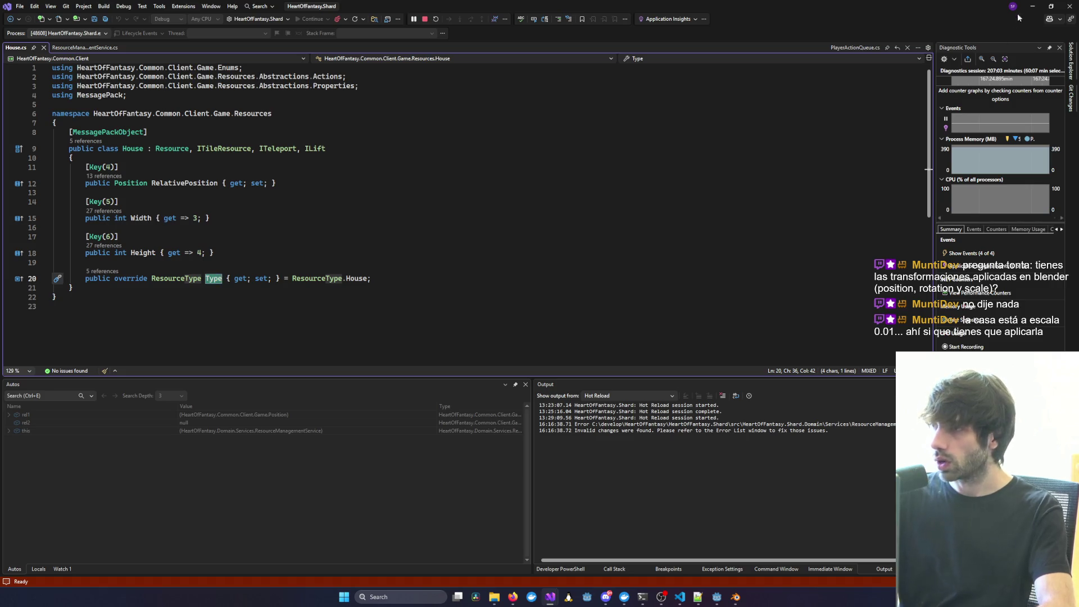
pyautogui.click(1033, 5)
# Glance at Godot and the Blender house, then bring up the client House.cs with its 1.7 scale override.
pyautogui.click(717, 597)
pyautogui.moveTo(735, 597)
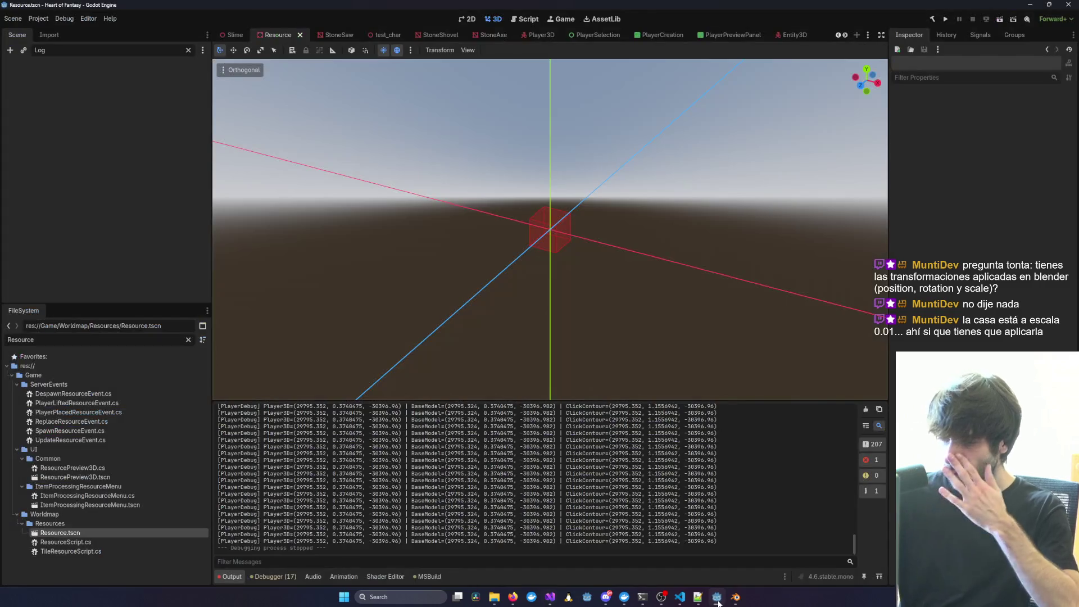
pyautogui.click(766, 569)
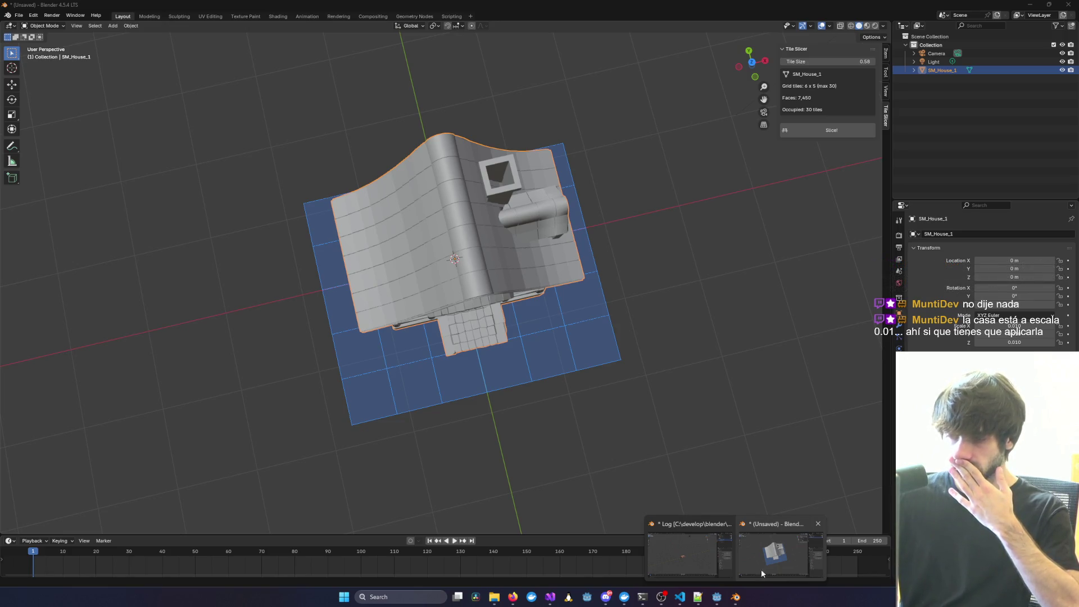
pyautogui.click(718, 599)
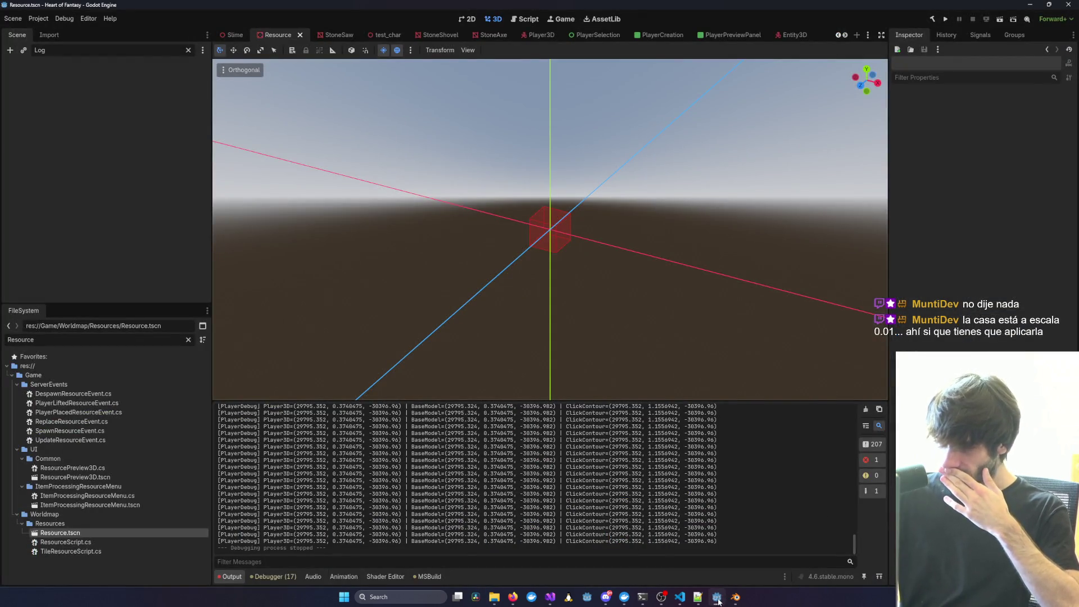
pyautogui.moveTo(550, 598)
pyautogui.click(700, 549)
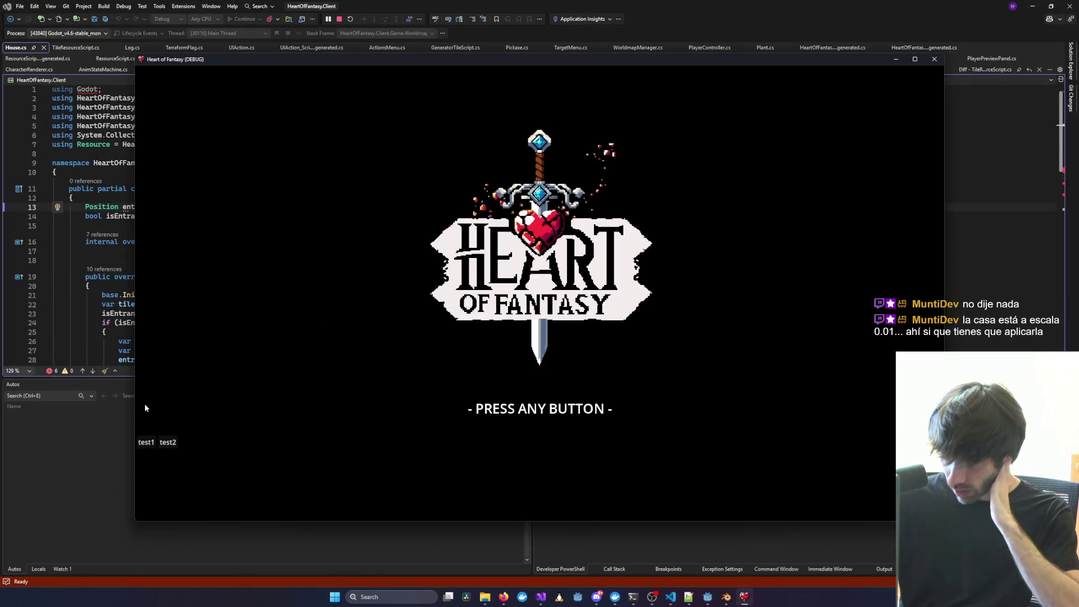
# Connect to the server and enter the world with the existing character.
pyautogui.click(144, 409)
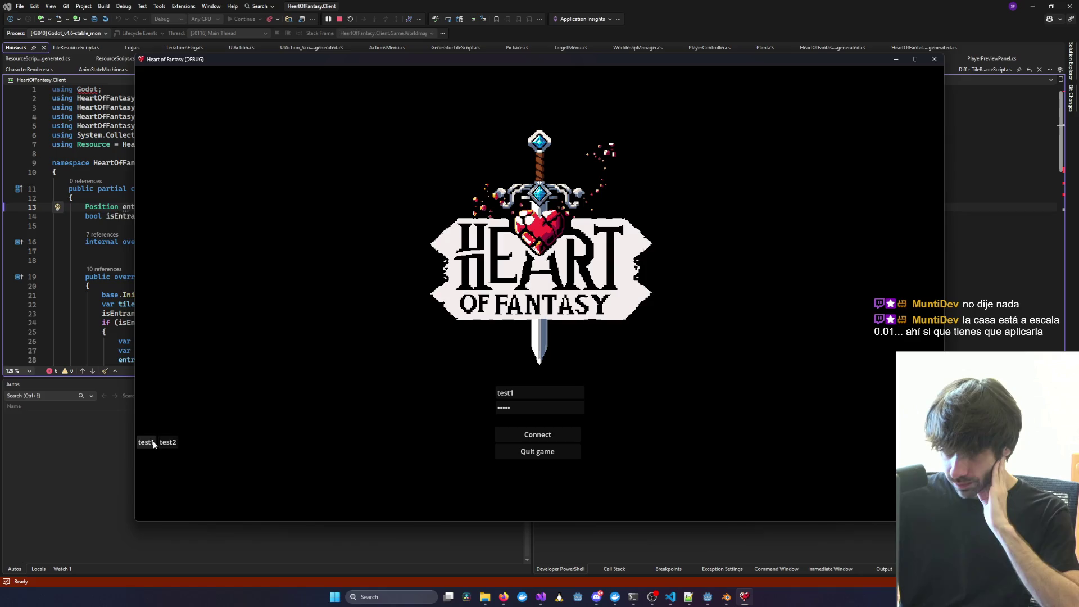
pyautogui.click(201, 379)
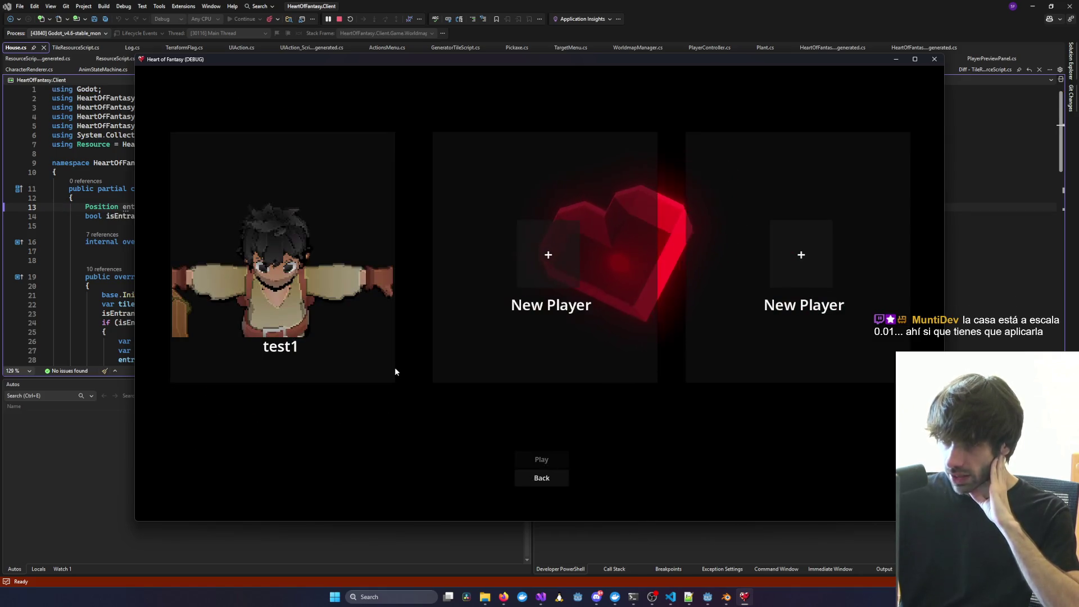
pyautogui.click(388, 364)
pyautogui.click(527, 455)
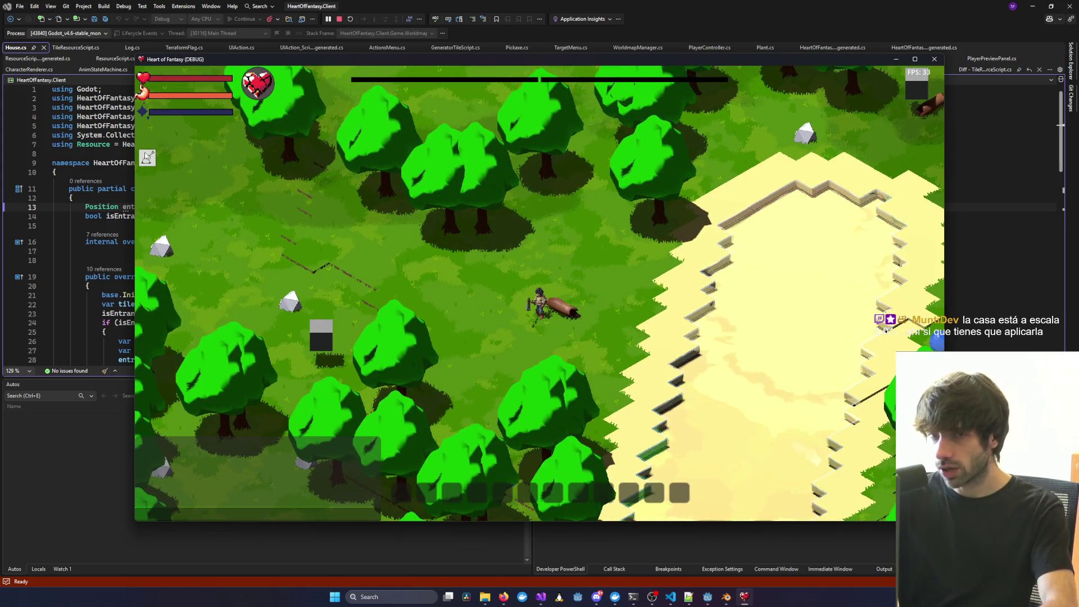
# Start a House build from the Building menu and walk around its footprint preview.
pyautogui.press('b')
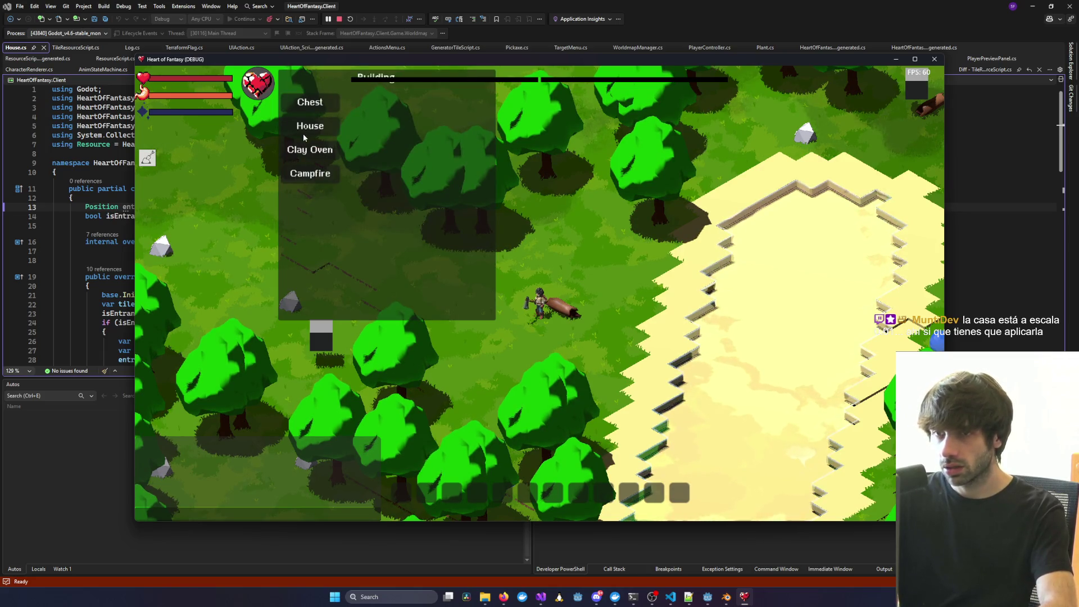
pyautogui.click(309, 126)
pyautogui.click(424, 295)
pyautogui.scroll(2, 582, 284)
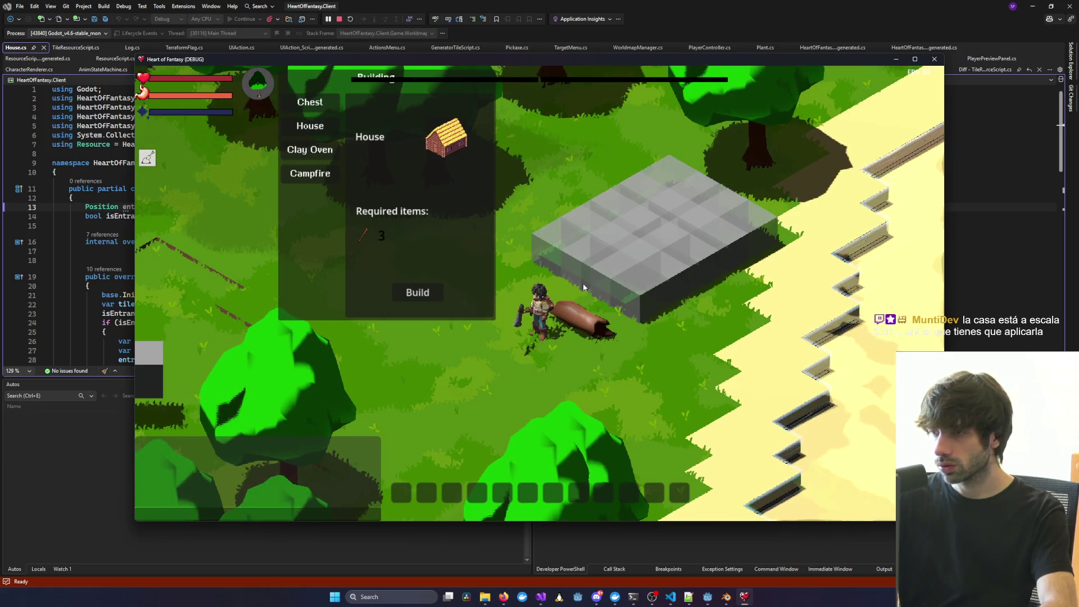
pyautogui.press('d')
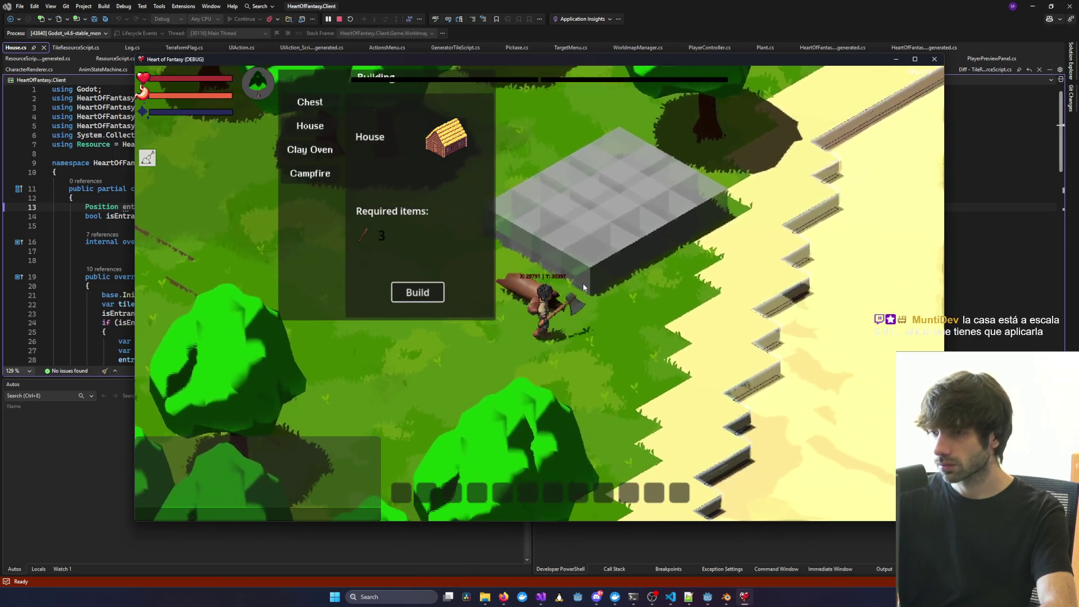
pyautogui.press('w')
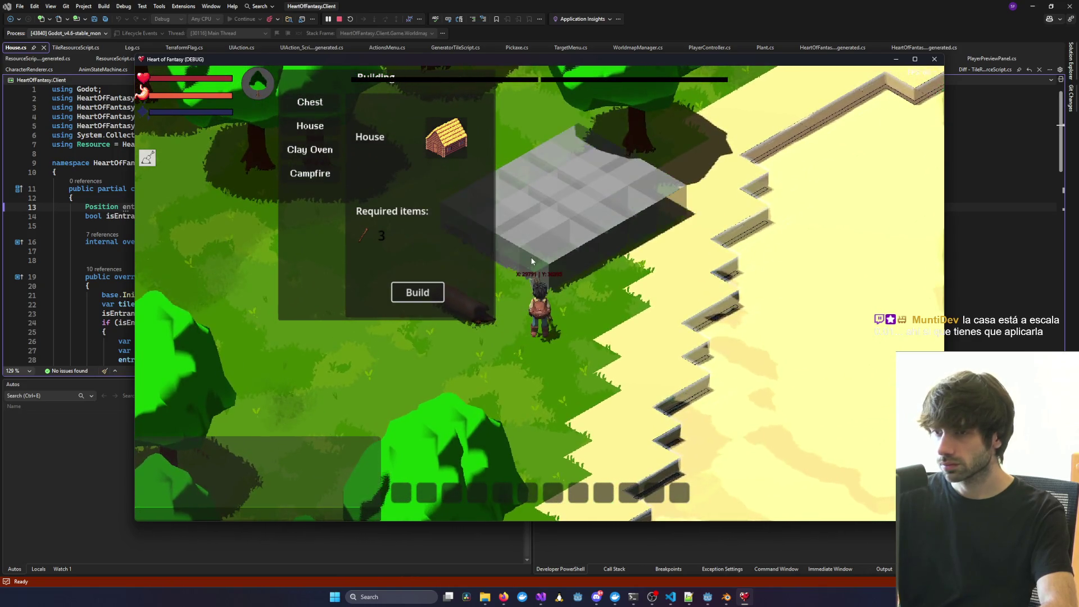
pyautogui.press('w')
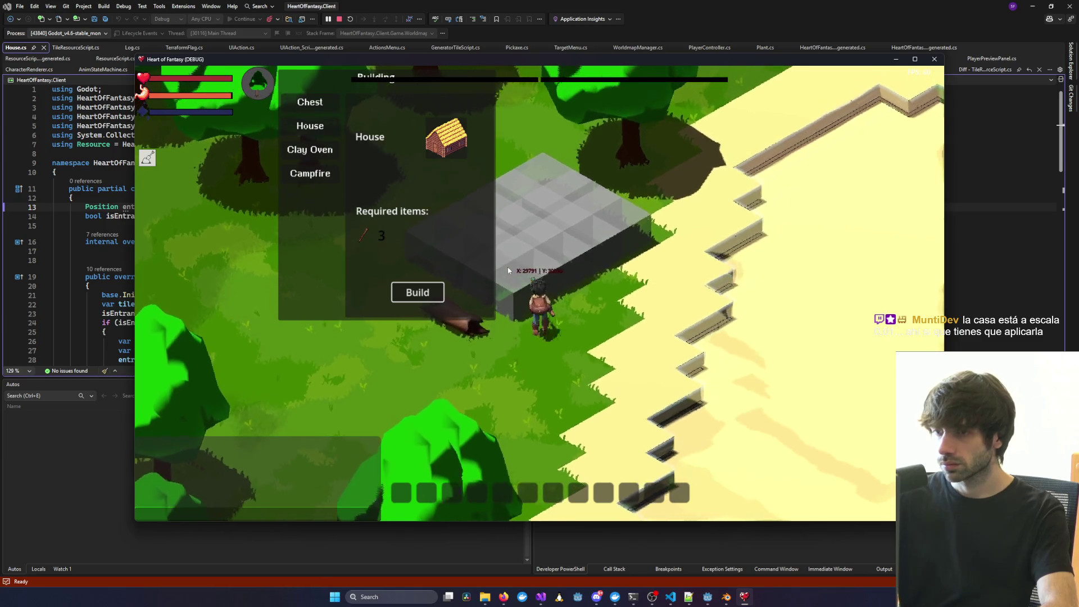
pyautogui.press('w')
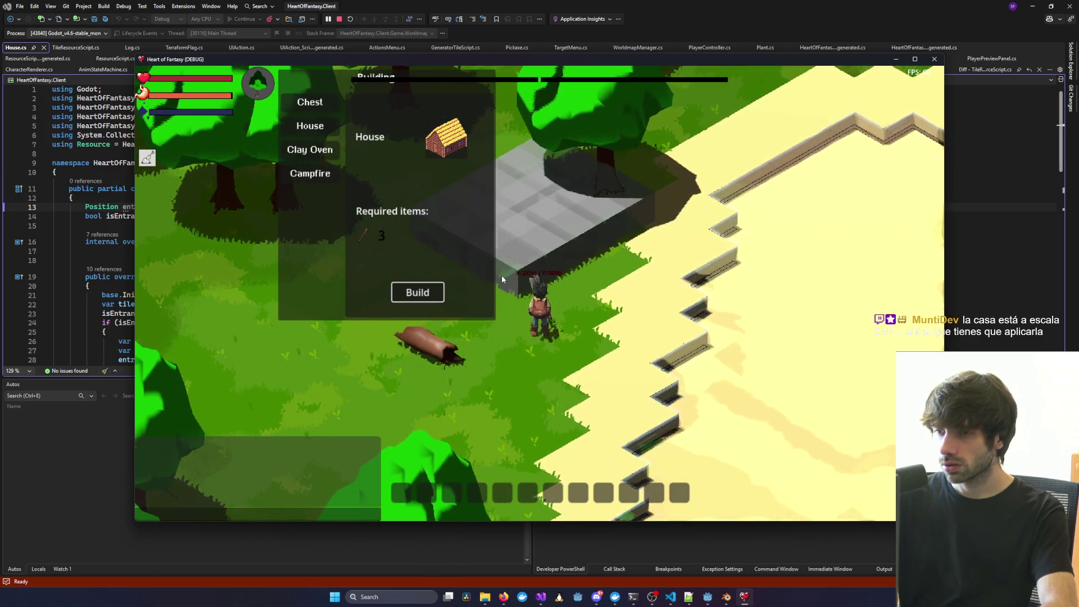
pyautogui.press('w')
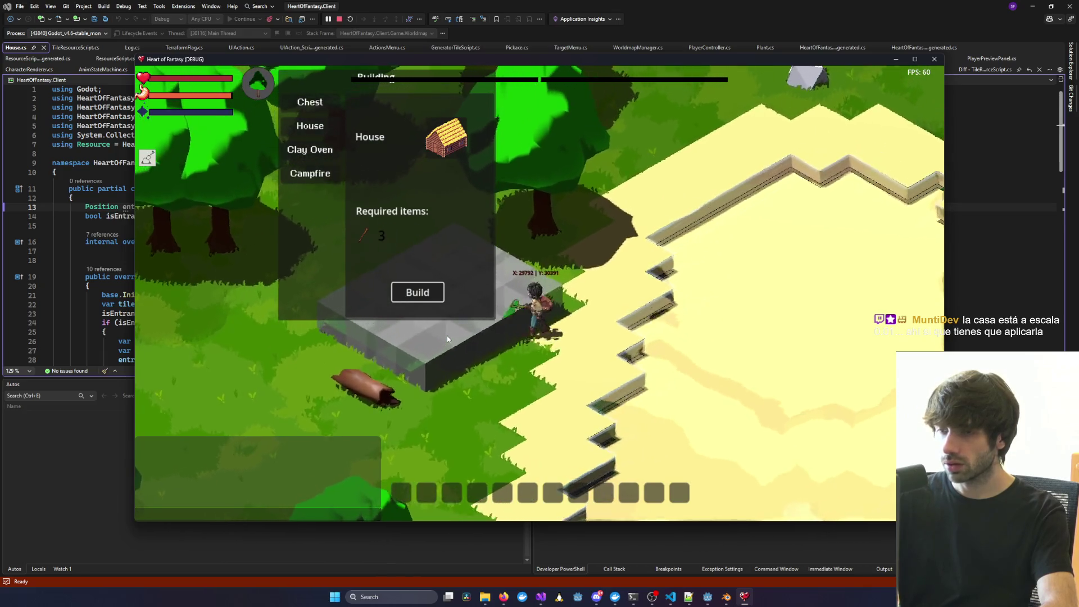
pyautogui.press('s')
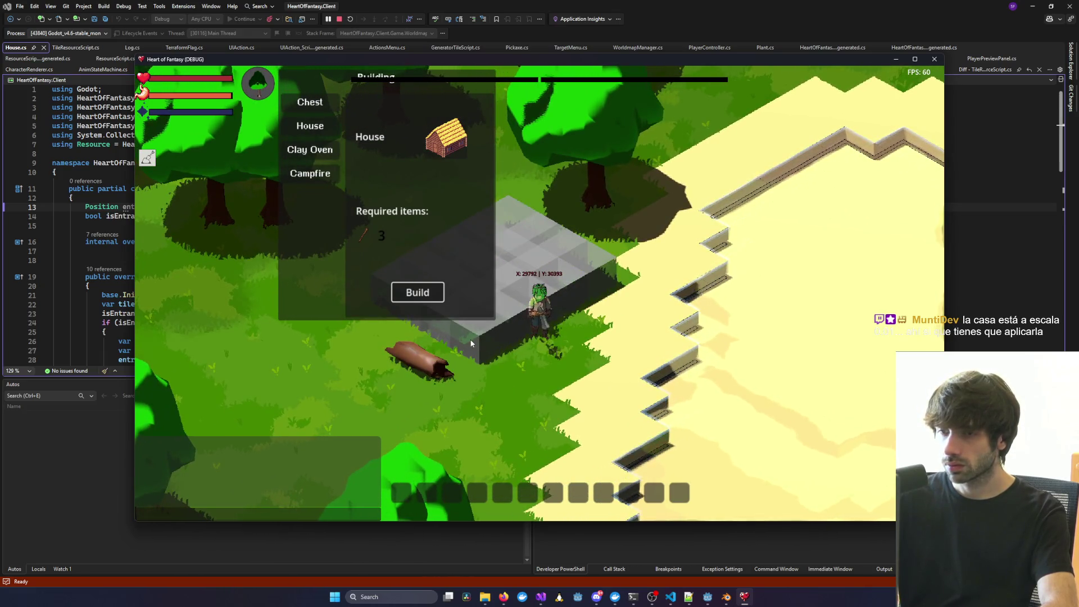
# Return from the game to Blender's house model.
pyautogui.click(588, 444)
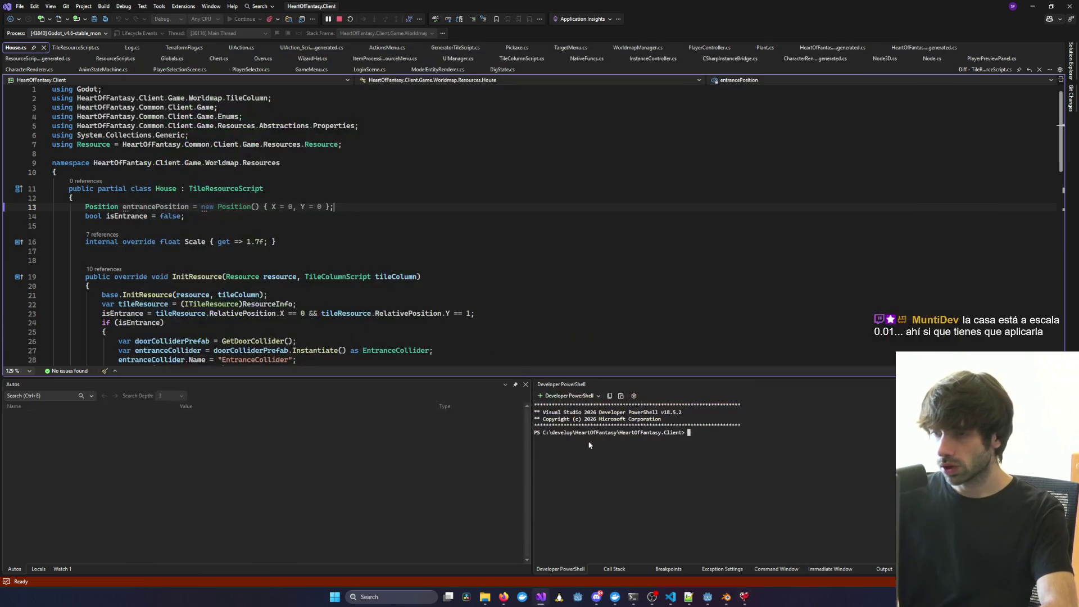
pyautogui.moveTo(726, 597)
pyautogui.click(777, 560)
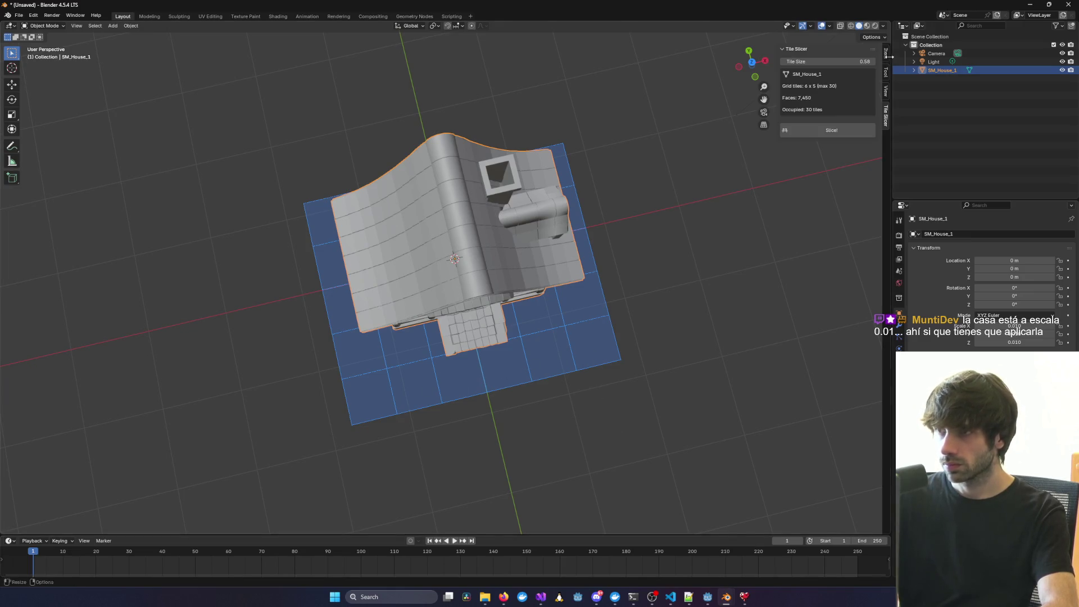
pyautogui.moveTo(827, 62)
pyautogui.mouseDown()
pyautogui.moveTo(843, 62)
pyautogui.moveTo(822, 62)
pyautogui.mouseUp()
pyautogui.click(871, 63)
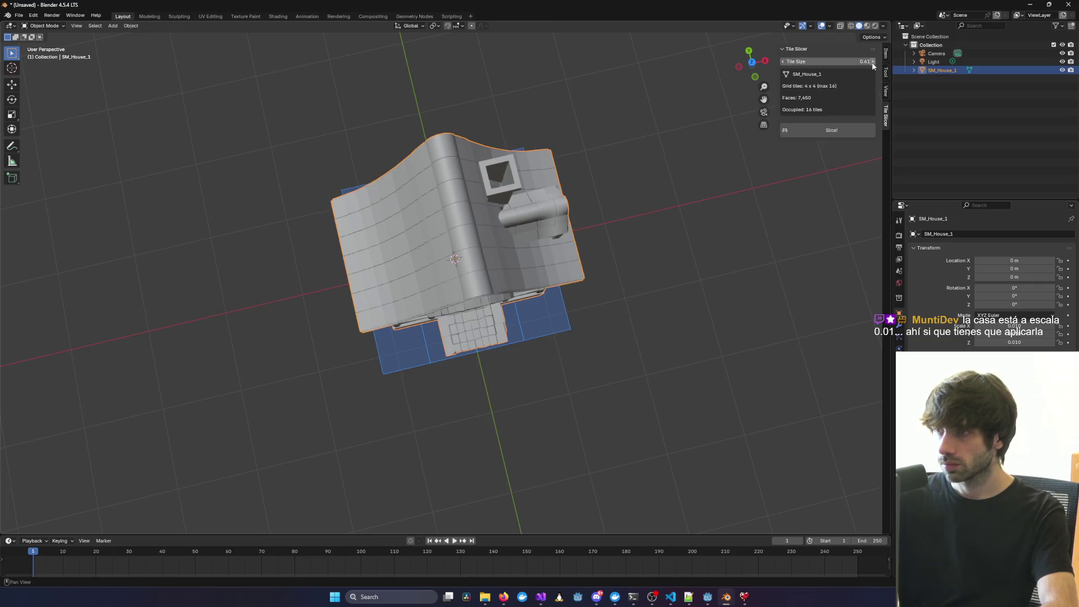
pyautogui.click(785, 63)
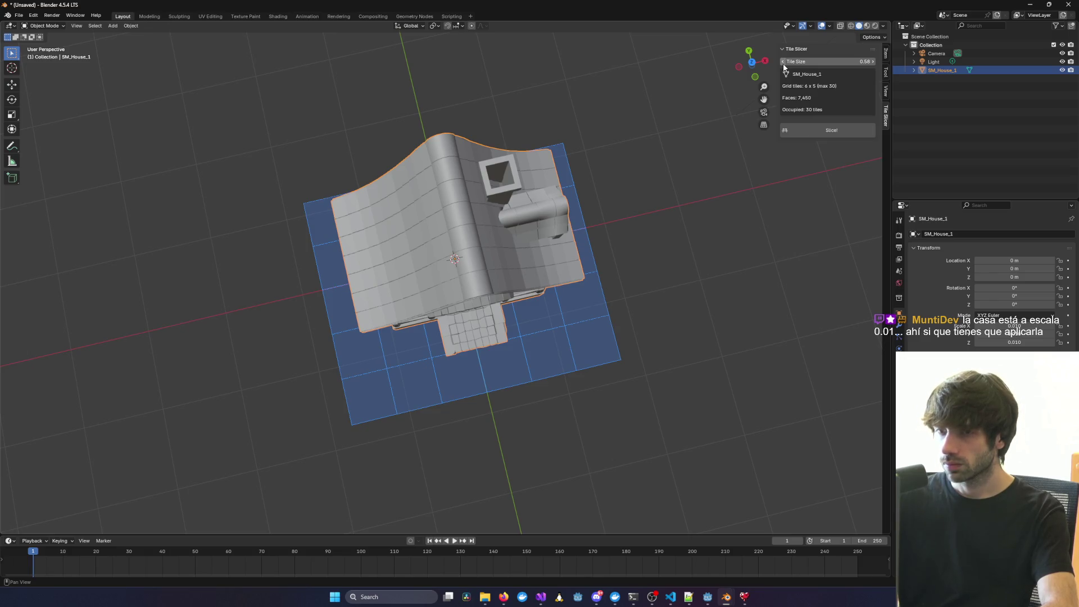
pyautogui.moveTo(785, 68); pyautogui.dragTo(686, 185, button='middle')
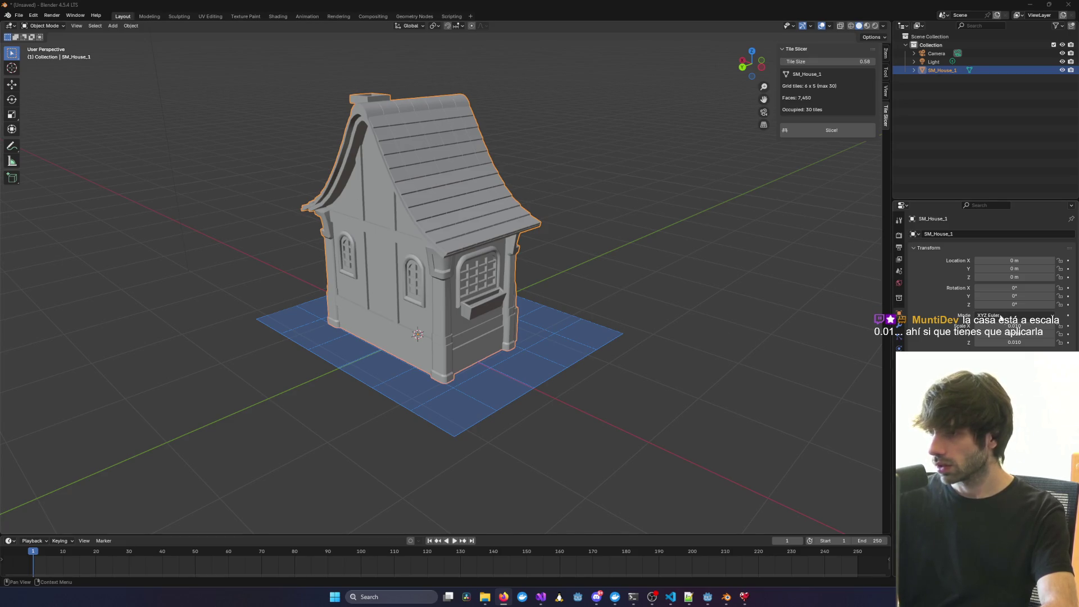
# Set the house's X, Y and Z scale to 1 and deselect it.
pyautogui.doubleClick(1009, 327)
pyautogui.write('1')
pyautogui.press('Return')
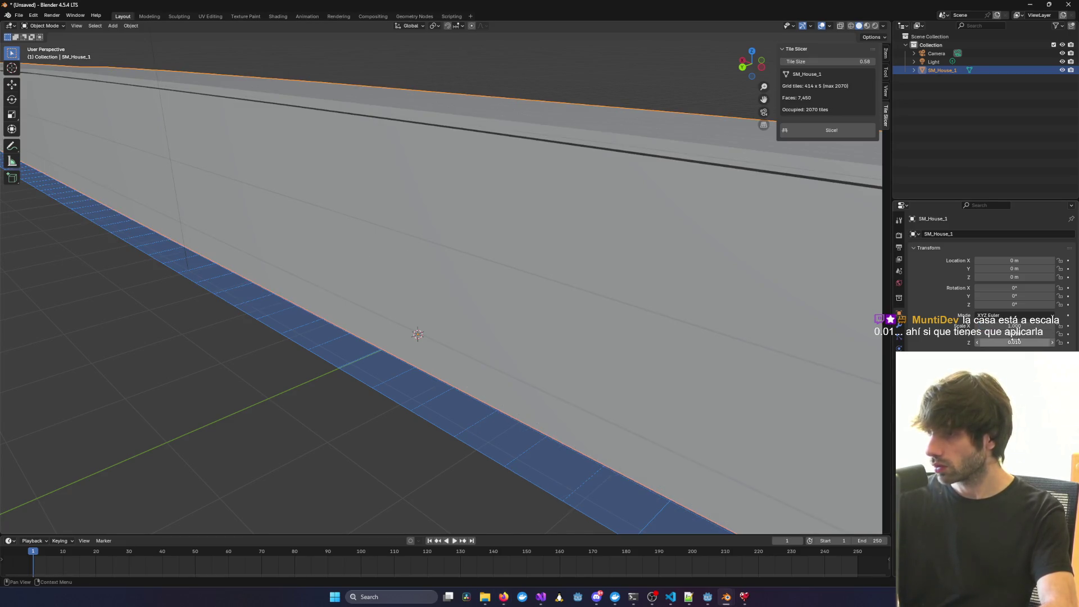
pyautogui.scroll(-3, 603, 252)
pyautogui.scroll(-3, 480, 265)
pyautogui.scroll(-4, 480, 265)
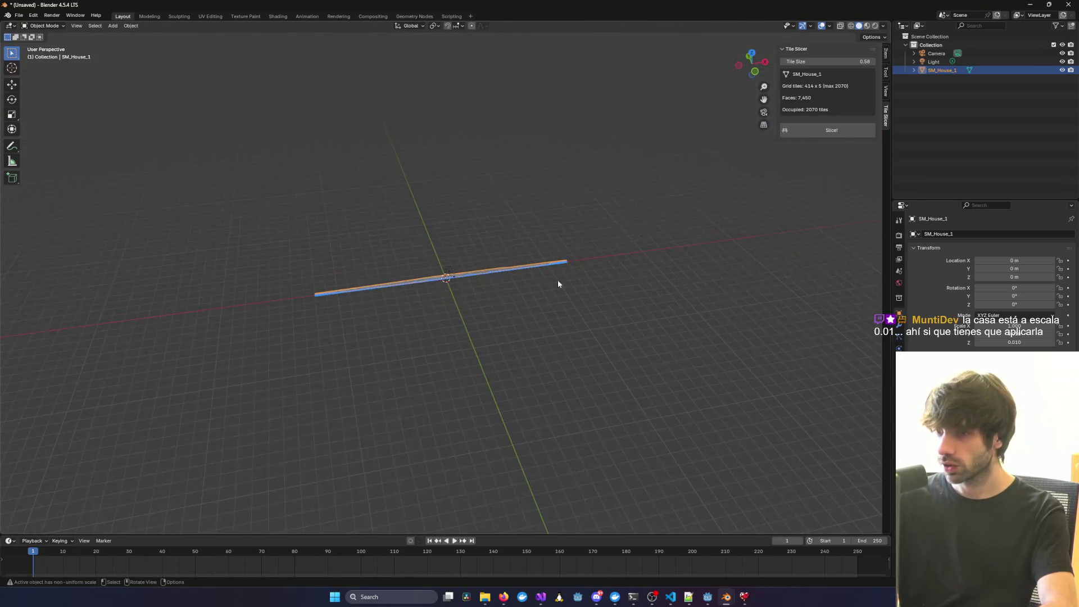
pyautogui.write('1')
pyautogui.press('Return')
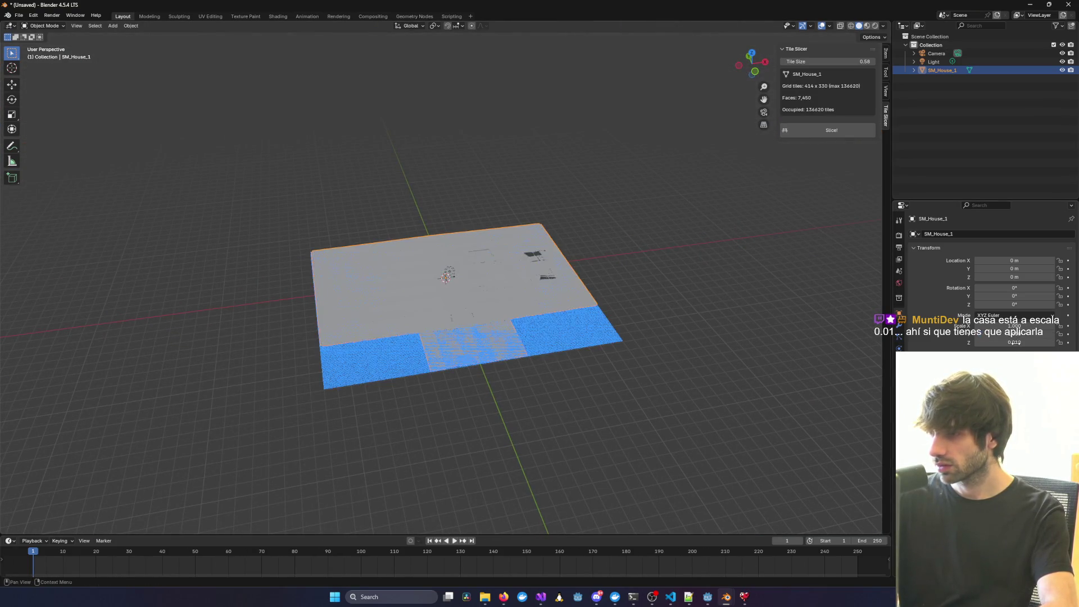
pyautogui.press('Return')
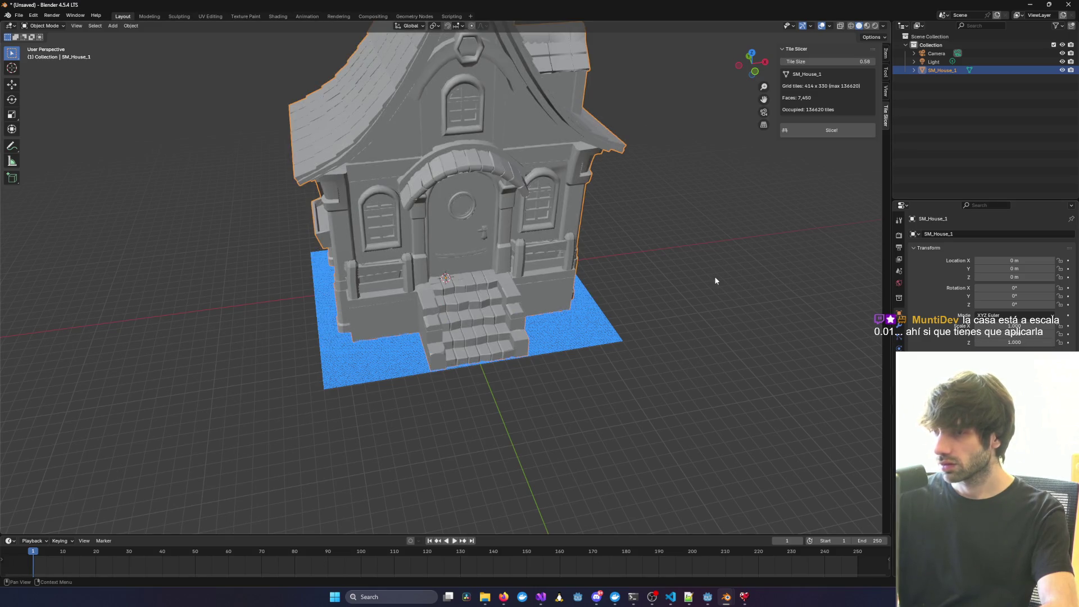
pyautogui.hotkey('alt', 'a')
# Step the Tile Slicer tile size through 1 and 10 toward 20.
pyautogui.click(851, 60)
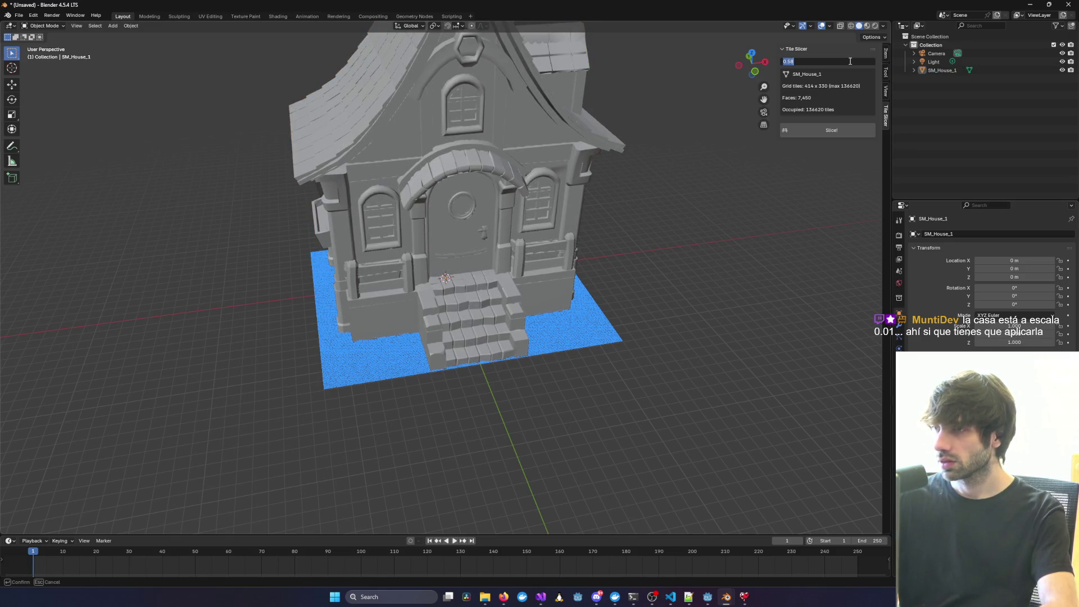
pyautogui.press('Return')
pyautogui.click(850, 60)
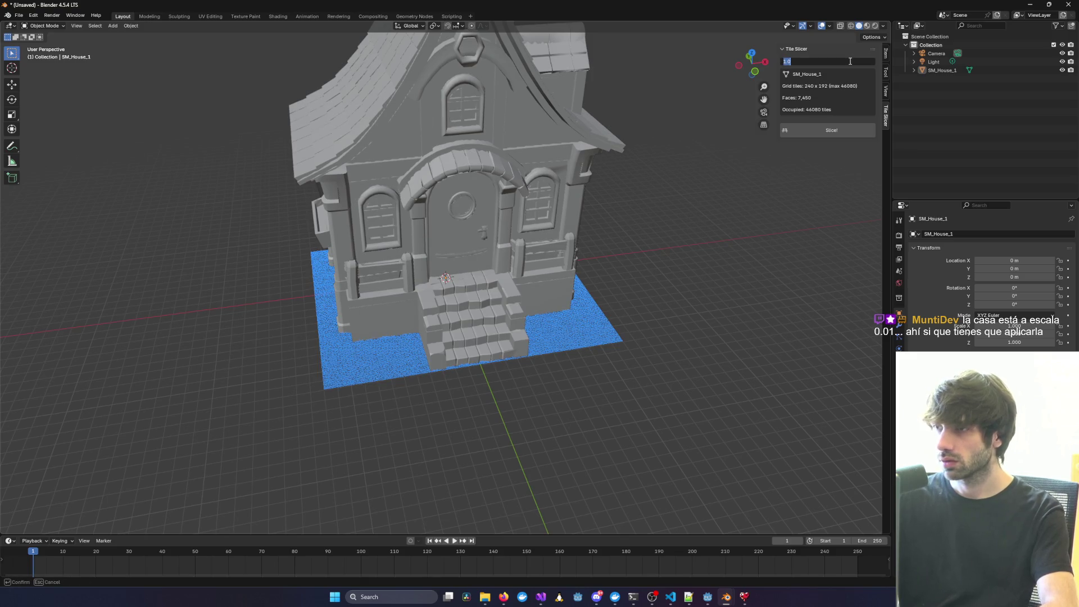
pyautogui.write('10')
pyautogui.press('Return')
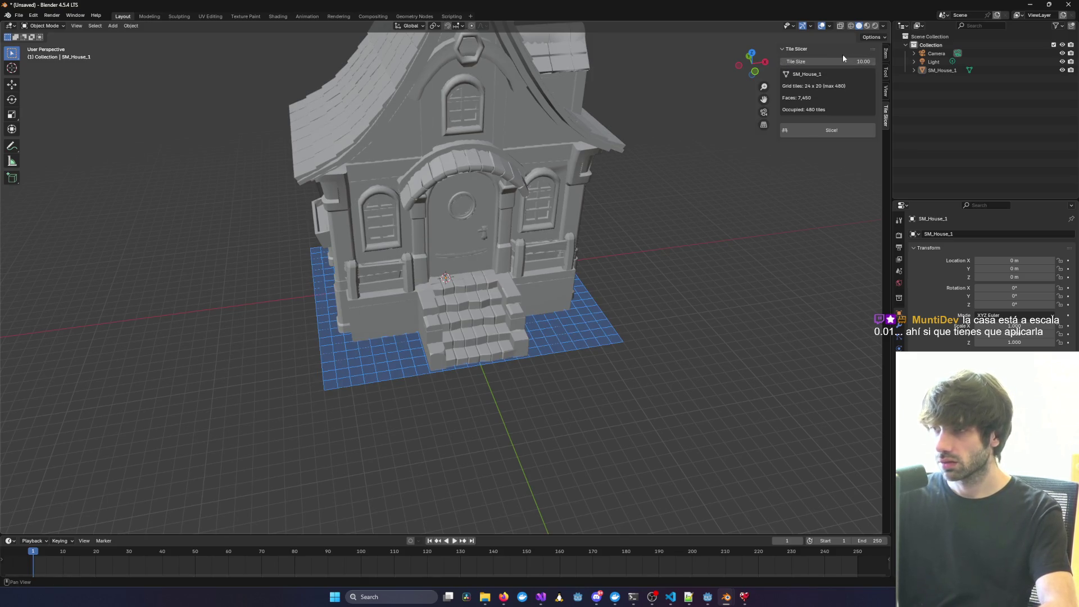
pyautogui.click(847, 60)
pyautogui.write('0')
# Raise the tile size through 20, 30 and 40, checking the grid around the house.
pyautogui.press('Return')
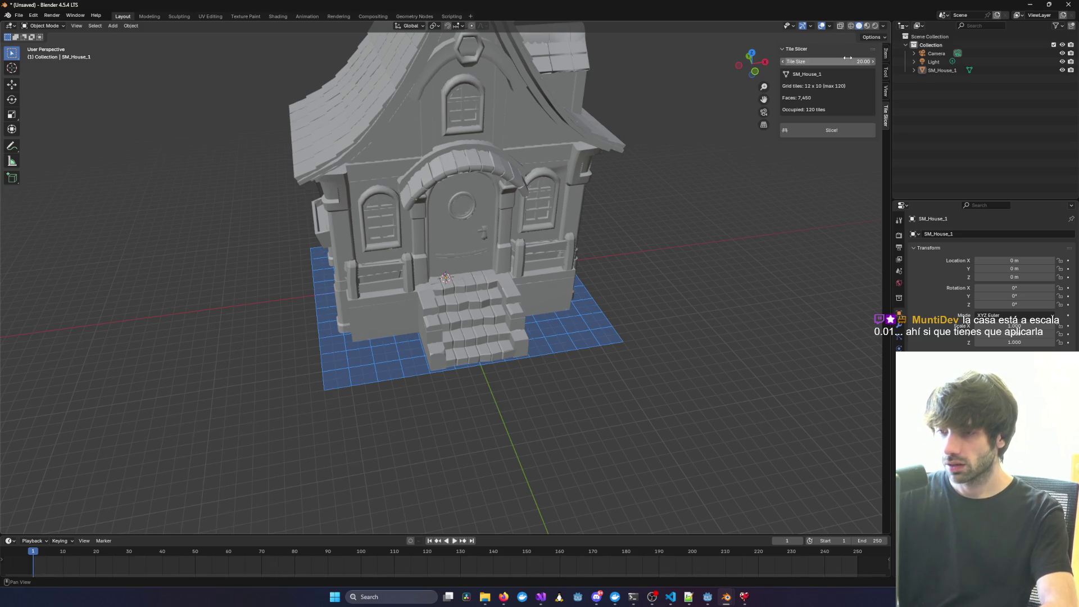
pyautogui.moveTo(664, 301); pyautogui.dragTo(660, 308, button='middle')
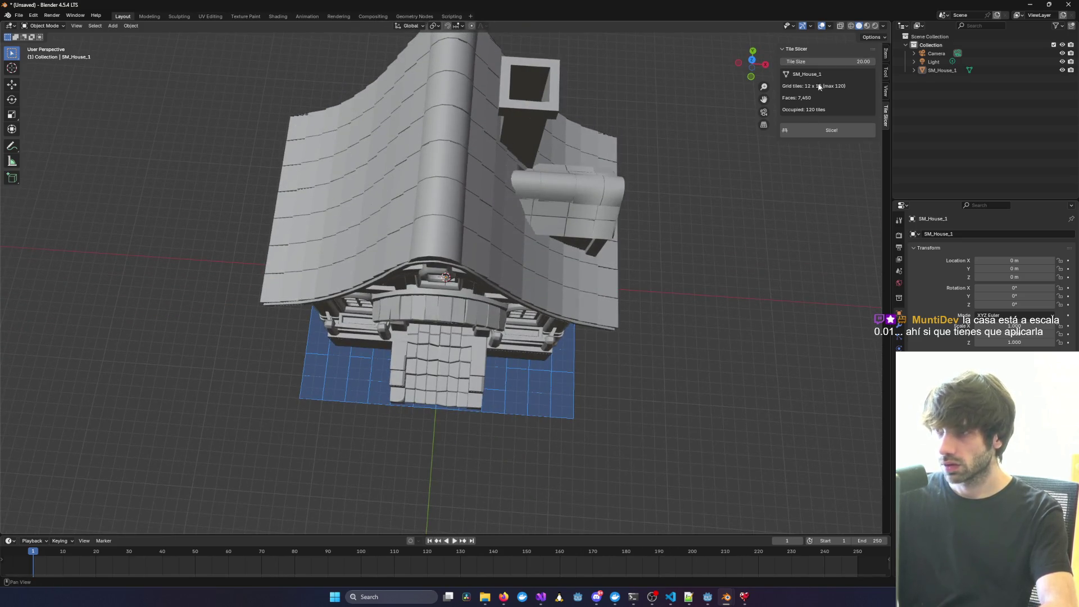
pyautogui.click(830, 61)
pyautogui.press('Return')
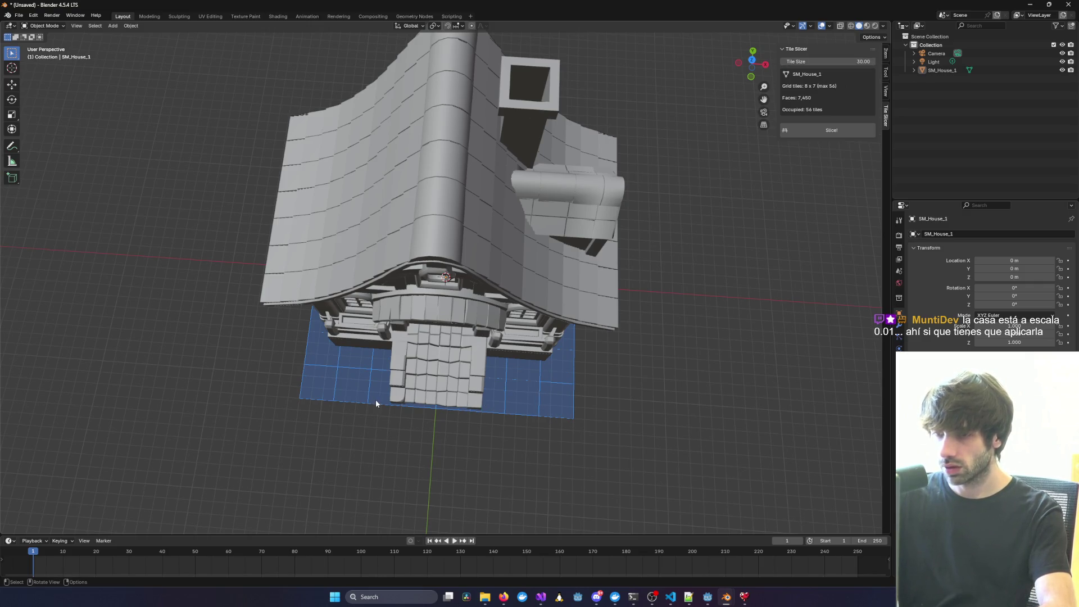
pyautogui.click(848, 61)
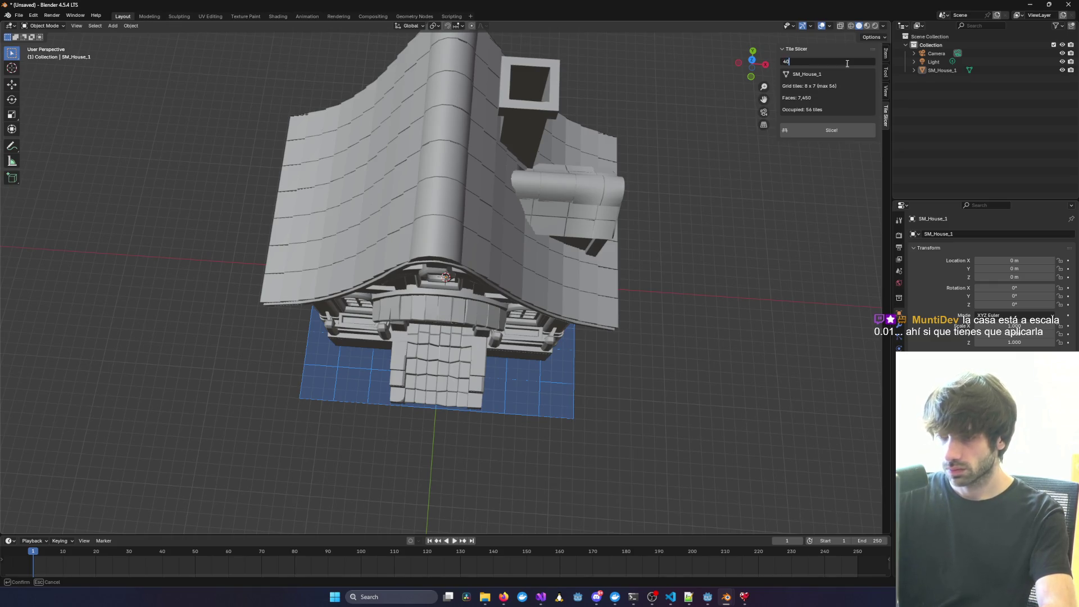
pyautogui.press('Return')
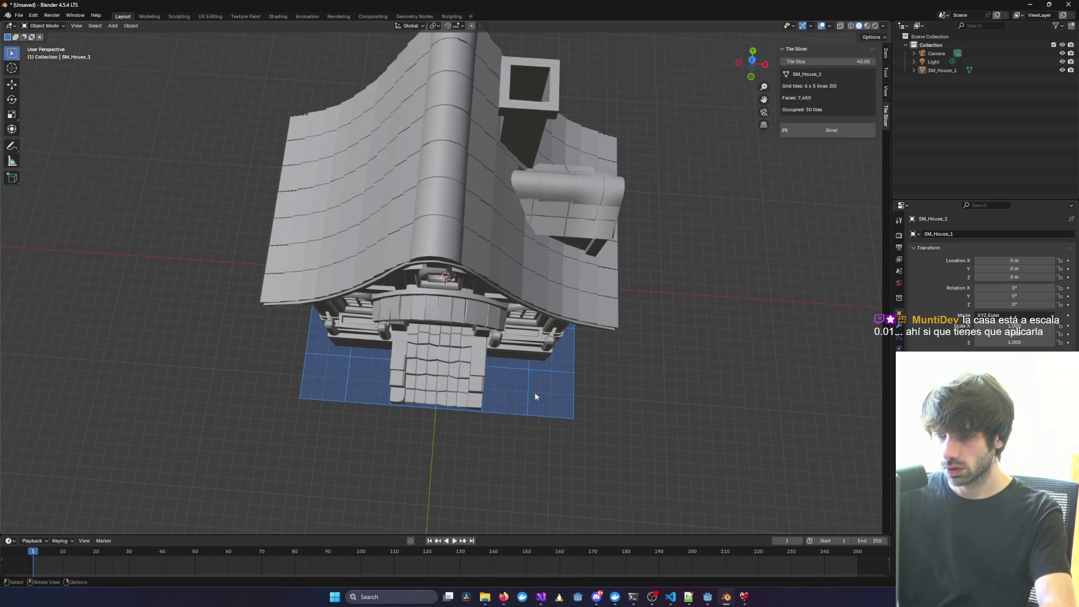
pyautogui.moveTo(535, 396)
pyautogui.mouseDown(button='middle')
pyautogui.moveTo(525, 362)
pyautogui.moveTo(548, 357)
pyautogui.mouseUp(button='middle')
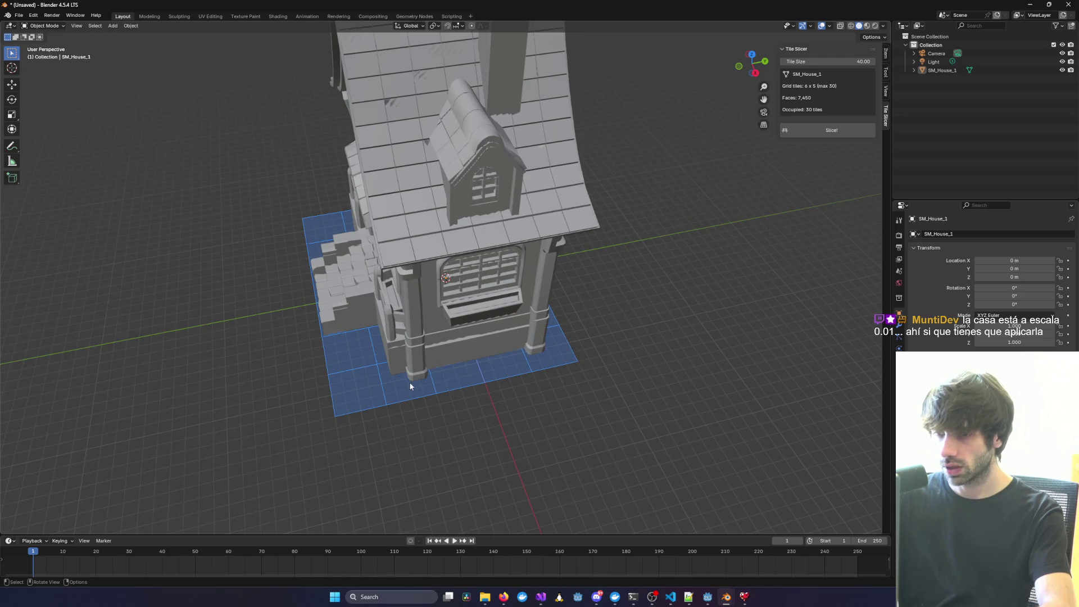
pyautogui.moveTo(362, 394); pyautogui.dragTo(492, 369, button='middle')
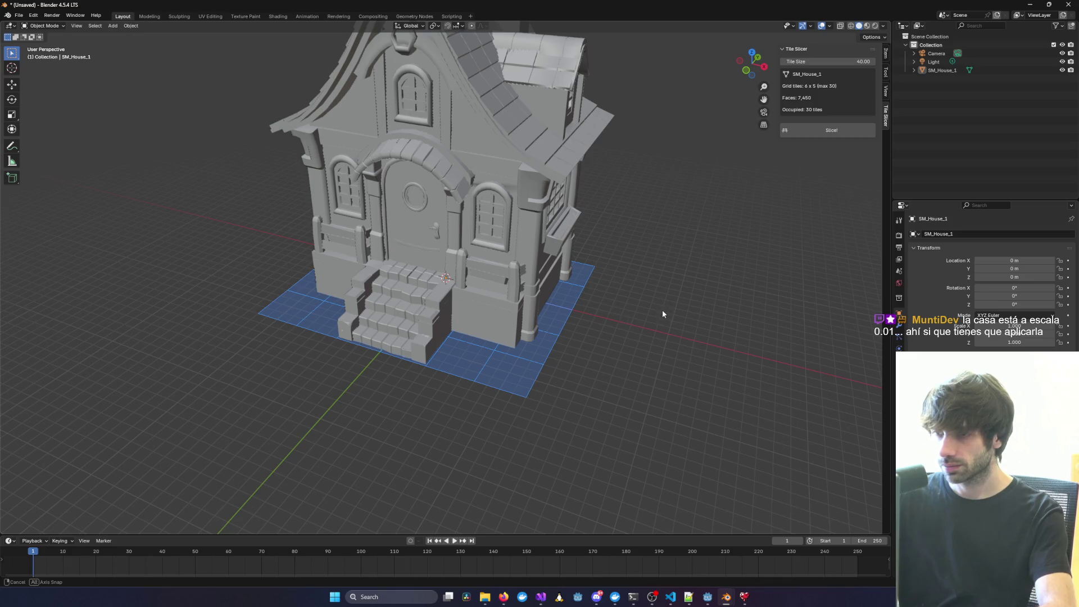
pyautogui.moveTo(662, 309); pyautogui.dragTo(590, 315, button='middle')
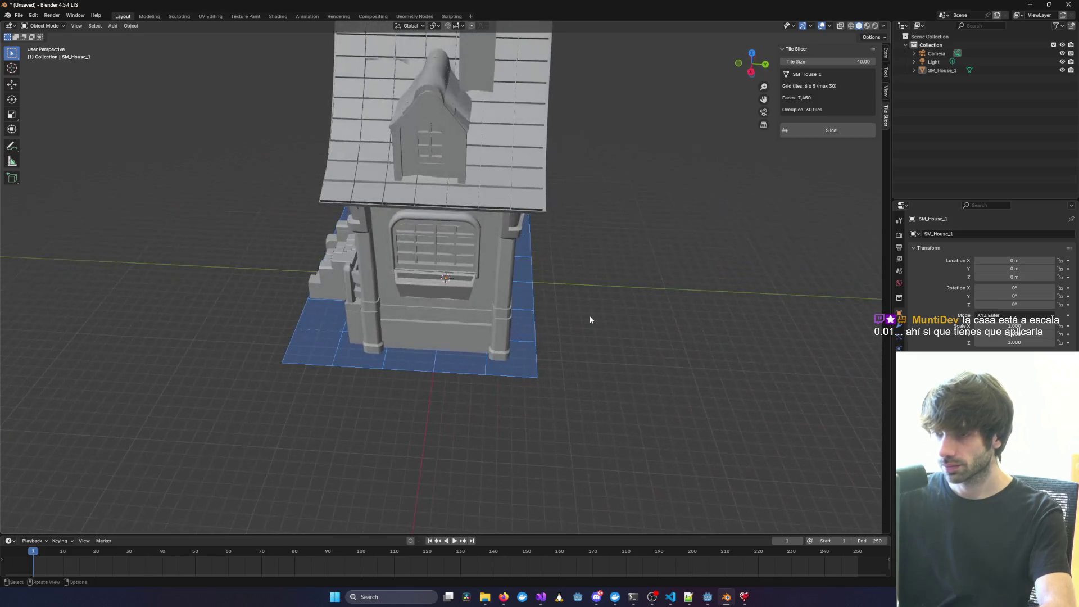
# Set the tile size to 50 and inspect the grid from several angles.
pyautogui.click(858, 61)
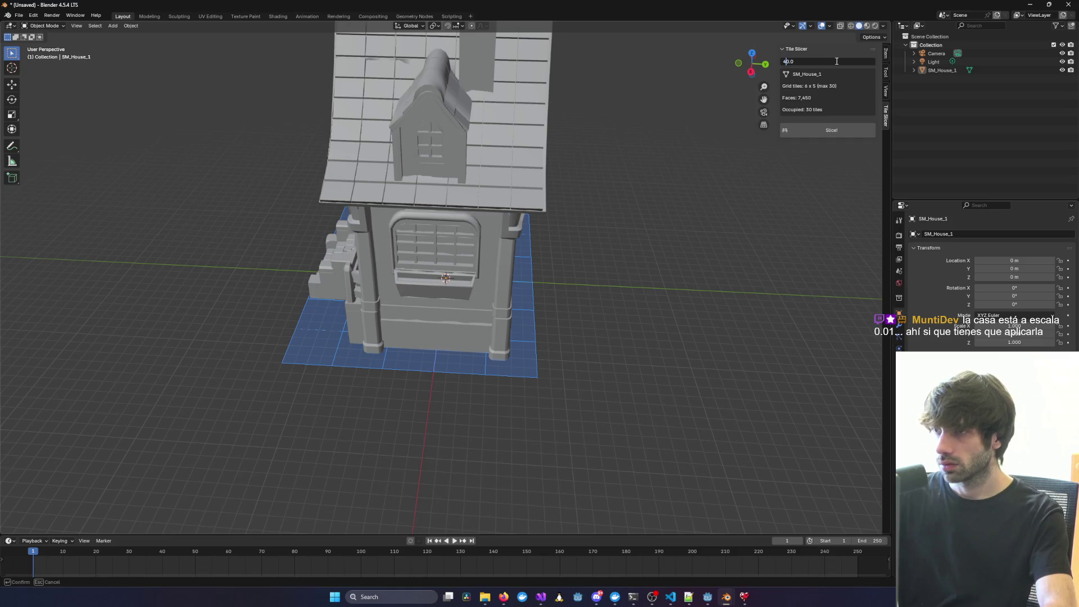
pyautogui.press('Return')
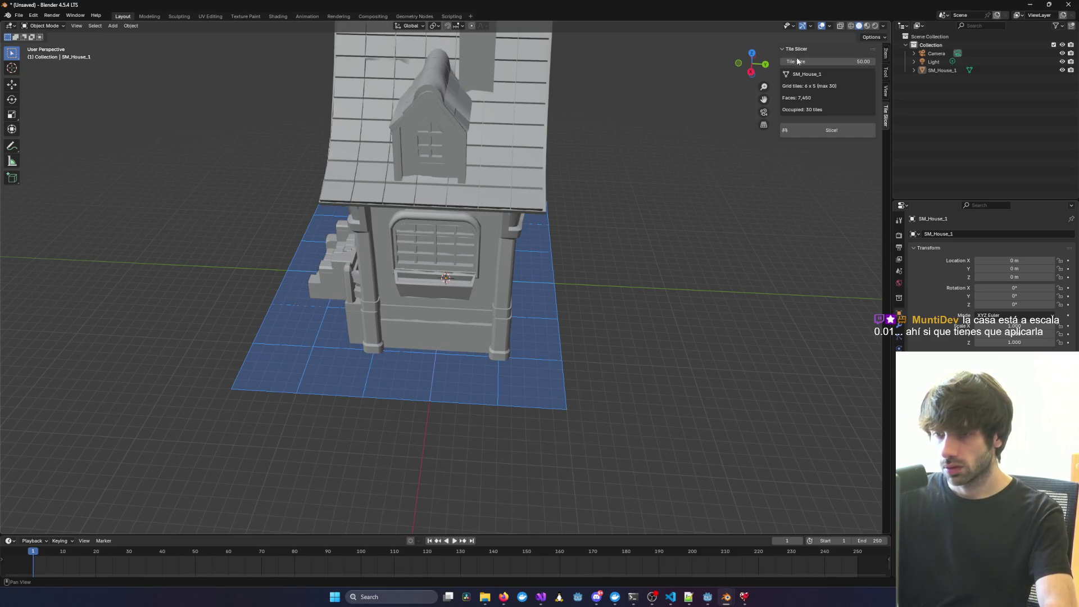
pyautogui.moveTo(539, 320); pyautogui.dragTo(438, 312, button='middle')
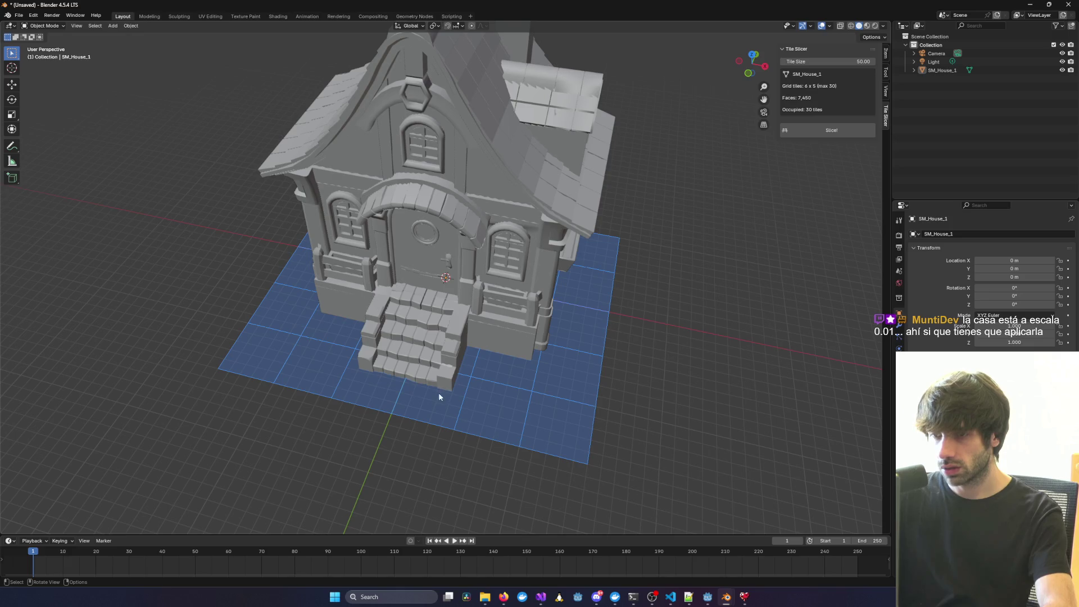
pyautogui.moveTo(556, 429); pyautogui.dragTo(586, 394, button='middle')
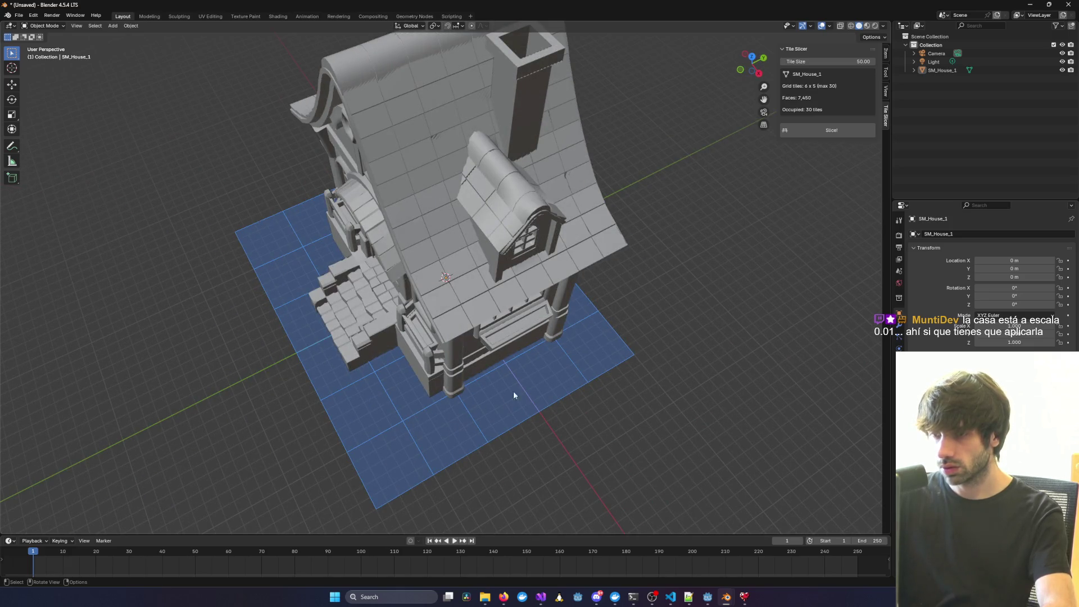
pyautogui.moveTo(498, 345)
pyautogui.mouseDown(button='middle')
pyautogui.moveTo(545, 321)
pyautogui.moveTo(590, 329)
pyautogui.mouseUp(button='middle')
pyautogui.moveTo(594, 375); pyautogui.dragTo(625, 432, button='middle')
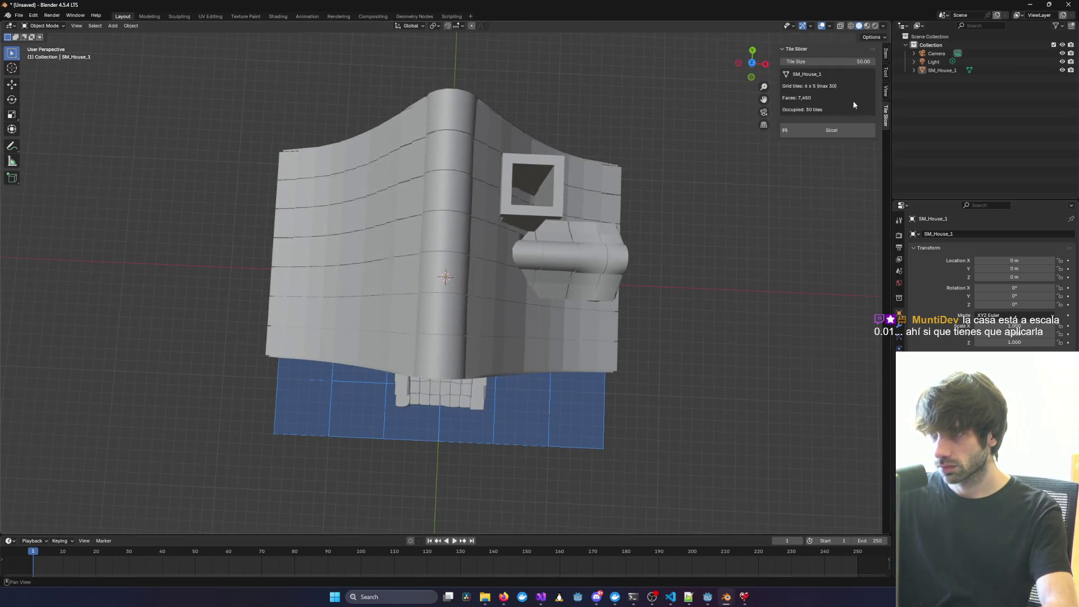
pyautogui.moveTo(874, 62); pyautogui.dragTo(874, 61)
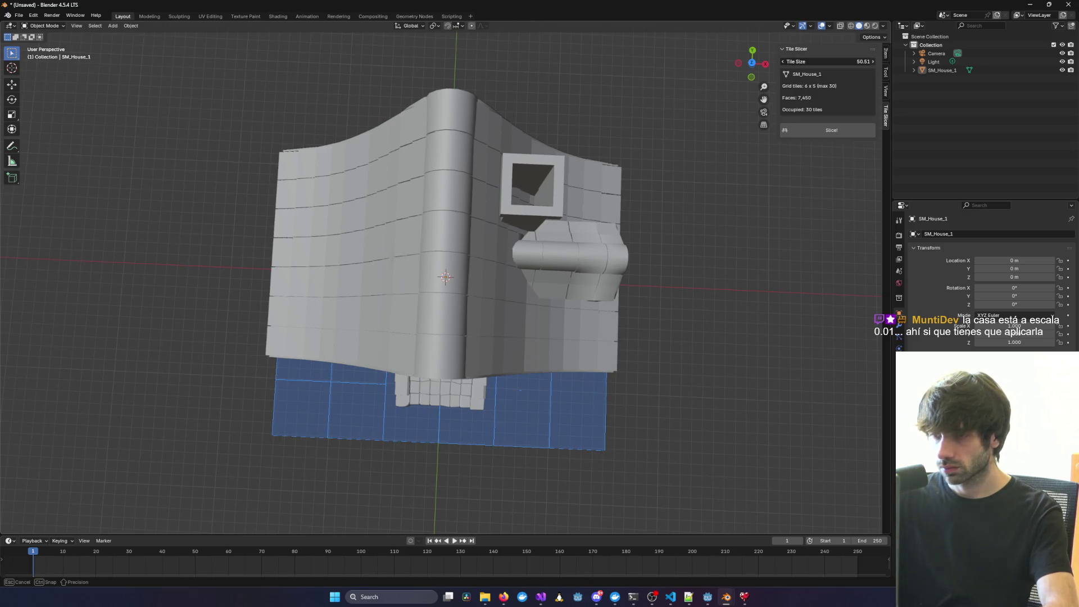
# Settle the tile size at 55, giving a 4 by 5 grid, glancing at the game window.
pyautogui.click(858, 62)
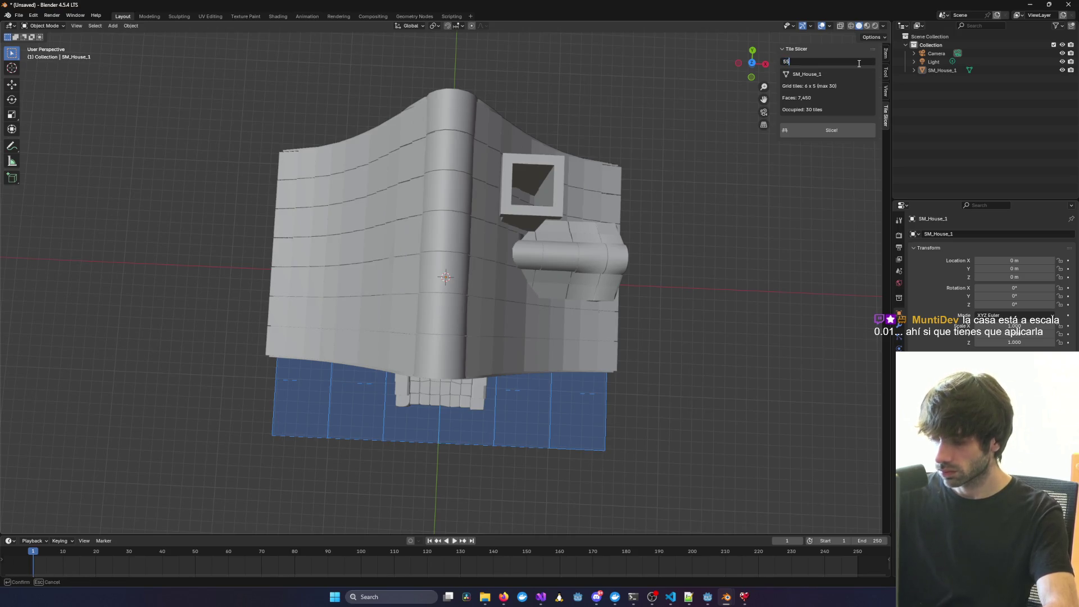
pyautogui.press('Return')
pyautogui.moveTo(810, 152)
pyautogui.mouseDown(button='middle')
pyautogui.moveTo(710, 207)
pyautogui.moveTo(709, 475)
pyautogui.mouseUp(button='middle')
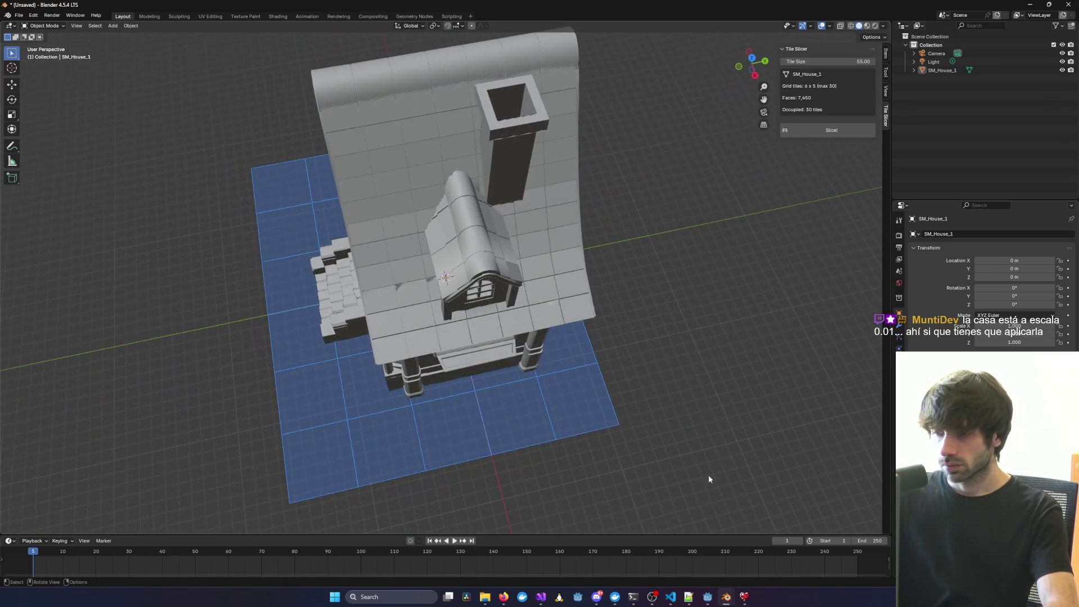
pyautogui.click(746, 601)
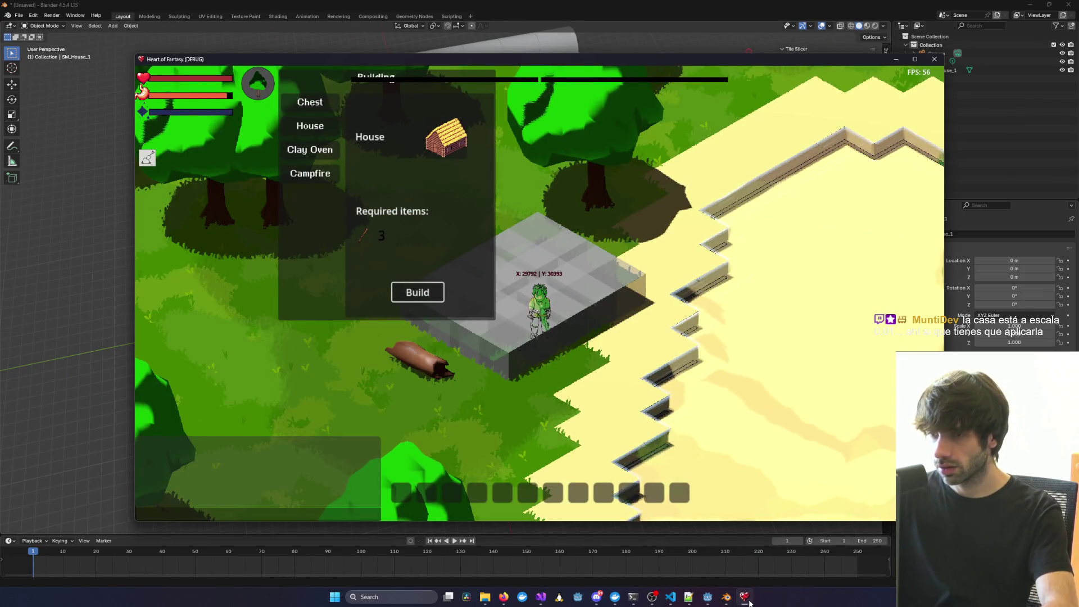
pyautogui.click(745, 601)
pyautogui.moveTo(514, 506)
pyautogui.mouseDown(button='middle')
pyautogui.moveTo(518, 422)
pyautogui.moveTo(533, 437)
pyautogui.mouseUp(button='middle')
pyautogui.scroll(-4, 416, 335)
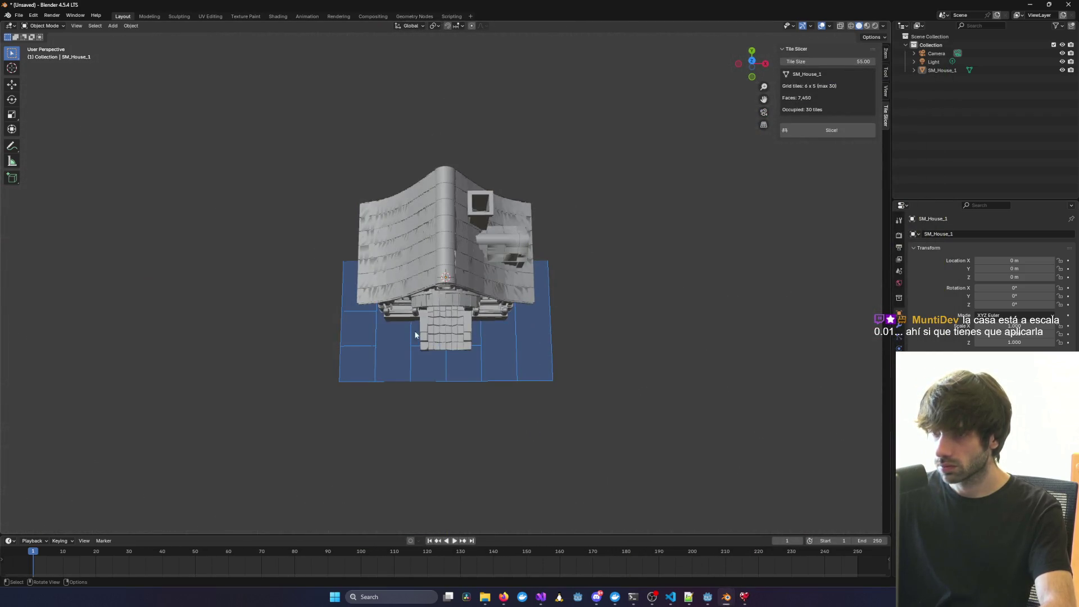
# Grab the house and move it so the size-55 grid reads 5 by 5 with 25 tiles.
pyautogui.click(426, 278)
pyautogui.moveTo(426, 278); pyautogui.dragTo(424, 281, button='middle')
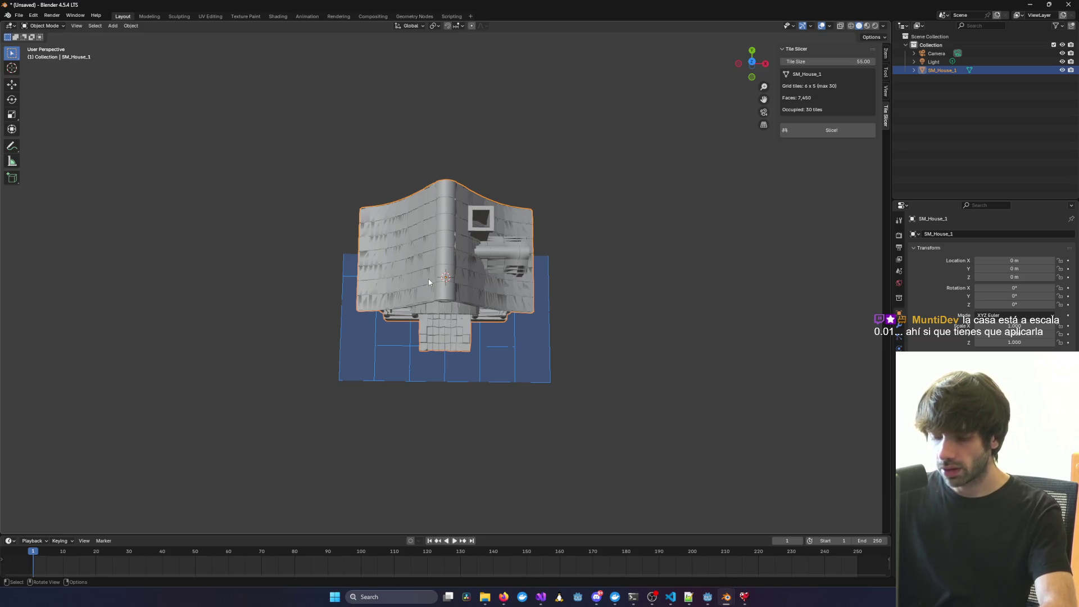
pyautogui.press('g')
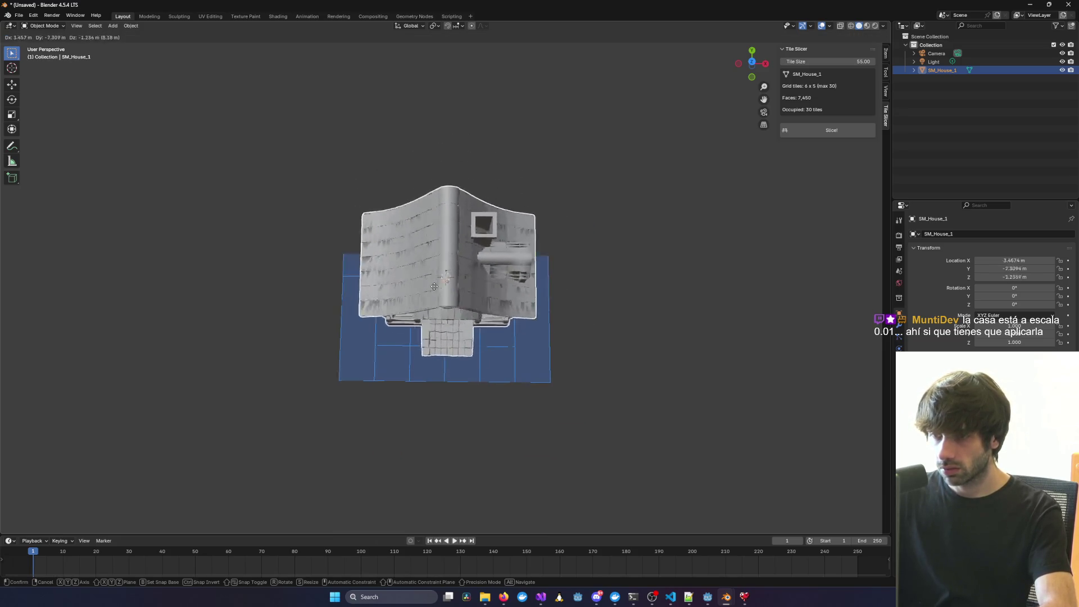
pyautogui.click(546, 304)
pyautogui.moveTo(546, 305)
pyautogui.mouseDown(button='middle')
pyautogui.moveTo(493, 274)
pyautogui.moveTo(395, 263)
pyautogui.moveTo(472, 288)
pyautogui.moveTo(484, 306)
pyautogui.moveTo(285, 351)
pyautogui.mouseUp(button='middle')
pyautogui.scroll(5, 472, 286)
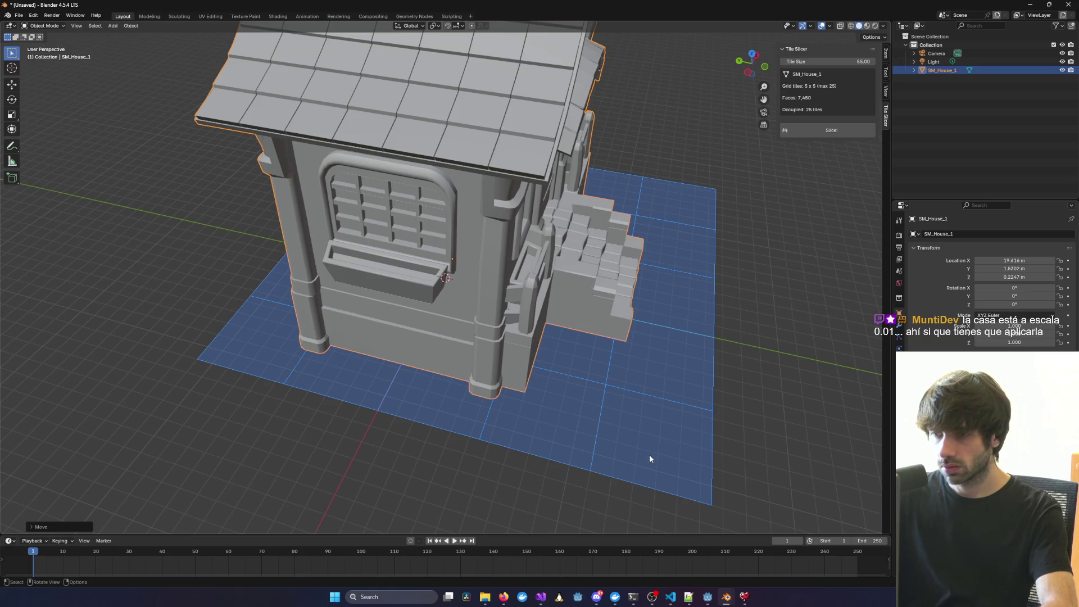
pyautogui.moveTo(649, 459)
pyautogui.mouseDown(button='middle')
pyautogui.moveTo(658, 438)
pyautogui.moveTo(508, 463)
pyautogui.mouseUp(button='middle')
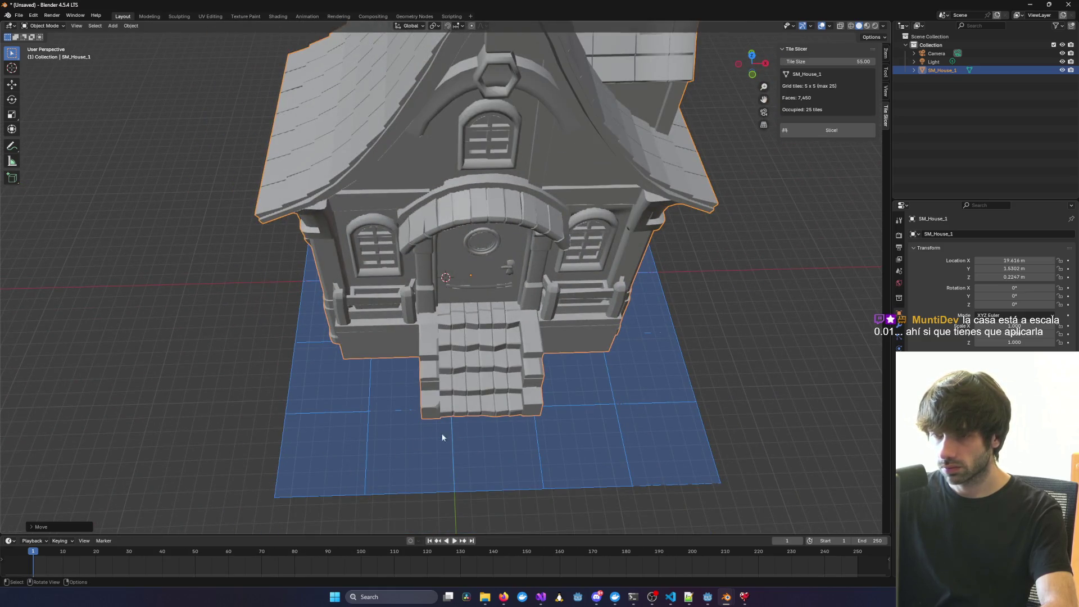
pyautogui.moveTo(615, 441)
pyautogui.mouseDown(button='middle')
pyautogui.moveTo(633, 431)
pyautogui.moveTo(625, 437)
pyautogui.moveTo(537, 328)
pyautogui.mouseUp(button='middle')
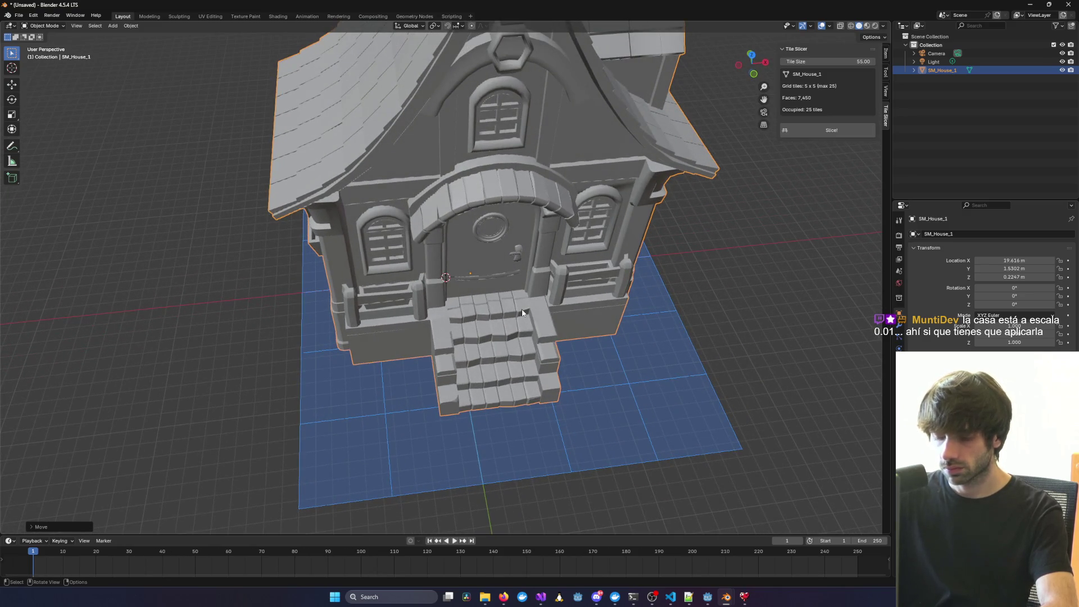
# Check the house footprint in the running game and return to Blender.
pyautogui.hotkey('alt', 'Tab')
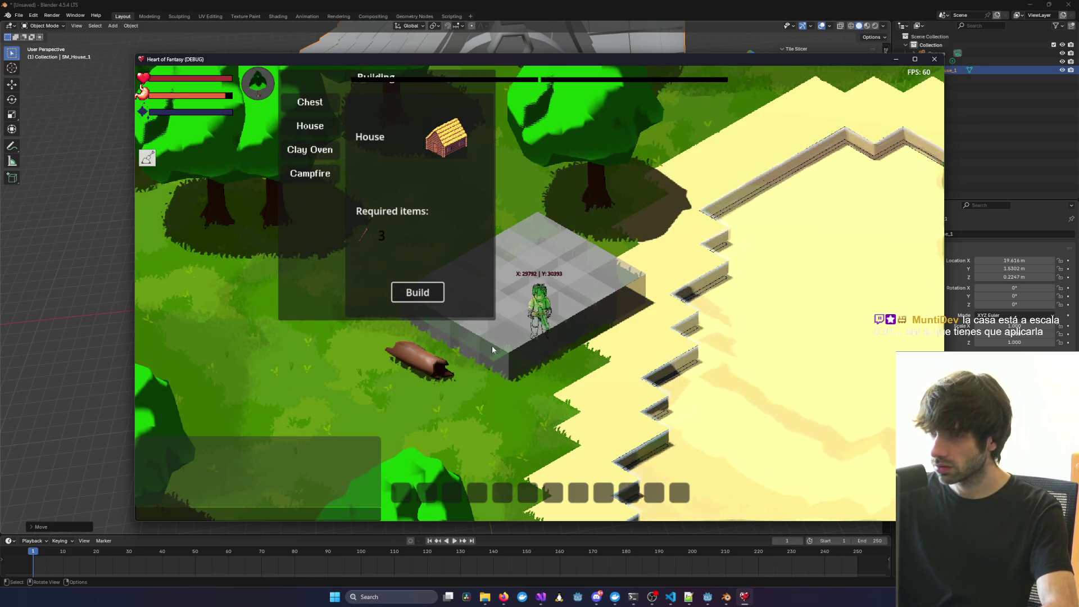
pyautogui.hotkey('alt', 'Tab')
pyautogui.press('s')
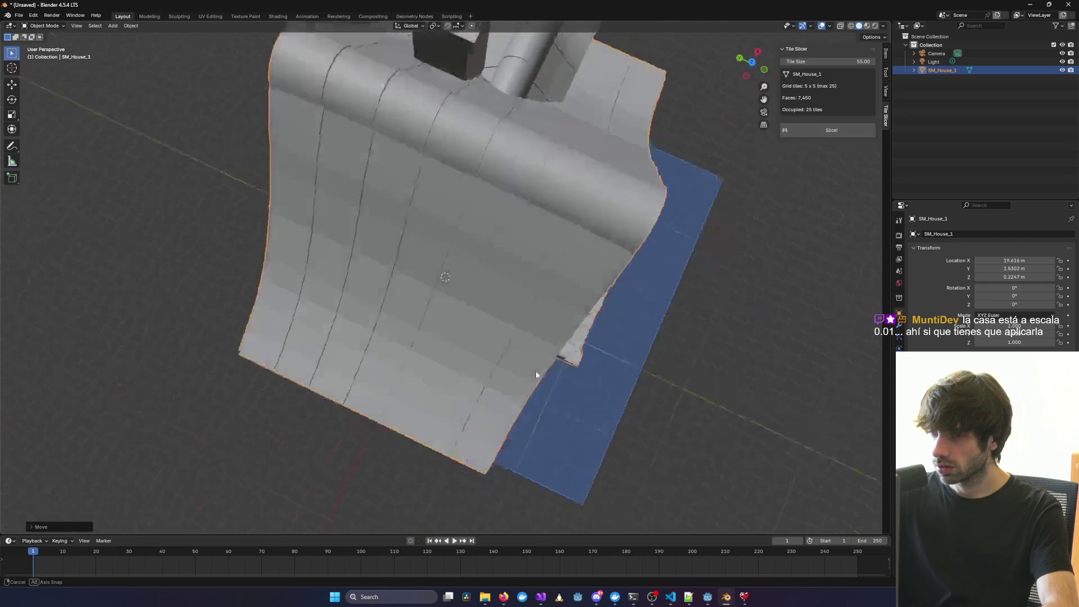
pyautogui.scroll(-5, 531, 380)
# Cancel the stray scaling and put the tile size back to 50.
pyautogui.moveTo(531, 341); pyautogui.dragTo(608, 291, button='middle')
pyautogui.click(559, 325)
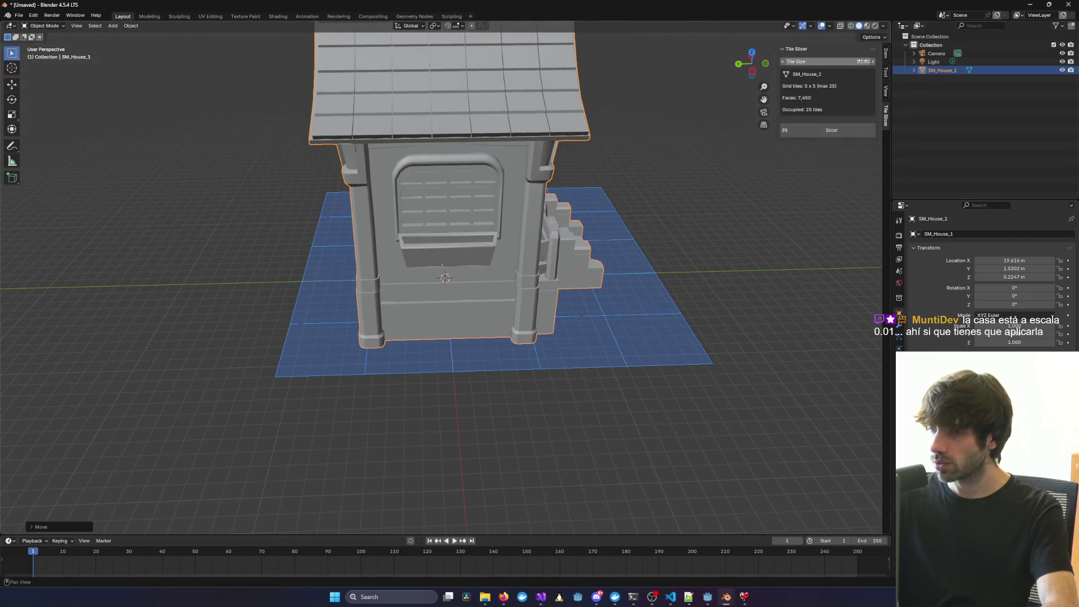
pyautogui.moveTo(806, 221); pyautogui.dragTo(712, 235, button='middle')
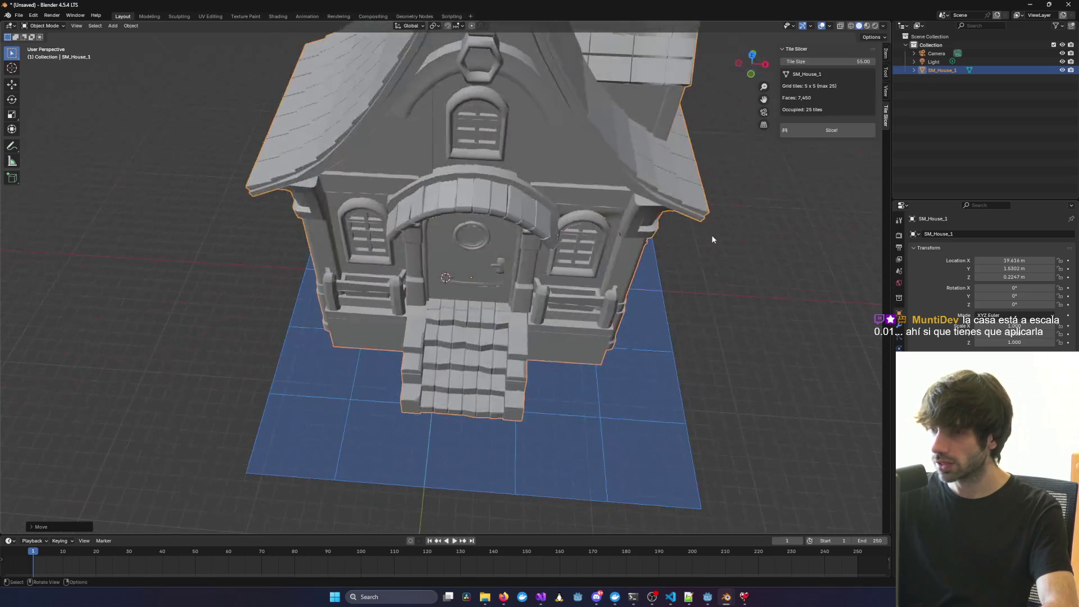
pyautogui.click(845, 61)
pyautogui.press('Return')
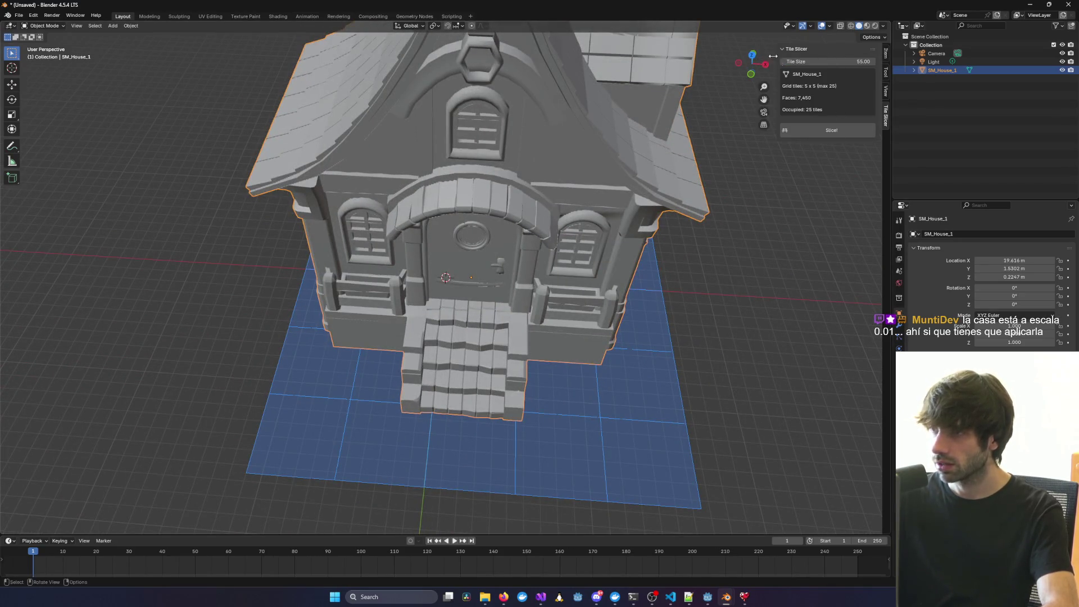
pyautogui.click(846, 61)
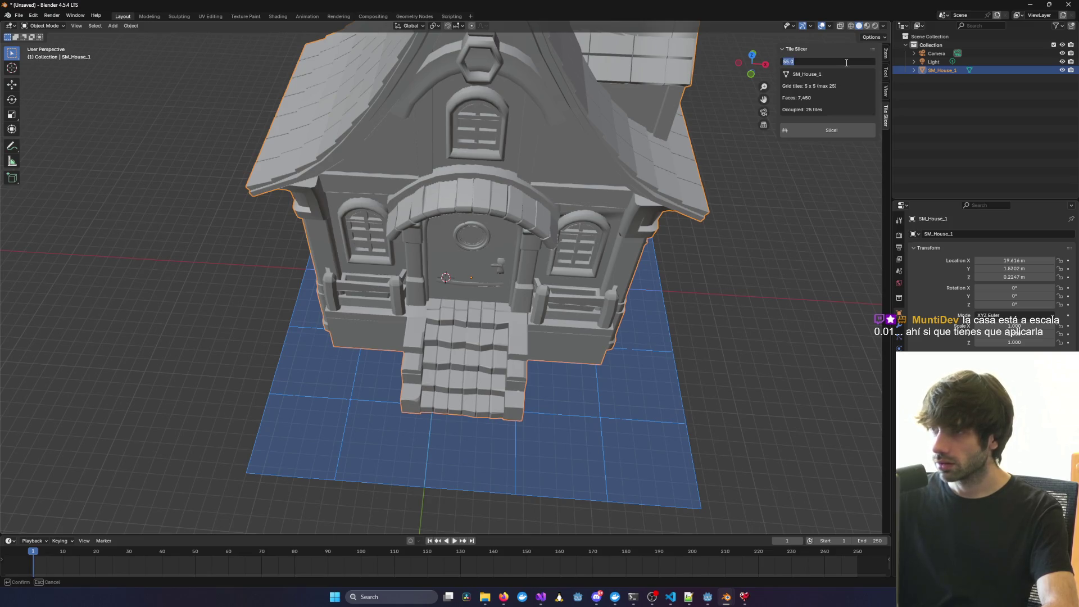
pyautogui.write('50')
pyautogui.press('Return')
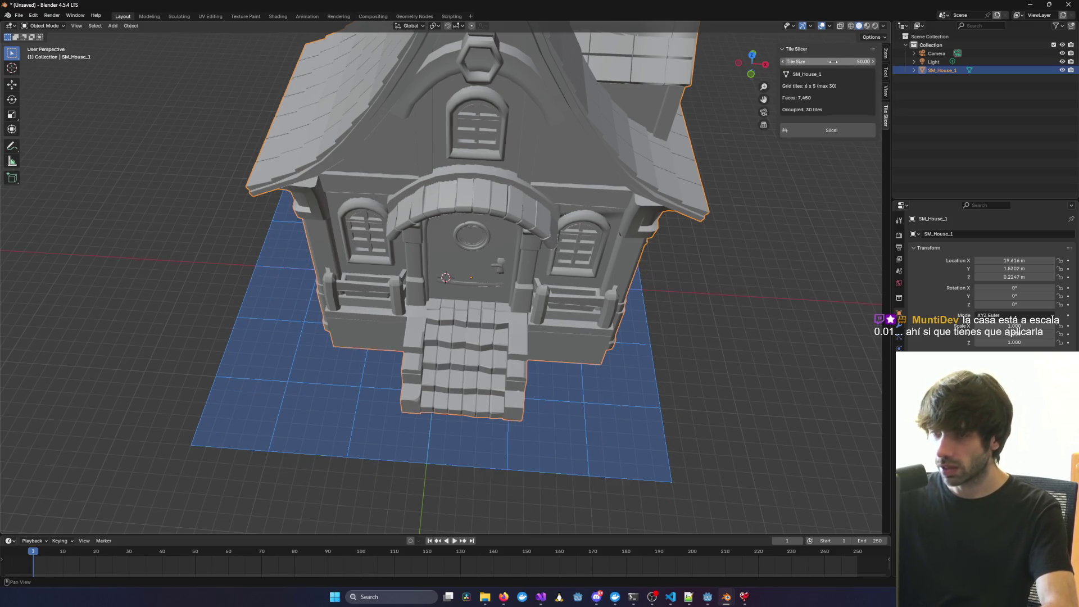
pyautogui.moveTo(676, 198); pyautogui.dragTo(635, 211, button='middle')
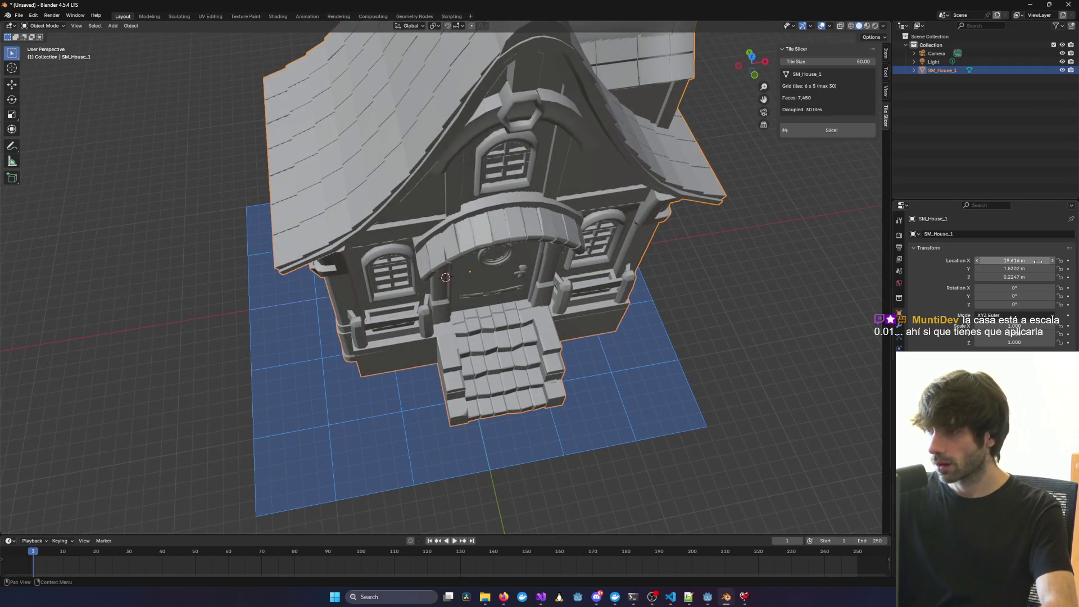
# Zero the house's X, Y and Z location so it sits at the world origin.
pyautogui.click(1030, 260)
pyautogui.write('0')
pyautogui.press('Tab')
pyautogui.write('0')
pyautogui.press('Tab')
pyautogui.write('0')
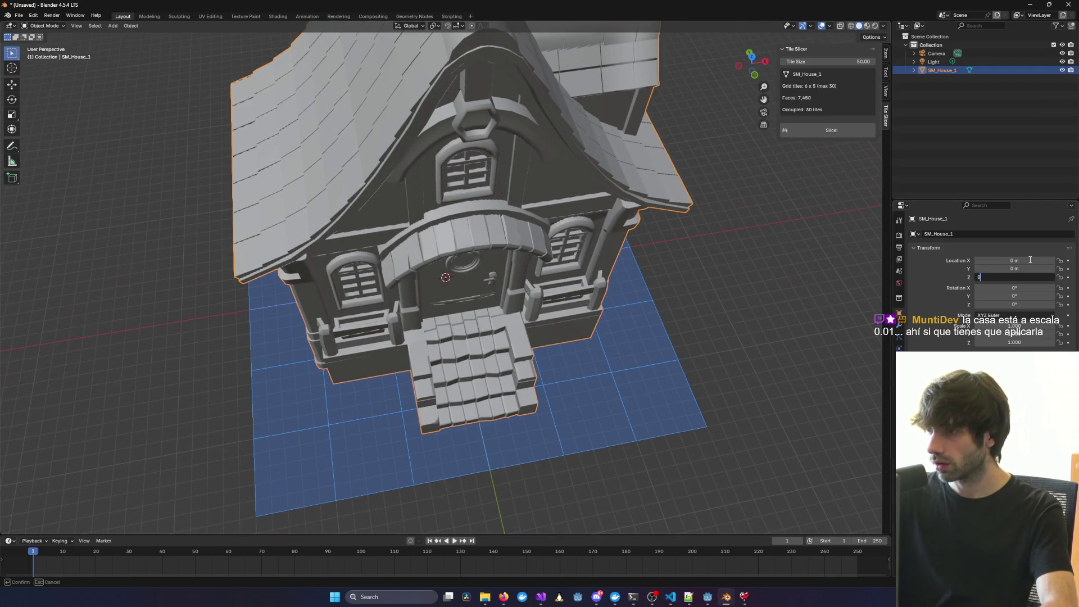
pyautogui.press('Return')
pyautogui.moveTo(732, 324)
pyautogui.mouseDown(button='middle')
pyautogui.moveTo(792, 288)
pyautogui.moveTo(771, 286)
pyautogui.moveTo(742, 306)
pyautogui.moveTo(646, 309)
pyautogui.moveTo(657, 306)
pyautogui.mouseUp(button='middle')
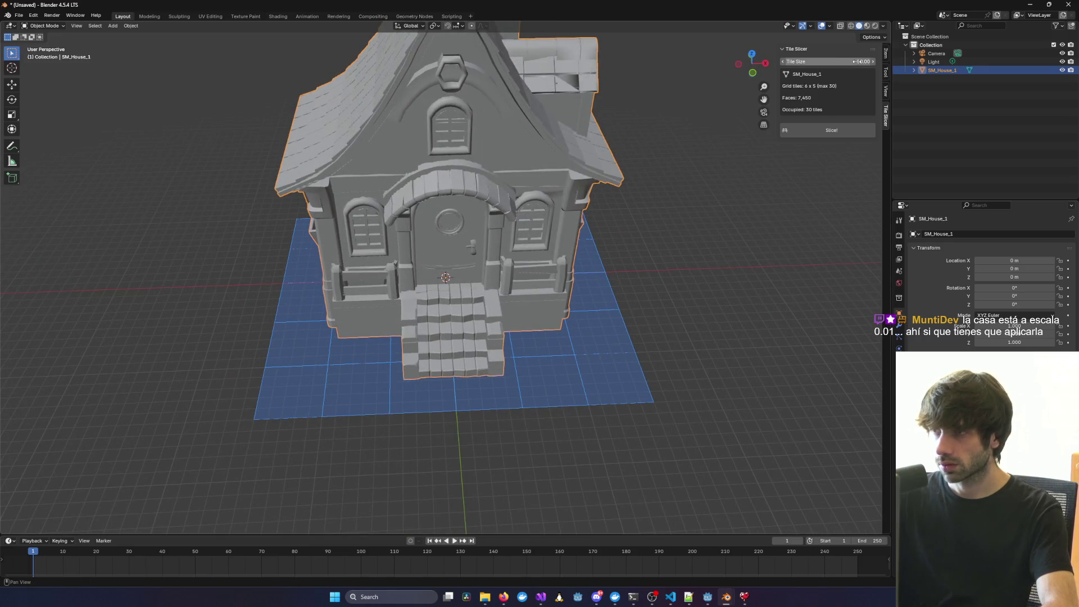
# Drag the tile size down to about 40 and inspect the grid fit around the house.
pyautogui.moveTo(828, 61); pyautogui.dragTo(789, 62)
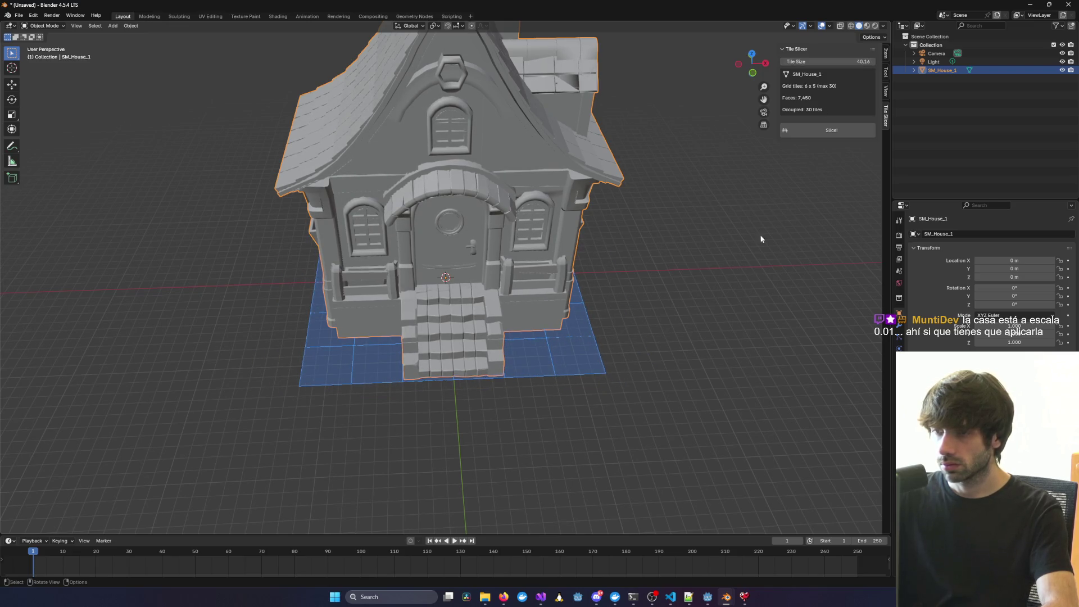
pyautogui.moveTo(761, 236)
pyautogui.mouseDown(button='middle')
pyautogui.moveTo(51, 234)
pyautogui.moveTo(259, 356)
pyautogui.mouseUp(button='middle')
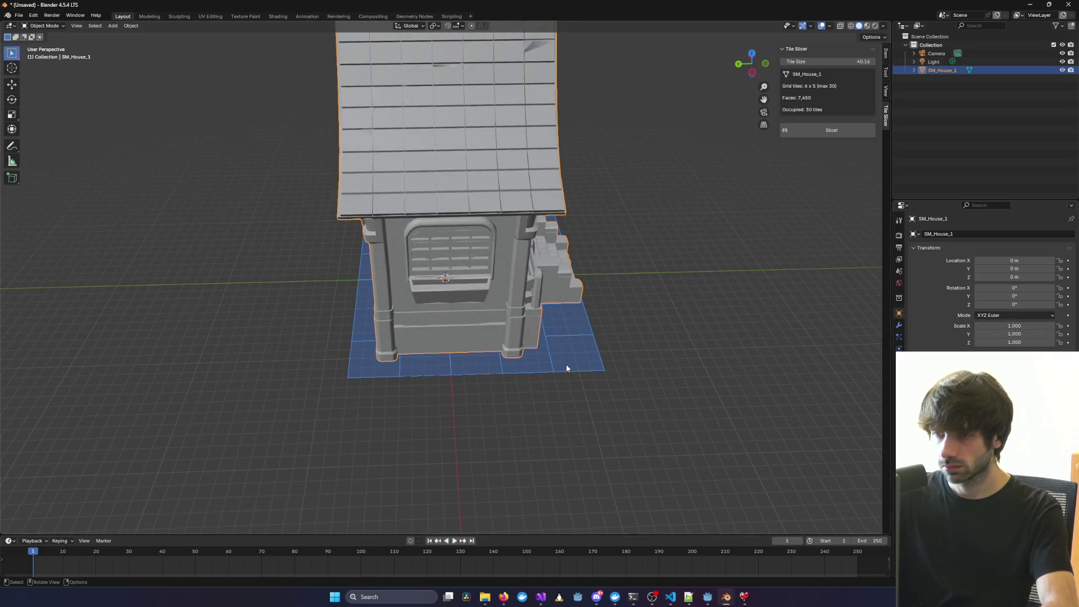
pyautogui.moveTo(566, 367); pyautogui.dragTo(435, 385, button='middle')
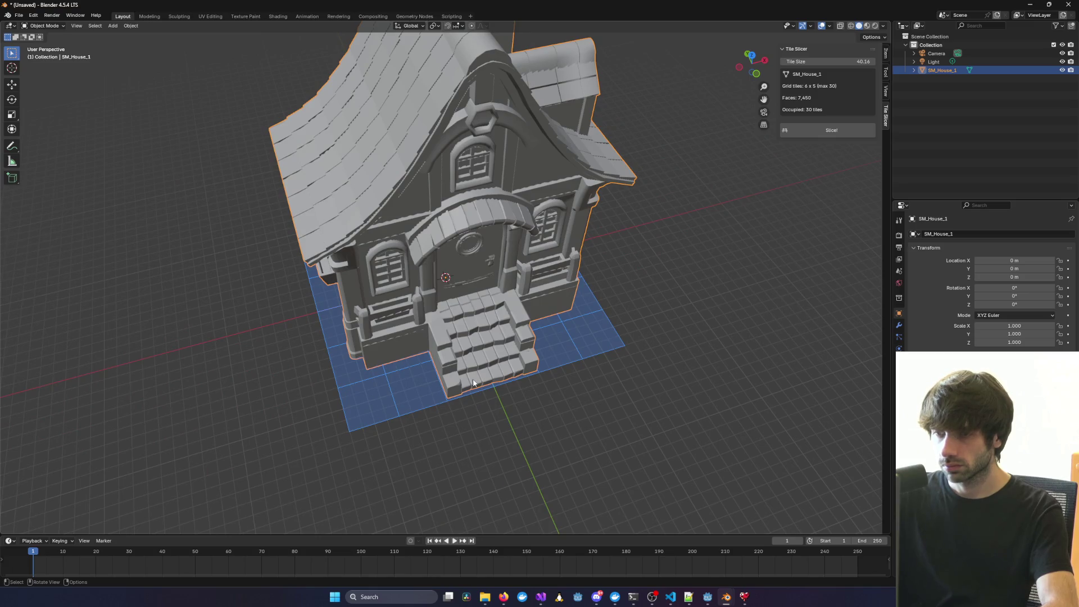
pyautogui.moveTo(503, 369); pyautogui.dragTo(417, 354, button='middle')
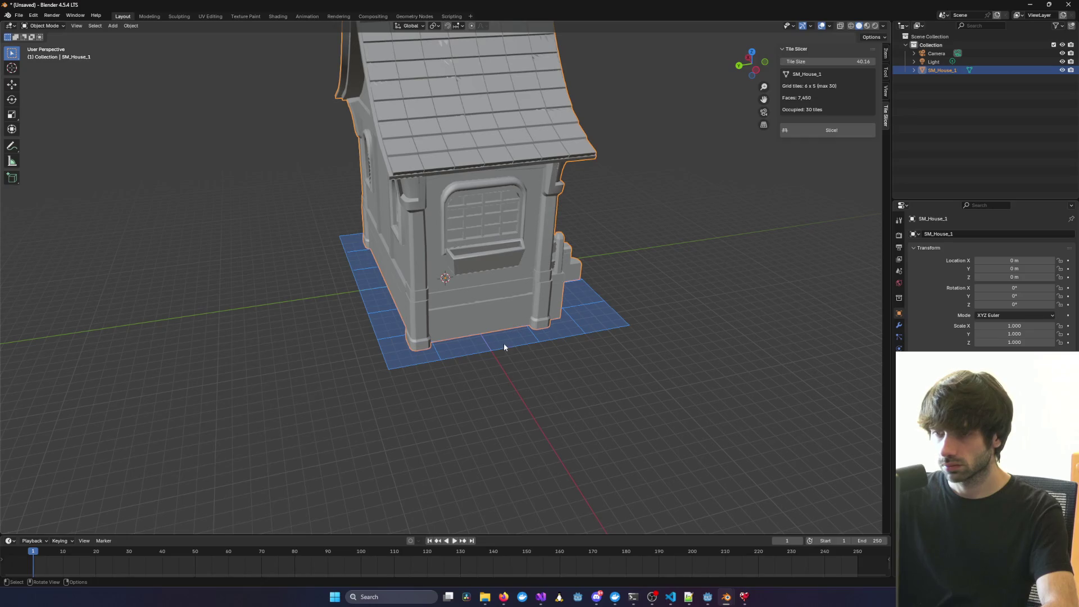
pyautogui.moveTo(624, 325); pyautogui.dragTo(507, 354, button='middle')
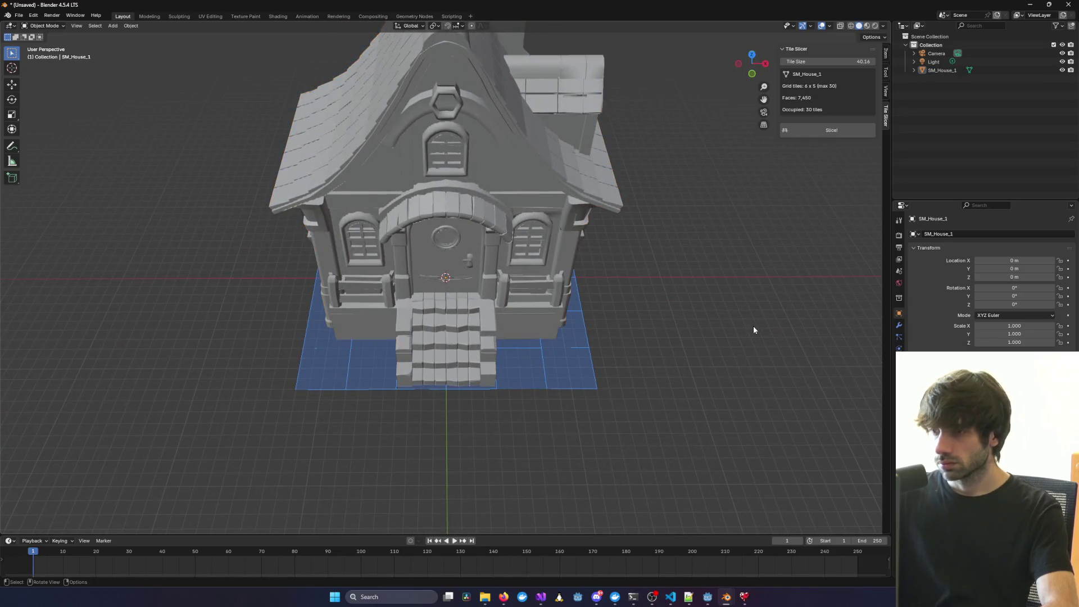
pyautogui.moveTo(753, 326)
pyautogui.mouseDown(button='middle')
pyautogui.moveTo(567, 349)
pyautogui.moveTo(678, 315)
pyautogui.moveTo(684, 337)
pyautogui.moveTo(670, 354)
pyautogui.moveTo(633, 355)
pyautogui.moveTo(704, 316)
pyautogui.moveTo(631, 309)
pyautogui.moveTo(772, 309)
pyautogui.moveTo(679, 316)
pyautogui.moveTo(691, 314)
pyautogui.moveTo(675, 332)
pyautogui.moveTo(629, 315)
pyautogui.moveTo(758, 306)
pyautogui.mouseUp(button='middle')
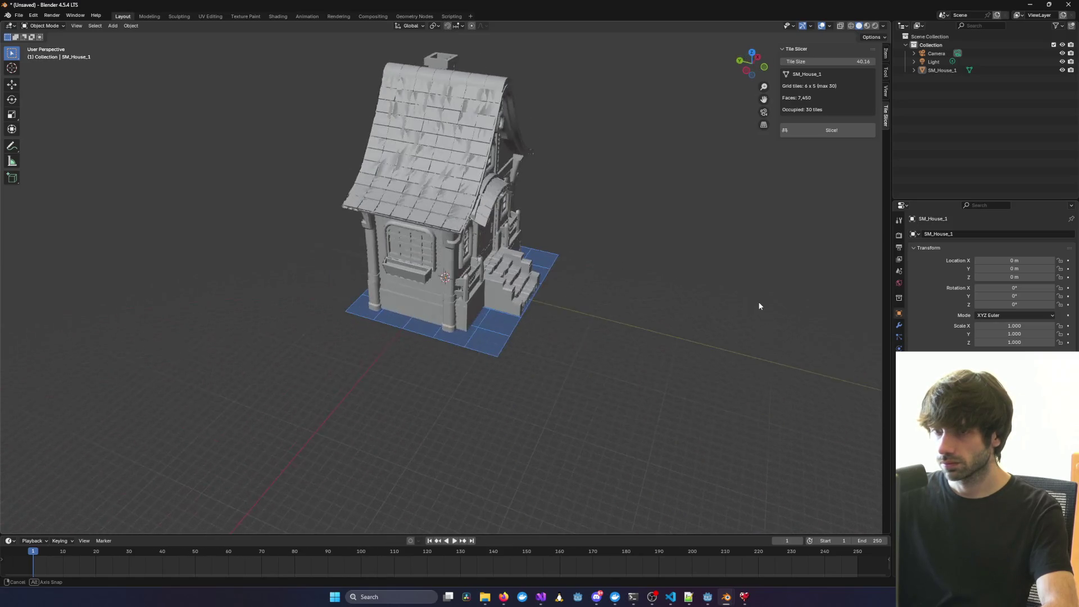
pyautogui.click(445, 278)
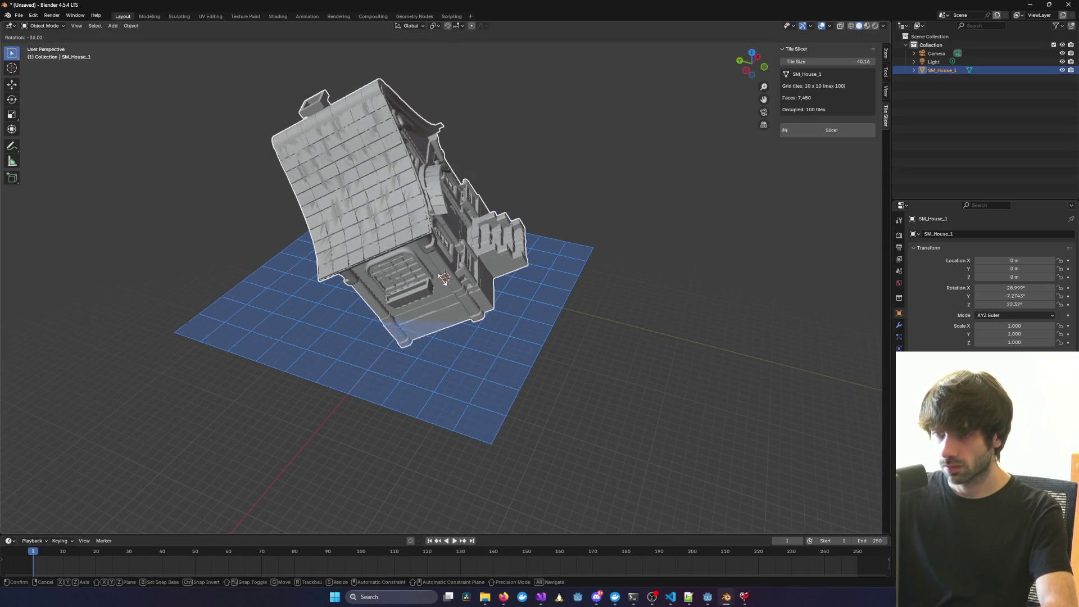
# Cancel the stray rotation, go to top view and rotate the house -90° about Z.
pyautogui.rightClick(445, 280)
pyautogui.keyDown('alt'); pyautogui.moveTo(449, 284); pyautogui.dragTo(517, 369, button='middle'); pyautogui.keyUp('alt')
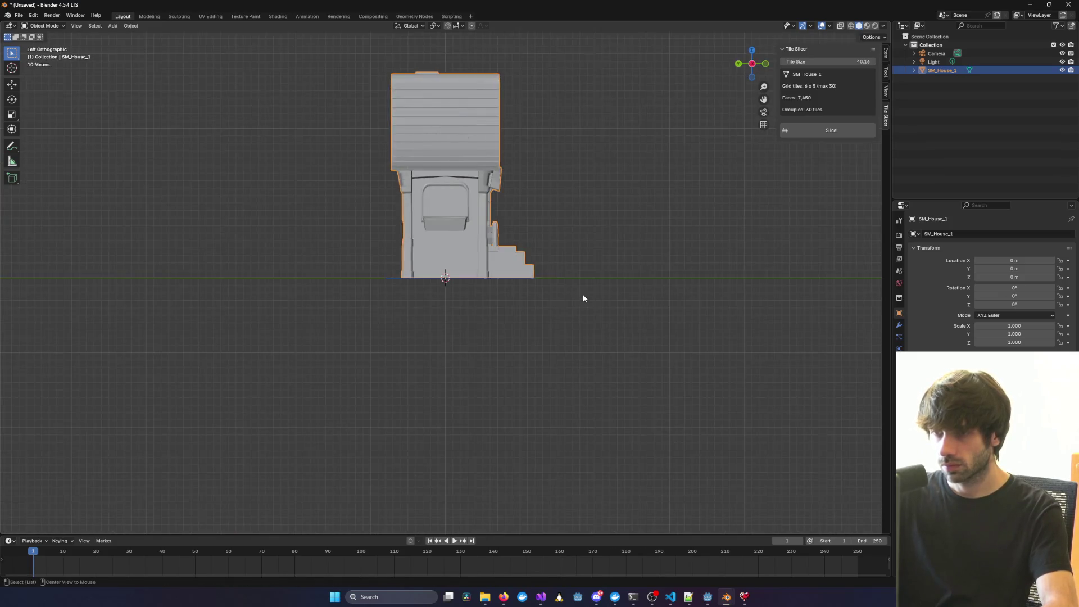
pyautogui.press('r')
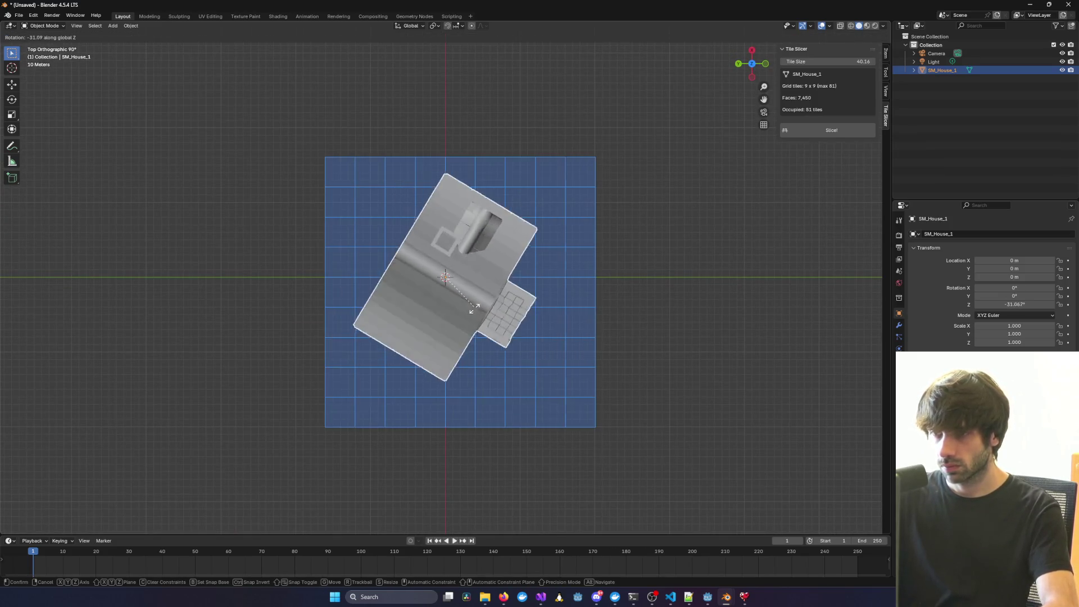
pyautogui.click(427, 346)
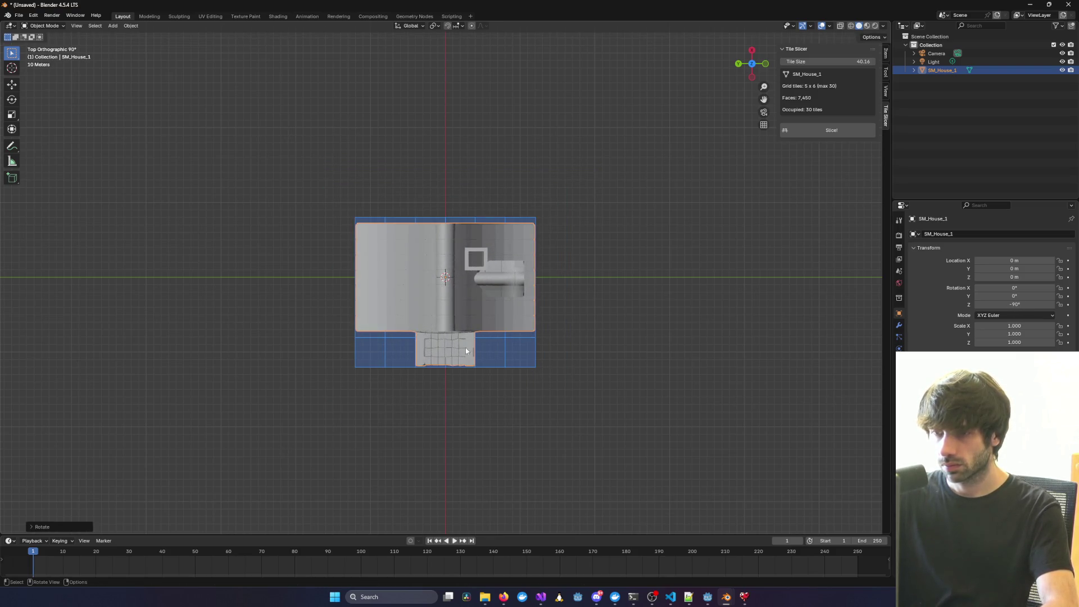
# Orbit around the rotated house to check the stairs, roof and far side.
pyautogui.moveTo(465, 347)
pyautogui.mouseDown(button='middle')
pyautogui.moveTo(493, 298)
pyautogui.moveTo(495, 330)
pyautogui.moveTo(560, 335)
pyautogui.moveTo(530, 343)
pyautogui.mouseUp(button='middle')
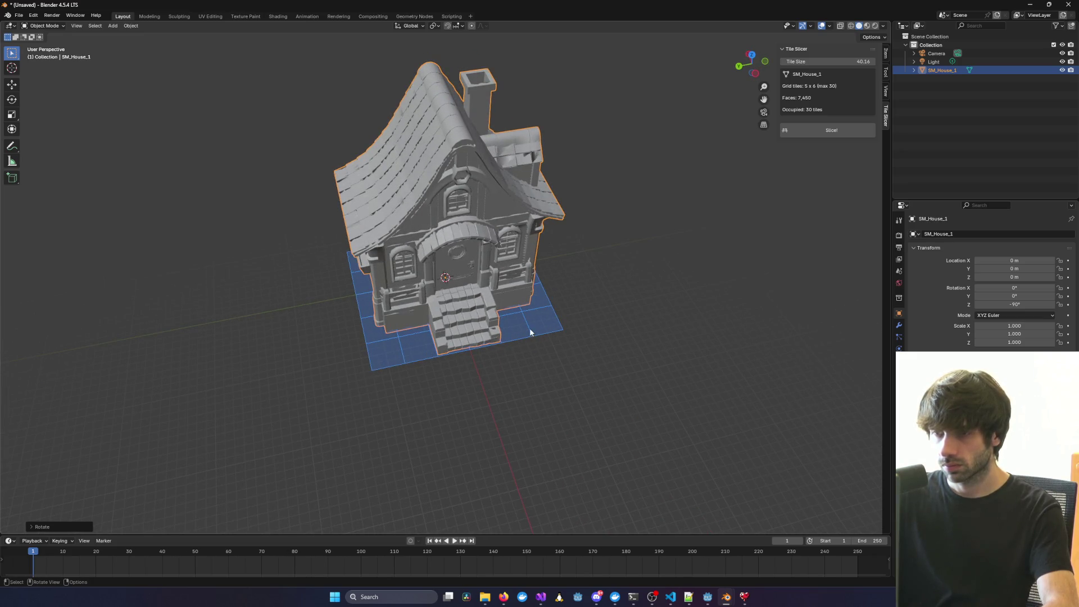
pyautogui.moveTo(530, 333)
pyautogui.mouseDown(button='middle')
pyautogui.moveTo(514, 311)
pyautogui.moveTo(546, 302)
pyautogui.moveTo(540, 362)
pyautogui.moveTo(475, 384)
pyautogui.mouseUp(button='middle')
pyautogui.scroll(5, 547, 303)
pyautogui.moveTo(461, 323)
pyautogui.mouseDown(button='middle')
pyautogui.moveTo(552, 391)
pyautogui.moveTo(518, 381)
pyautogui.moveTo(352, 429)
pyautogui.moveTo(360, 424)
pyautogui.mouseUp(button='middle')
pyautogui.scroll(3, 518, 381)
pyautogui.moveTo(455, 447)
pyautogui.mouseDown(button='middle')
pyautogui.moveTo(379, 411)
pyautogui.moveTo(350, 446)
pyautogui.moveTo(337, 425)
pyautogui.moveTo(408, 387)
pyautogui.moveTo(570, 337)
pyautogui.moveTo(416, 356)
pyautogui.moveTo(641, 331)
pyautogui.moveTo(506, 351)
pyautogui.moveTo(557, 338)
pyautogui.mouseUp(button='middle')
pyautogui.scroll(-5, 408, 386)
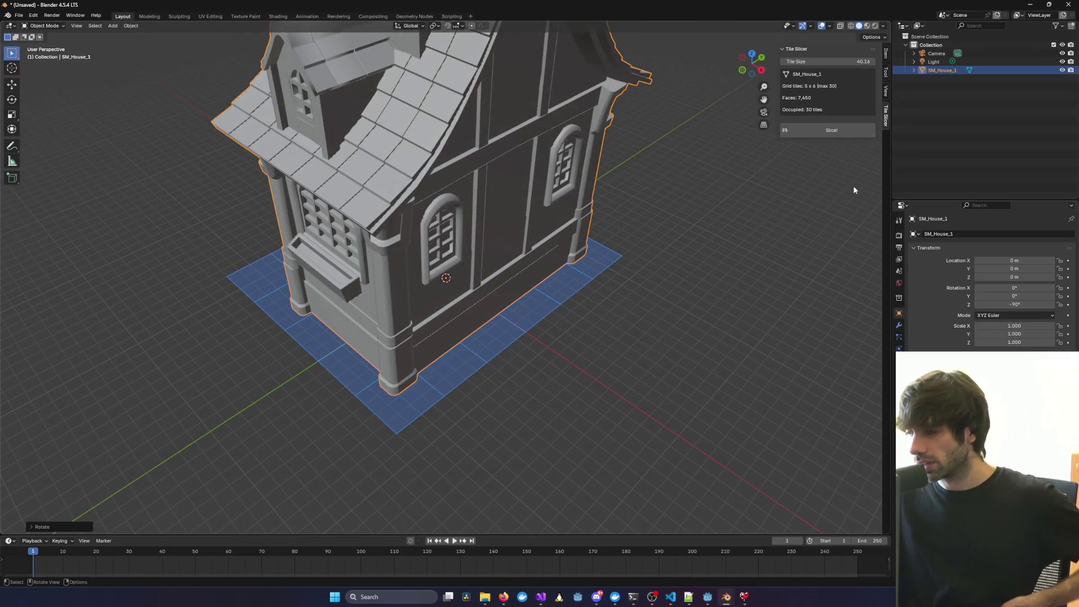
pyautogui.moveTo(734, 204)
pyautogui.mouseDown(button='middle')
pyautogui.moveTo(451, 292)
pyautogui.moveTo(675, 241)
pyautogui.mouseUp(button='middle')
pyautogui.scroll(-4, 699, 227)
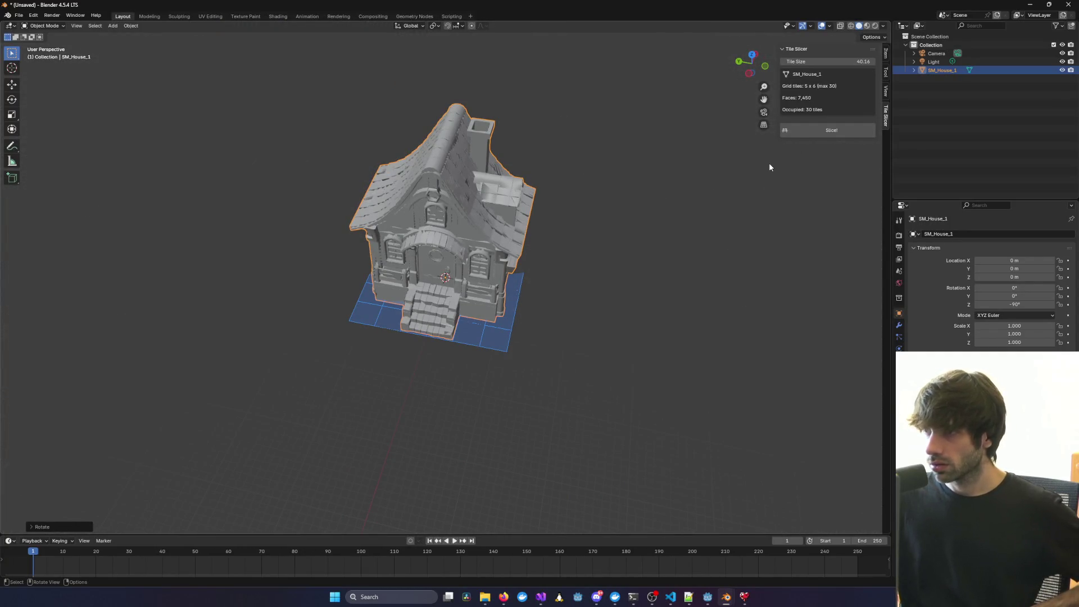
pyautogui.scroll(2, 602, 242)
pyautogui.scroll(3, 548, 202)
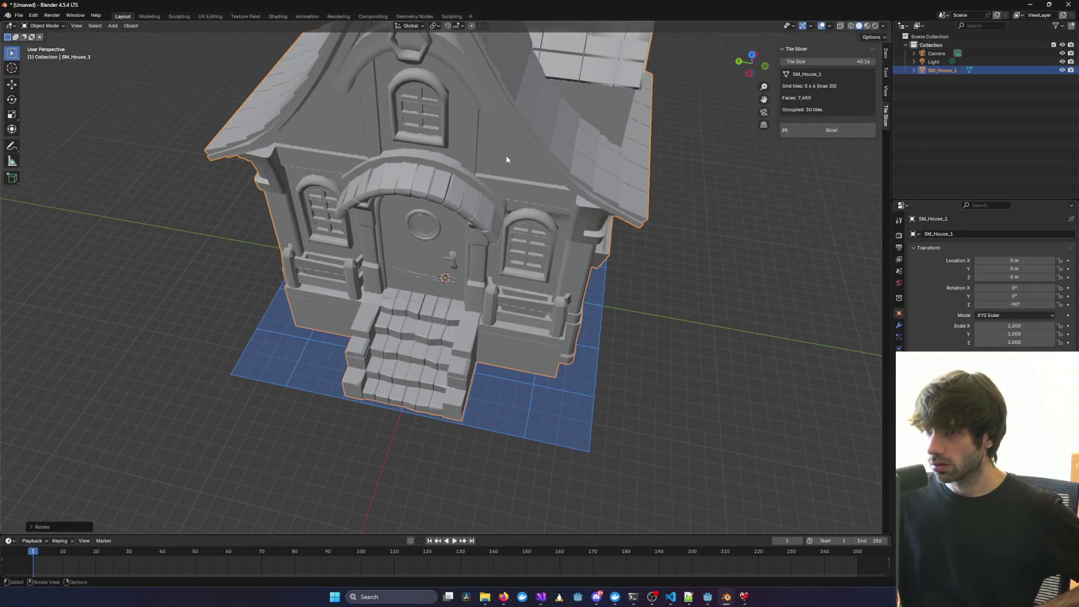
# Slice the house into 26 tile pieces and hide the original SM_House_1 mesh.
pyautogui.click(819, 129)
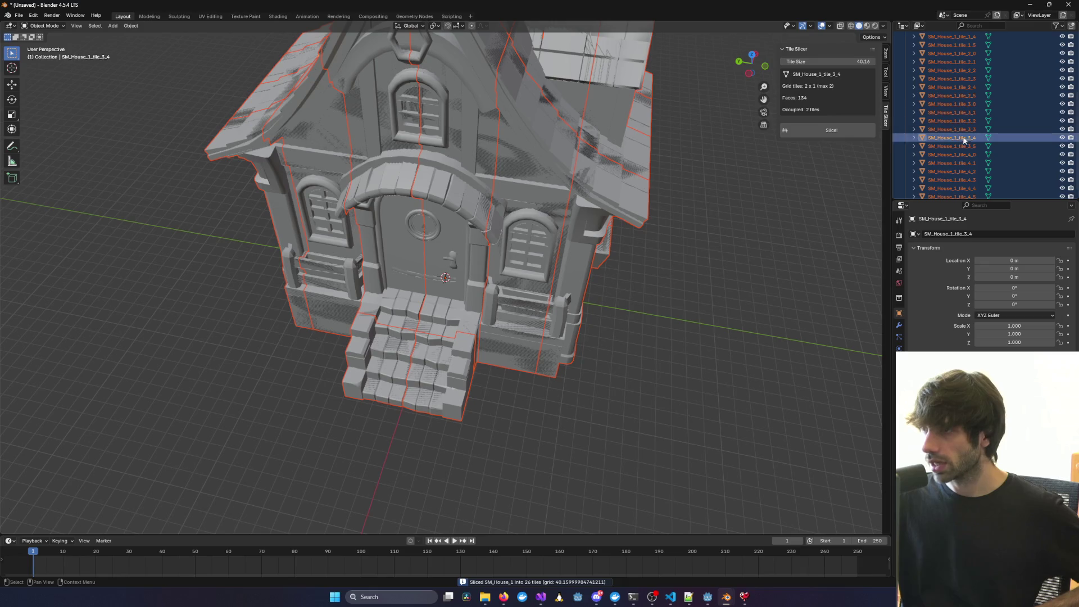
pyautogui.scroll(-3, 950, 84)
pyautogui.scroll(5, 953, 93)
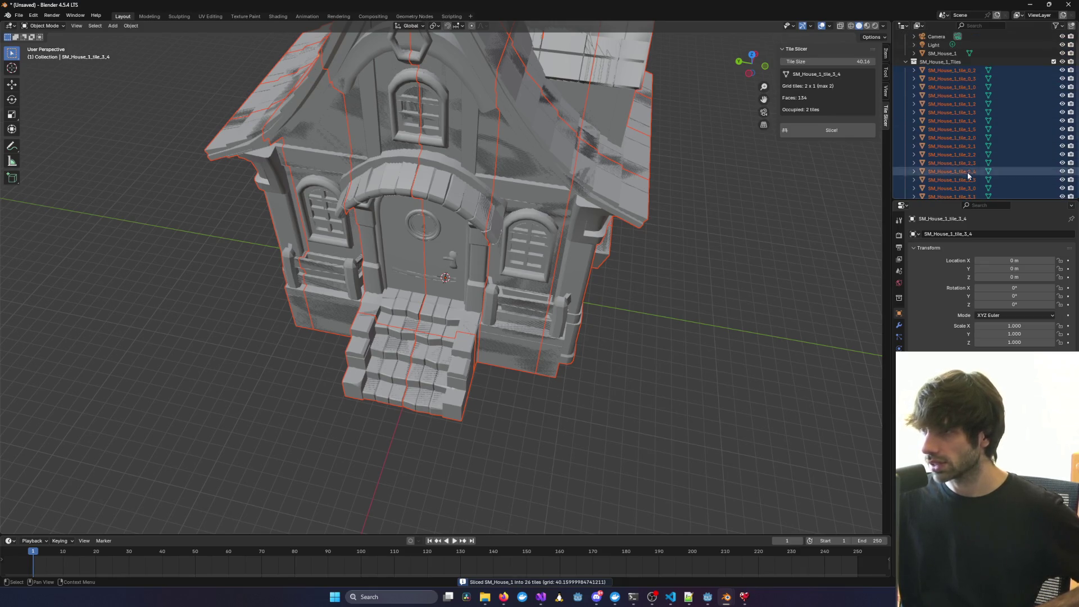
pyautogui.click(943, 71)
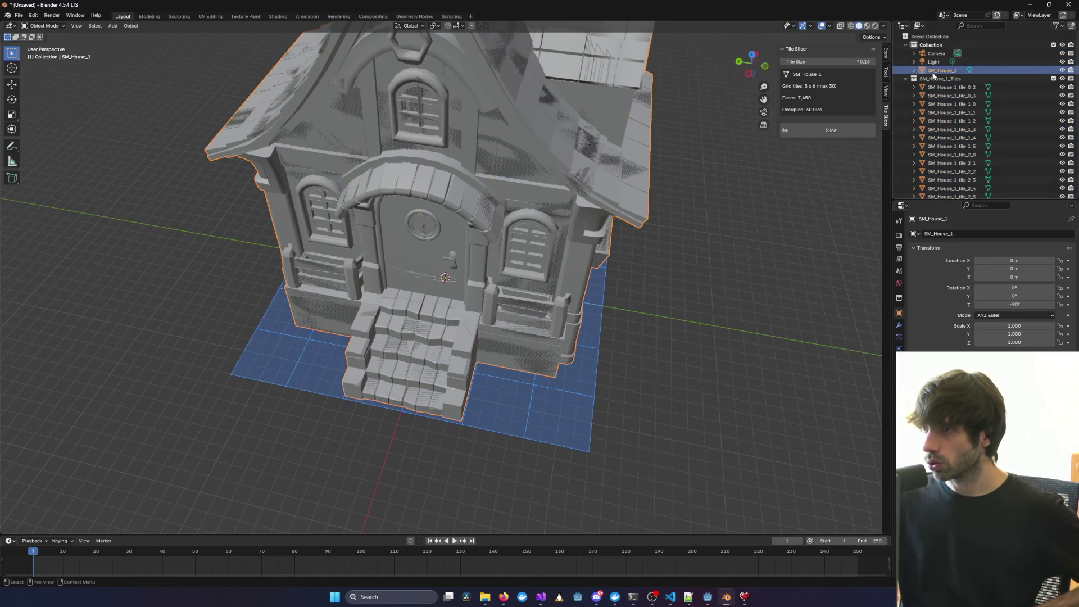
pyautogui.click(1063, 70)
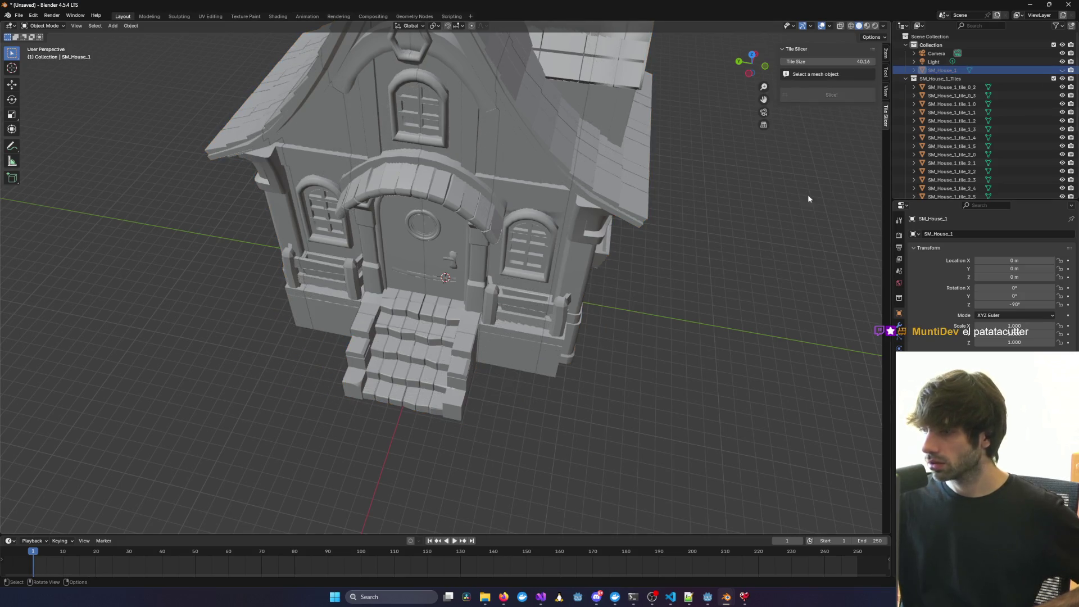
pyautogui.moveTo(791, 194); pyautogui.dragTo(767, 204, button='middle')
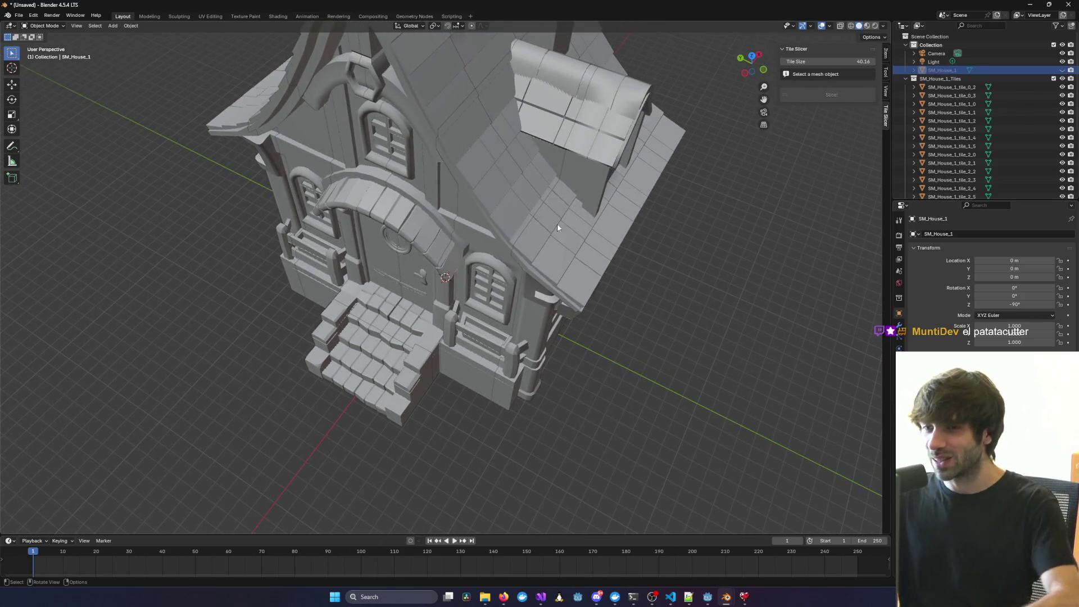
pyautogui.moveTo(557, 224)
pyautogui.mouseDown(button='middle')
pyautogui.moveTo(513, 252)
pyautogui.moveTo(492, 227)
pyautogui.mouseUp(button='middle')
pyautogui.click(477, 248)
pyautogui.press('g')
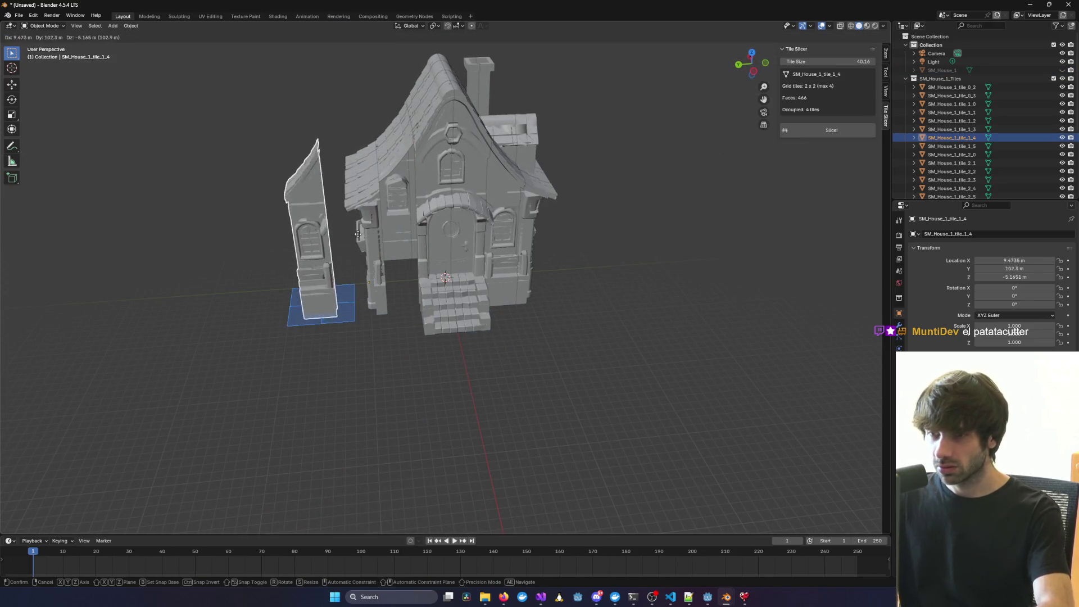
pyautogui.click(420, 242)
pyautogui.moveTo(420, 243); pyautogui.dragTo(566, 302, button='middle')
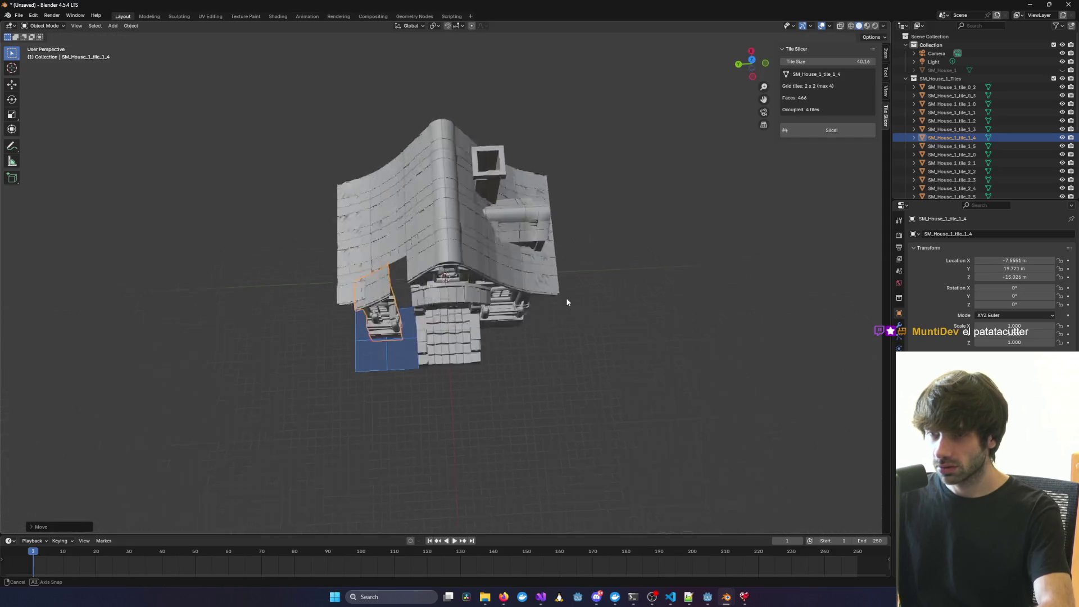
pyautogui.hotkey('ctrl', 'z')
pyautogui.click(671, 319)
pyautogui.moveTo(671, 319)
pyautogui.mouseDown(button='middle')
pyautogui.moveTo(460, 263)
pyautogui.moveTo(743, 274)
pyautogui.mouseUp(button='middle')
# Clear the Outliner filter, step through tiles to SM_House_1_tile_2_1 and show its Material.001.
pyautogui.click(954, 89)
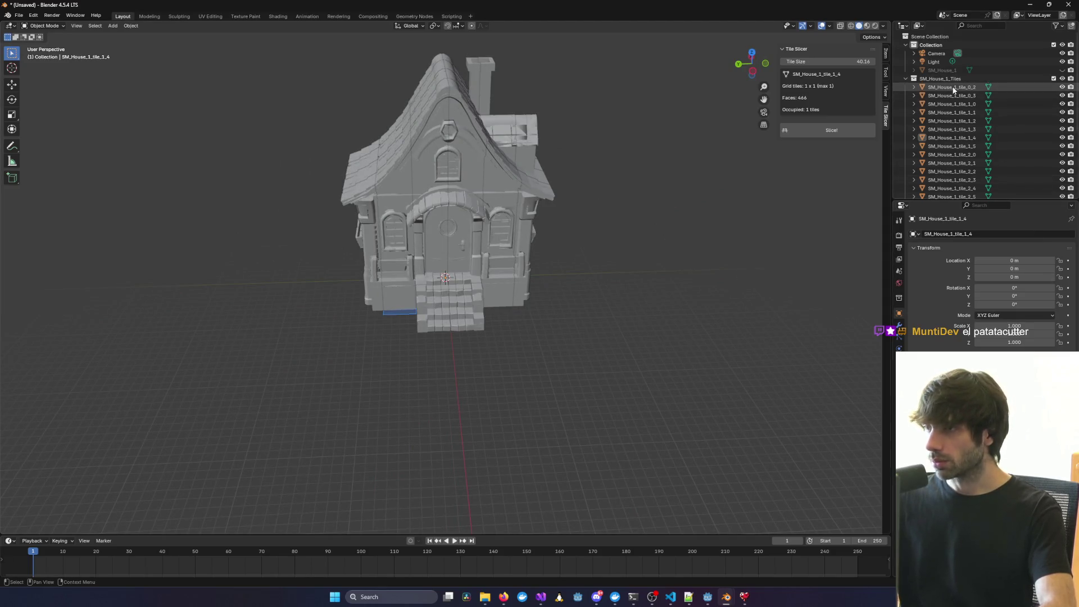
pyautogui.scroll(-5, 964, 161)
pyautogui.scroll(5, 961, 175)
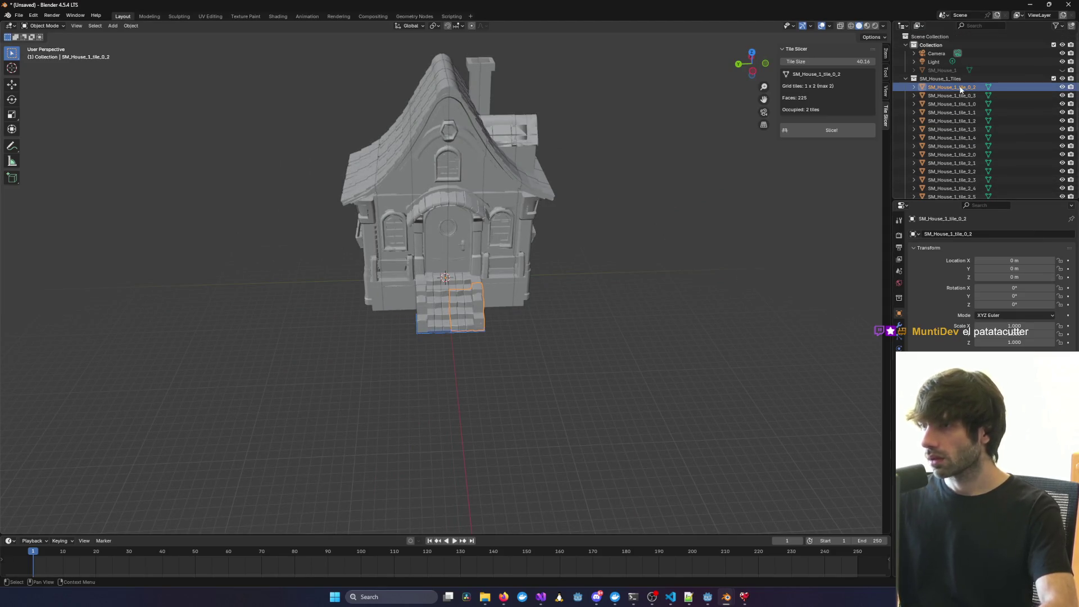
pyautogui.scroll(-2, 978, 127)
pyautogui.scroll(-1, 975, 170)
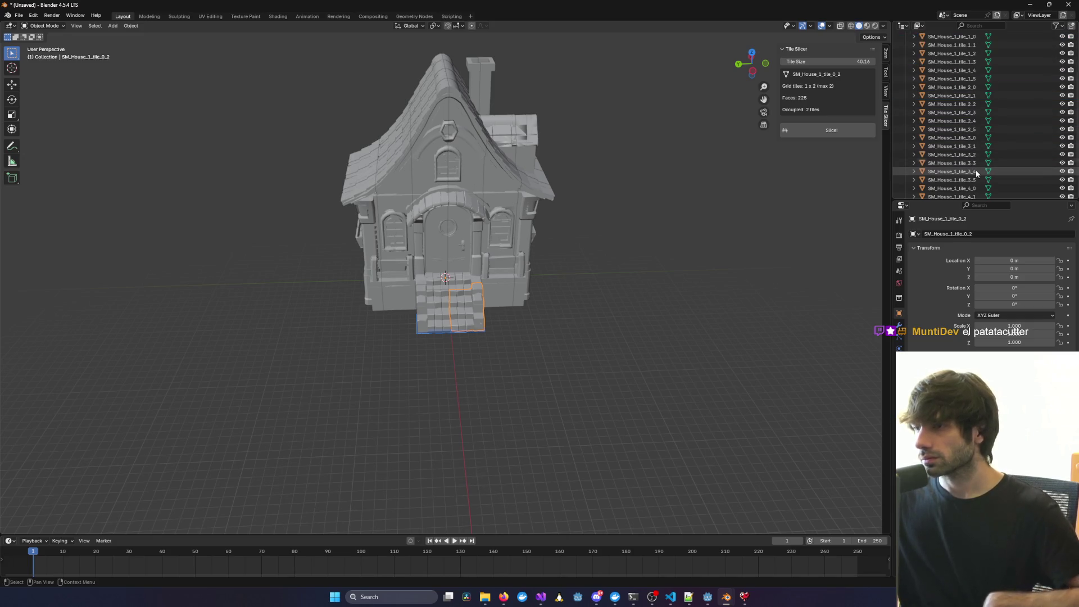
pyautogui.scroll(-2, 977, 174)
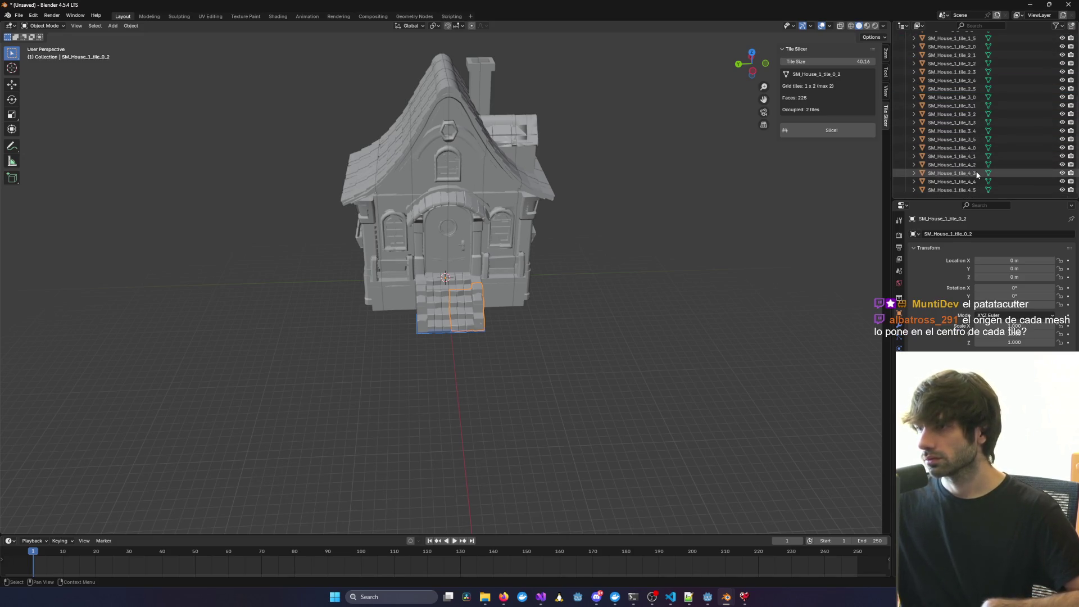
pyautogui.click(976, 26)
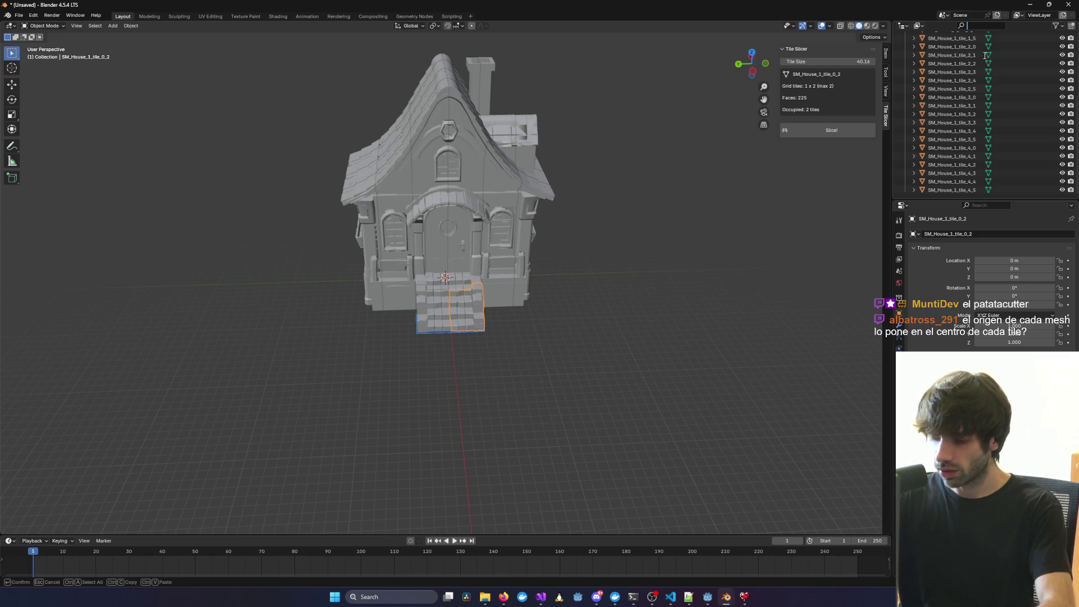
pyautogui.write('0_0')
pyautogui.press('BackSpace')
pyautogui.press('BackSpace')
pyautogui.press('BackSpace')
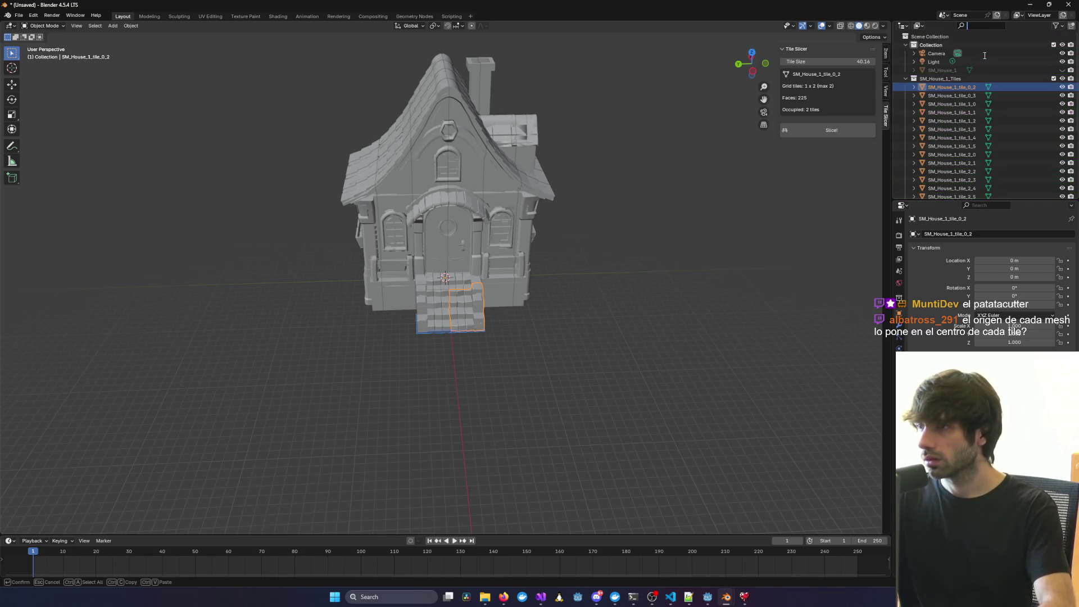
pyautogui.click(955, 104)
pyautogui.click(969, 112)
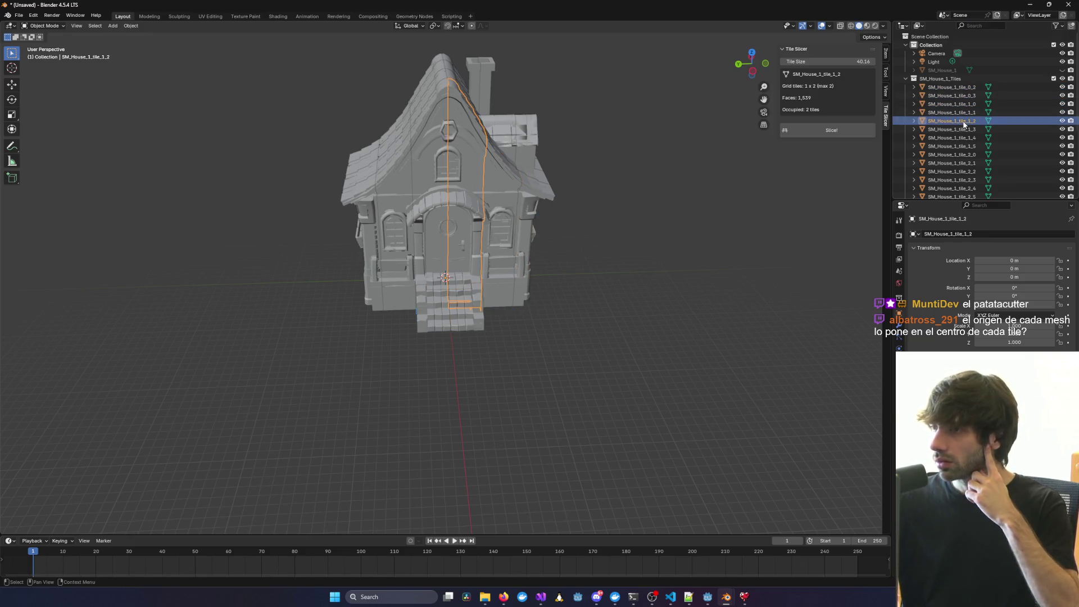
pyautogui.click(968, 138)
pyautogui.click(968, 146)
pyautogui.click(967, 163)
pyautogui.scroll(-3, 969, 173)
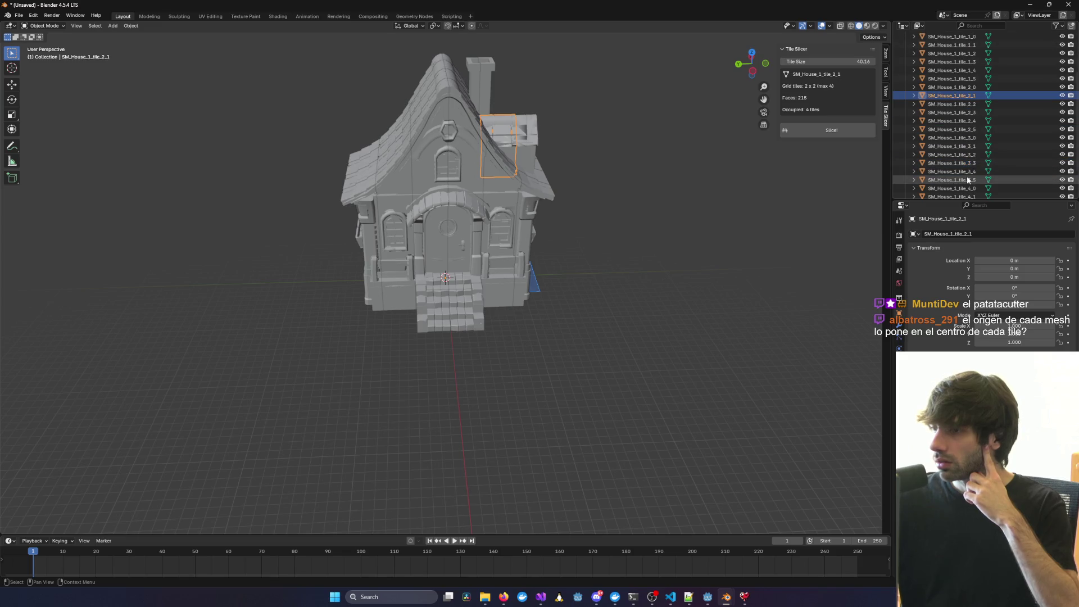
pyautogui.scroll(-2, 968, 177)
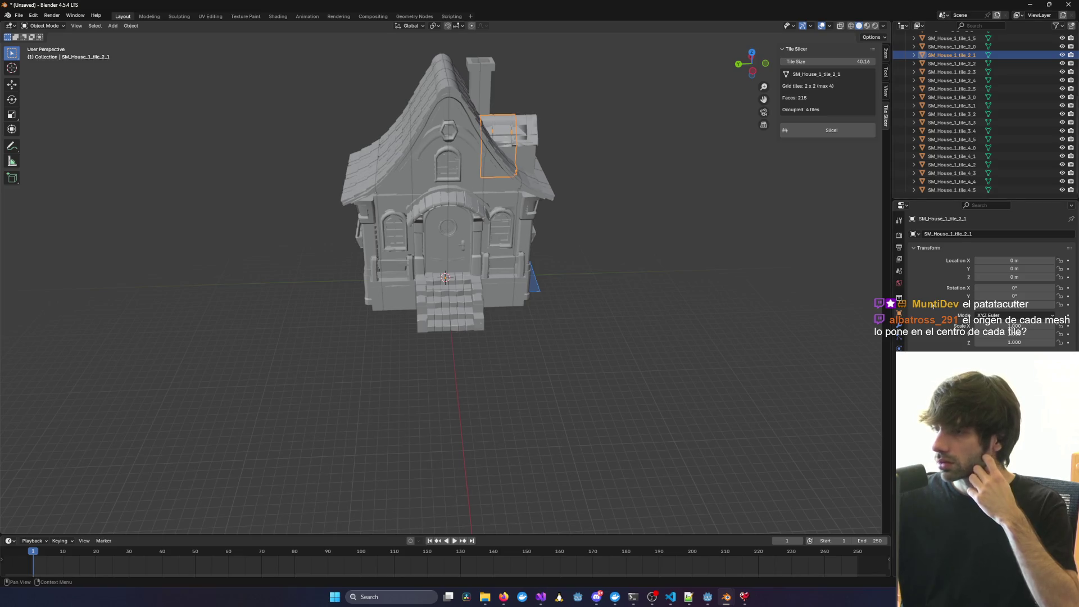
pyautogui.click(900, 379)
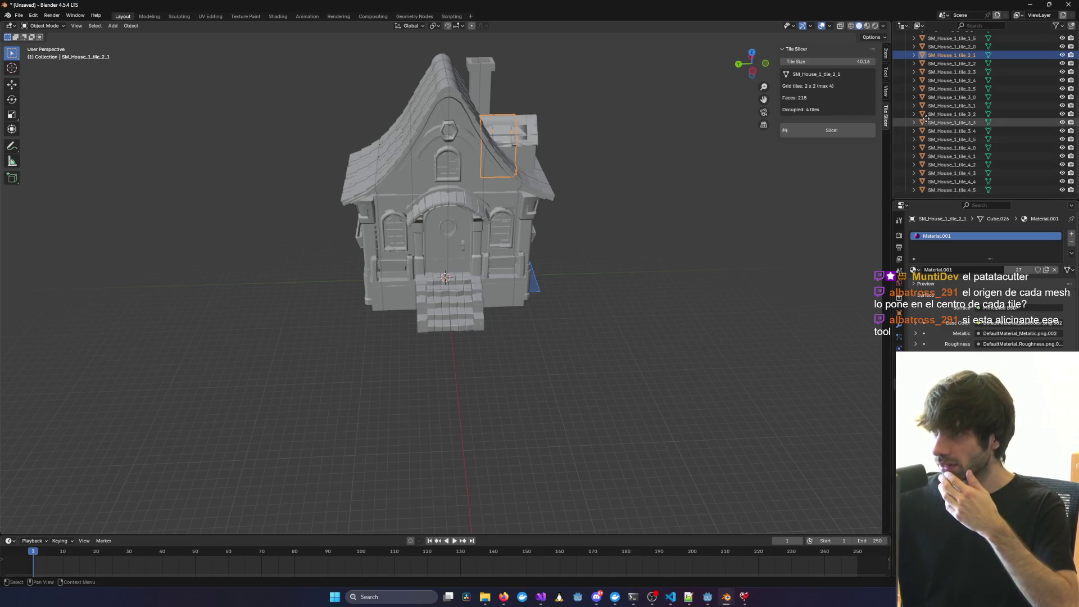
pyautogui.scroll(4, 926, 118)
pyautogui.scroll(2, 926, 118)
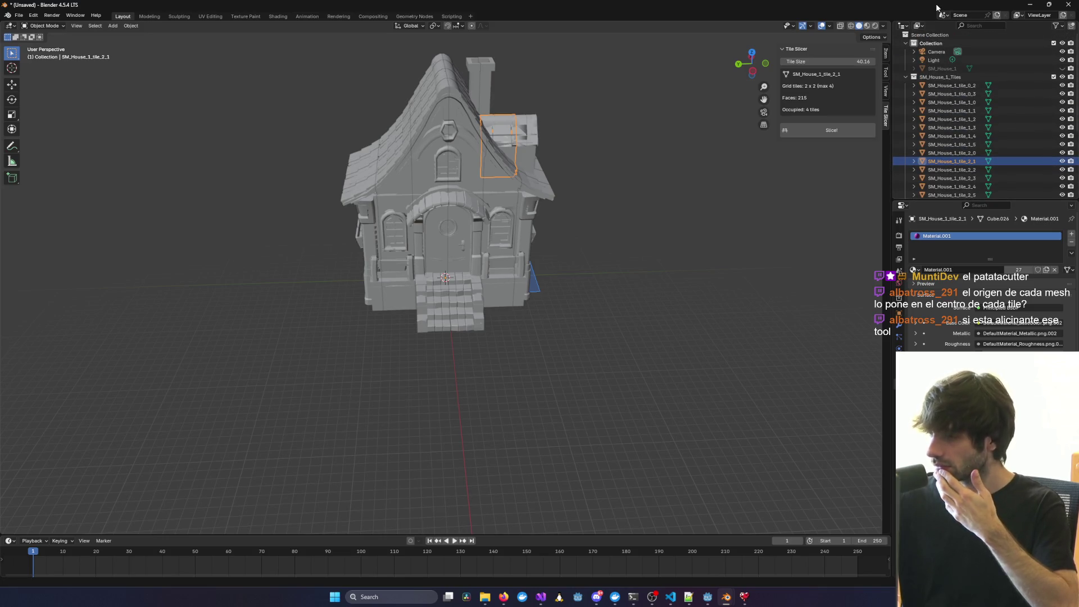
# Inspect stairs tile SM_House_1_tile_0_2 from above and front, then leave Local View.
pyautogui.click(954, 84)
pyautogui.moveTo(700, 129)
pyautogui.mouseDown(button='middle')
pyautogui.moveTo(697, 172)
pyautogui.moveTo(696, 159)
pyautogui.moveTo(643, 166)
pyautogui.moveTo(762, 161)
pyautogui.mouseUp(button='middle')
pyautogui.moveTo(605, 180)
pyautogui.mouseDown(button='middle')
pyautogui.moveTo(574, 204)
pyautogui.moveTo(582, 185)
pyautogui.moveTo(604, 187)
pyautogui.mouseUp(button='middle')
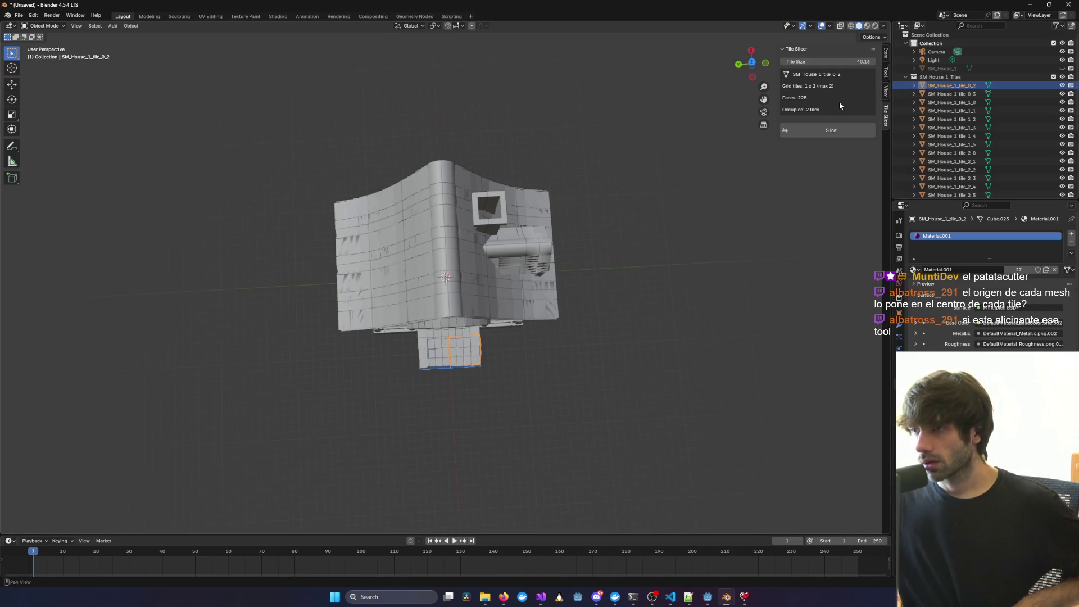
pyautogui.press('KP_Divide')
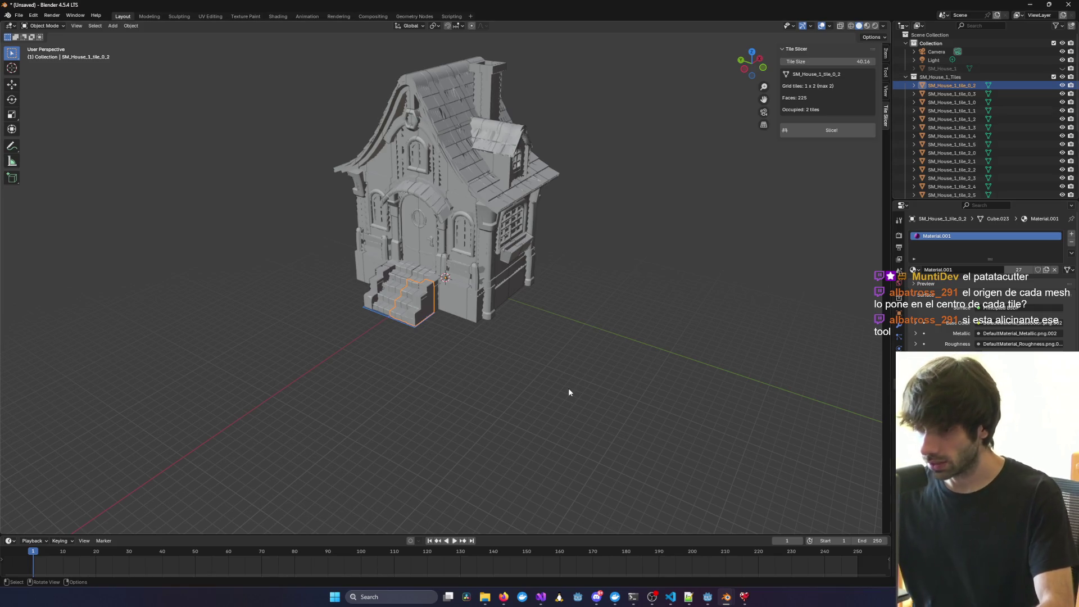
# View the house from above and step through tiles starting from SM_House_1_tile_4_4 to check their footprints.
pyautogui.moveTo(551, 283)
pyautogui.mouseDown(button='middle')
pyautogui.moveTo(586, 350)
pyautogui.moveTo(572, 347)
pyautogui.mouseUp(button='middle')
pyautogui.click(485, 351)
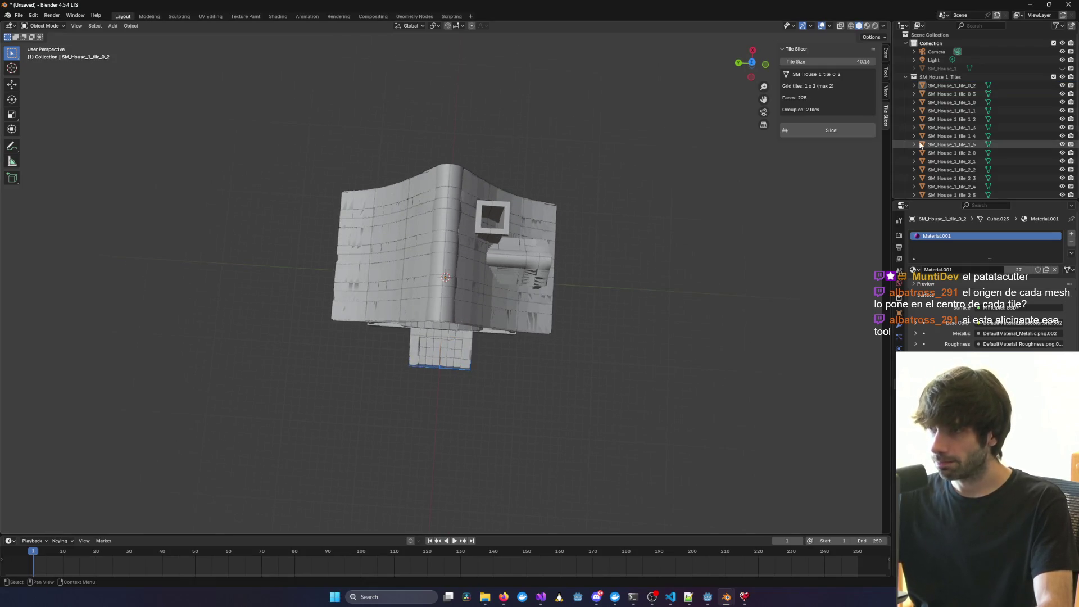
pyautogui.scroll(-4, 954, 169)
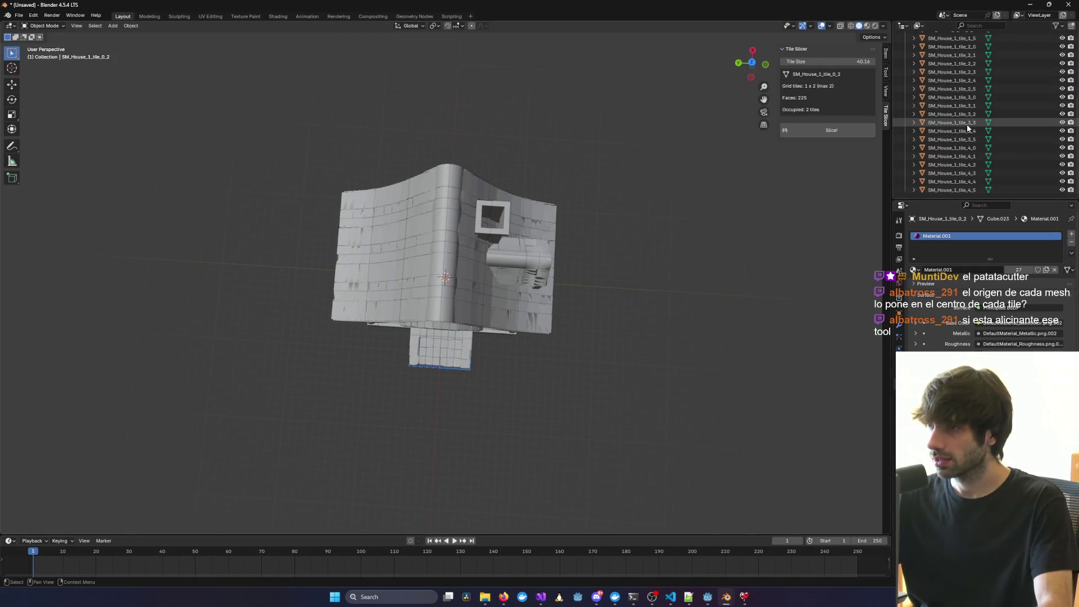
pyautogui.click(953, 181)
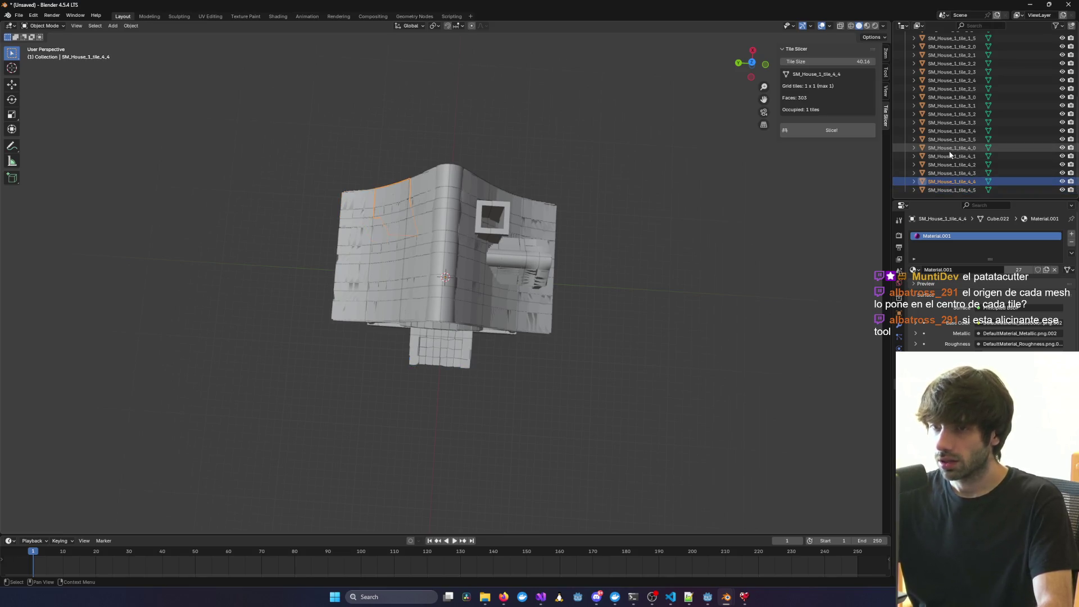
pyautogui.press('Up')
pyautogui.press('Up')
pyautogui.press('Up')
pyautogui.press('Up')
pyautogui.press('Up')
pyautogui.press('Up')
pyautogui.press('Up')
pyautogui.press('Up')
pyautogui.press('Up')
pyautogui.press('Up')
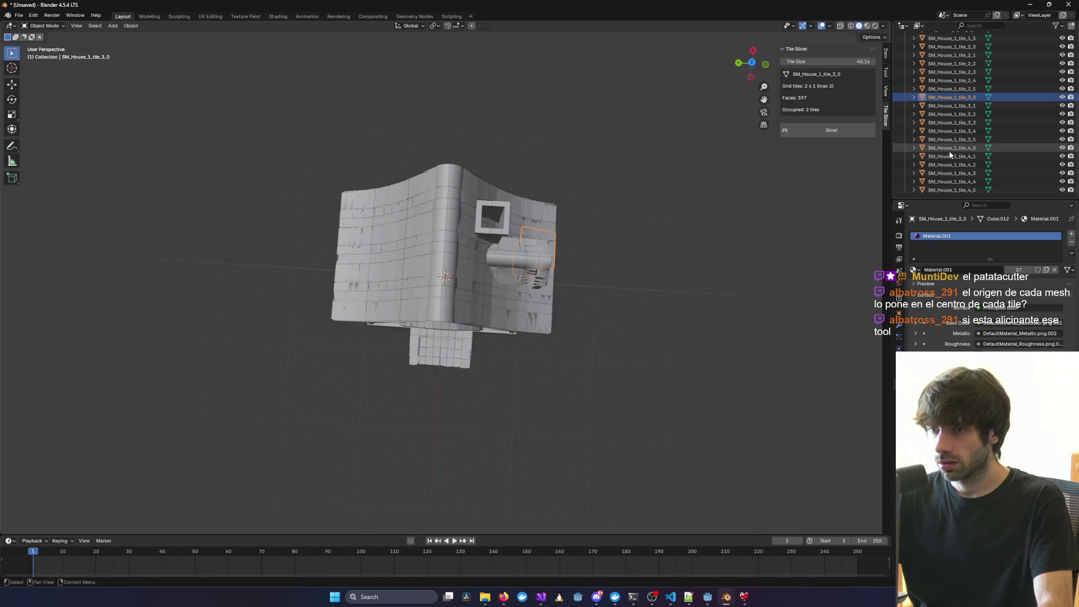
pyautogui.press('Up')
pyautogui.press('Up')
pyautogui.press('Up')
pyautogui.press('Up')
pyautogui.press('Up')
pyautogui.press('Up')
pyautogui.press('Up')
pyautogui.press('Up')
pyautogui.press('Up')
pyautogui.press('Up')
pyautogui.press('Up')
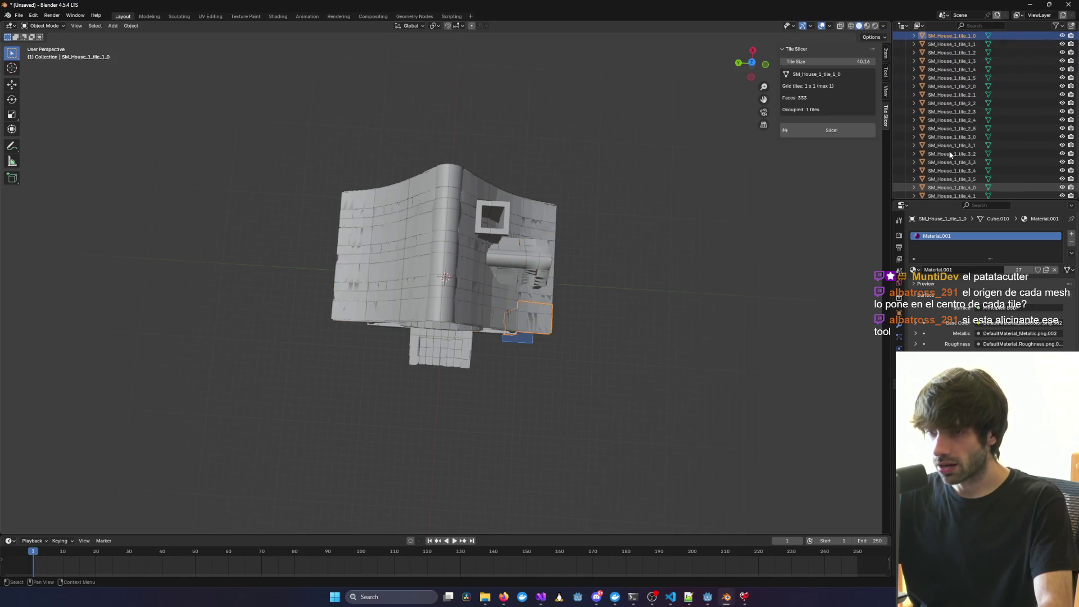
pyautogui.press('Up')
pyautogui.press('Up')
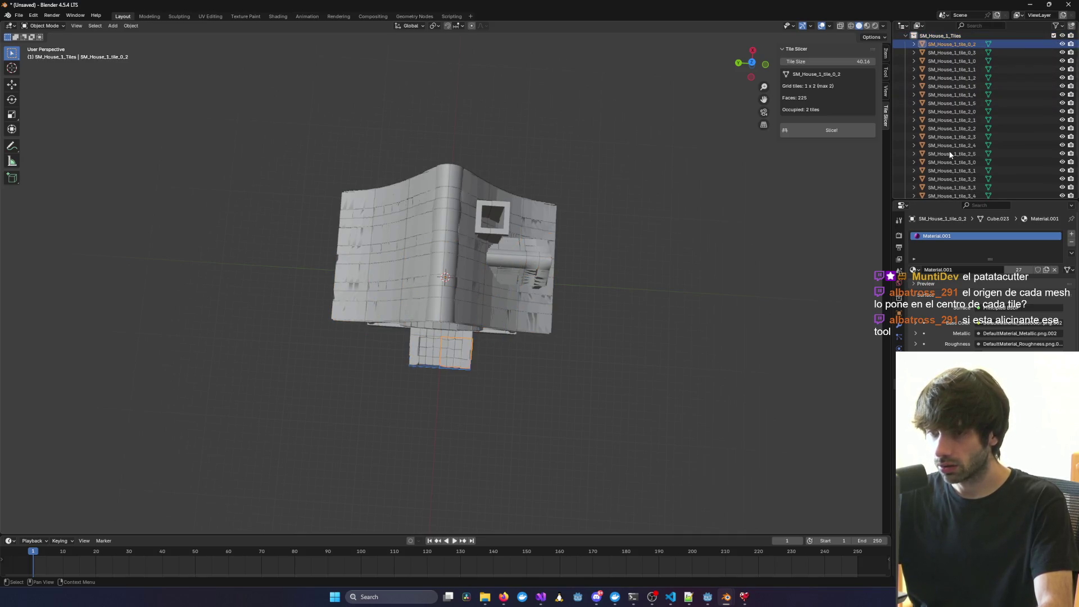
# Land on the single-tile piece SM_House_1_tile_0_3 and view the house front-on.
pyautogui.press('Down')
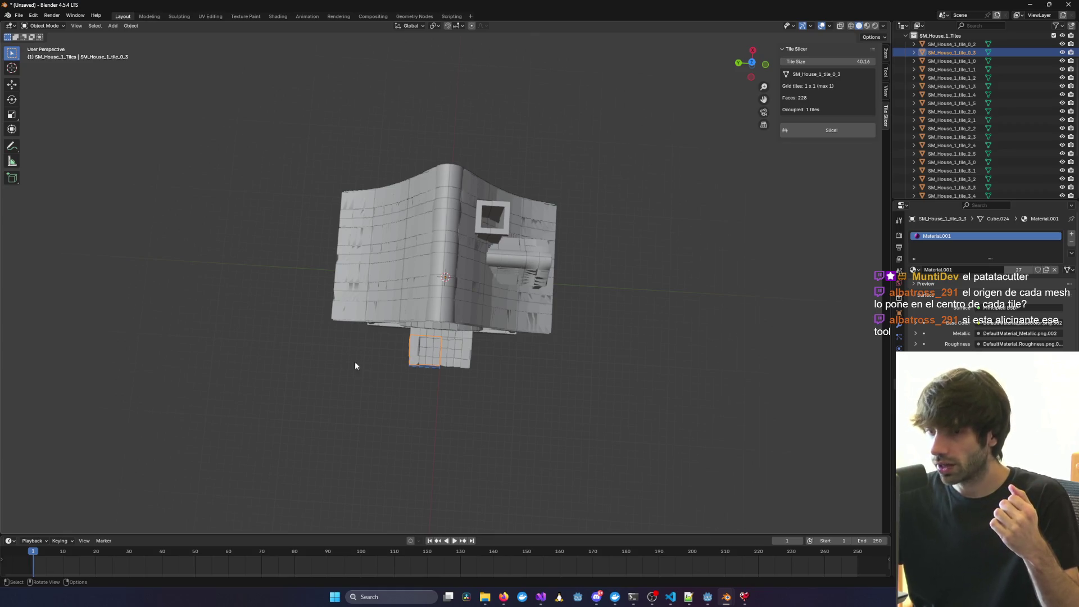
pyautogui.press('Down')
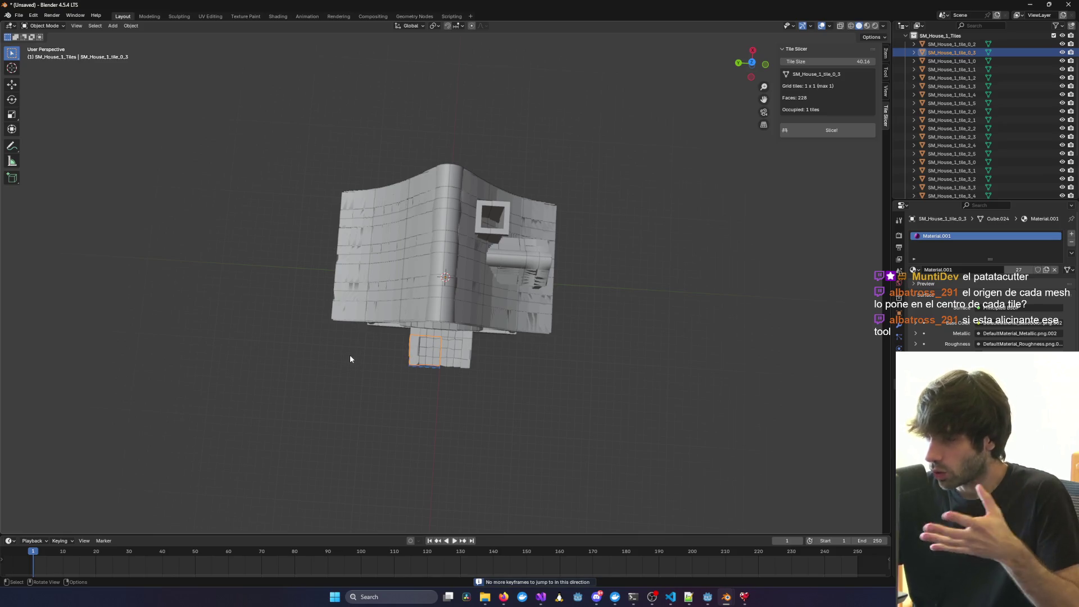
pyautogui.moveTo(350, 355); pyautogui.dragTo(379, 343, button='middle')
pyautogui.moveTo(414, 378); pyautogui.dragTo(422, 359, button='middle')
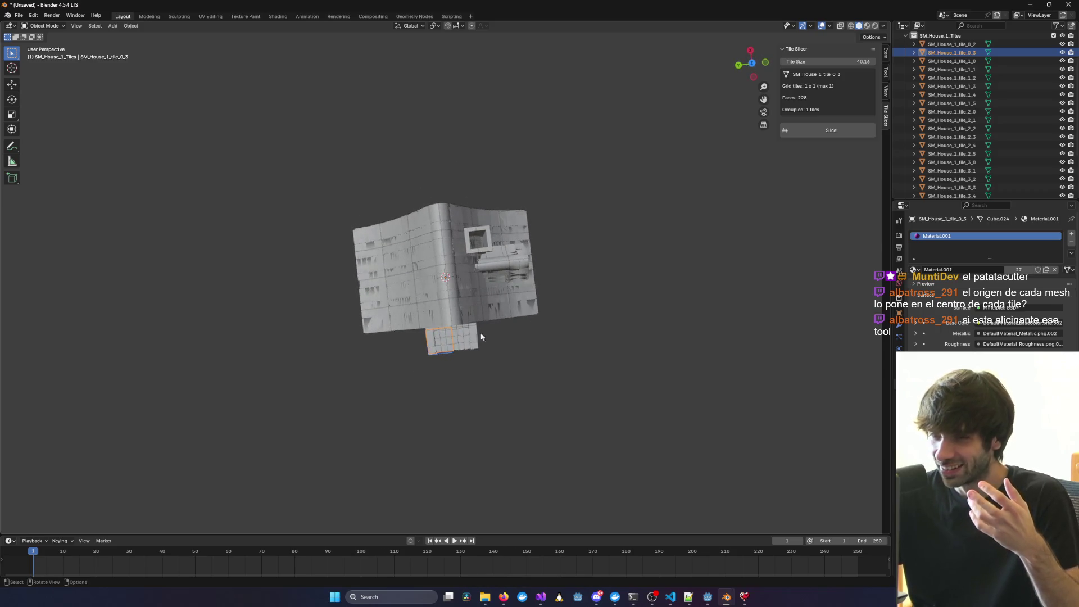
pyautogui.scroll(3, 962, 159)
pyautogui.scroll(1, 971, 158)
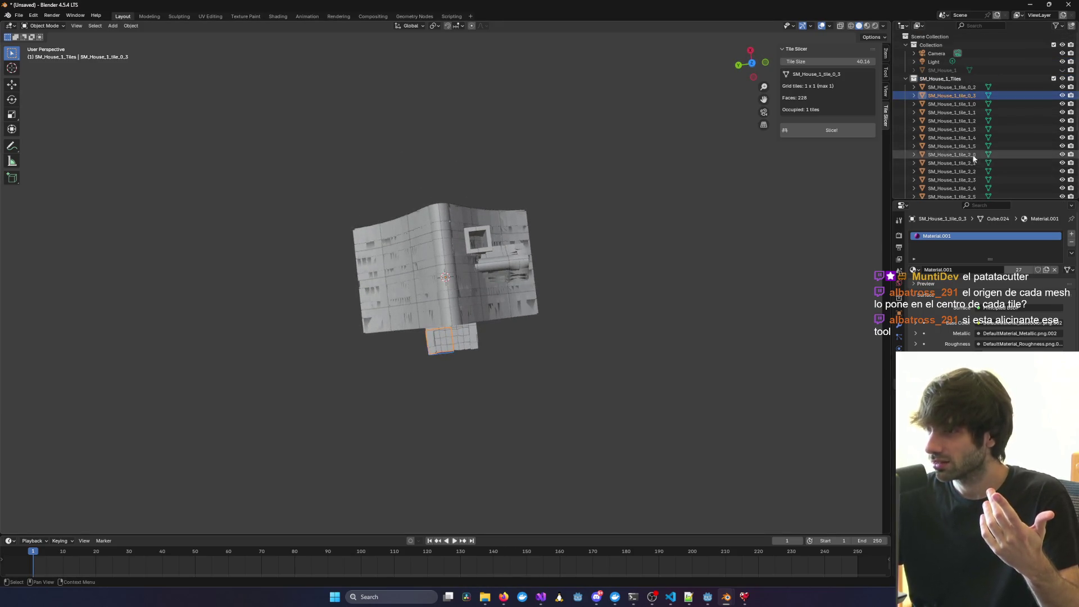
# Toggle between staircase tile_0_2 (1 x 2) and single-tile tile_0_3 to compare their grid sizes.
pyautogui.press('Up')
pyautogui.press('Up')
pyautogui.press('Up')
pyautogui.click(965, 86)
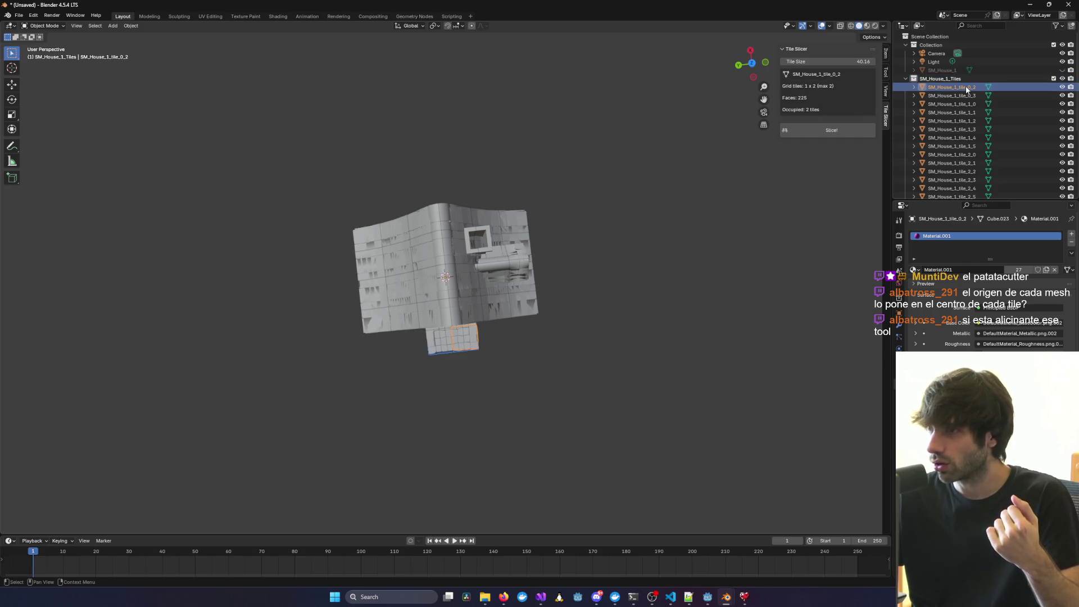
pyautogui.press('Down')
pyautogui.press('Up')
pyautogui.press('Down')
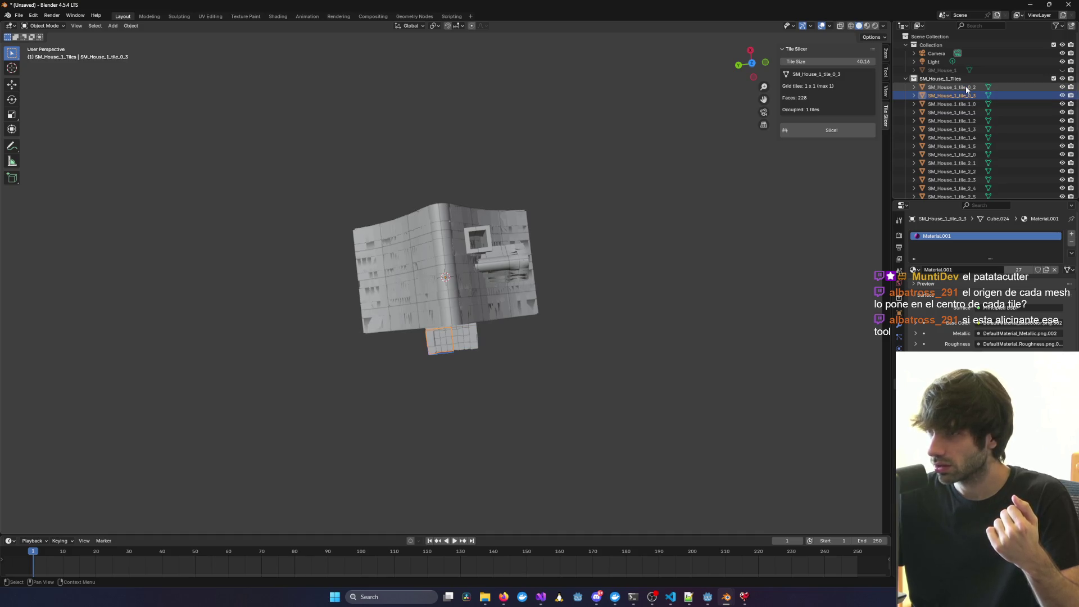
pyautogui.press('Up')
pyautogui.press('Down')
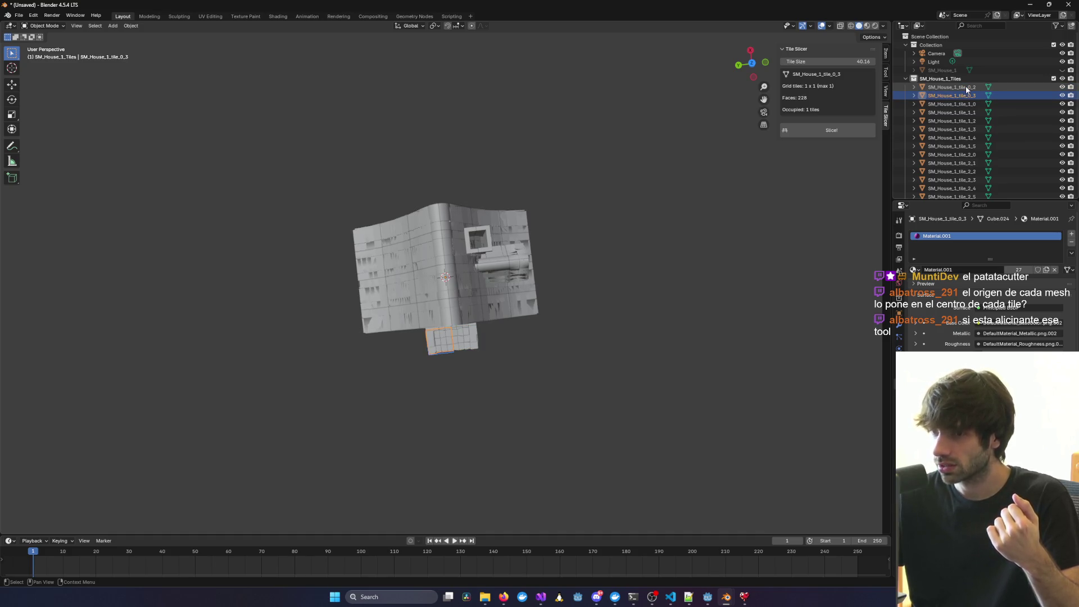
# Move on to SM_House_1_tile_1_0, reported at 333 faces on one tile.
pyautogui.press('Down')
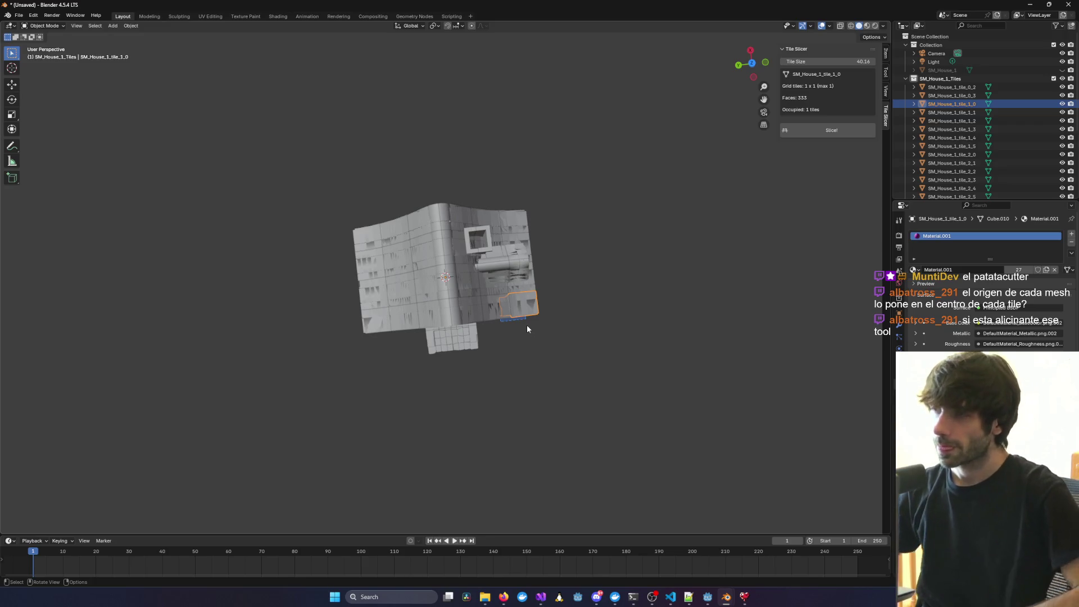
pyautogui.press('h')
# Inspect the roof, then step from tile_0_2 through the list to the 2 x 2 piece.
pyautogui.moveTo(642, 288)
pyautogui.mouseDown(button='middle')
pyautogui.moveTo(575, 284)
pyautogui.moveTo(569, 318)
pyautogui.mouseUp(button='middle')
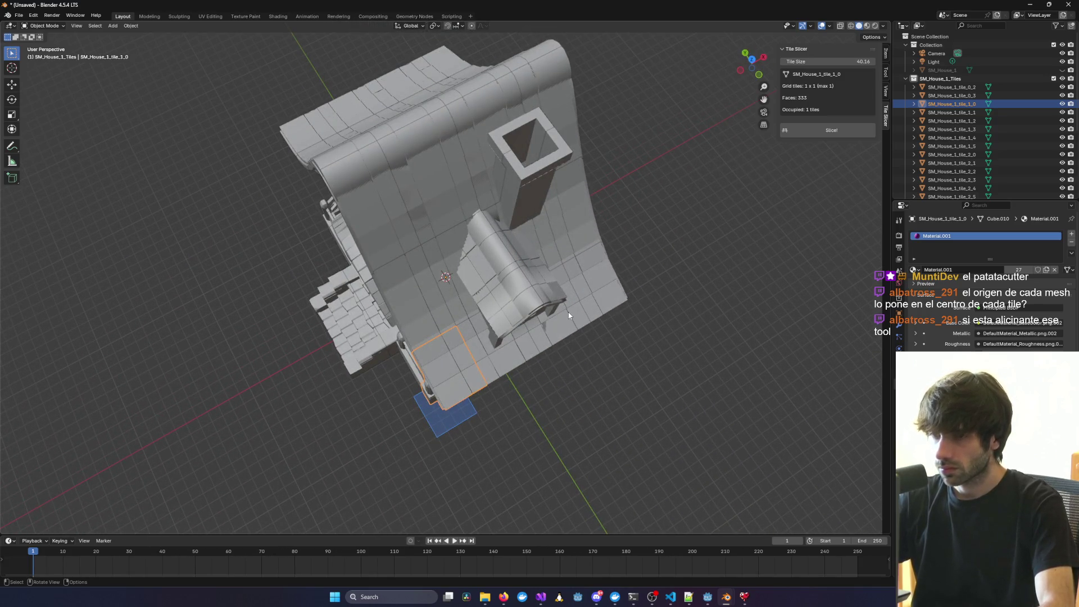
pyautogui.click(658, 262)
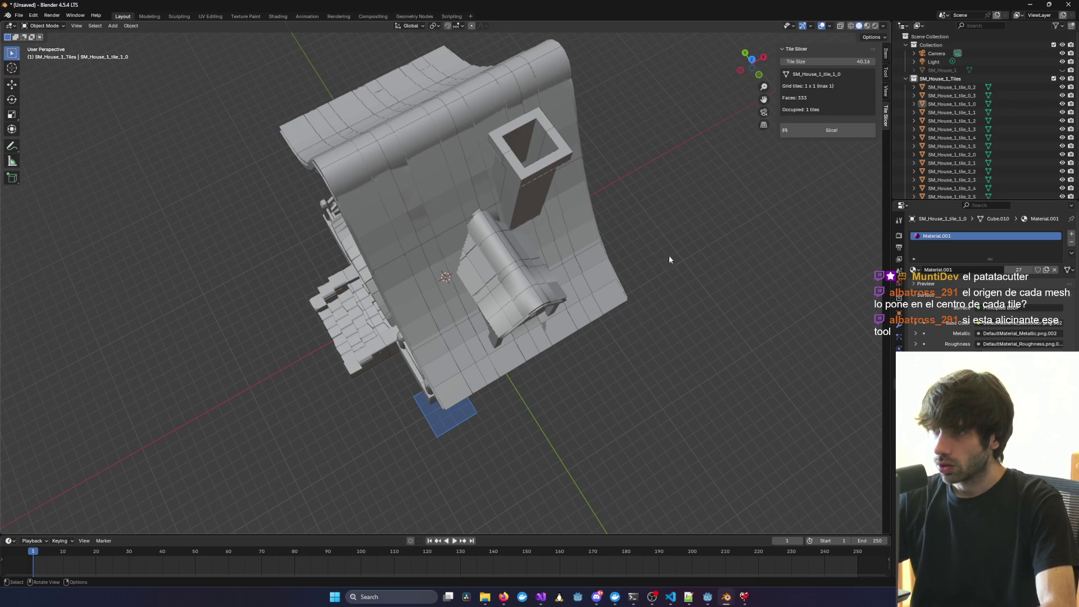
pyautogui.hotkey('ctrl', 'z')
pyautogui.hotkey('ctrl', 'z')
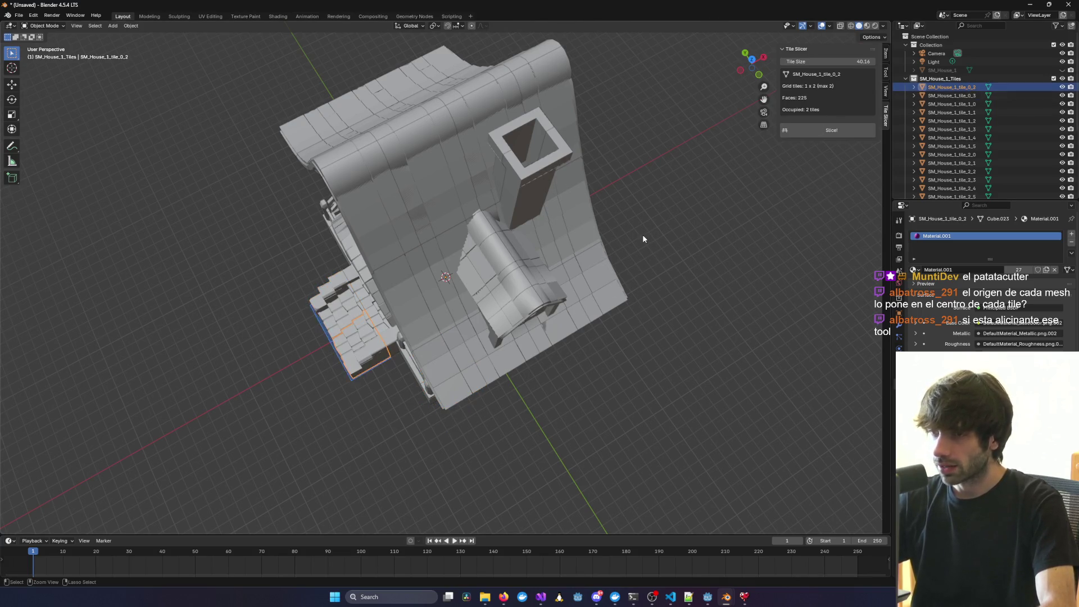
pyautogui.hotkey('ctrl', 'z')
pyautogui.hotkey('ctrl', 'z')
pyautogui.hotkey('ctrl', 'shift', 'z')
pyautogui.hotkey('ctrl', 'shift', 'z')
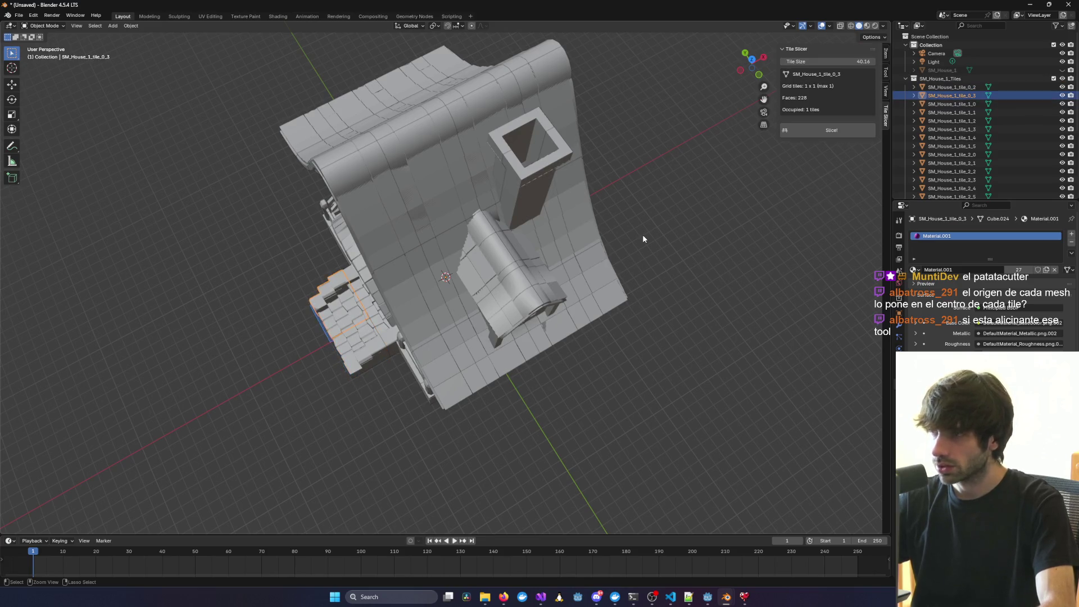
pyautogui.hotkey('ctrl', 'shift', 'z')
pyautogui.hotkey('ctrl', 'shift', 'z')
pyautogui.hotkey('ctrl', 'shift', 'z')
pyautogui.hotkey('ctrl', 'shift', 'z')
pyautogui.hotkey('ctrl', 'shift', 'z')
pyautogui.hotkey('ctrl', 'shift', 'z')
pyautogui.hotkey('ctrl', 'shift', 'z')
pyautogui.hotkey('ctrl', 'shift', 'z')
pyautogui.hotkey('ctrl', 'shift', 'z')
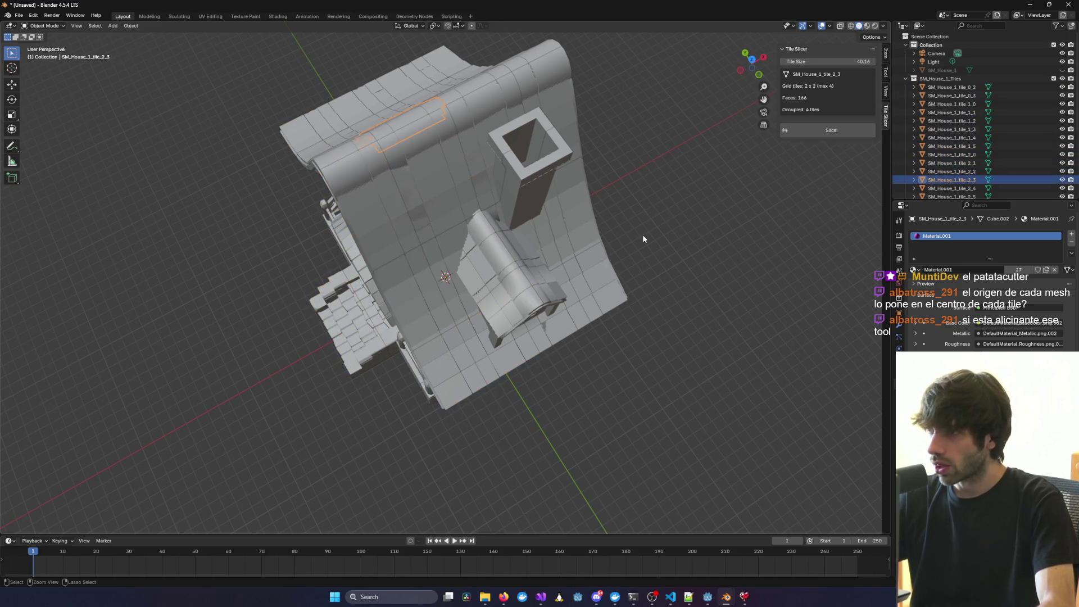
pyautogui.hotkey('ctrl', 'shift', 'z')
pyautogui.hotkey('ctrl', 'shift', 'z')
pyautogui.hotkey('ctrl', 'shift', 'z')
pyautogui.hotkey('ctrl', 'shift', 'z')
pyautogui.hotkey('ctrl', 'shift', 'z')
pyautogui.hotkey('ctrl', 'shift', 'z')
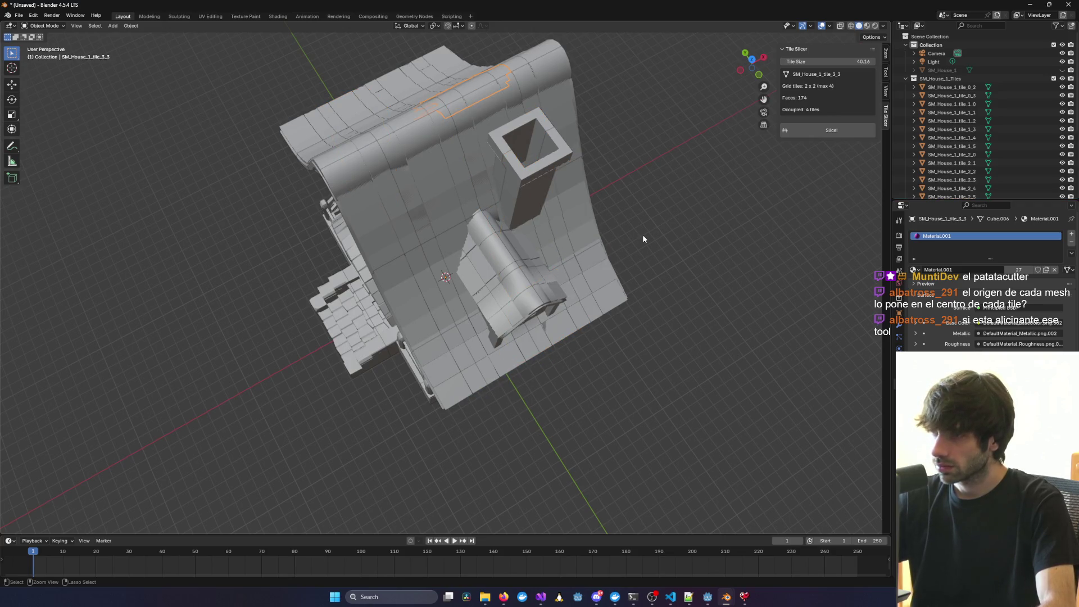
# Remove the old SM_House_1_Tiles collection from the Outliner.
pyautogui.hotkey('ctrl', 'z')
pyautogui.hotkey('ctrl', 'z')
pyautogui.hotkey('ctrl', 'z')
pyautogui.hotkey('ctrl', 'z')
pyautogui.hotkey('ctrl', 'z')
pyautogui.hotkey('ctrl', 'z')
pyautogui.hotkey('ctrl', 'z')
pyautogui.hotkey('ctrl', 'z')
pyautogui.hotkey('ctrl', 'z')
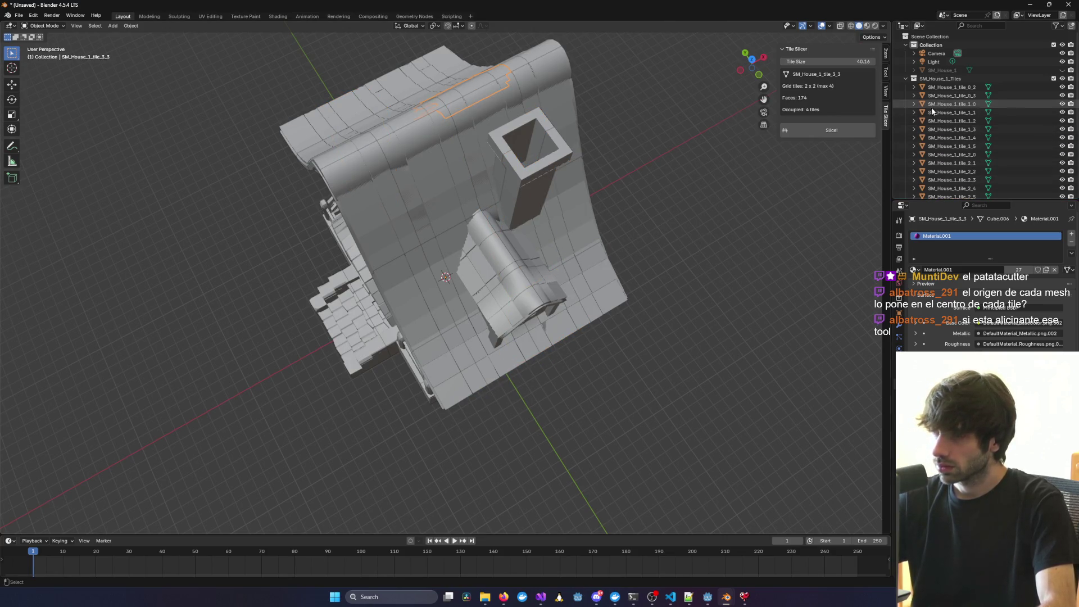
pyautogui.hotkey('ctrl', 'shift', 'z')
pyautogui.hotkey('ctrl', 'shift', 'z')
pyautogui.hotkey('ctrl', 'shift', 'z')
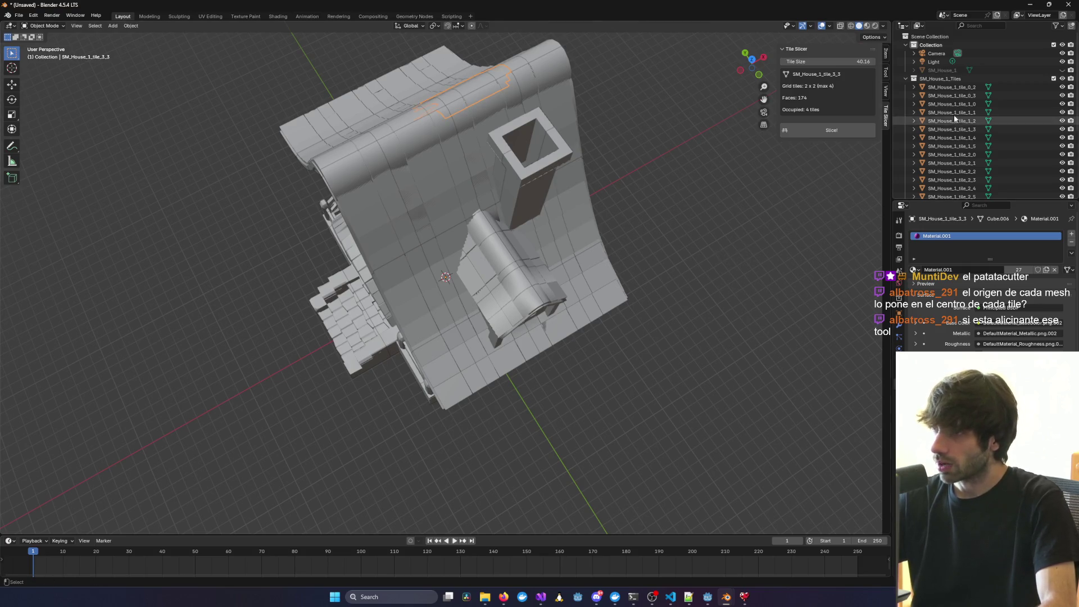
pyautogui.rightClick(949, 79)
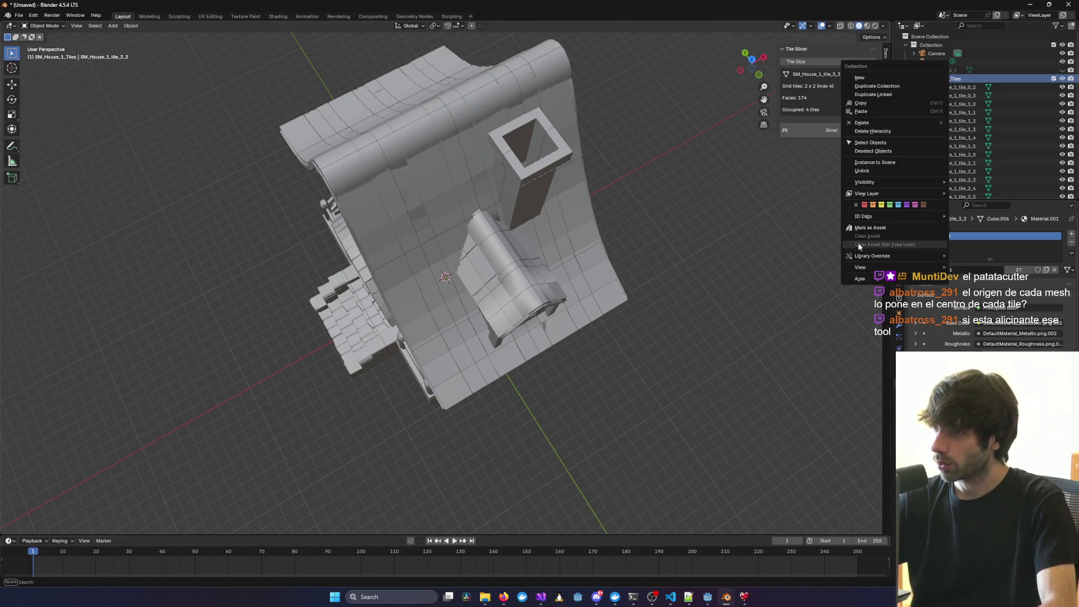
pyautogui.click(869, 122)
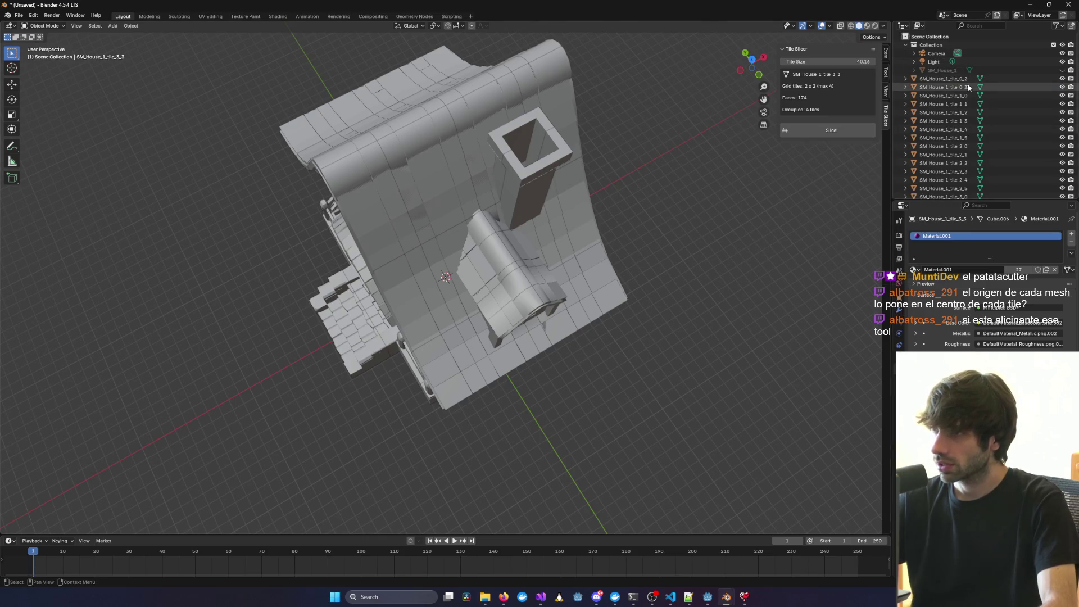
# Select every loose sliced tile object and delete them all.
pyautogui.click(948, 78)
pyautogui.scroll(-5, 936, 168)
pyautogui.keyDown('shift'); pyautogui.click(932, 189); pyautogui.keyUp('shift')
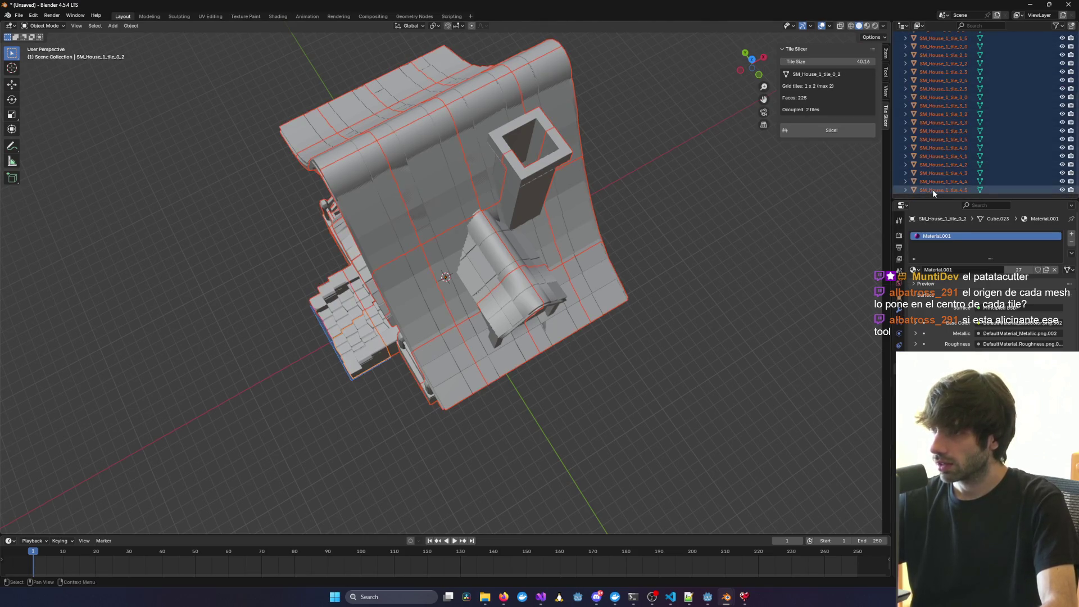
pyautogui.rightClick(932, 189)
pyautogui.click(889, 210)
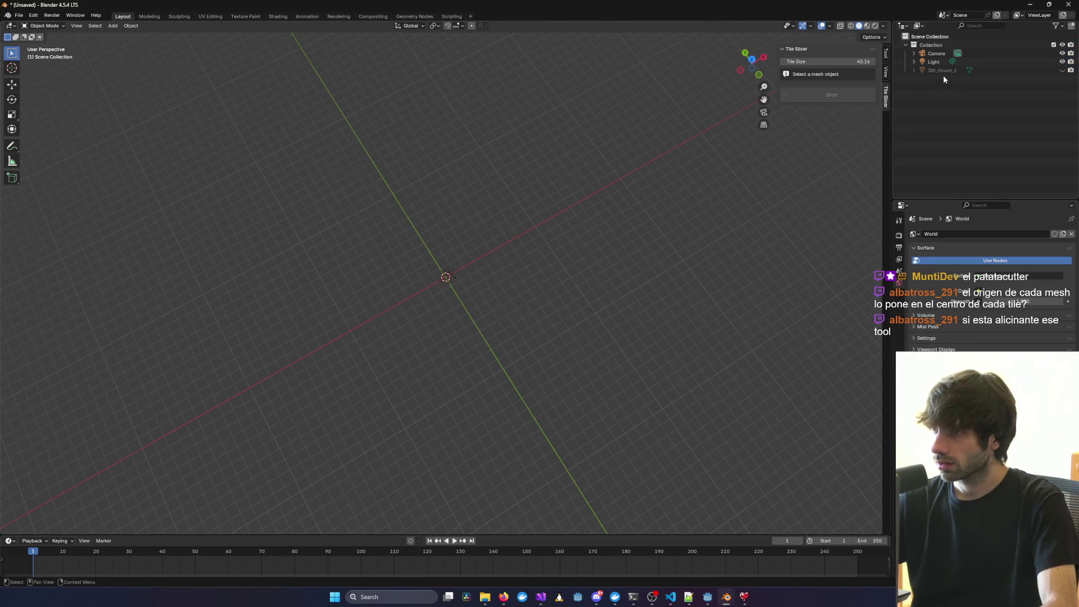
# Unhide and select the original SM_House_1 mesh, review its transform from the front, and save.
pyautogui.click(1061, 69)
pyautogui.click(507, 291)
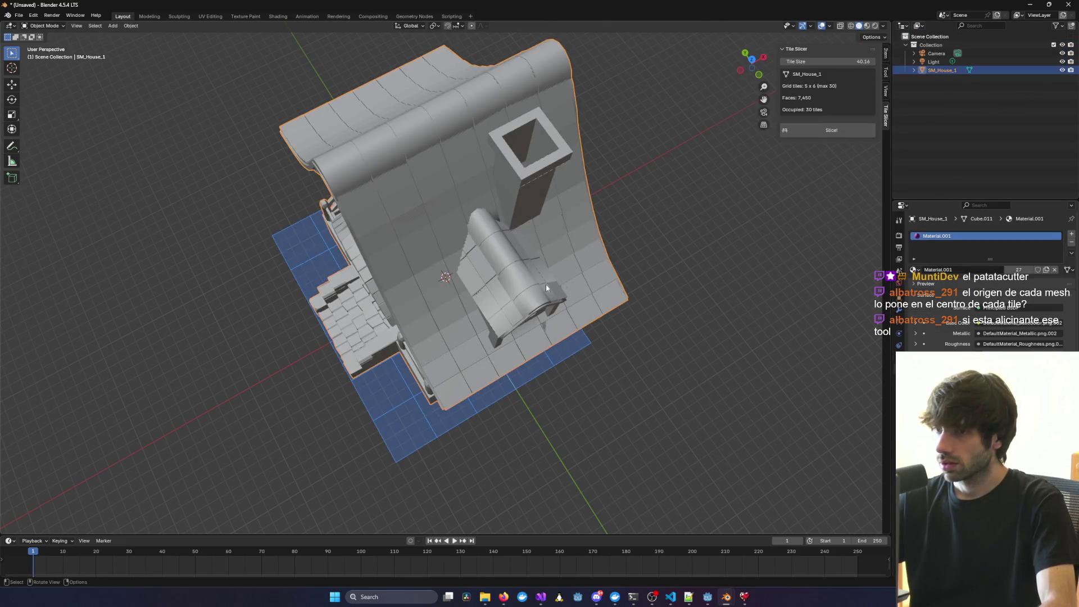
pyautogui.click(899, 309)
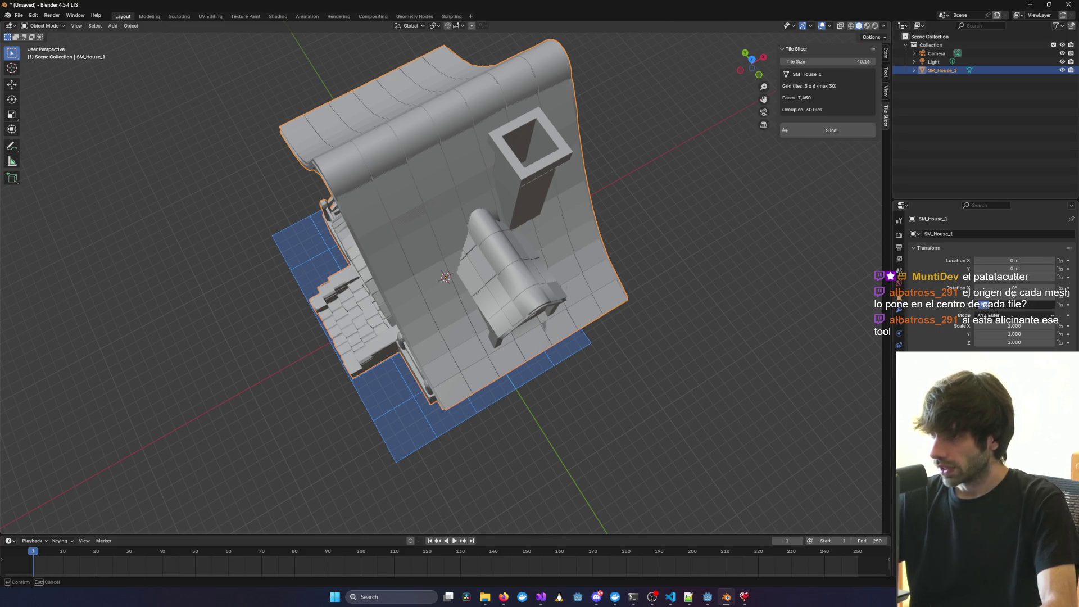
pyautogui.moveTo(822, 387); pyautogui.dragTo(822, 387, button='middle')
pyautogui.click(569, 347)
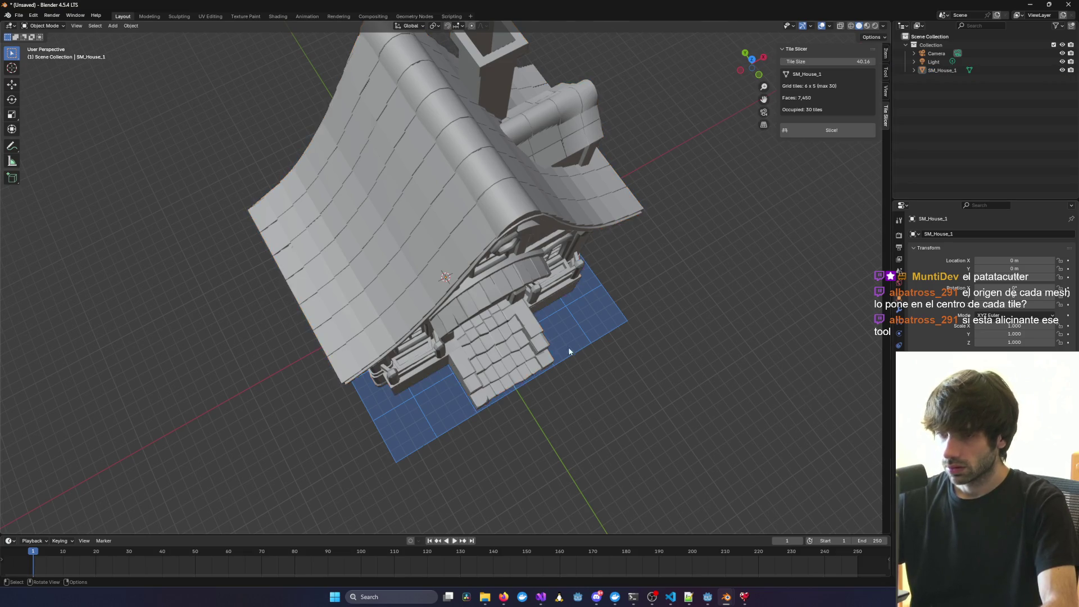
pyautogui.moveTo(569, 347)
pyautogui.mouseDown(button='middle')
pyautogui.moveTo(522, 327)
pyautogui.moveTo(522, 352)
pyautogui.mouseUp(button='middle')
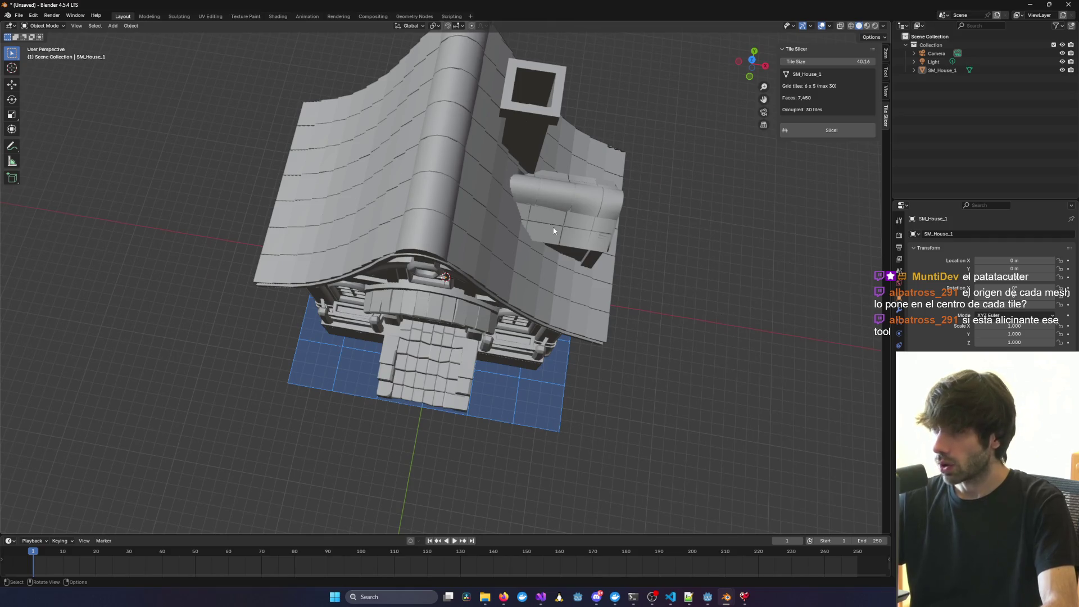
pyautogui.click(561, 228)
pyautogui.hotkey('ctrl', 's')
# Slice SM_House_1 into a new SM_House_1_Tiles collection with the original hidden, checking tile_0_1 at 329 faces.
pyautogui.click(706, 400)
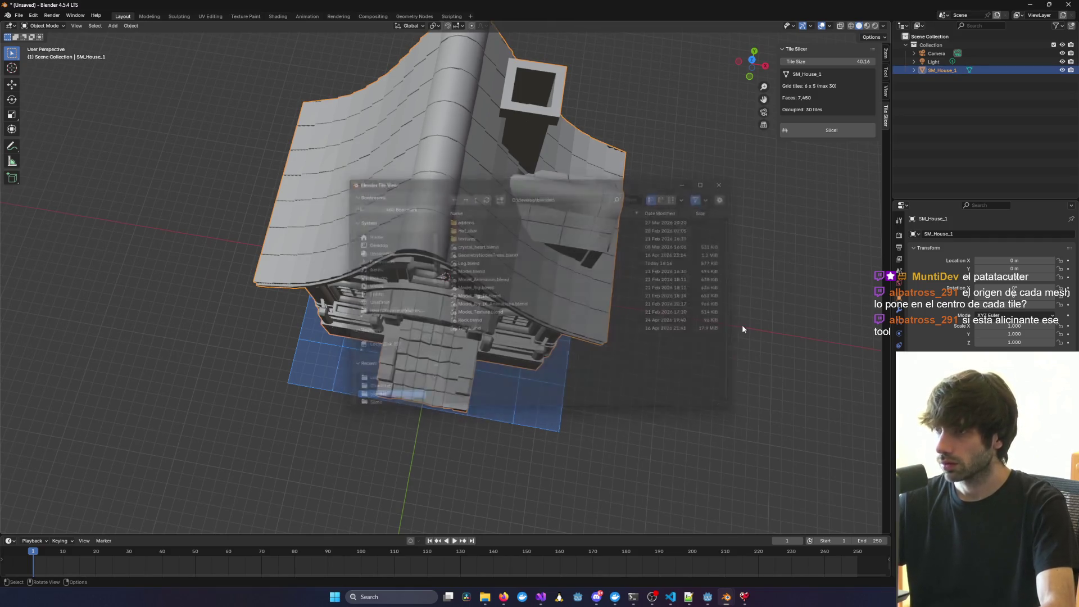
pyautogui.click(831, 130)
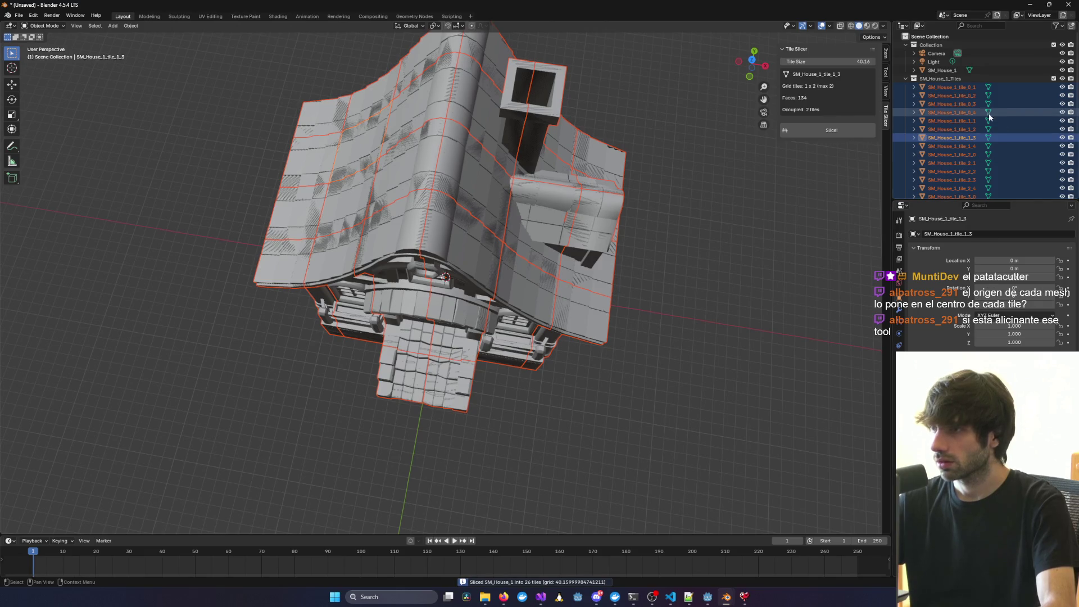
pyautogui.click(962, 88)
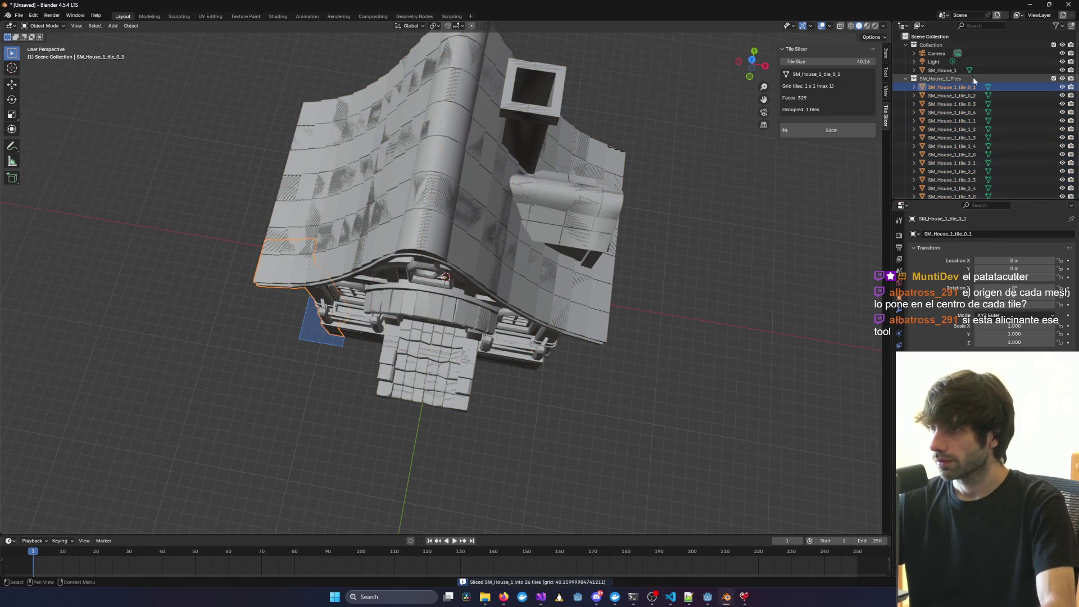
pyautogui.click(1062, 77)
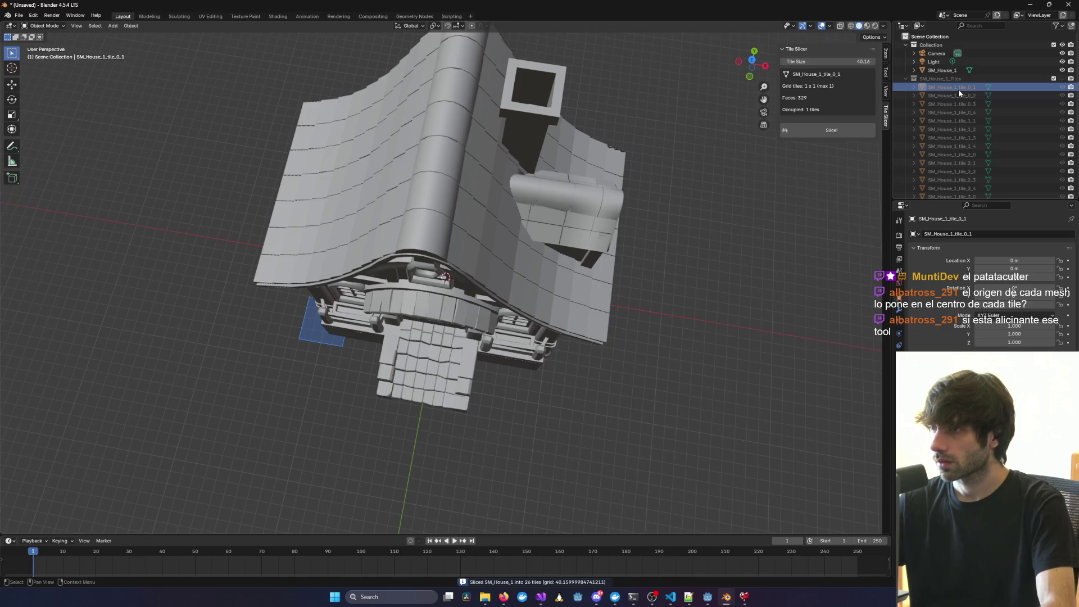
pyautogui.click(1062, 78)
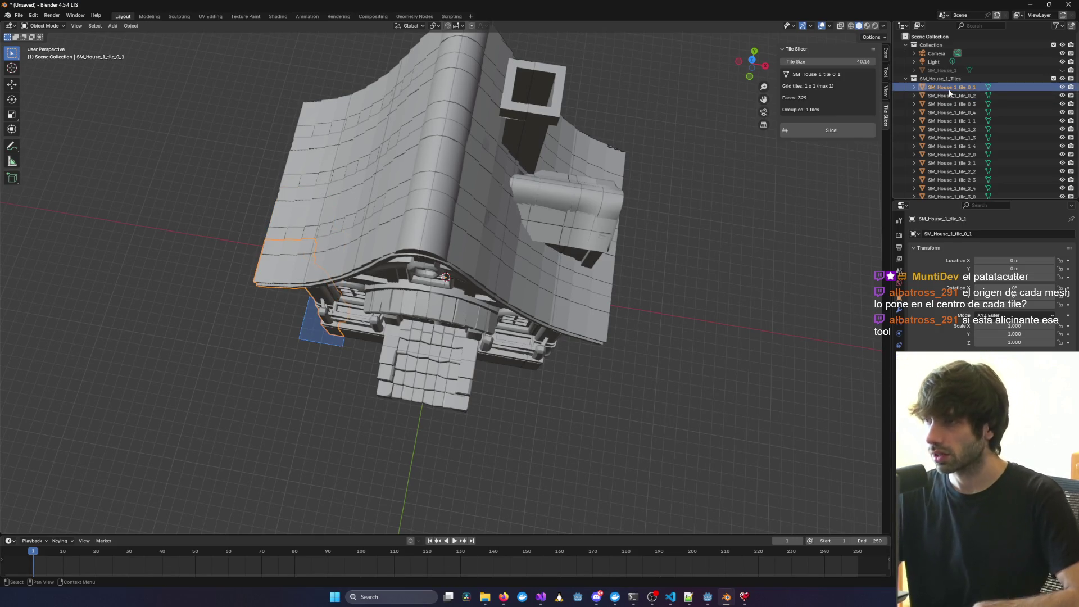
# Step through the new tiles, then select every tile from tile_0_1 through tile_5_4.
pyautogui.press('Down')
pyautogui.press('Down')
pyautogui.press('Down')
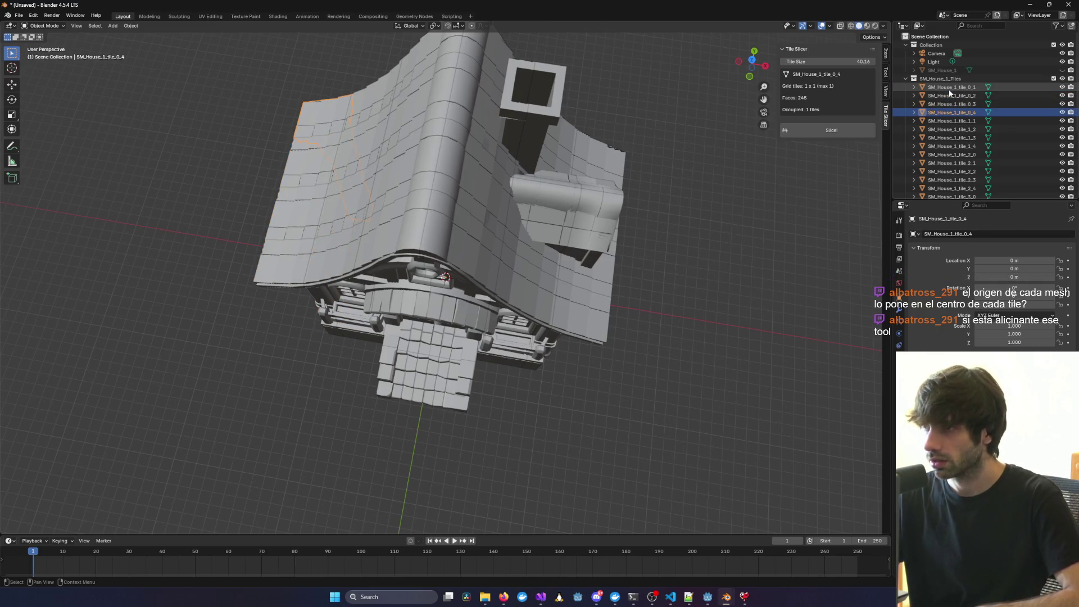
pyautogui.press('Up')
pyautogui.press('Up')
pyautogui.press('Down')
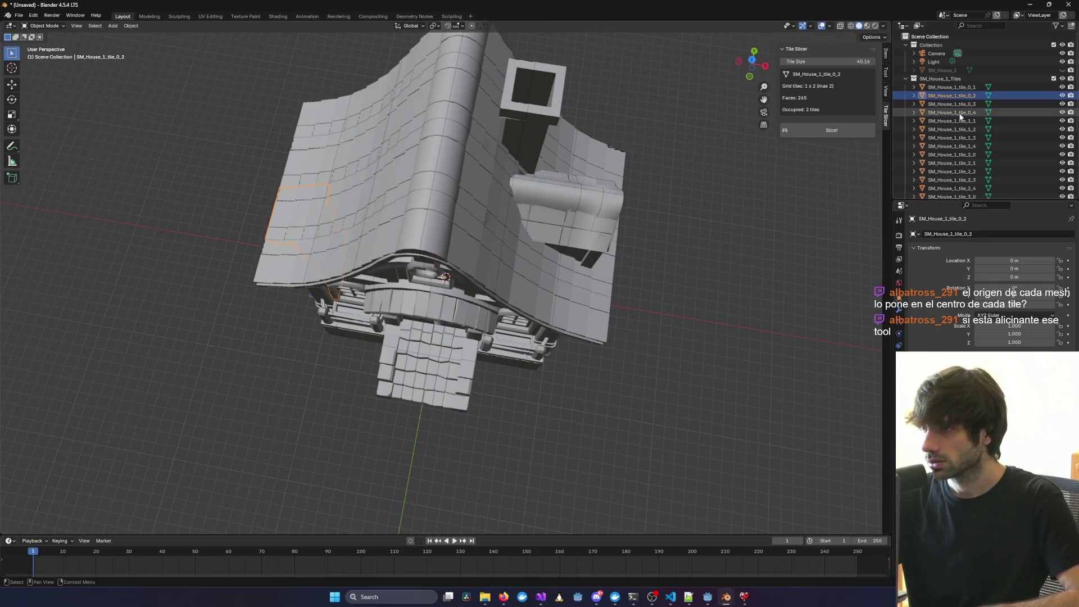
pyautogui.press('Down')
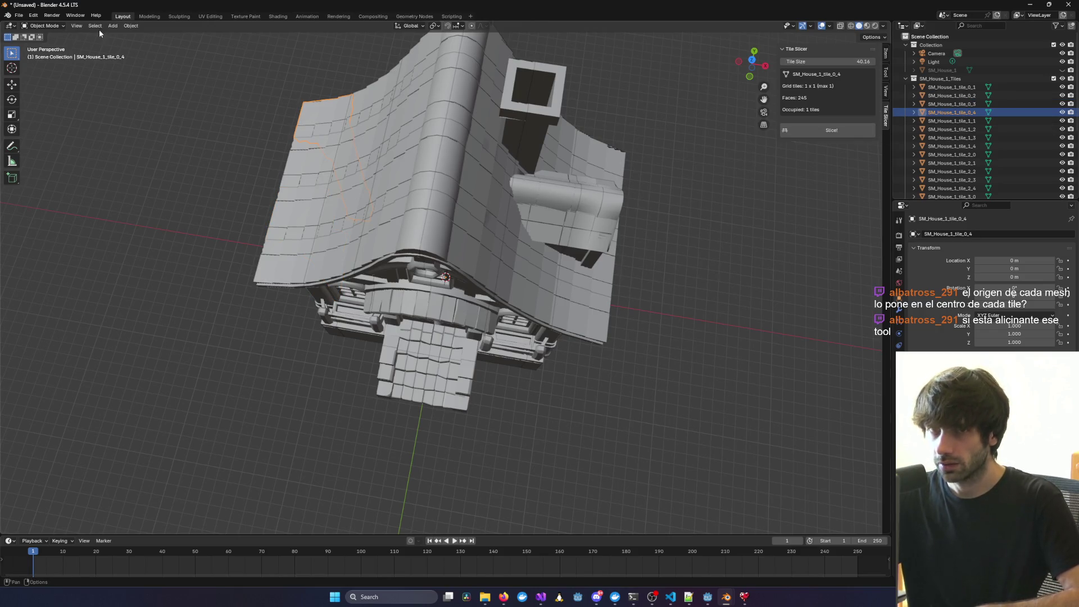
pyautogui.click(712, 217)
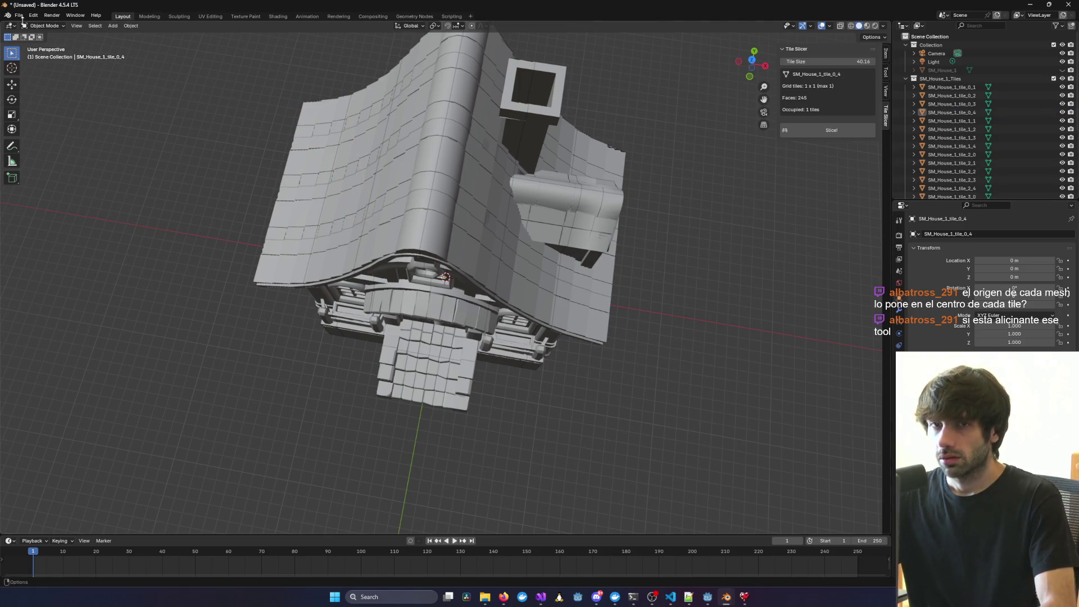
pyautogui.click(952, 87)
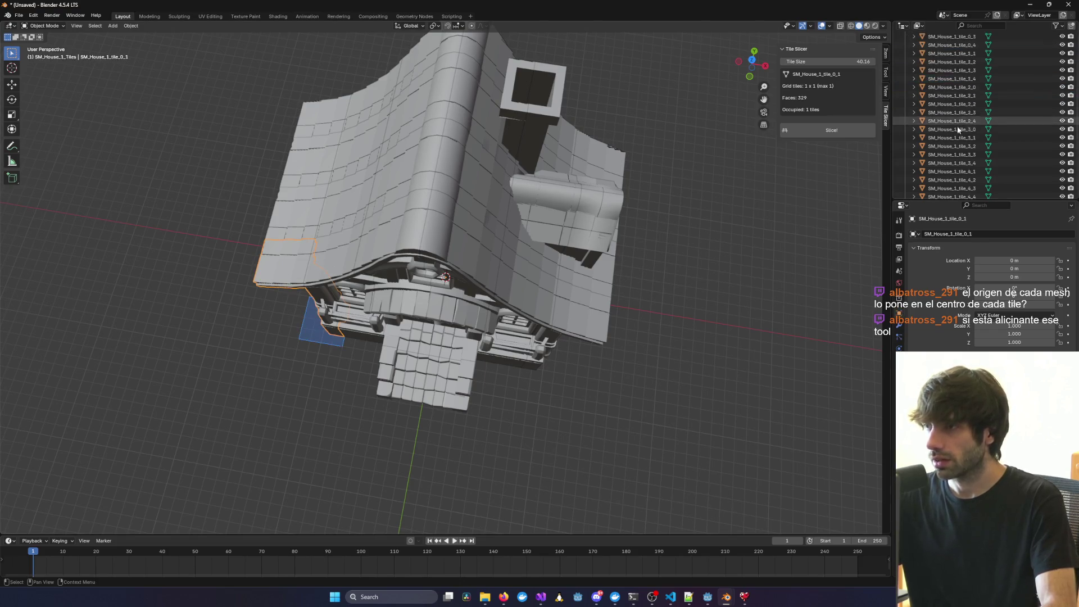
pyautogui.scroll(-5, 945, 169)
pyautogui.keyDown('shift'); pyautogui.click(944, 190); pyautogui.keyUp('shift')
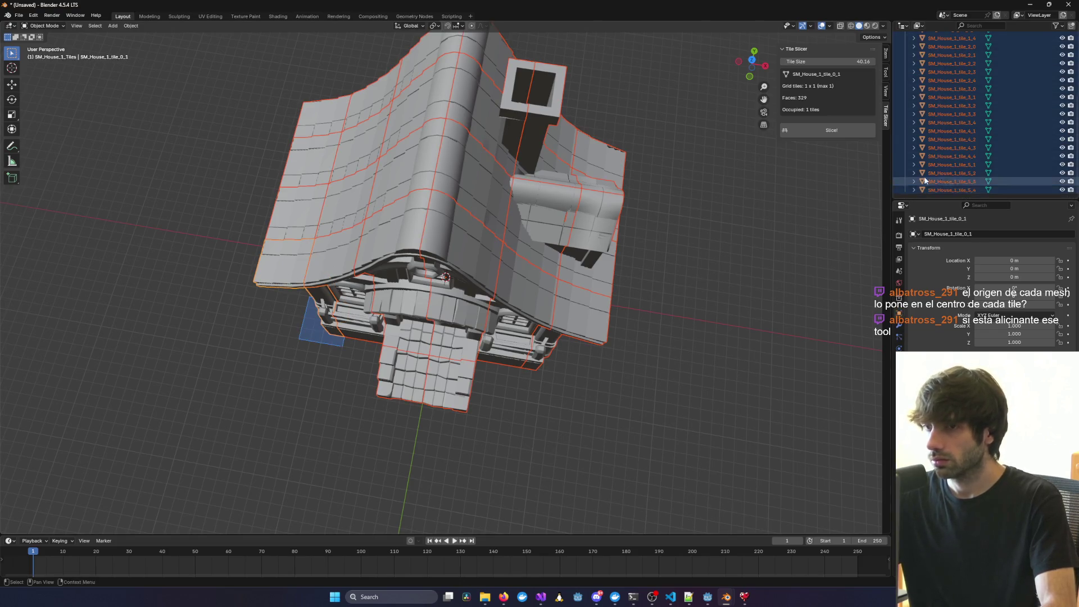
pyautogui.click(20, 16)
pyautogui.scroll(5, 927, 109)
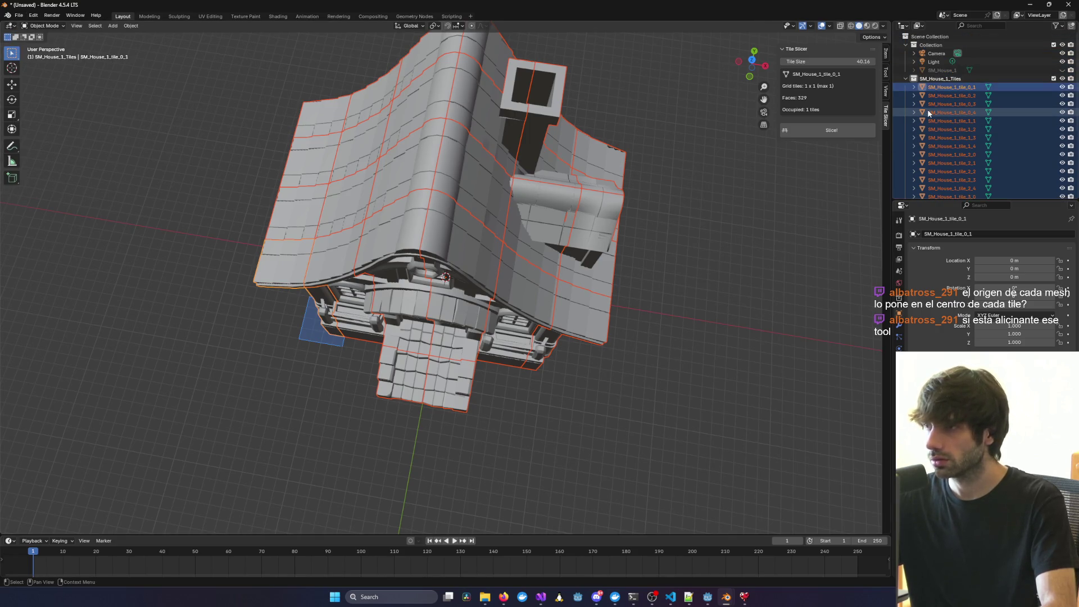
# Start a glTF export and browse to the Client's Worldmap/Resources/House folder.
pyautogui.click(20, 16)
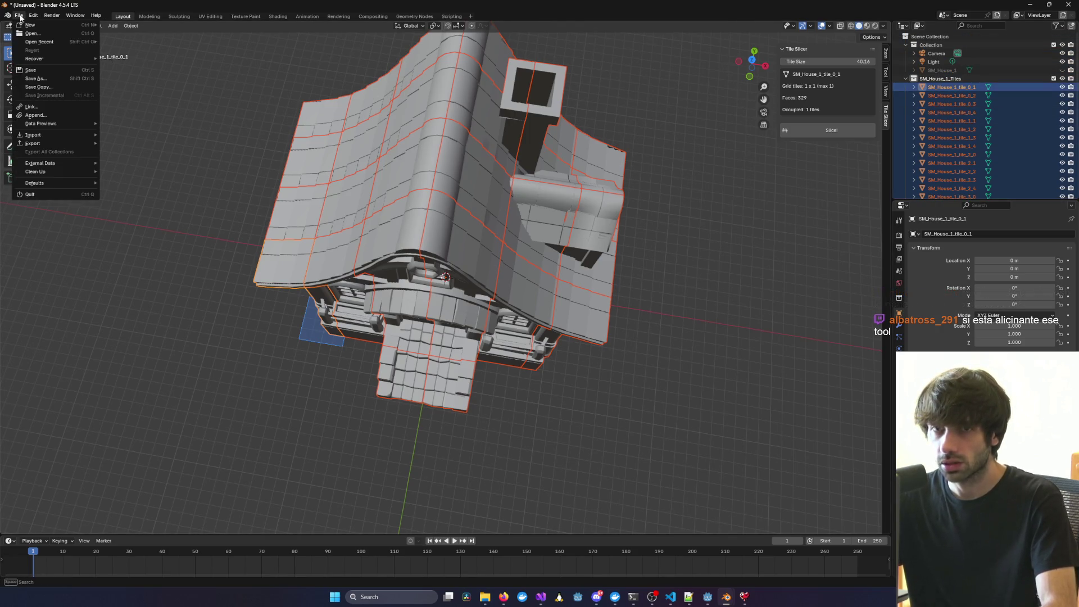
pyautogui.moveTo(34, 144)
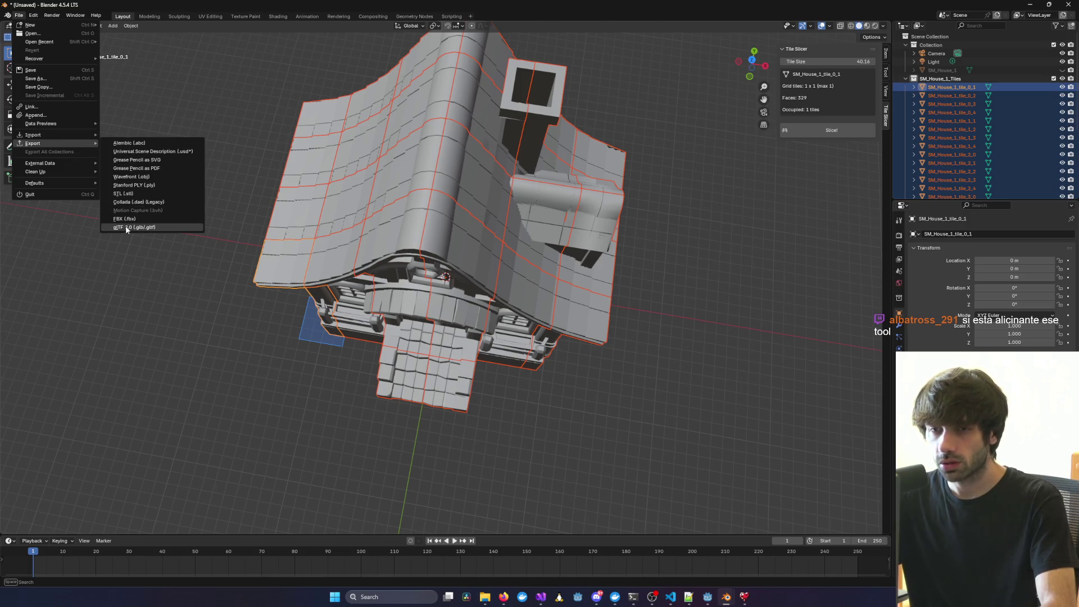
pyautogui.click(133, 226)
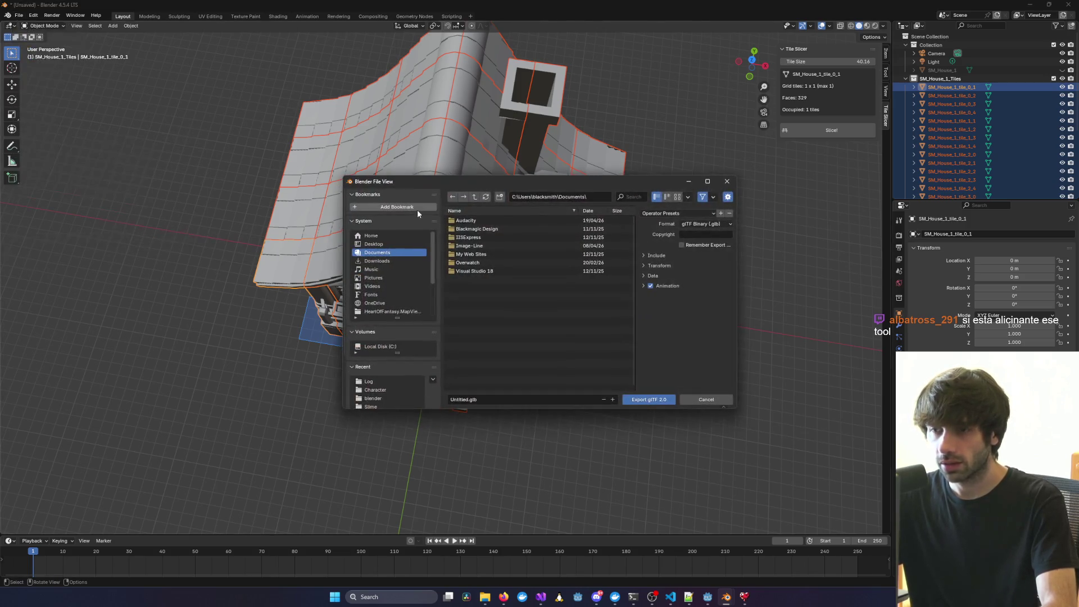
pyautogui.click(385, 310)
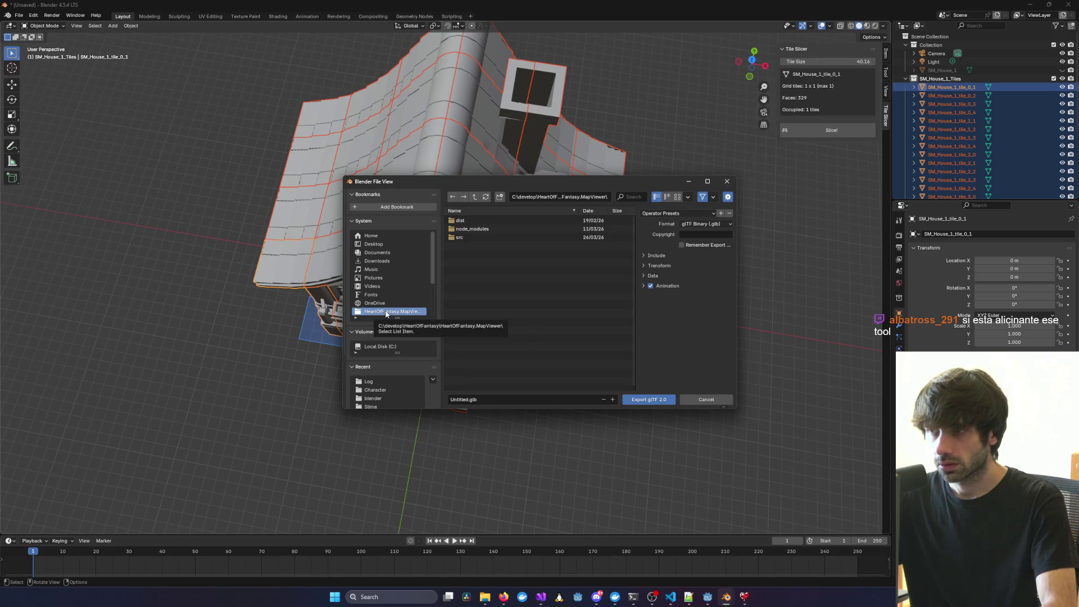
pyautogui.scroll(-3, 386, 305)
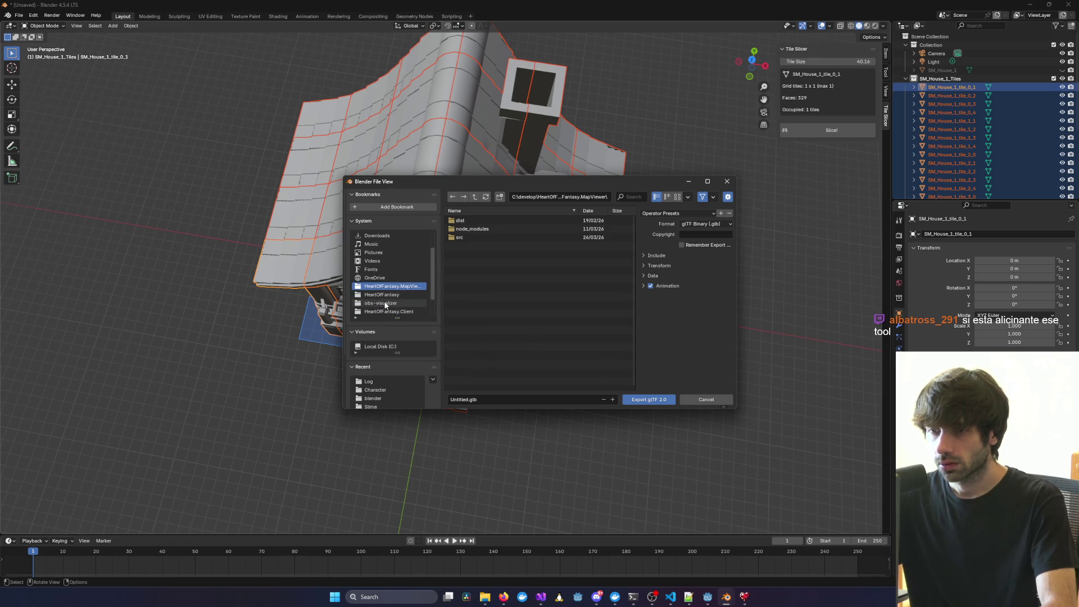
pyautogui.click(399, 312)
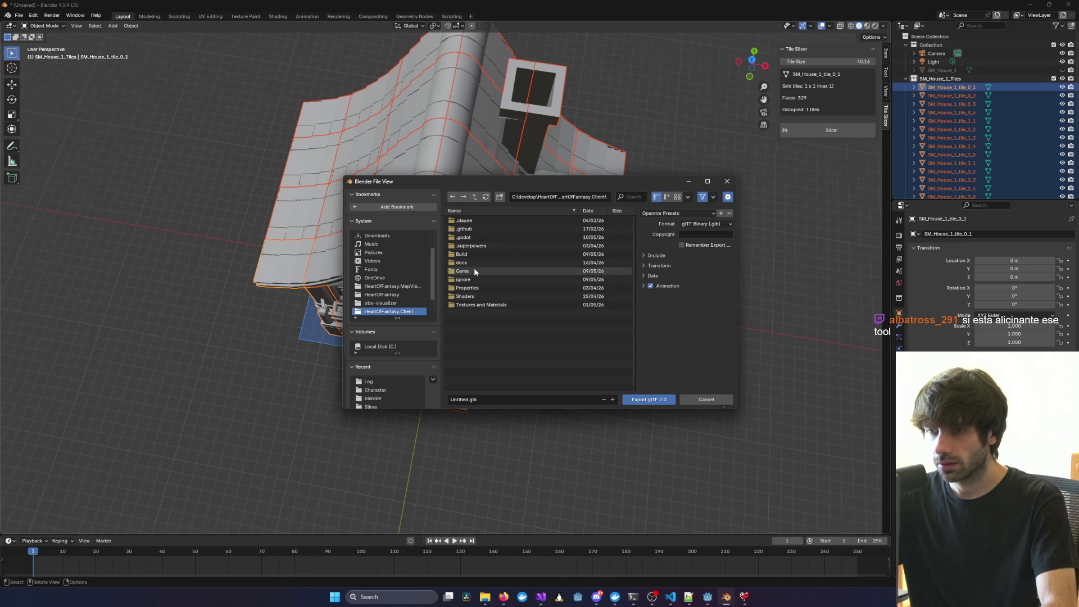
pyautogui.doubleClick(468, 288)
pyautogui.doubleClick(474, 256)
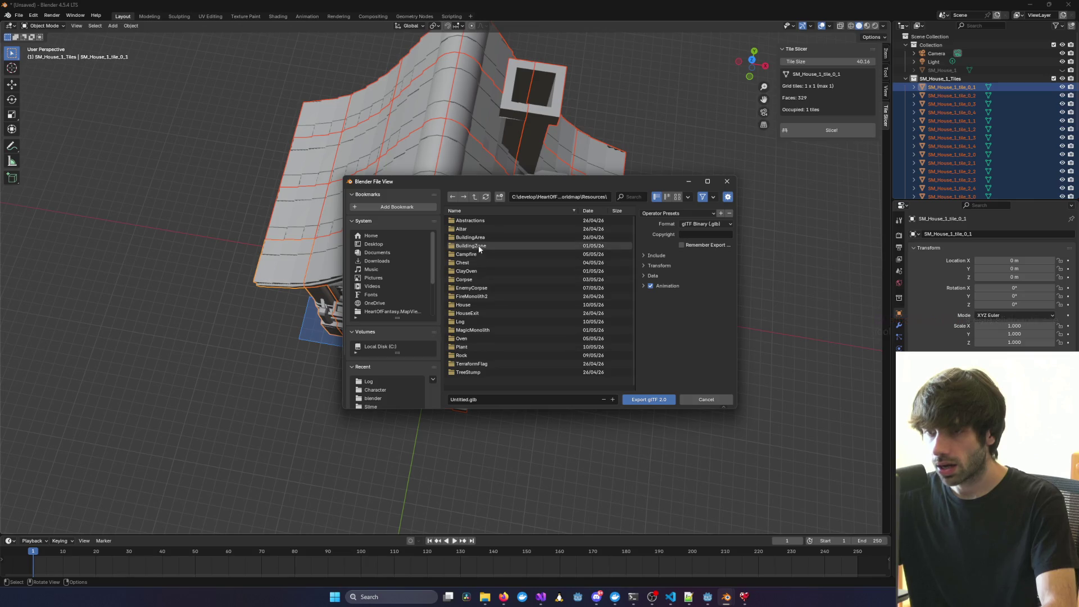
pyautogui.click(464, 263)
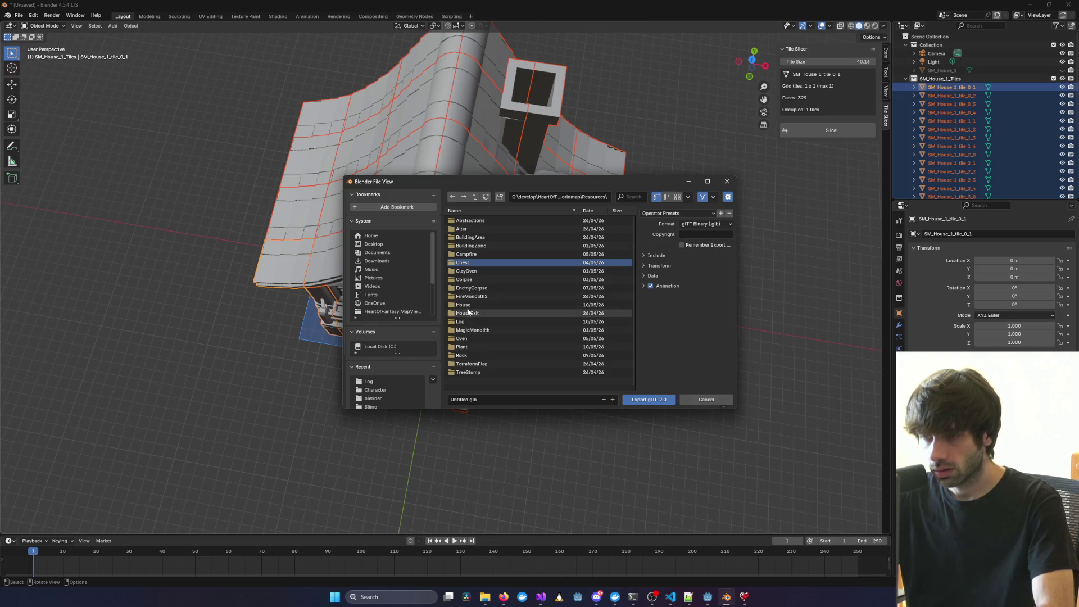
pyautogui.doubleClick(466, 304)
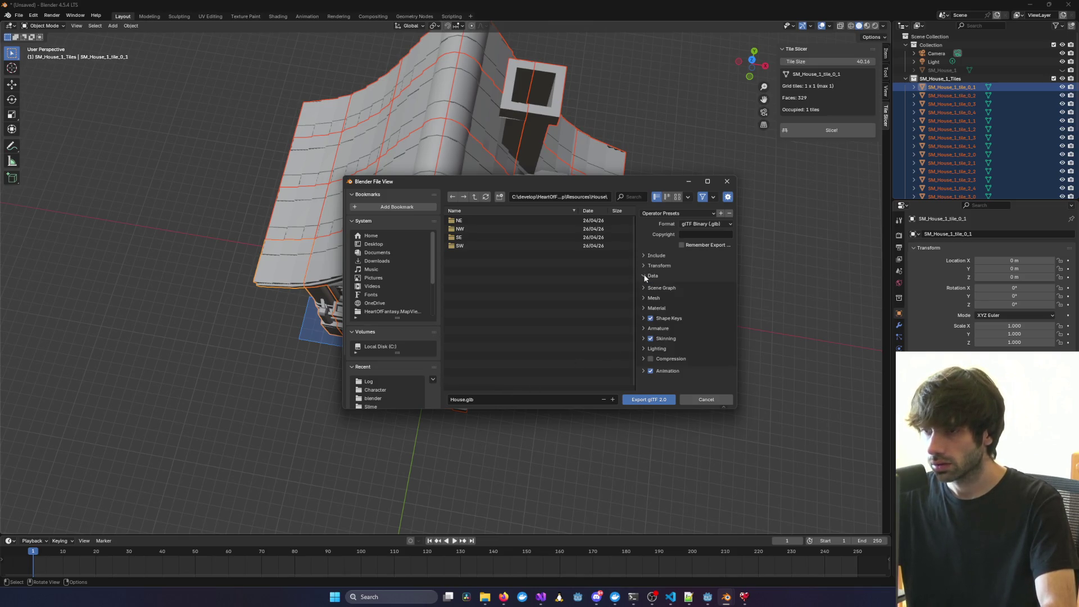
# Review the Include and Mesh options and export the selected tiles as House.glb.
pyautogui.click(645, 297)
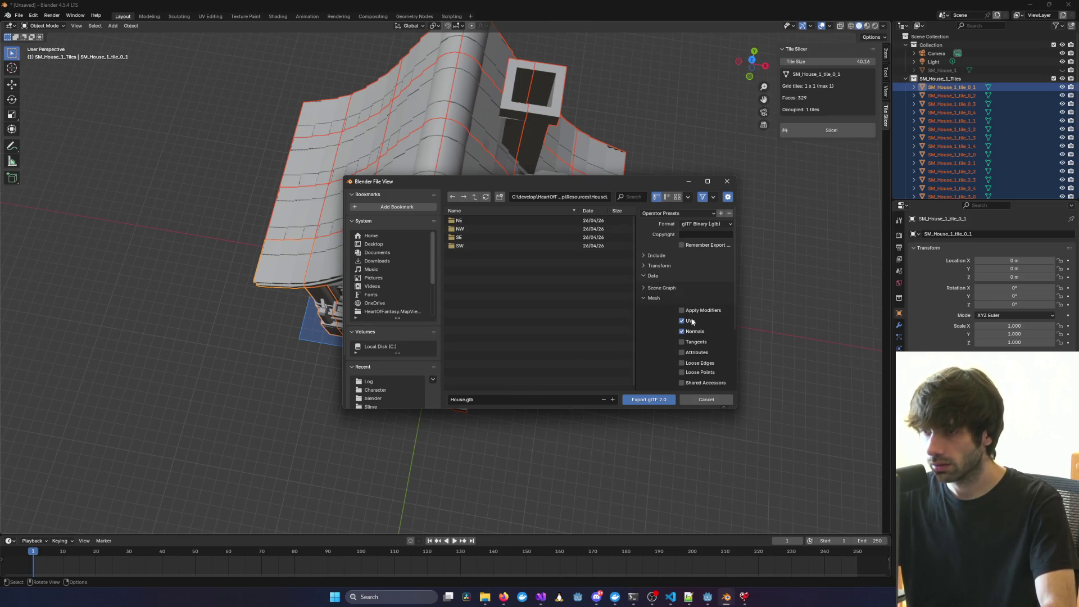
pyautogui.click(643, 255)
pyautogui.scroll(-2, 674, 294)
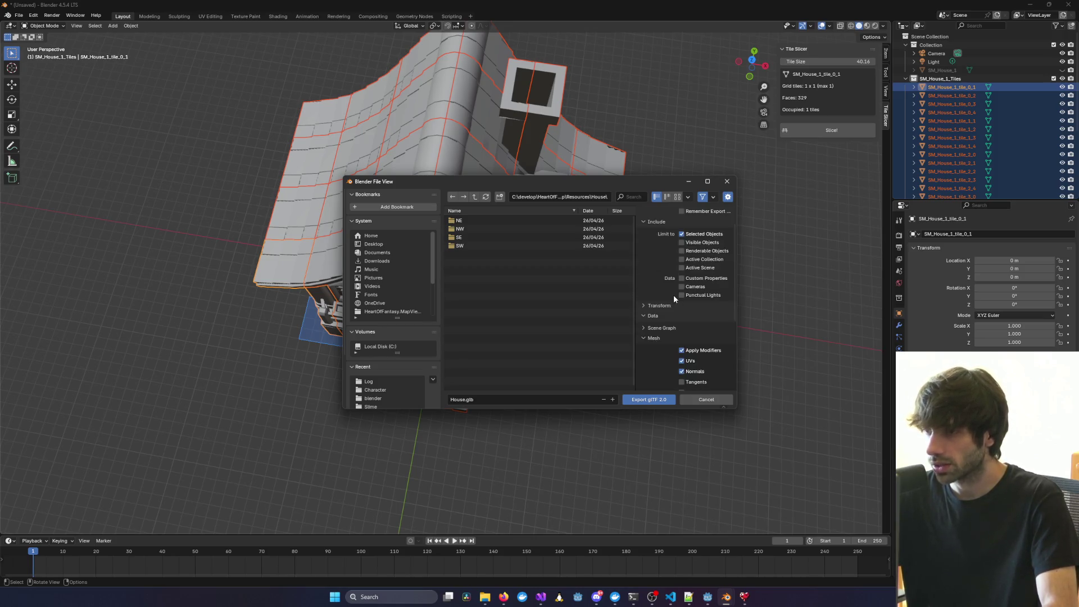
pyautogui.scroll(-2, 673, 294)
pyautogui.scroll(-3, 669, 305)
pyautogui.scroll(-1, 671, 308)
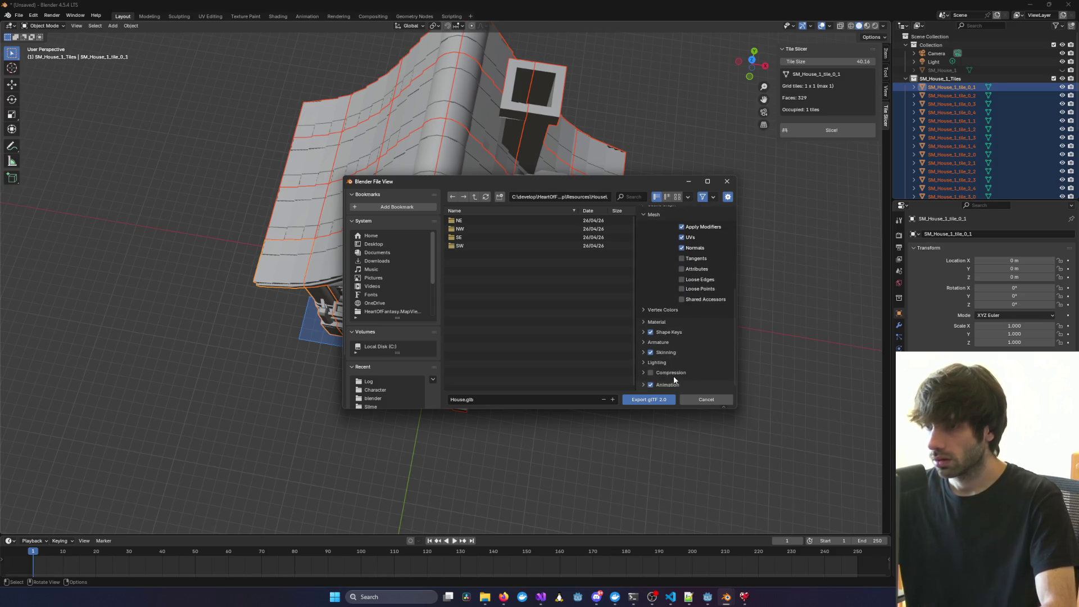
pyautogui.click(653, 400)
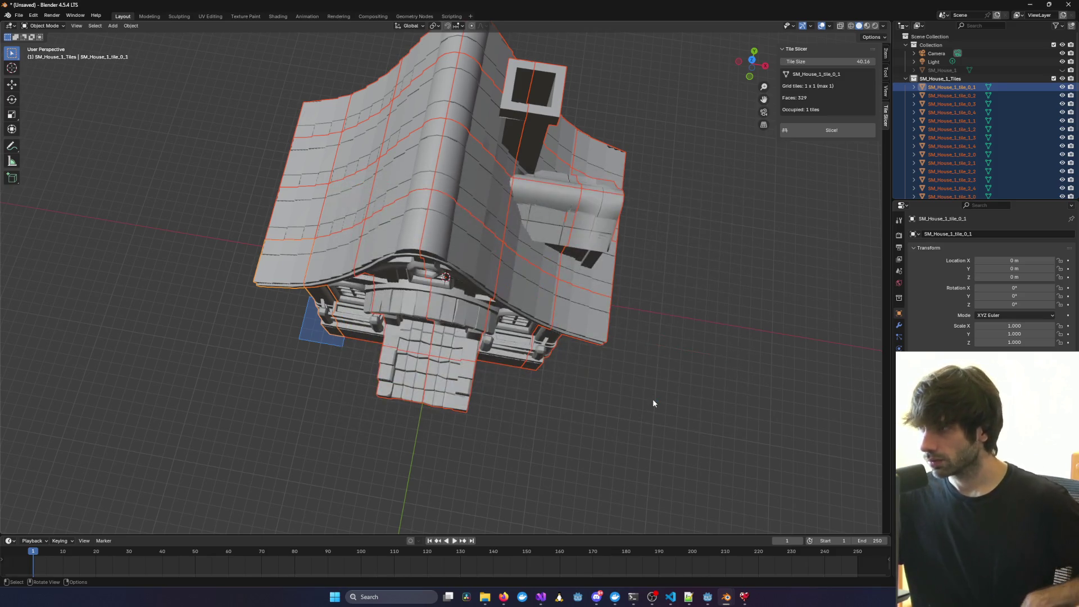
# Filter Godot's FileSystem to House, review the reimported House.glb tile meshes in its preview, and close it.
pyautogui.click(708, 597)
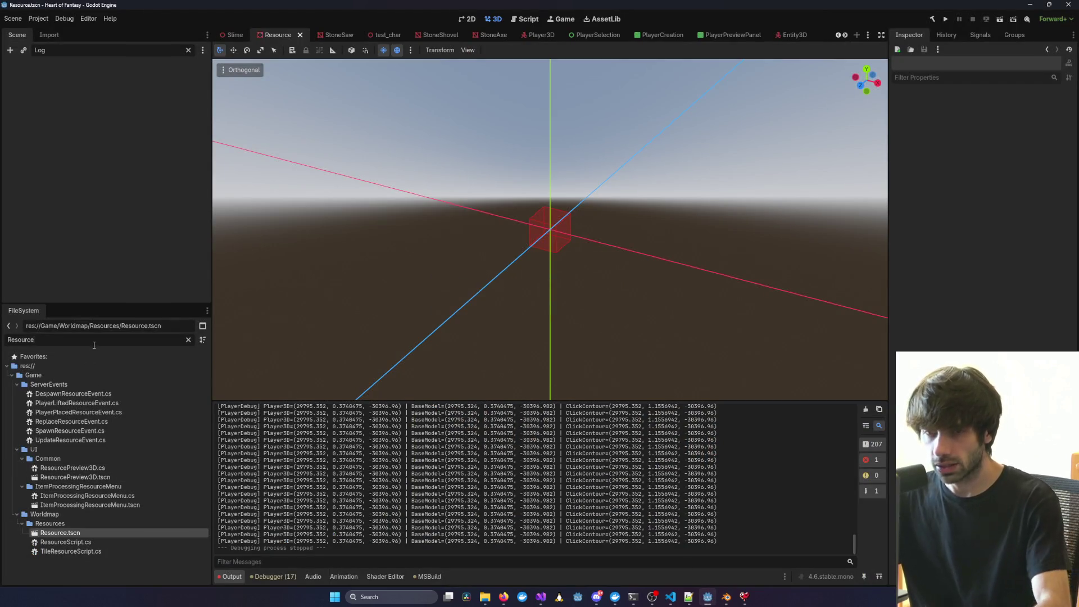
pyautogui.hotkey('ctrl', 'a')
pyautogui.write('House')
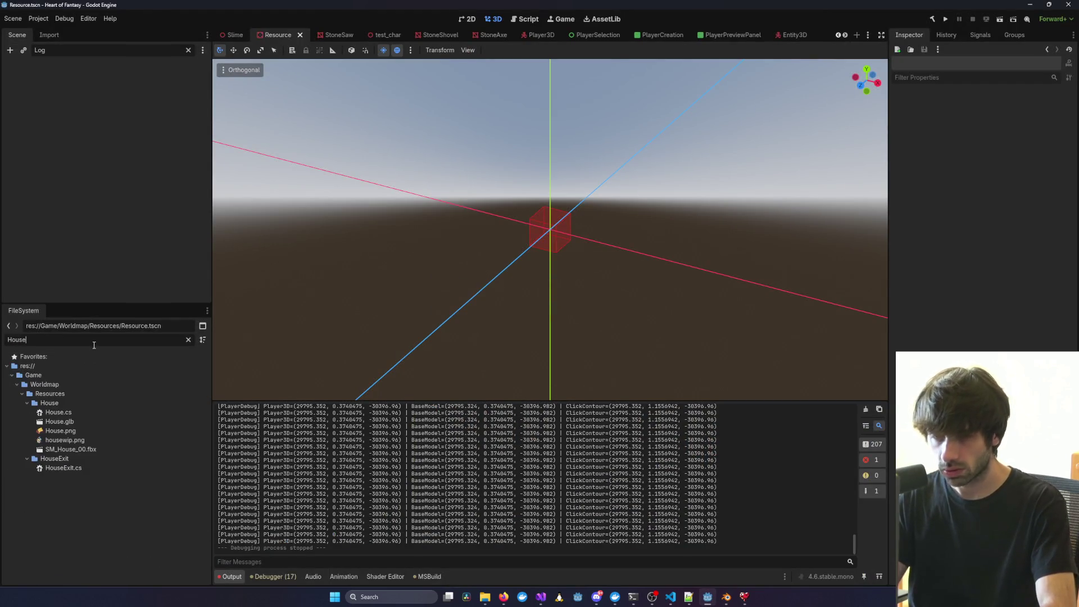
pyautogui.doubleClick(59, 421)
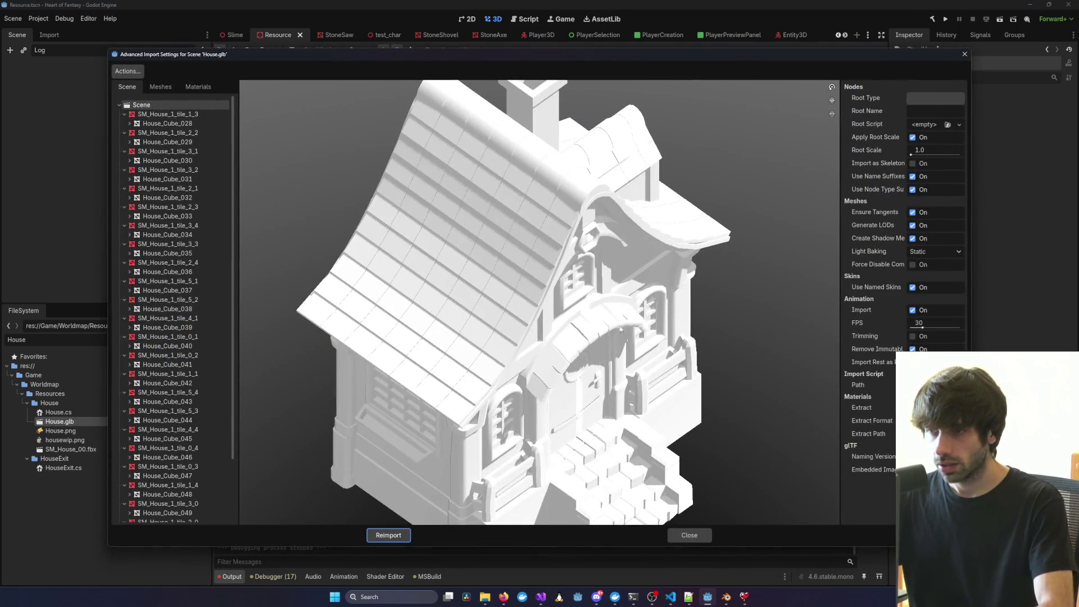
pyautogui.moveTo(621, 328)
pyautogui.mouseDown()
pyautogui.moveTo(686, 285)
pyautogui.moveTo(570, 347)
pyautogui.moveTo(580, 337)
pyautogui.mouseUp()
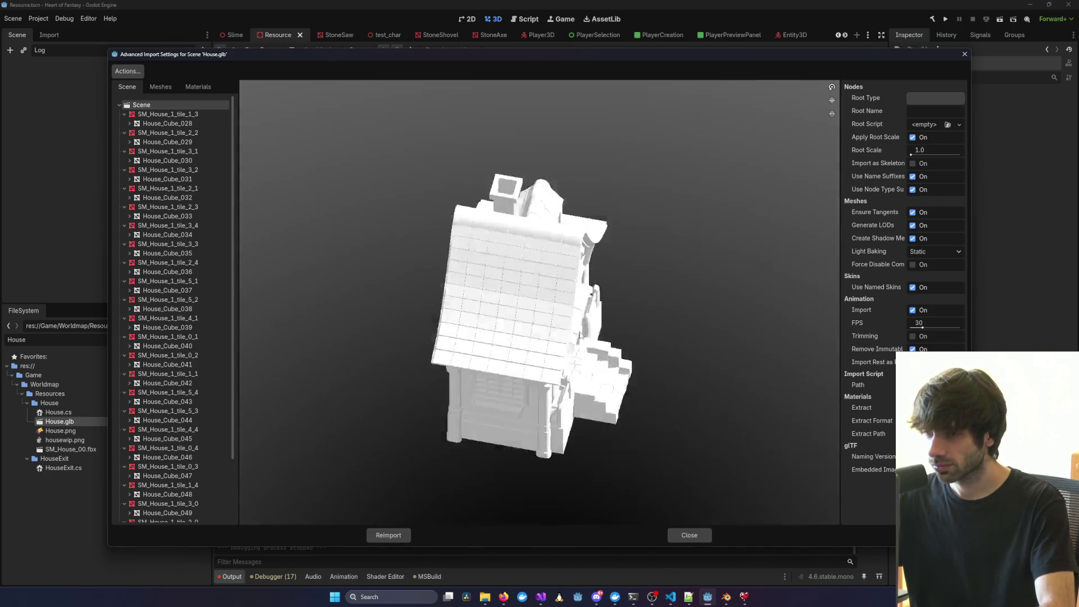
pyautogui.moveTo(601, 381); pyautogui.dragTo(620, 371)
pyautogui.click(690, 534)
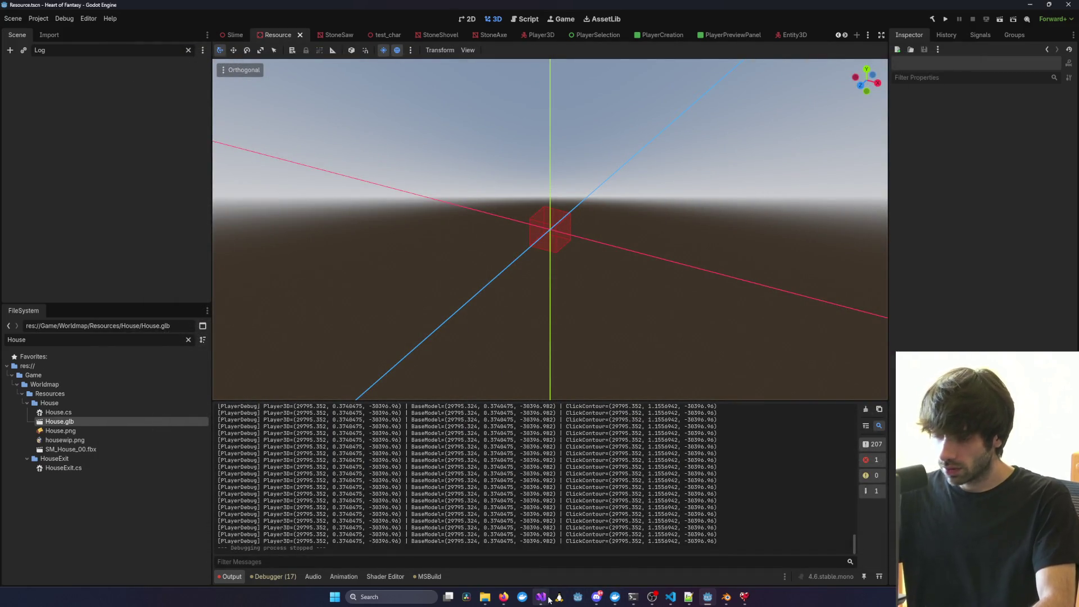
pyautogui.moveTo(577, 597)
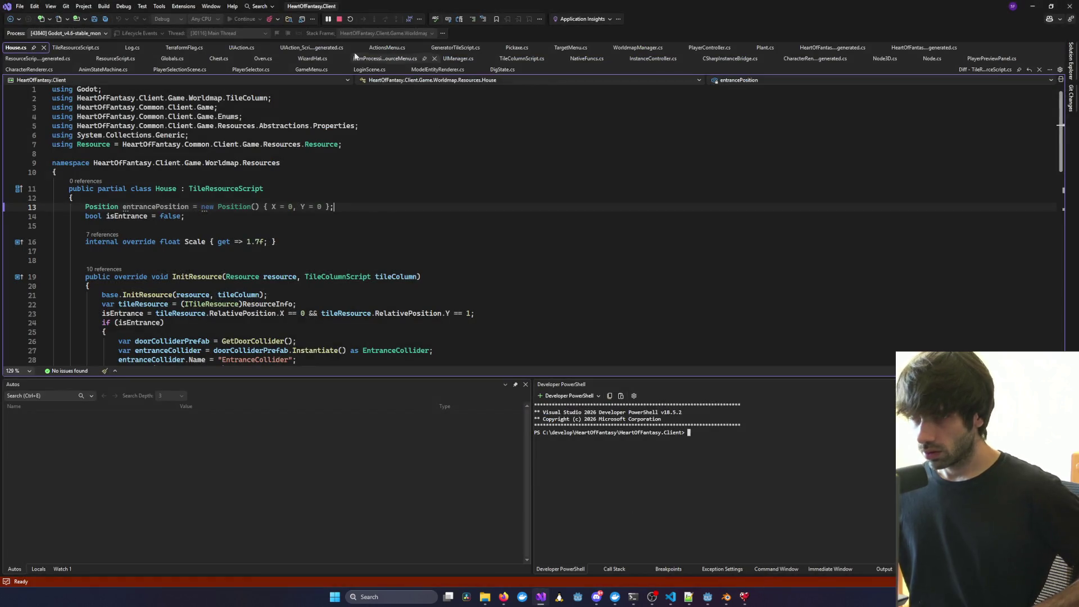
# In the Shard House.cs set Width to 4 and Height to 5 and save.
pyautogui.click(770, 560)
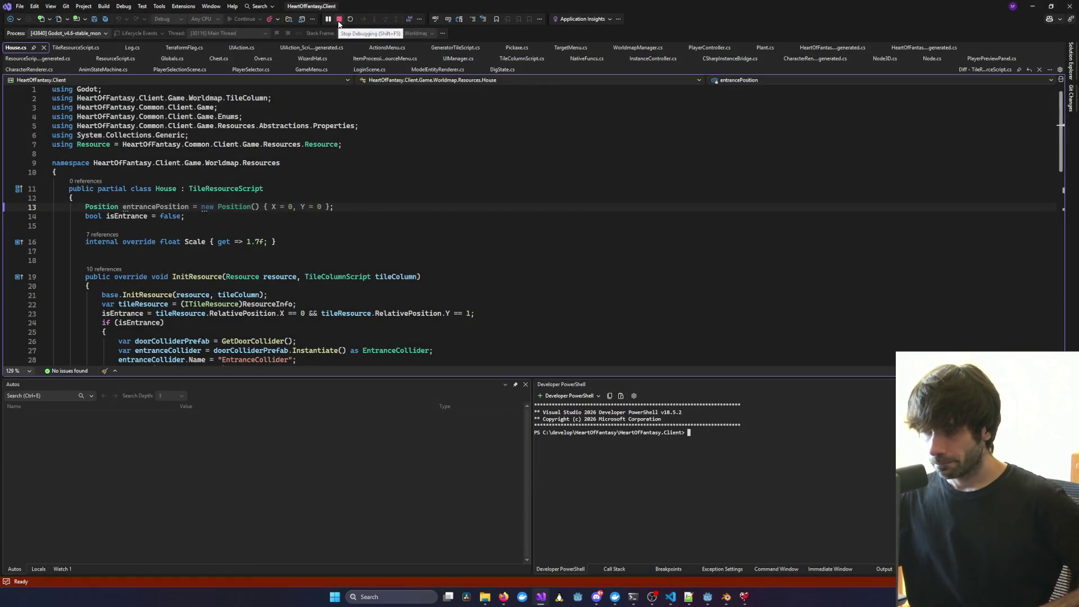
pyautogui.moveTo(541, 597)
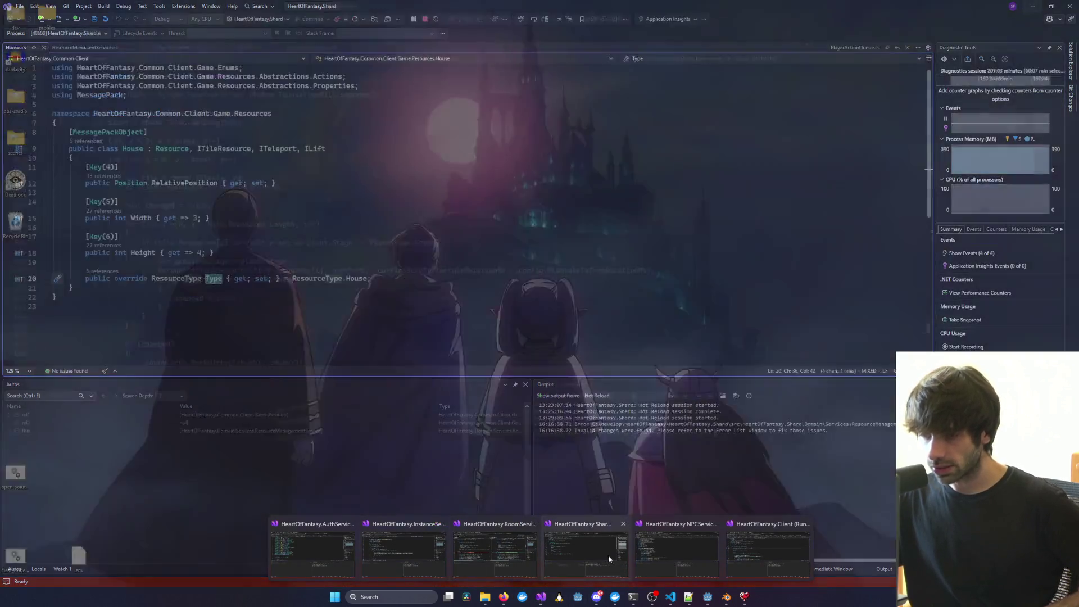
pyautogui.click(607, 556)
pyautogui.click(532, 237)
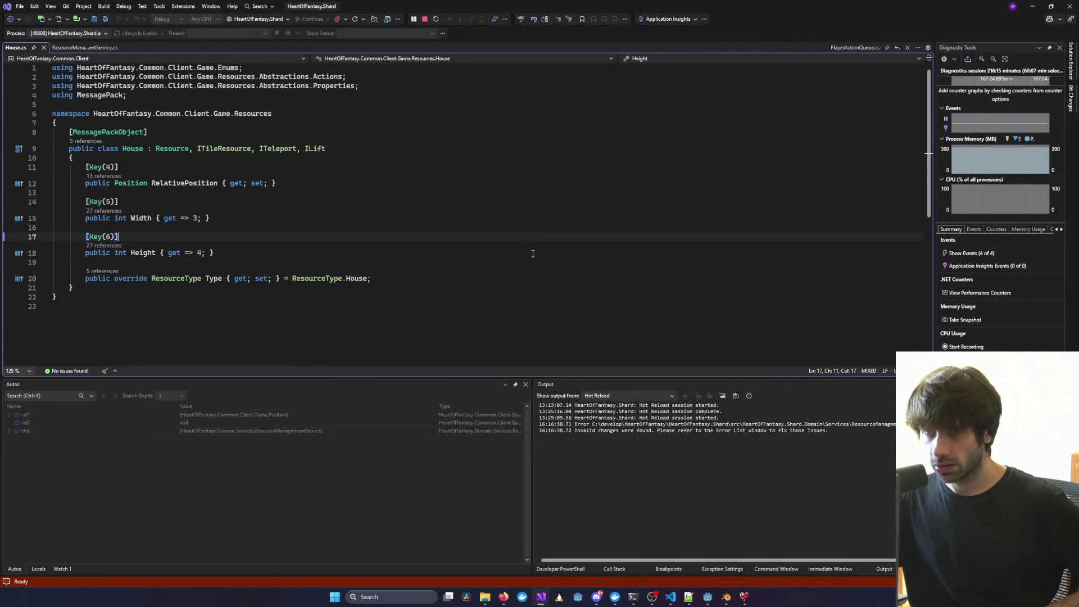
pyautogui.doubleClick(196, 218)
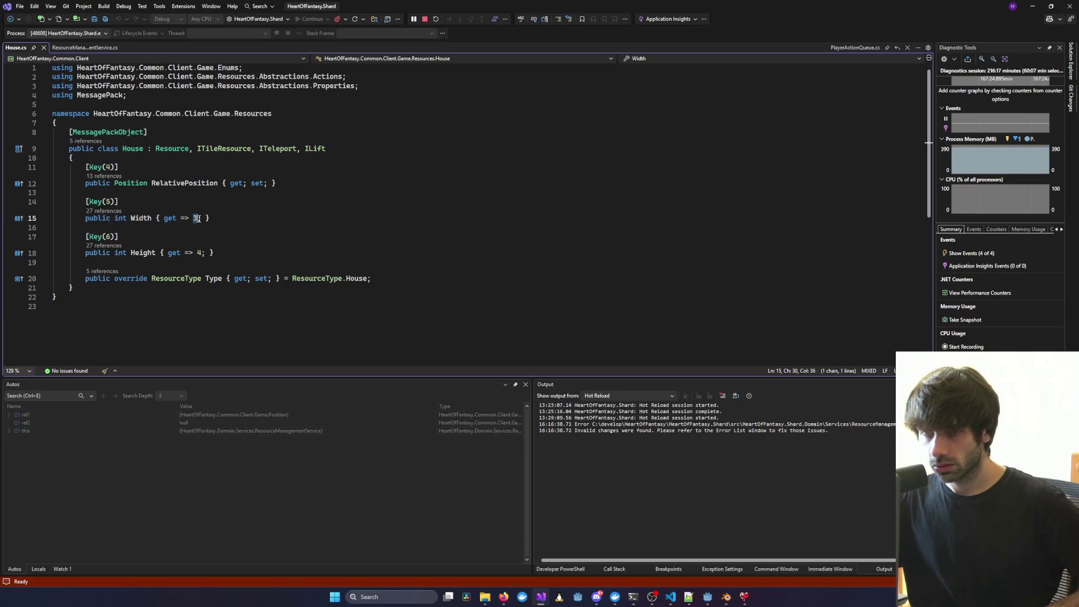
pyautogui.write('4')
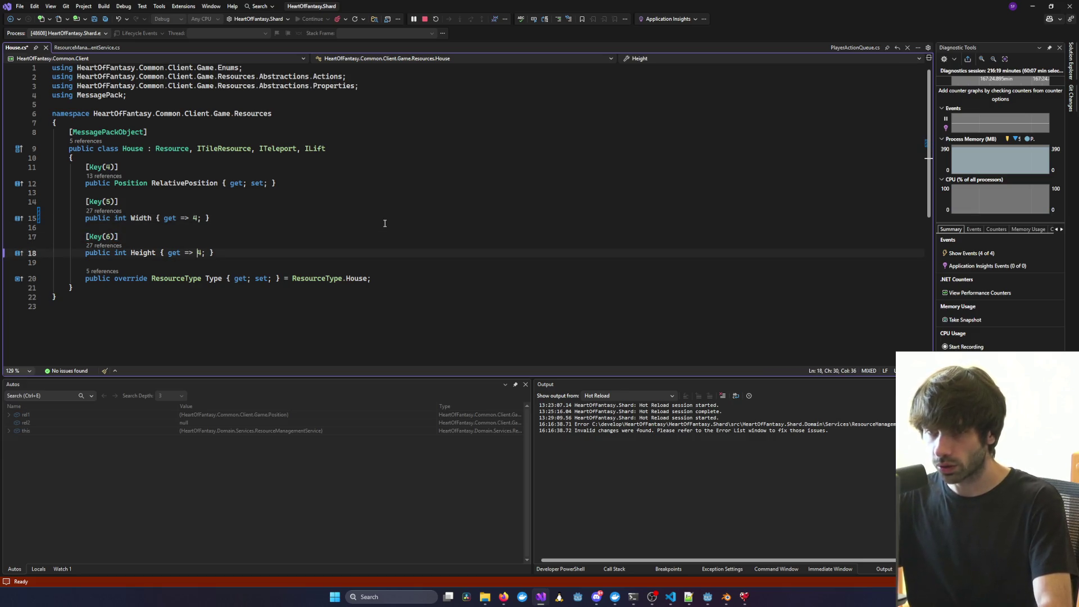
pyautogui.hotkey('ctrl', 's')
pyautogui.click(371, 149)
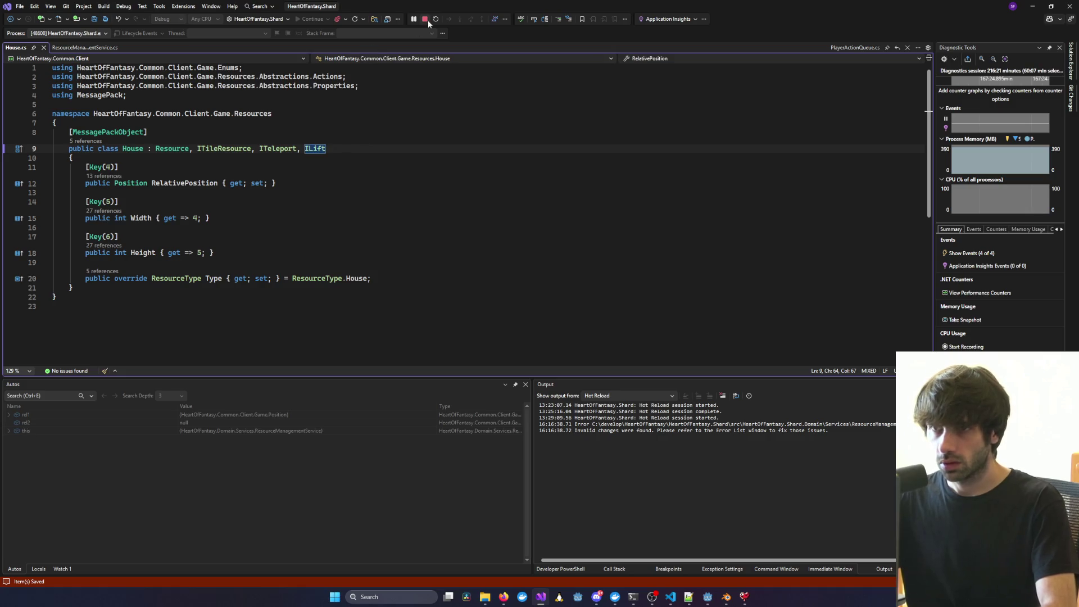
# Stop the debug session and rebuild with the new house size.
pyautogui.click(427, 19)
pyautogui.click(331, 20)
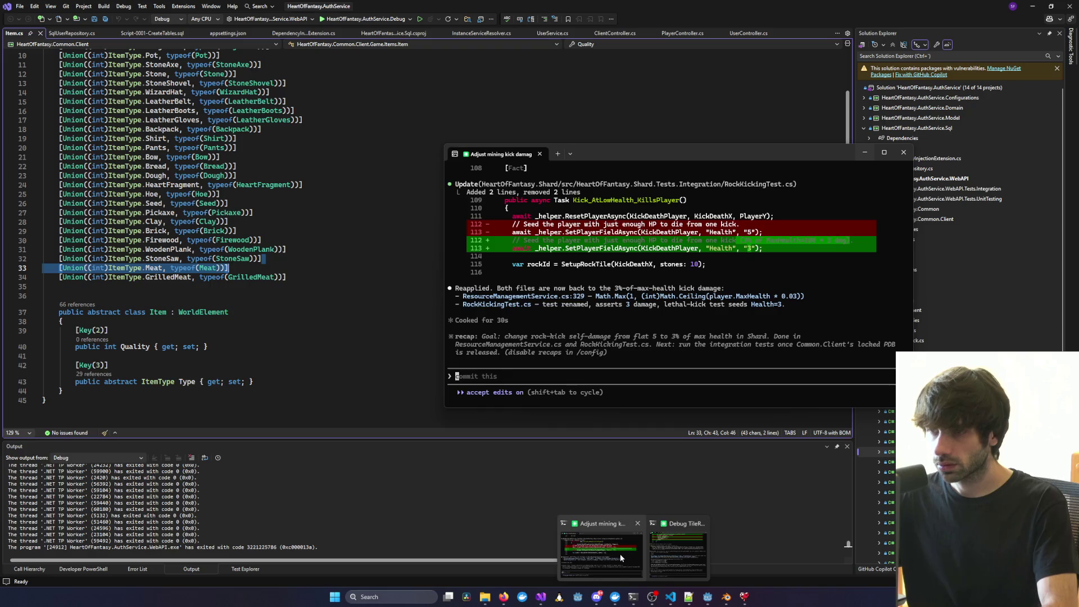
# Cycle through the open Visual Studio and terminal windows looking for the running game.
pyautogui.click(620, 554)
pyautogui.click(908, 157)
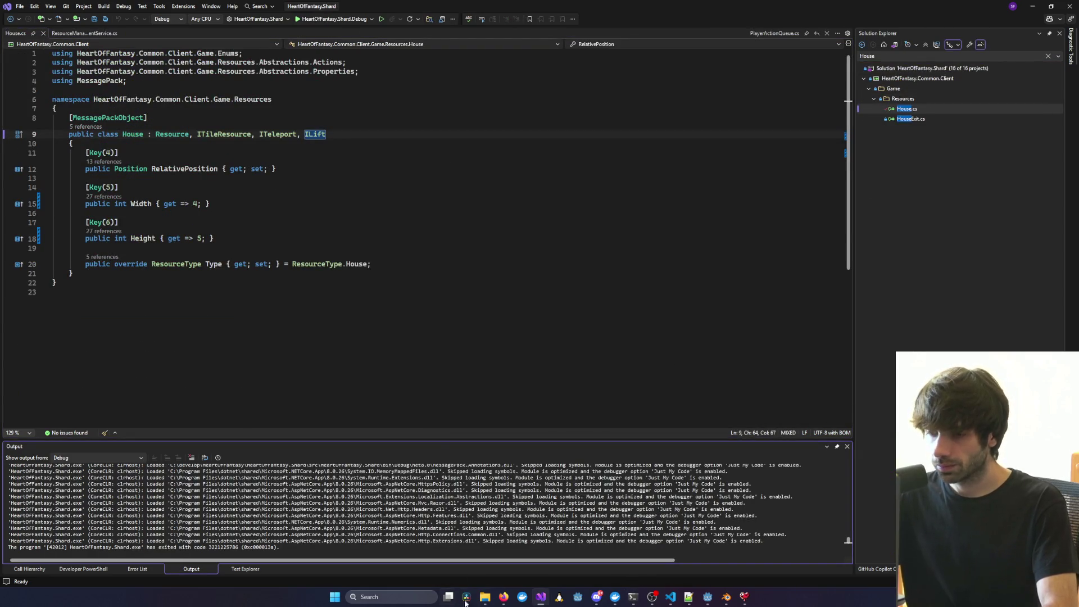
pyautogui.click(541, 601)
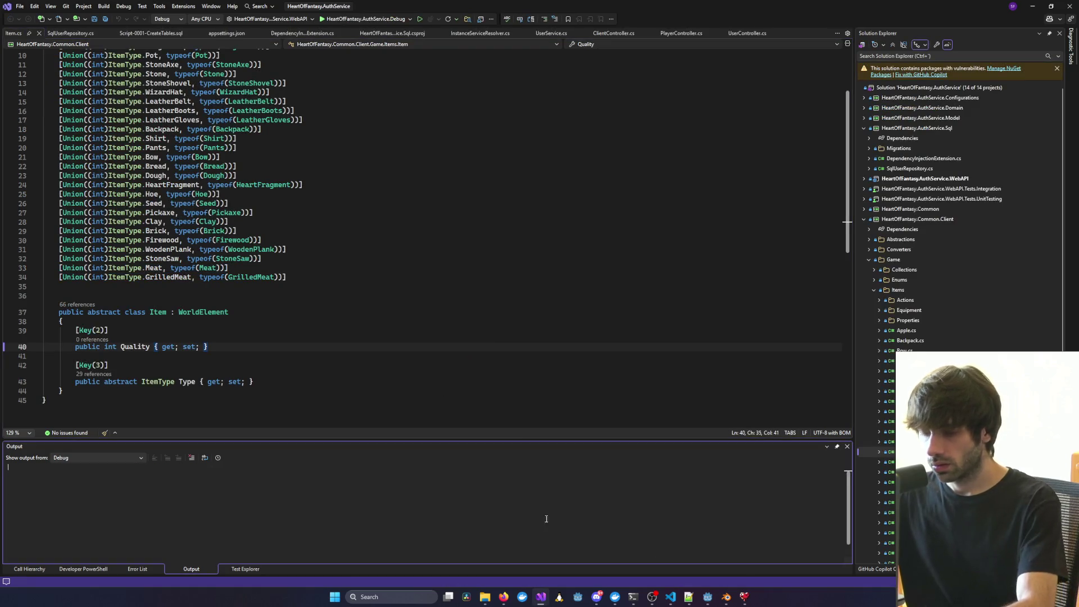
pyautogui.moveTo(540, 597)
pyautogui.click(405, 553)
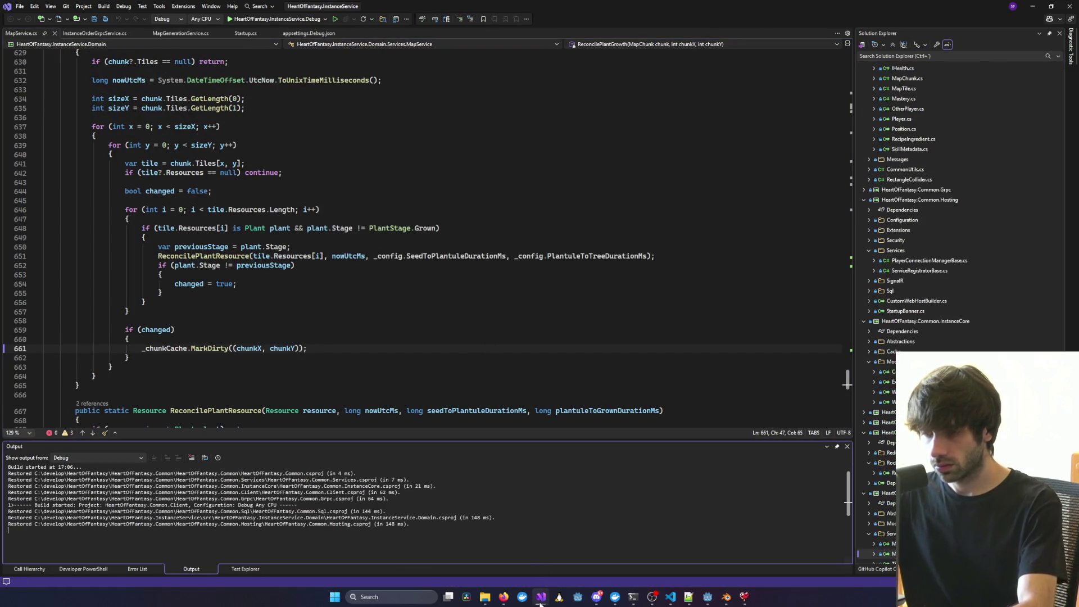
pyautogui.click(474, 552)
pyautogui.click(558, 597)
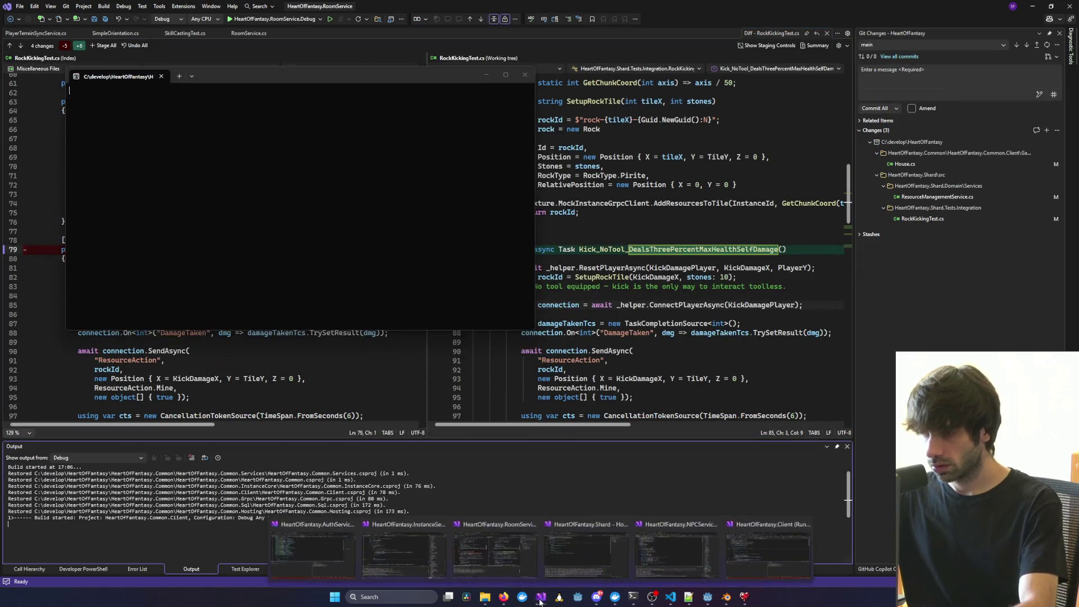
pyautogui.click(495, 547)
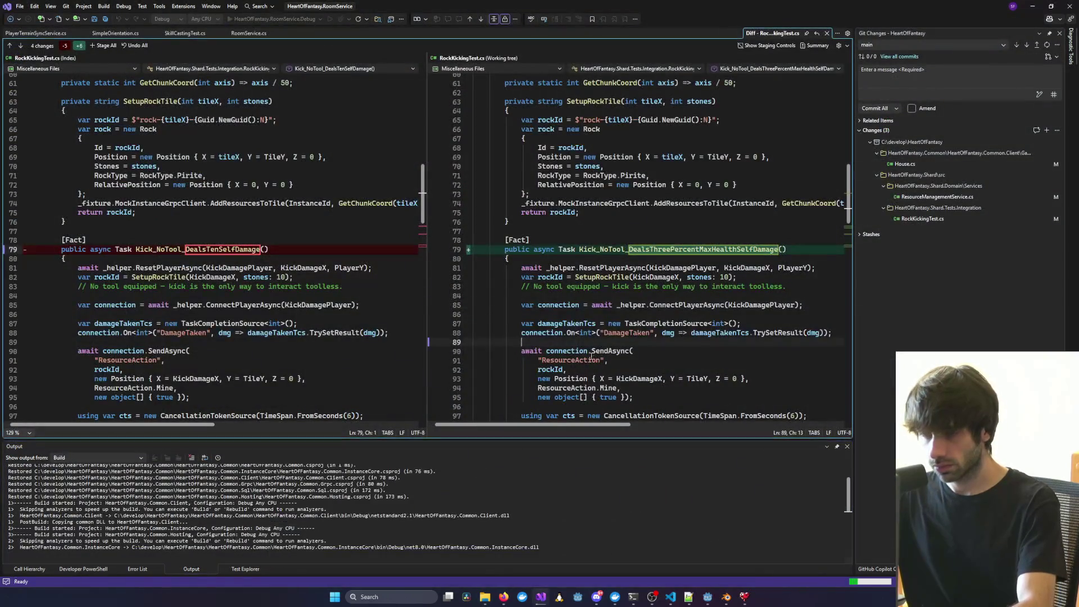
pyautogui.click(590, 553)
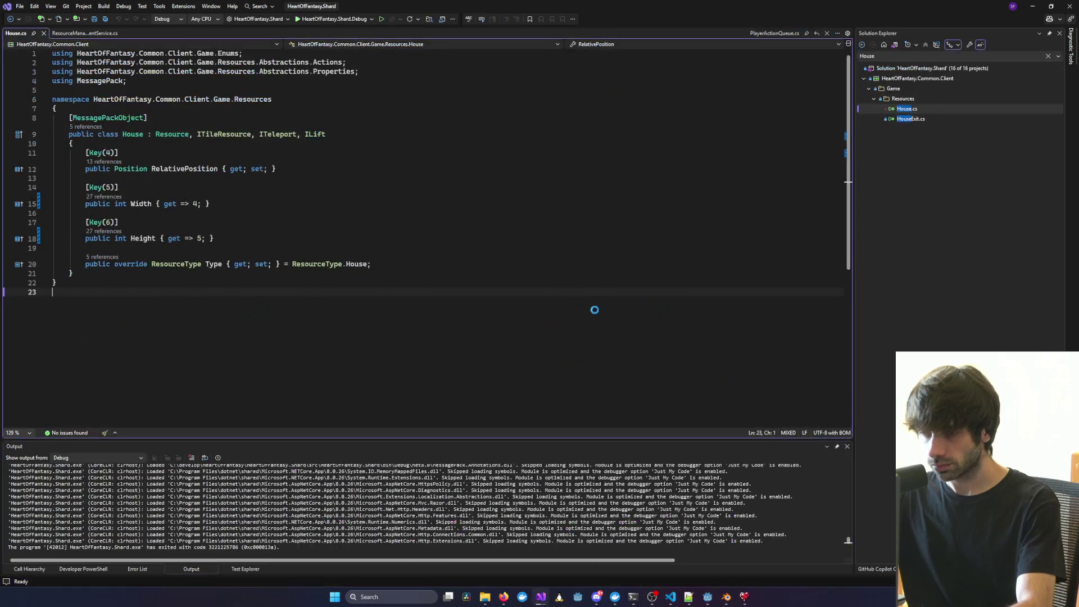
pyautogui.click(552, 596)
pyautogui.moveTo(541, 597)
pyautogui.click(674, 548)
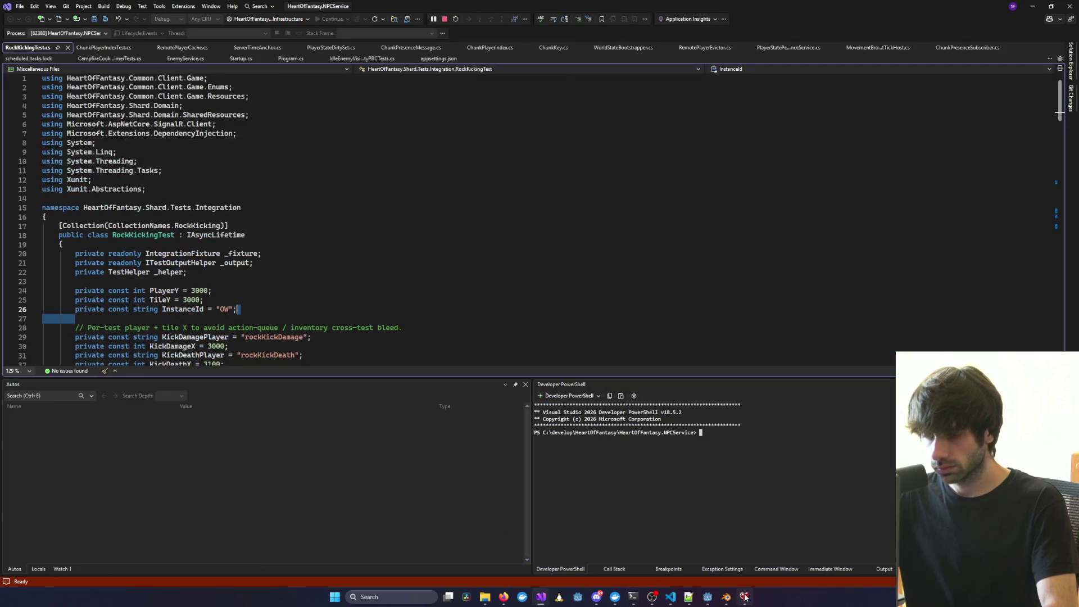
# Close the old Heart of Fantasy window and return to the Client project to relaunch it.
pyautogui.click(744, 597)
pyautogui.moveTo(743, 598)
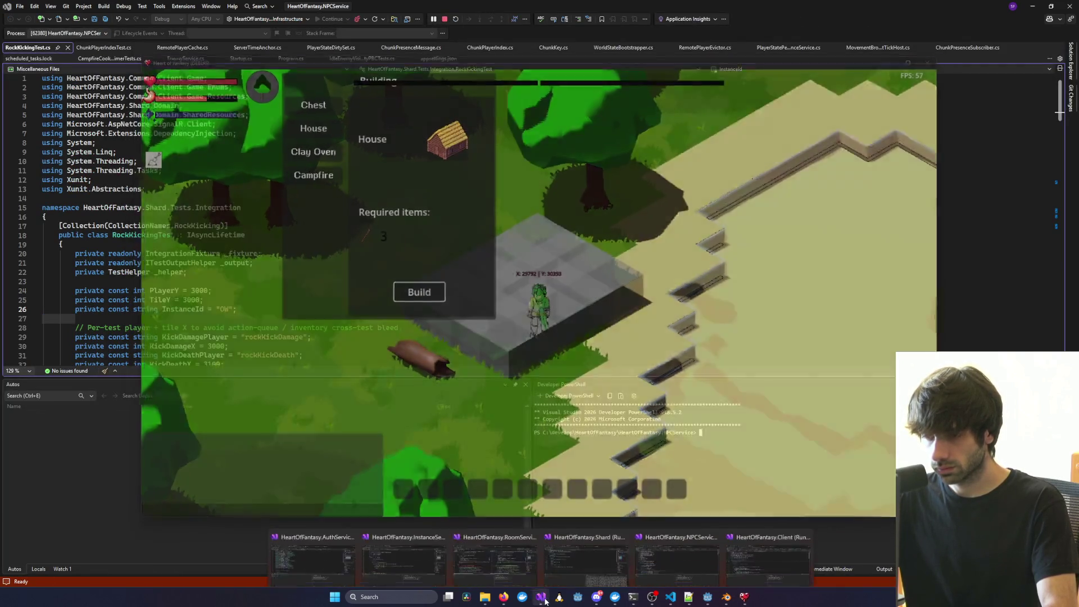
pyautogui.click(756, 576)
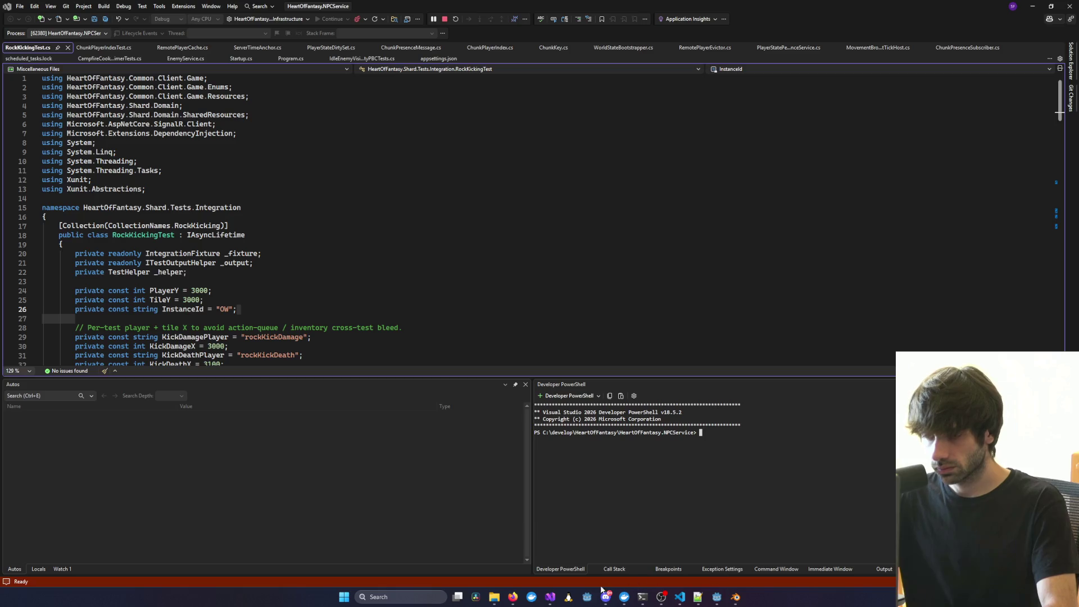
pyautogui.moveTo(550, 597)
pyautogui.click(799, 557)
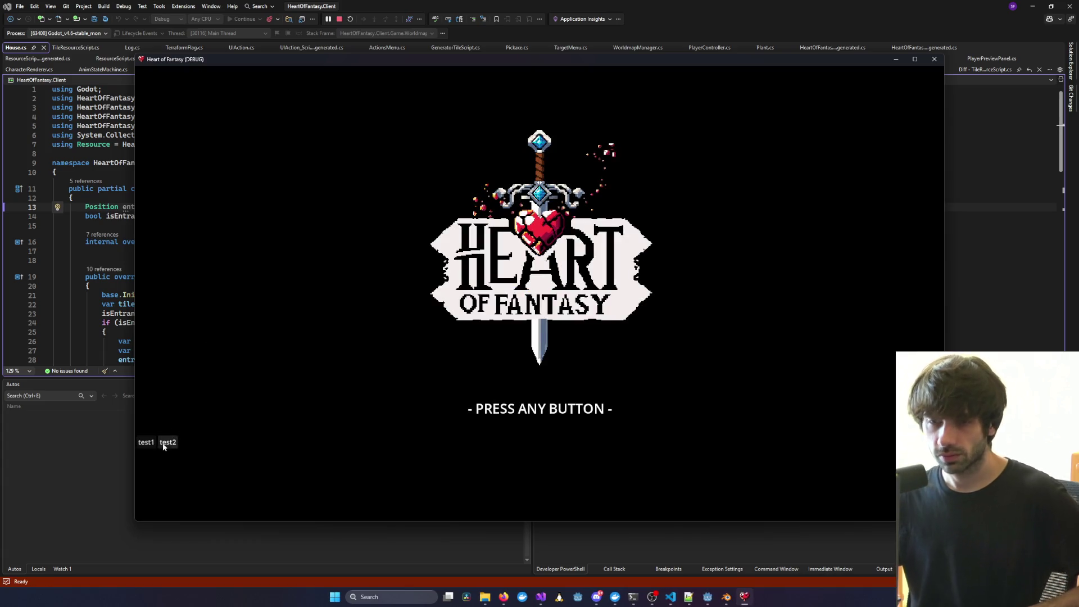
# Enter the game world with the existing character and start placing a House on the map.
pyautogui.click(539, 435)
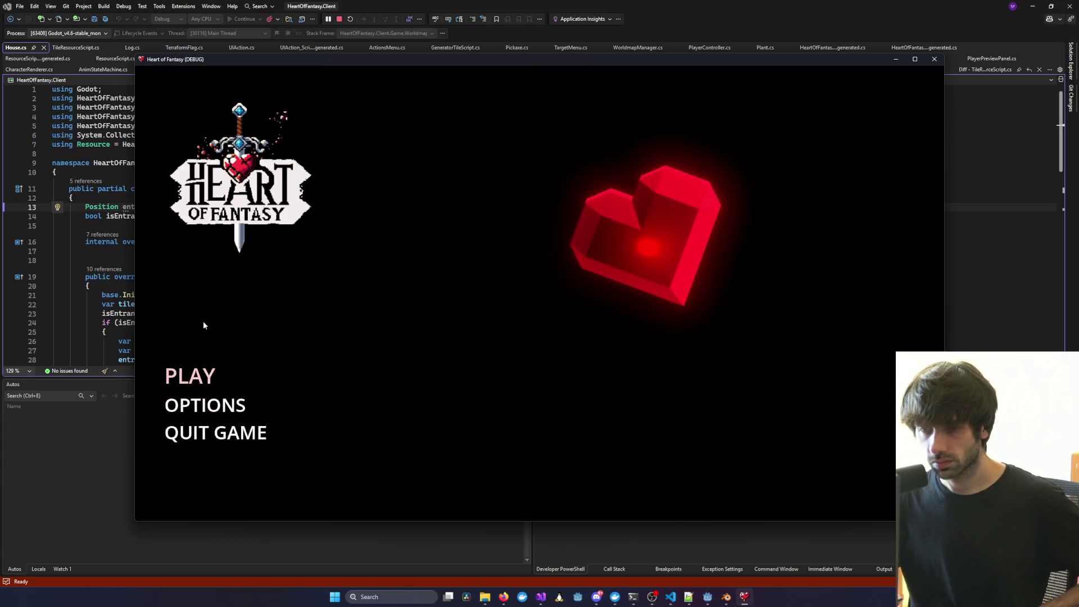
pyautogui.click(190, 374)
pyautogui.click(523, 465)
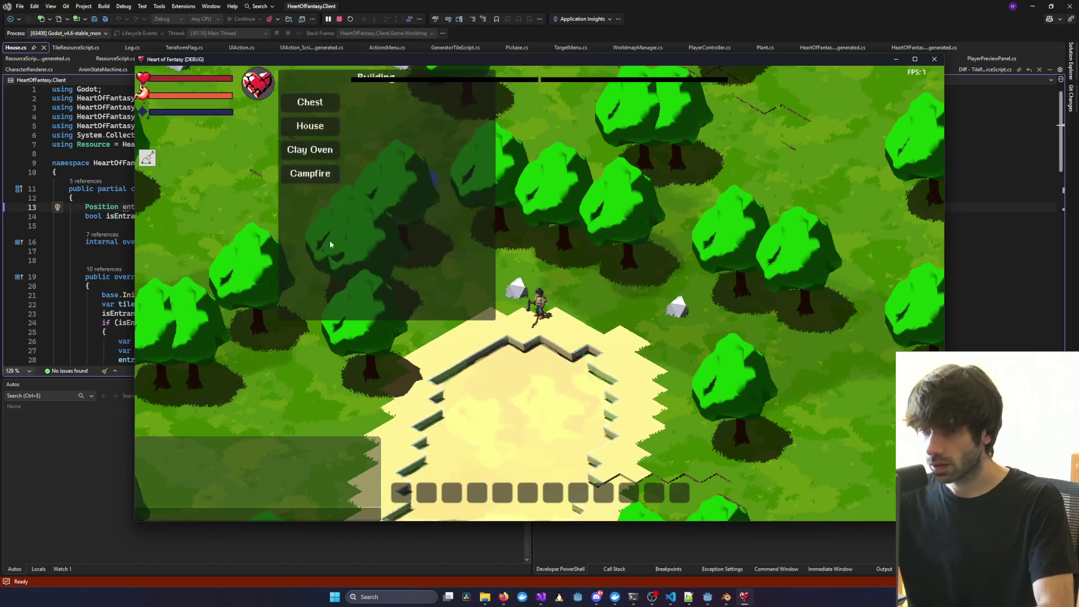
pyautogui.click(313, 131)
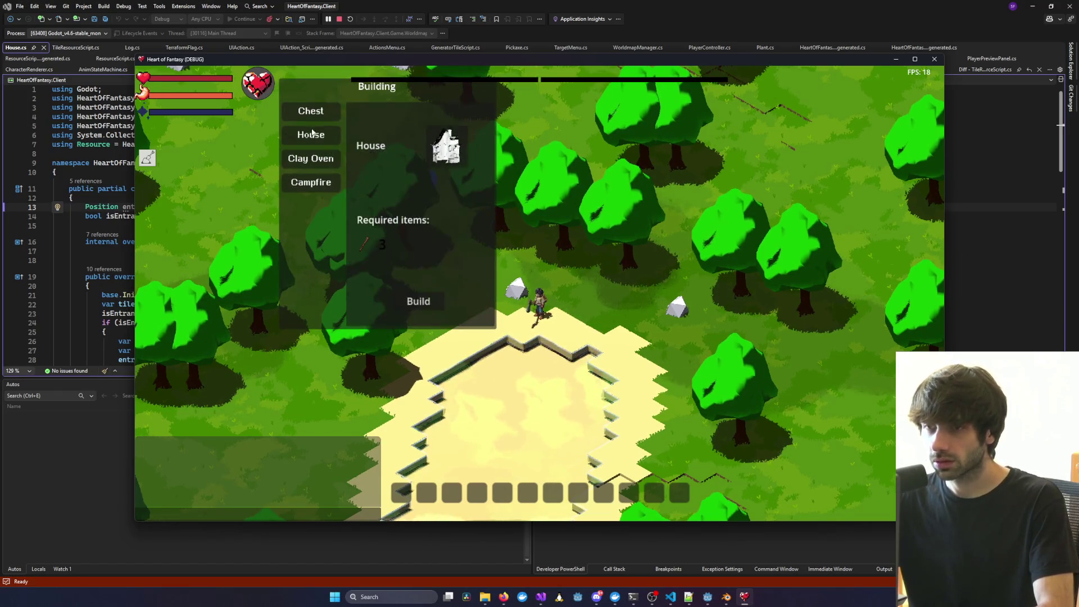
pyautogui.click(418, 302)
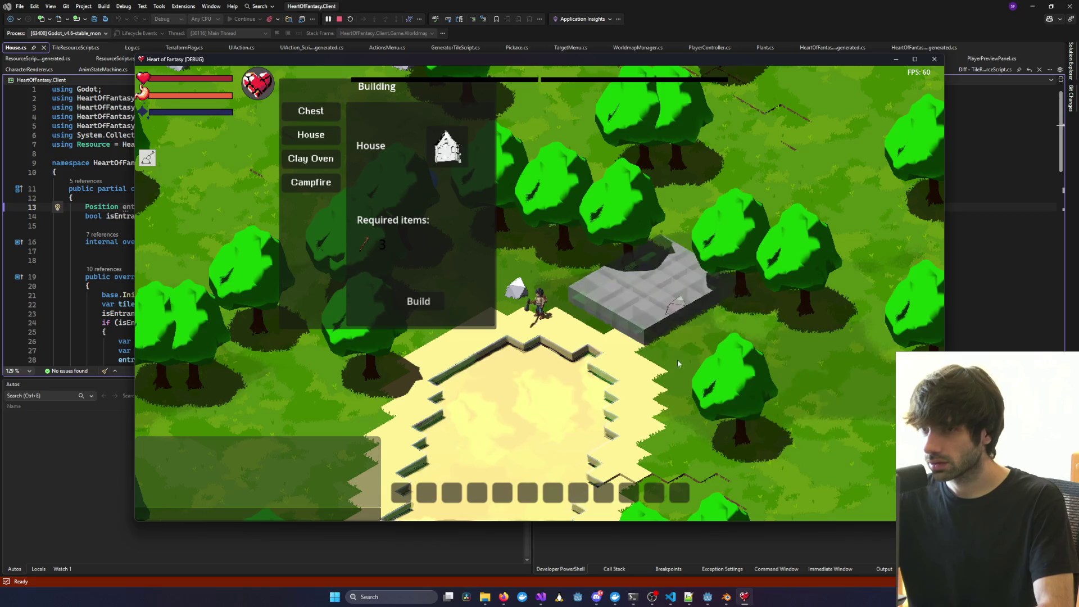
# Close the running game window and bring the house model in Blender forward.
pyautogui.click(934, 59)
pyautogui.moveTo(541, 598)
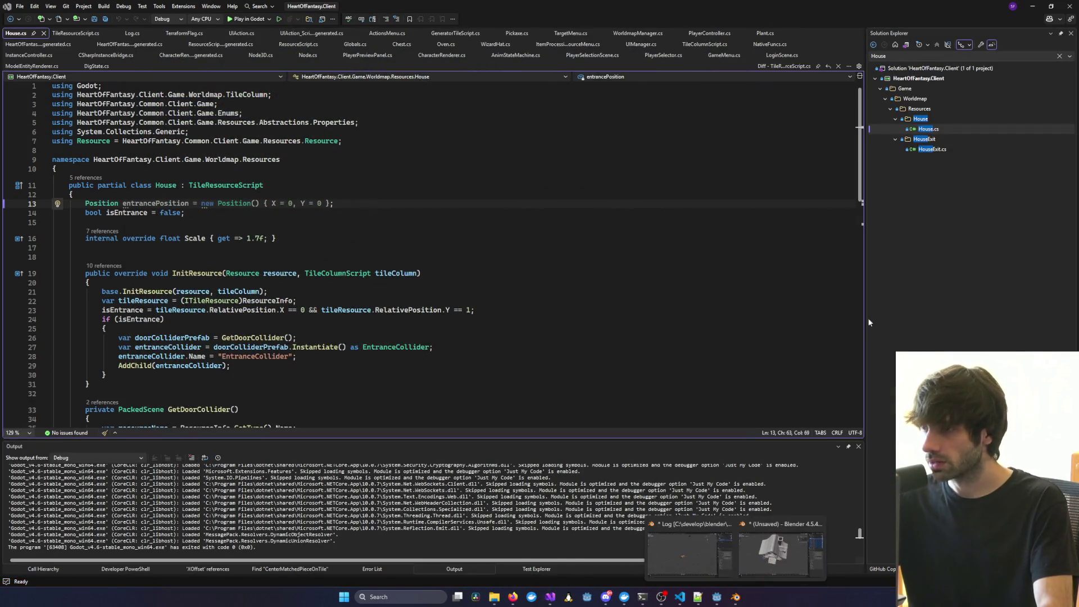
pyautogui.click(772, 552)
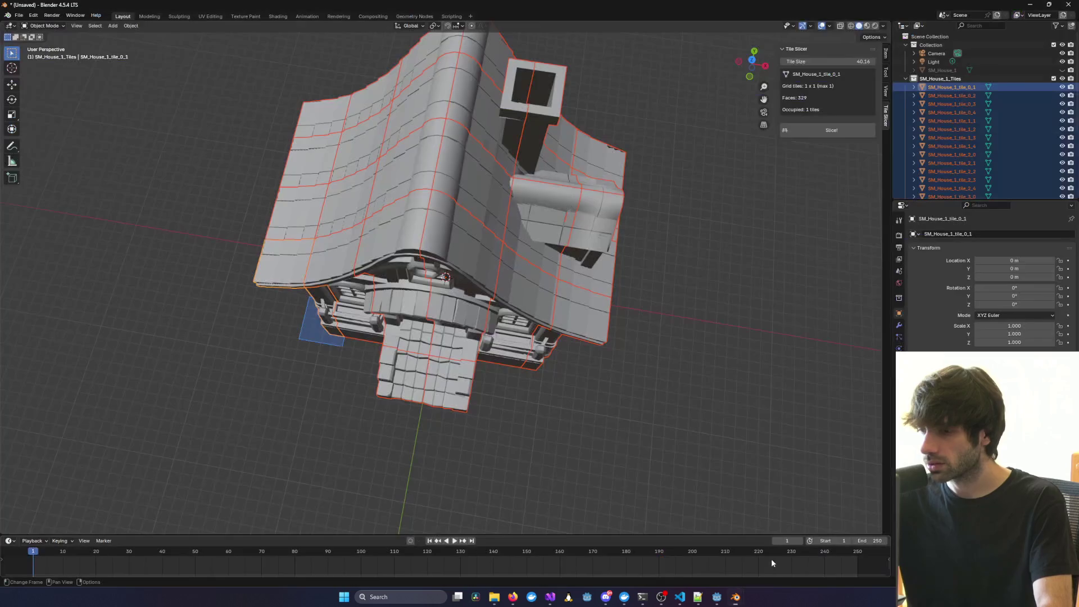
# Unlink the SM_House_1_Tiles collection and delete all the old tile objects.
pyautogui.click(944, 83)
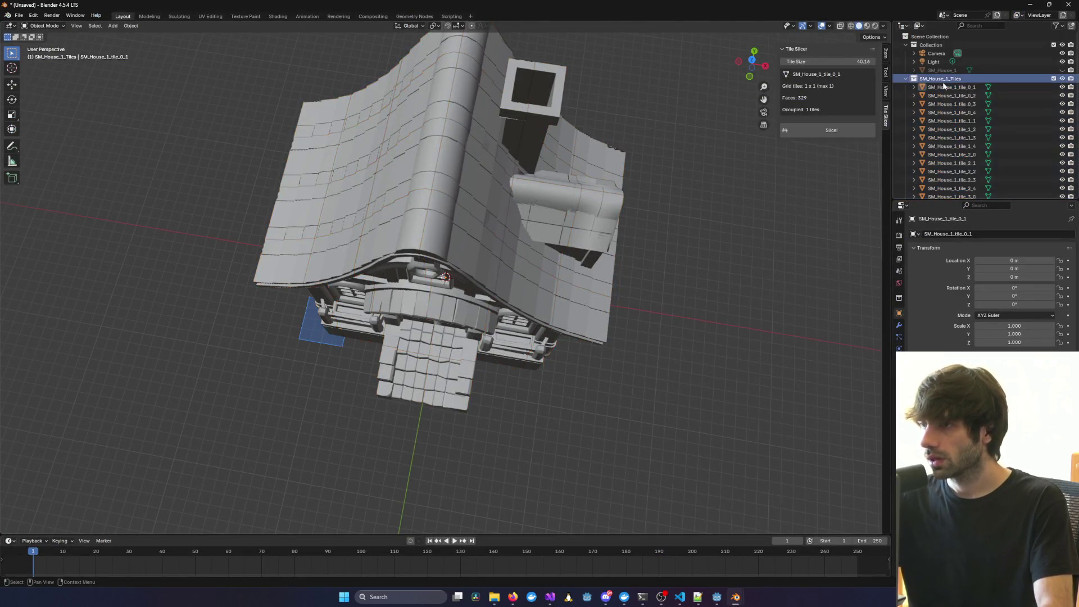
pyautogui.rightClick(943, 84)
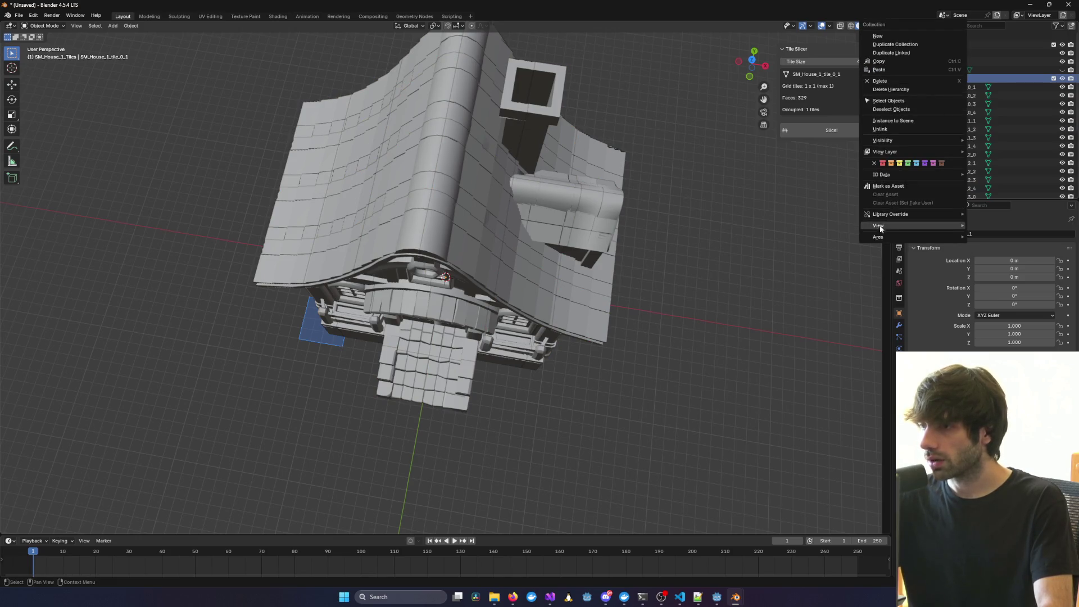
pyautogui.click(882, 80)
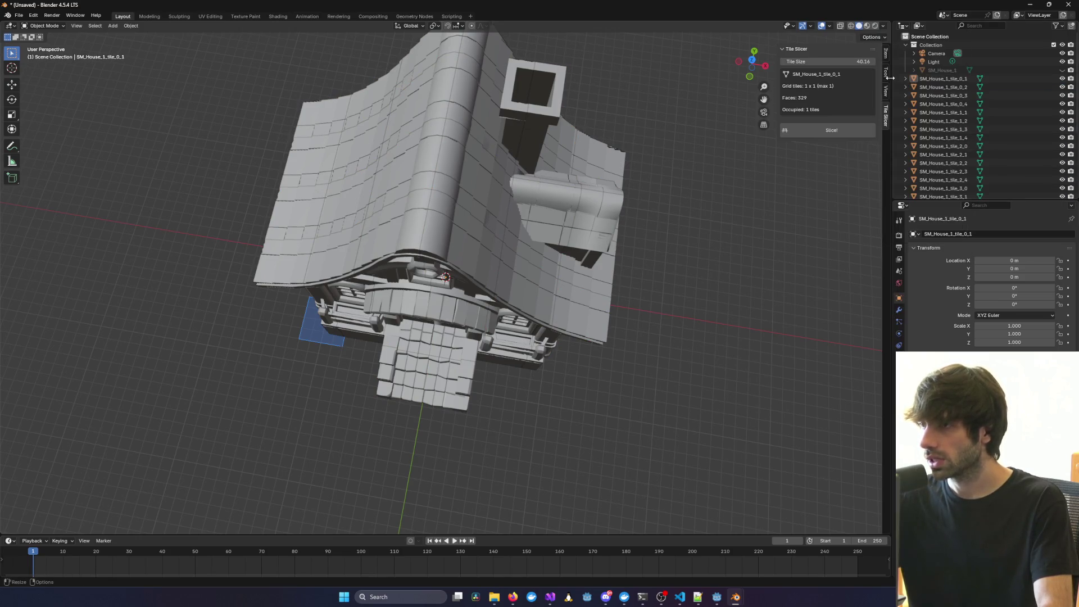
pyautogui.click(931, 88)
pyautogui.scroll(-5, 945, 185)
pyautogui.keyDown('shift'); pyautogui.click(938, 188); pyautogui.keyUp('shift')
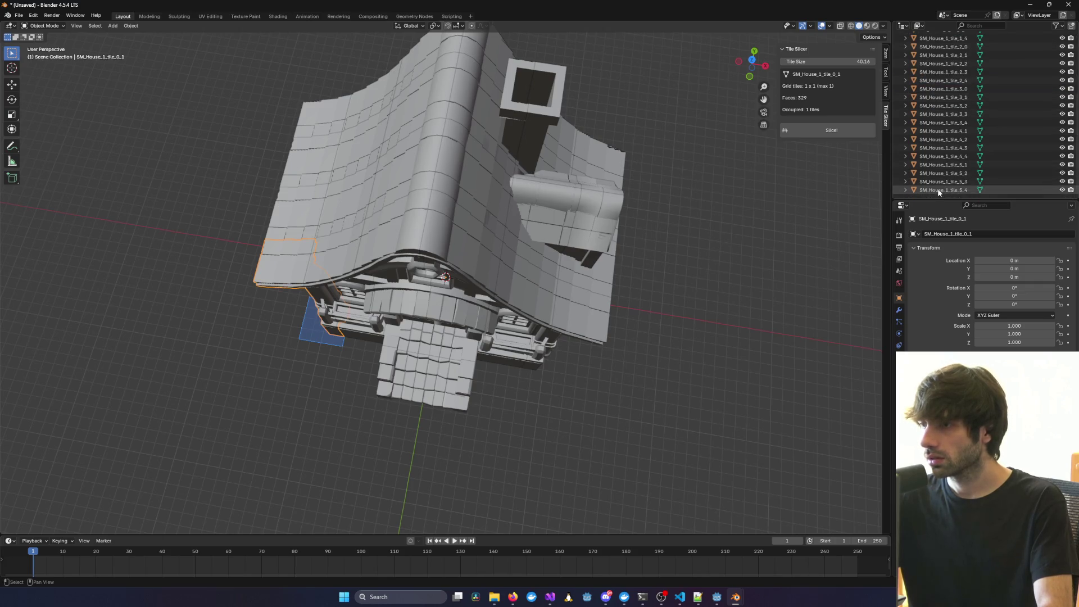
pyautogui.rightClick(938, 188)
pyautogui.click(939, 190)
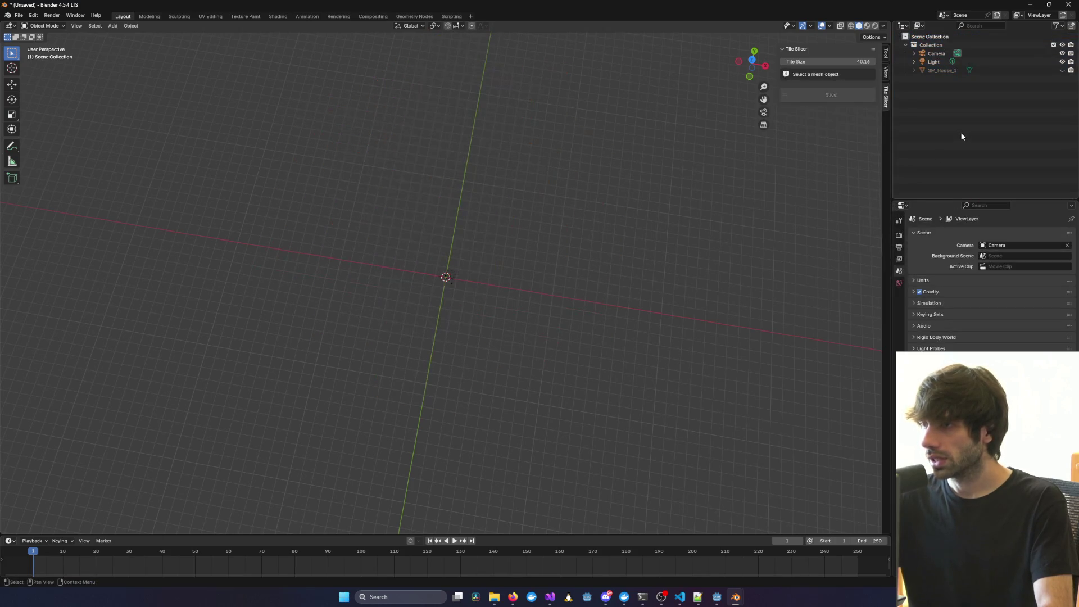
# Rename SM_House_1 to House, make it visible, and slice it into new tile objects.
pyautogui.rightClick(939, 71)
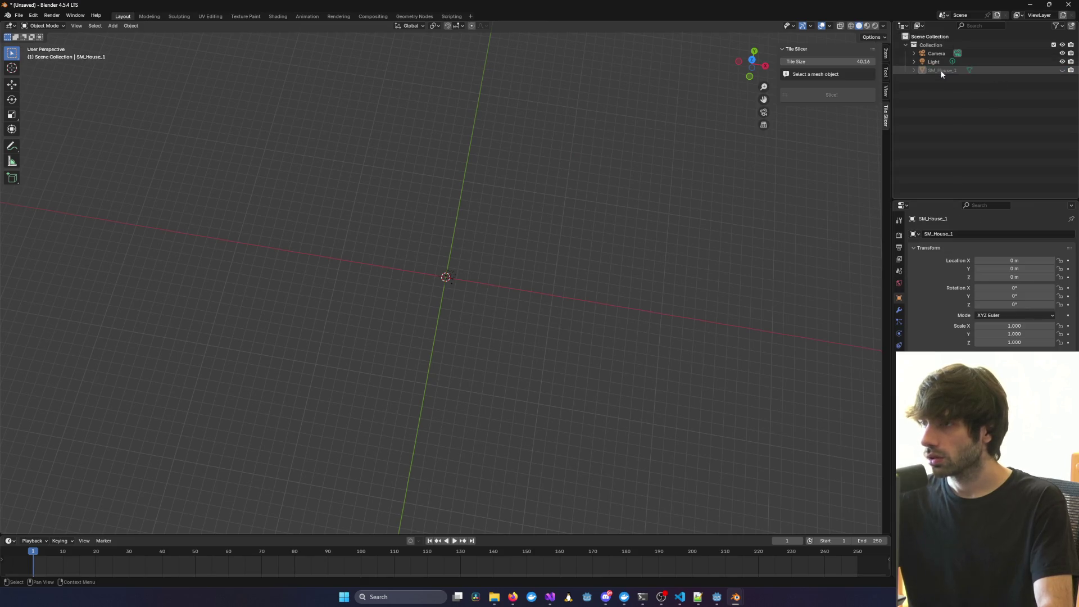
pyautogui.doubleClick(939, 70)
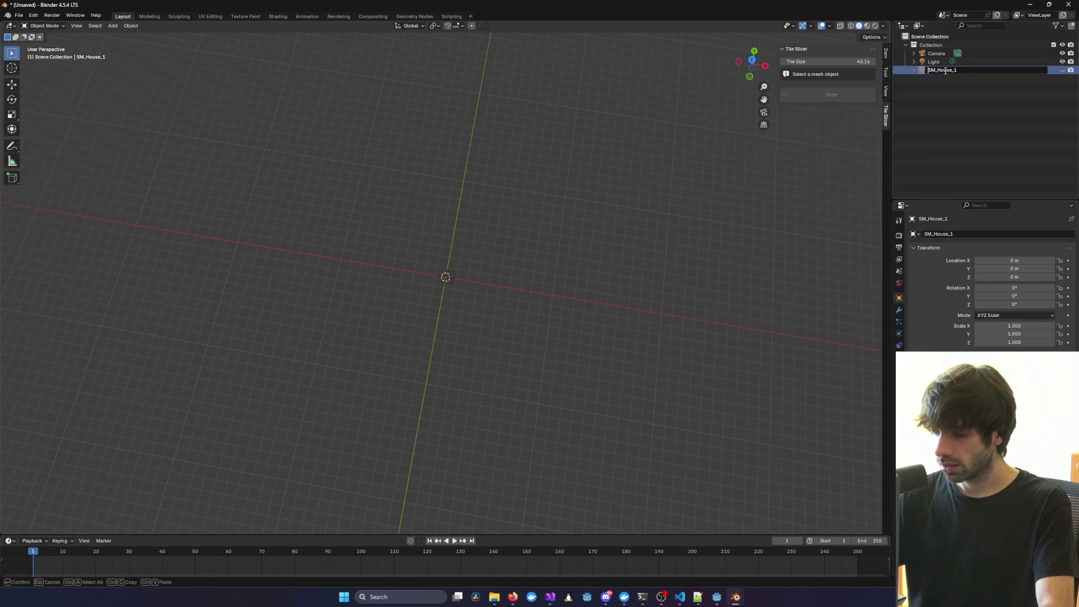
pyautogui.write('House')
pyautogui.press('Return')
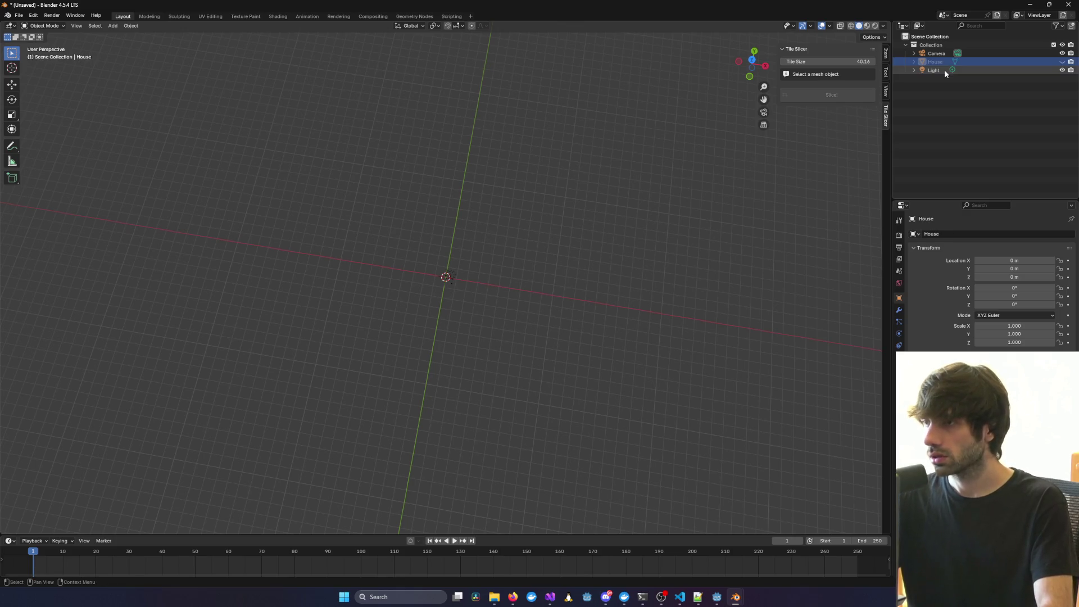
pyautogui.click(941, 92)
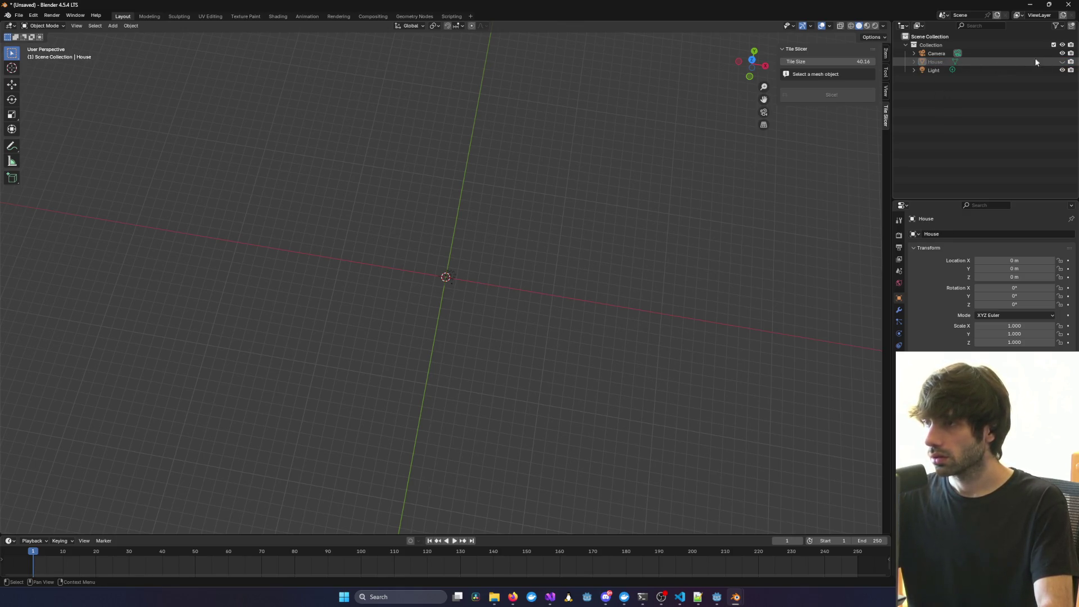
pyautogui.click(1063, 62)
pyautogui.click(931, 62)
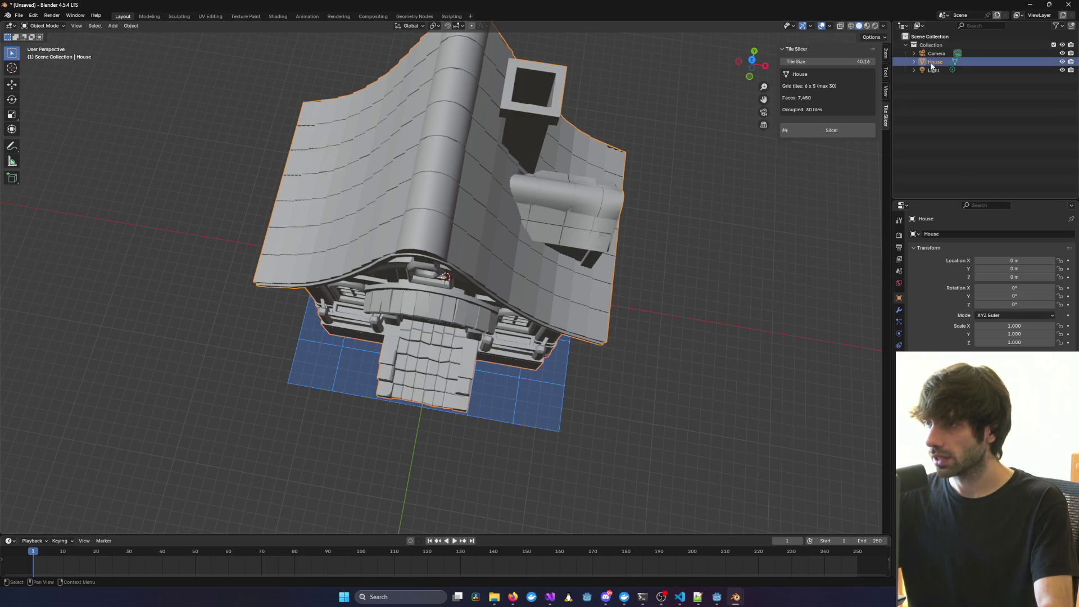
pyautogui.click(825, 132)
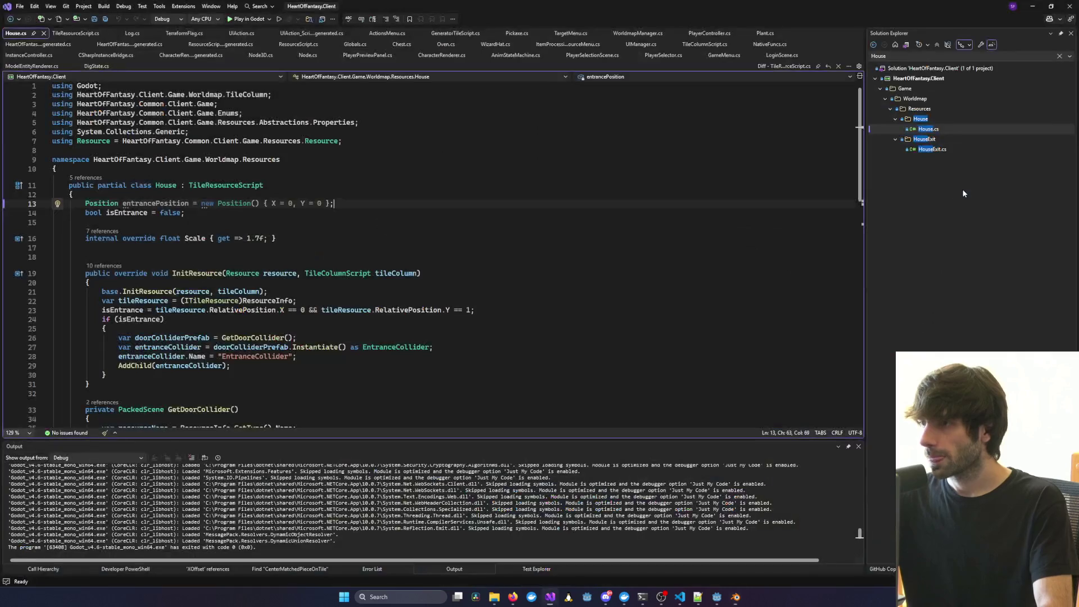
pyautogui.scroll(-8, 649, 299)
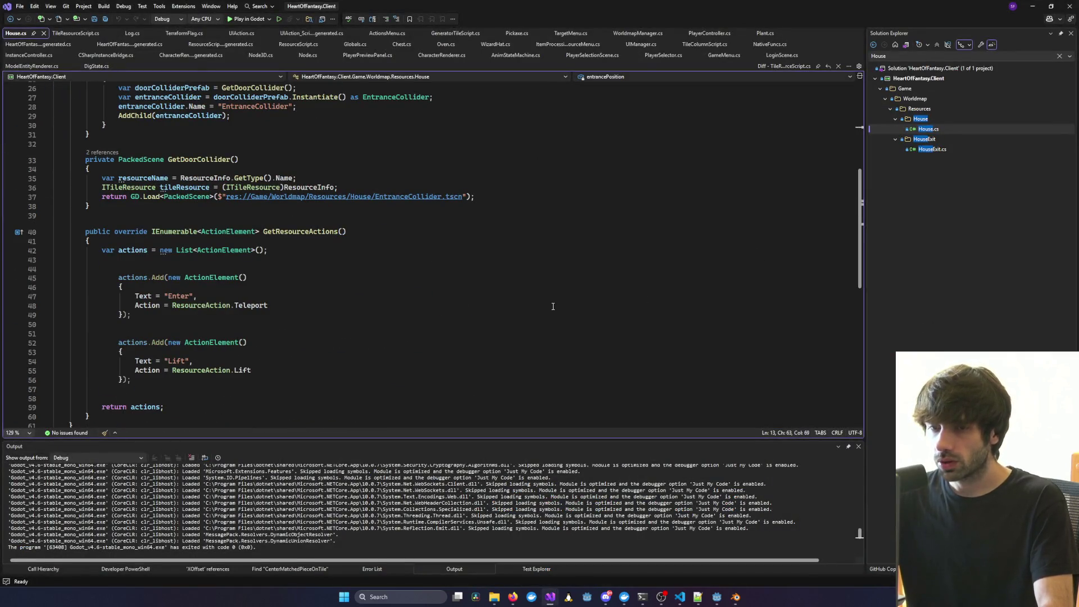
pyautogui.scroll(7, 554, 306)
pyautogui.scroll(1, 553, 306)
pyautogui.moveTo(736, 597)
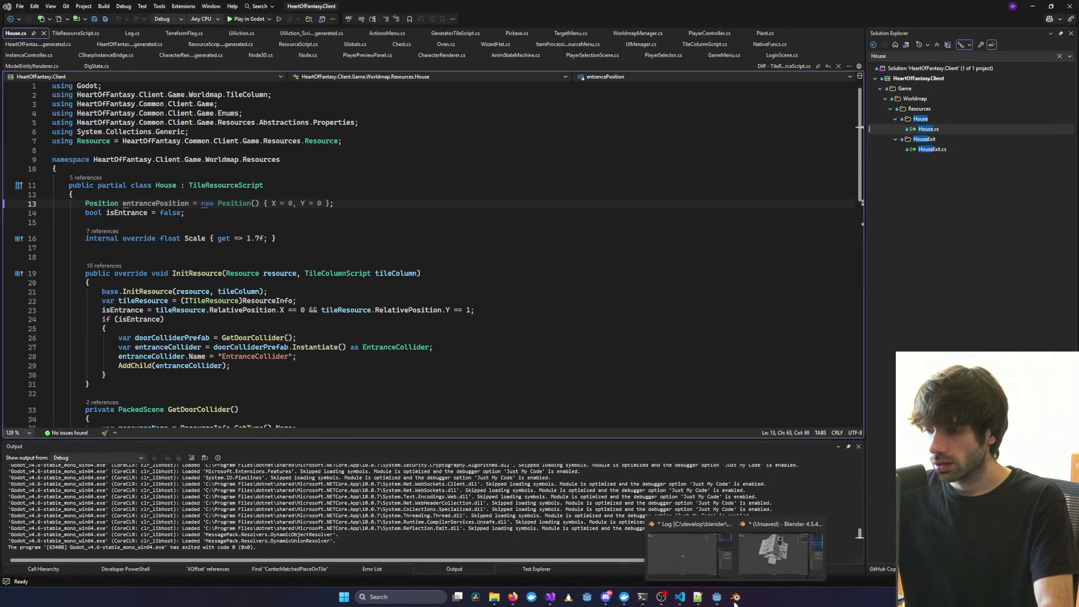
# Bring up the Blender file with the Log model and close that window.
pyautogui.click(716, 549)
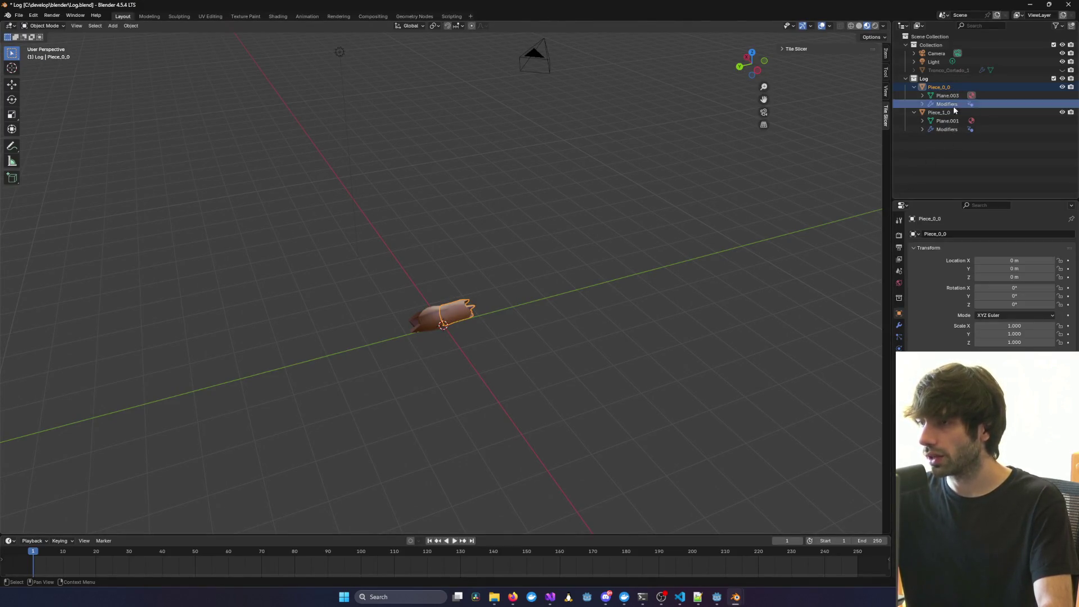
pyautogui.click(1072, 6)
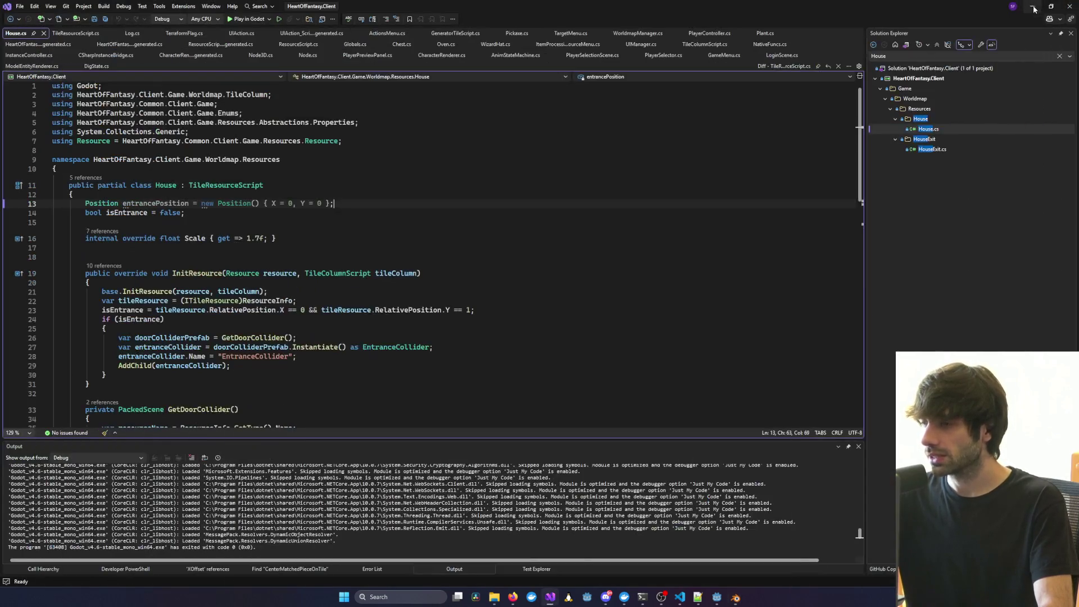
# Return to the sliced house in Blender and start renaming House_tile_0_1 to Piece_0_1.
pyautogui.click(794, 554)
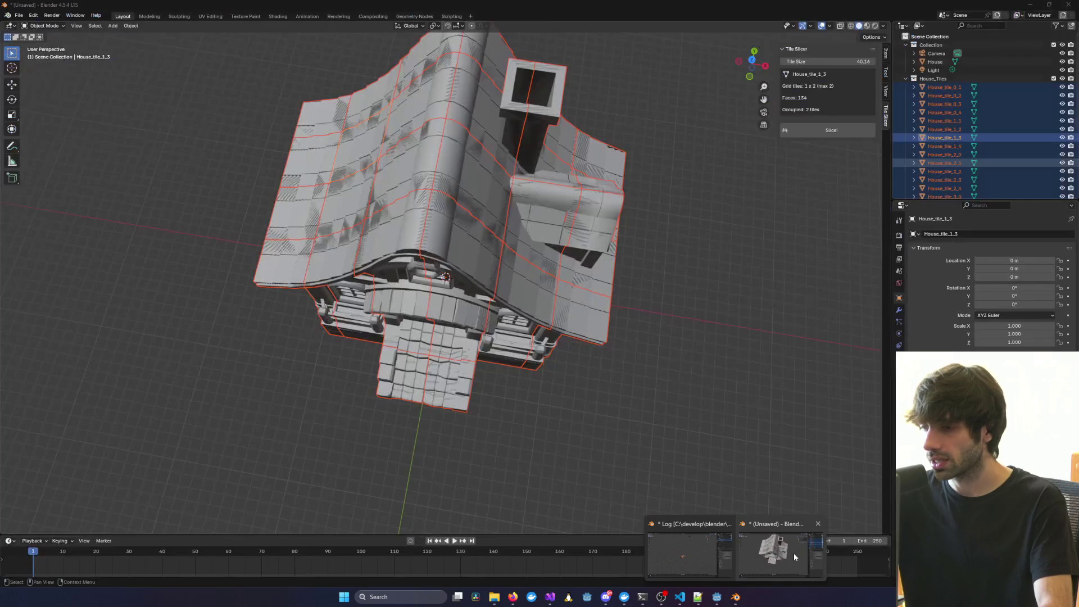
pyautogui.doubleClick(940, 87)
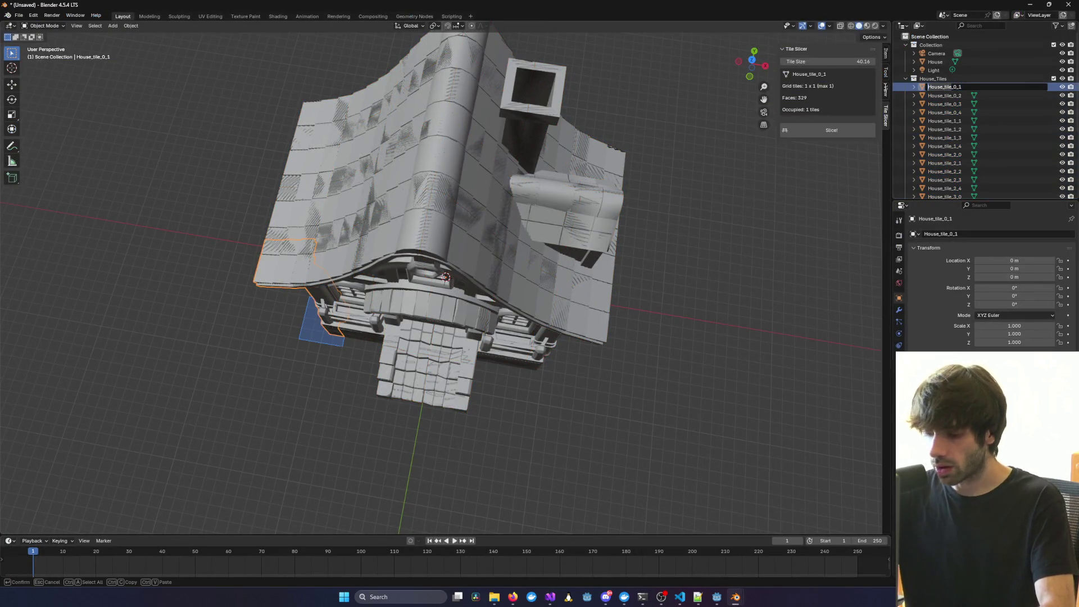
pyautogui.write('Piece')
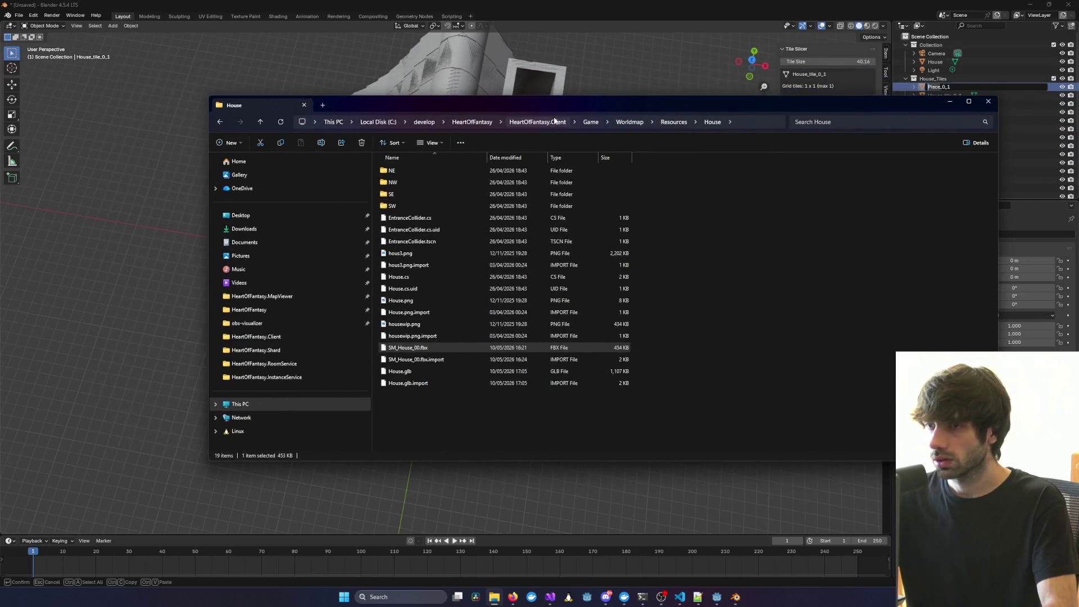
# Go up to the HeartOfFantasy folder, enter its scripts folder, and move the Explorer aside.
pyautogui.click(538, 121)
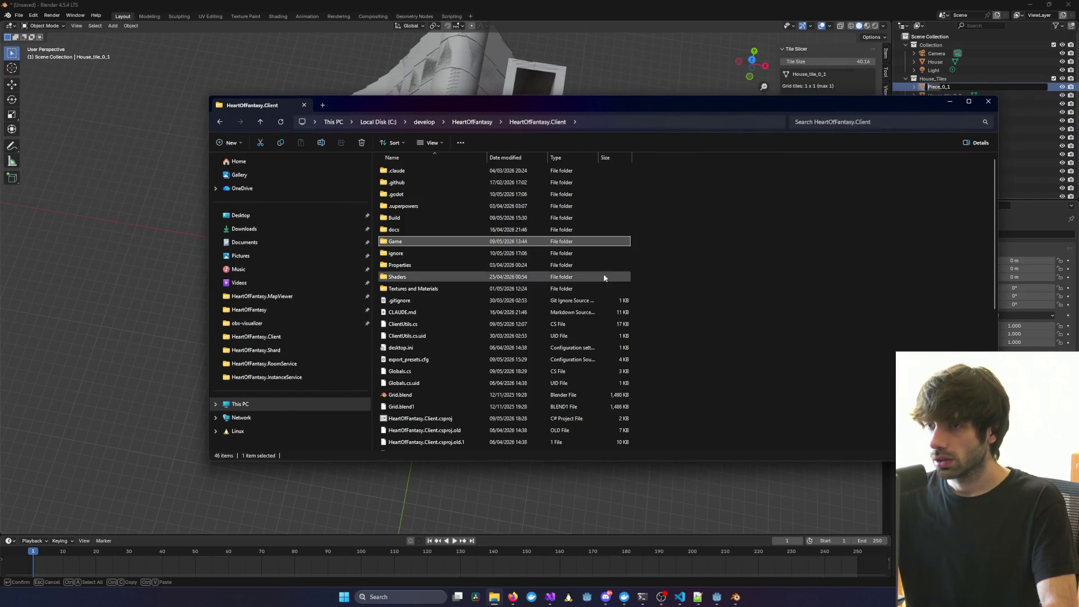
pyautogui.click(472, 121)
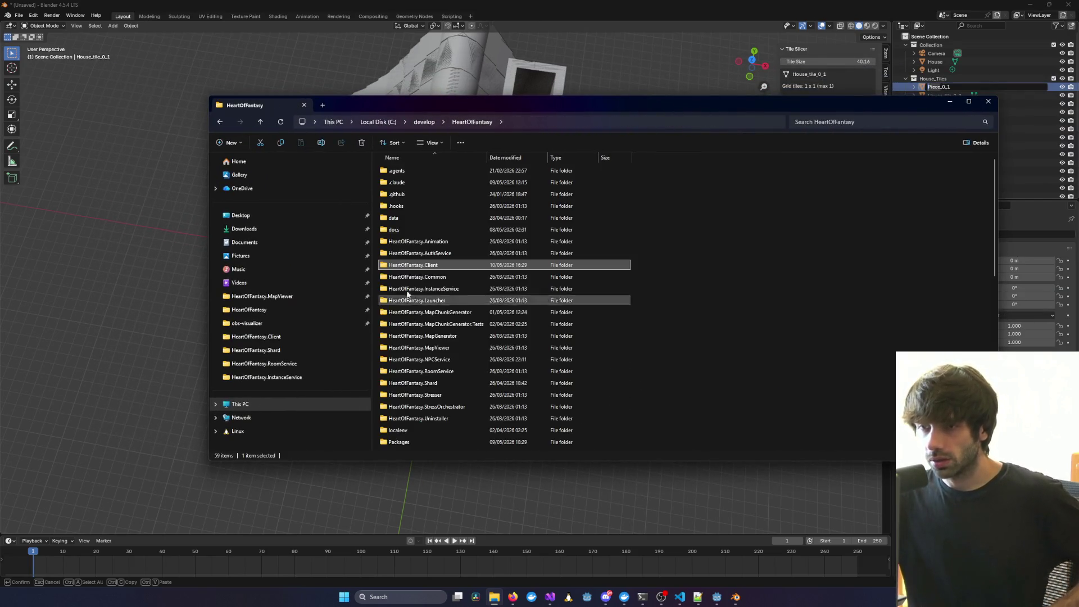
pyautogui.scroll(-3, 415, 360)
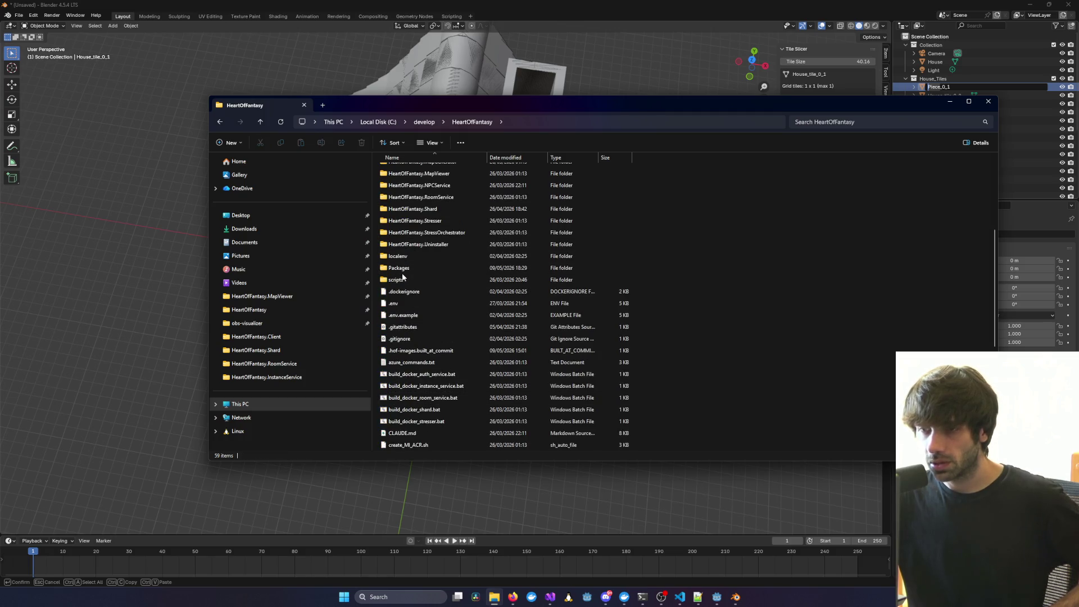
pyautogui.doubleClick(407, 280)
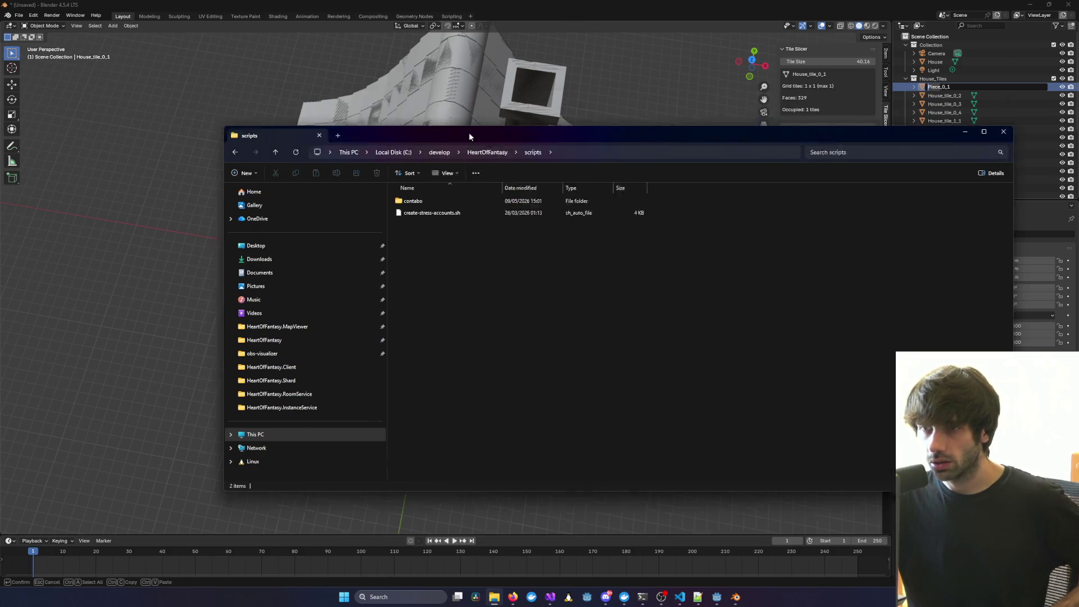
pyautogui.moveTo(454, 102); pyautogui.dragTo(469, 132)
pyautogui.click(445, 278)
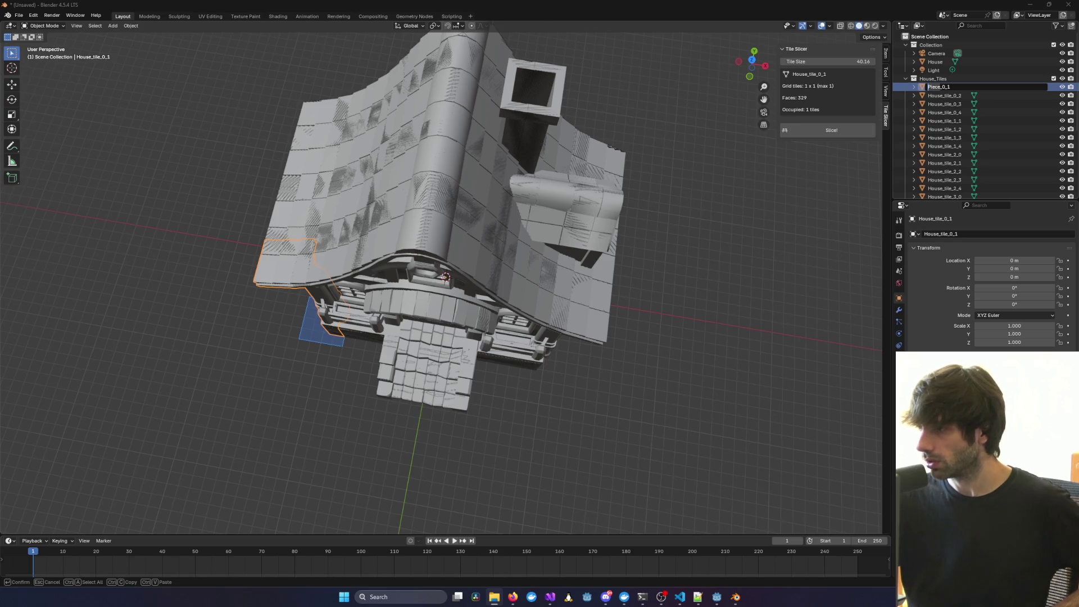
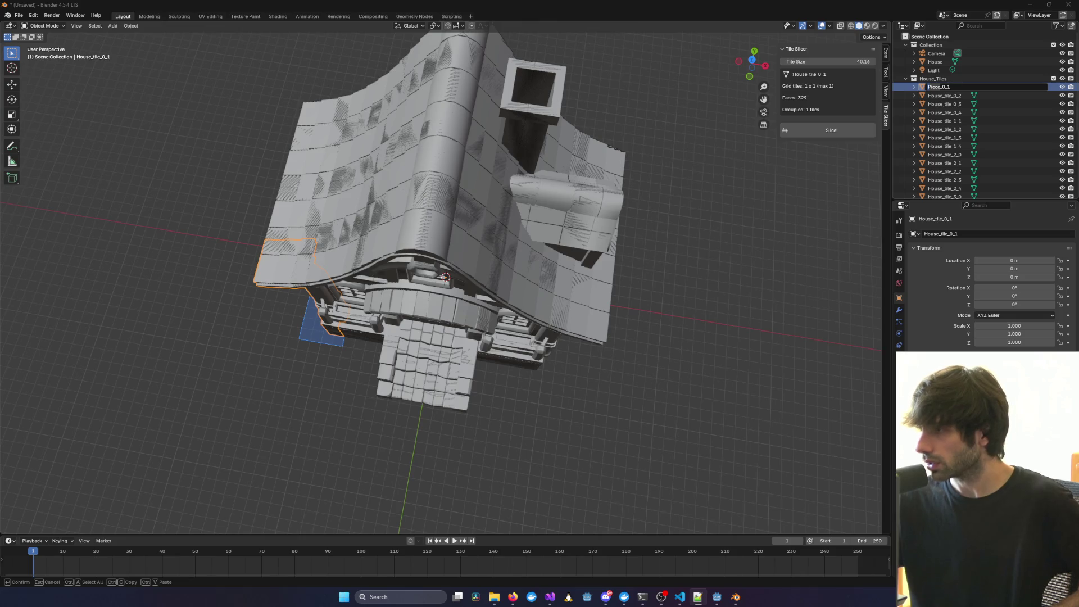
# Bring up the Tile Slicer script and start a text search from the overlay-drawing comment.
pyautogui.hotkey('alt', 'Tab')
pyautogui.moveTo(417, 81); pyautogui.dragTo(583, 88)
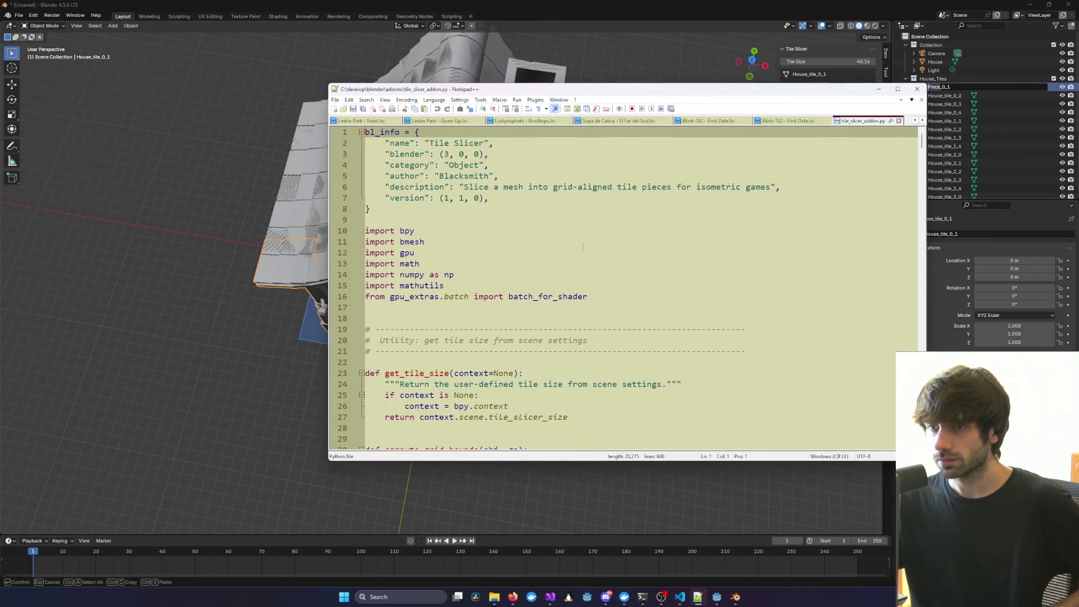
pyautogui.scroll(-4, 583, 245)
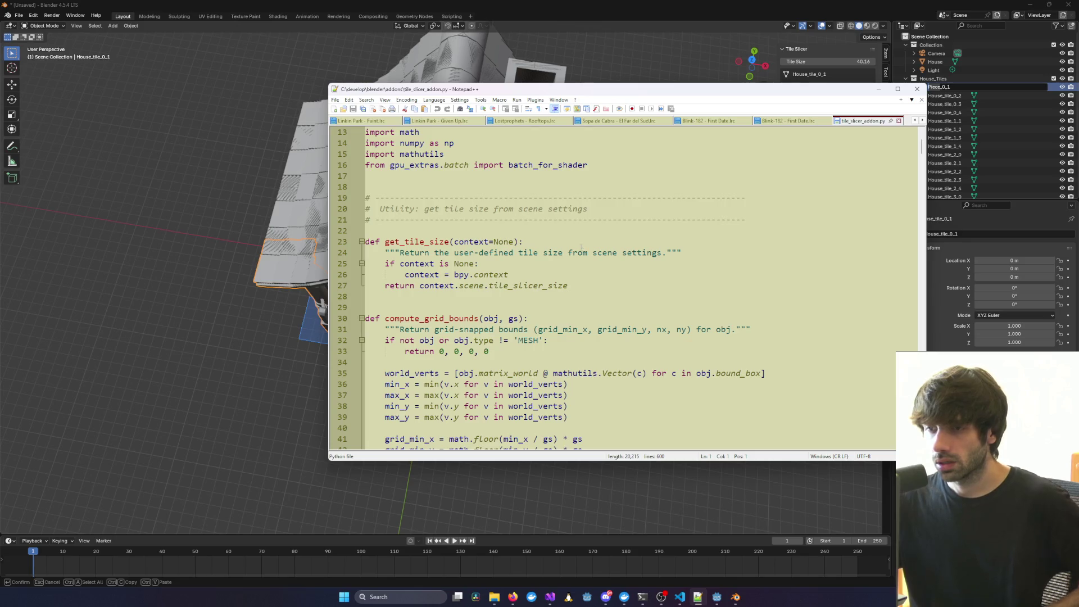
pyautogui.scroll(-7, 582, 247)
pyautogui.scroll(-1, 581, 249)
pyautogui.scroll(-7, 580, 255)
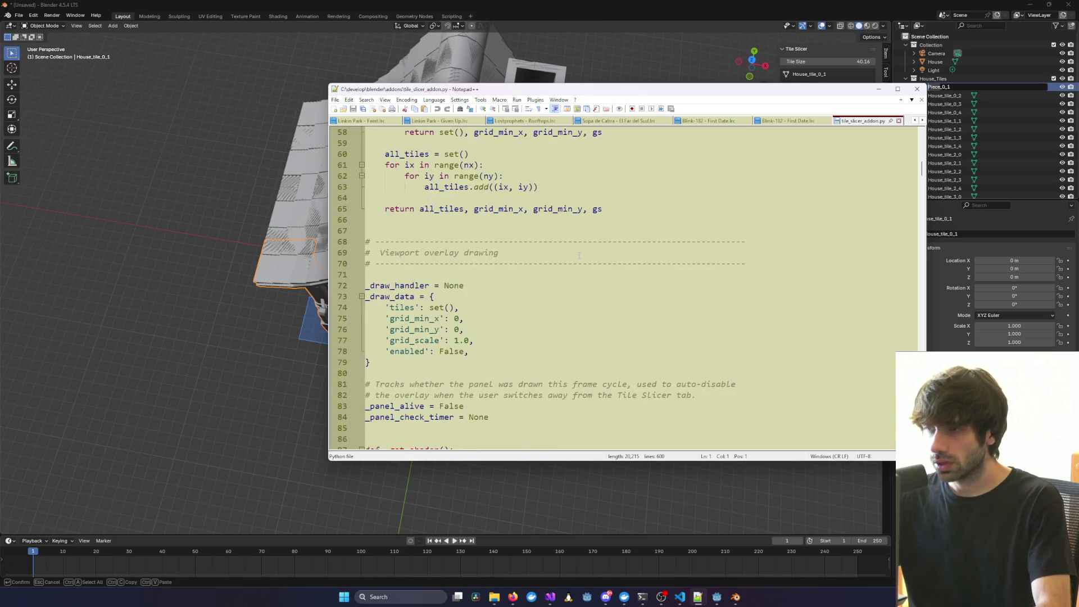
pyautogui.click(580, 255)
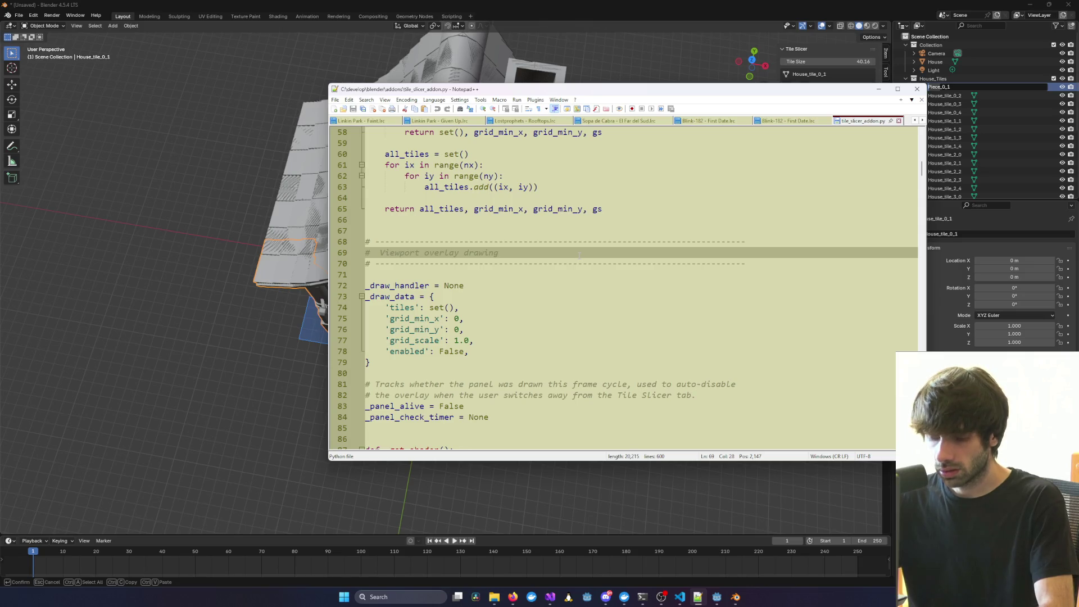
pyautogui.hotkey('ctrl', 'f')
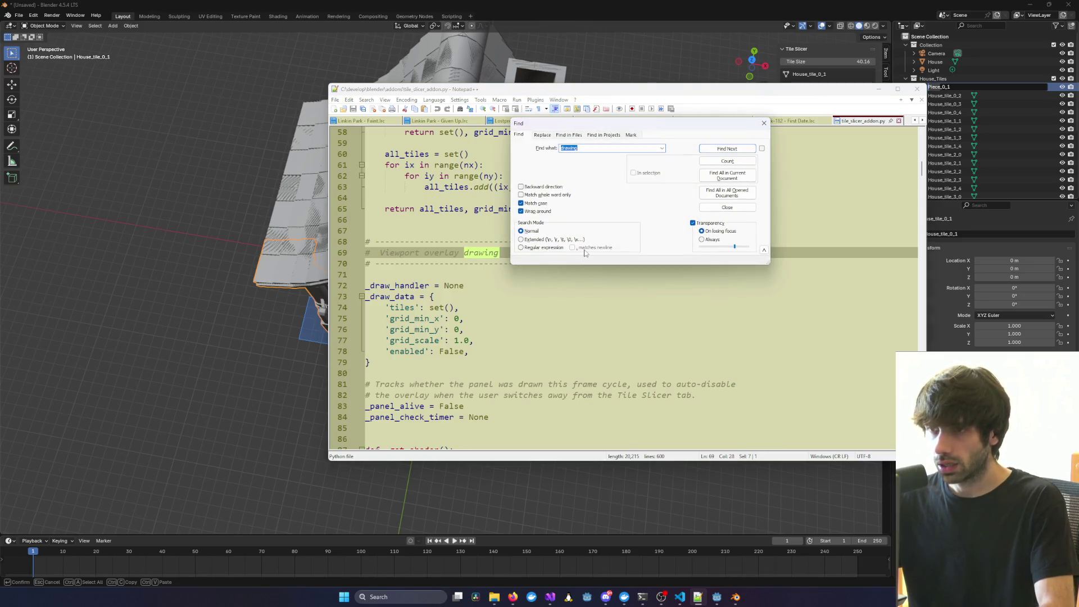
pyautogui.write('tile_')
# Step through 'tile_' matches until reaching the piece-name line near line 462.
pyautogui.press('Return')
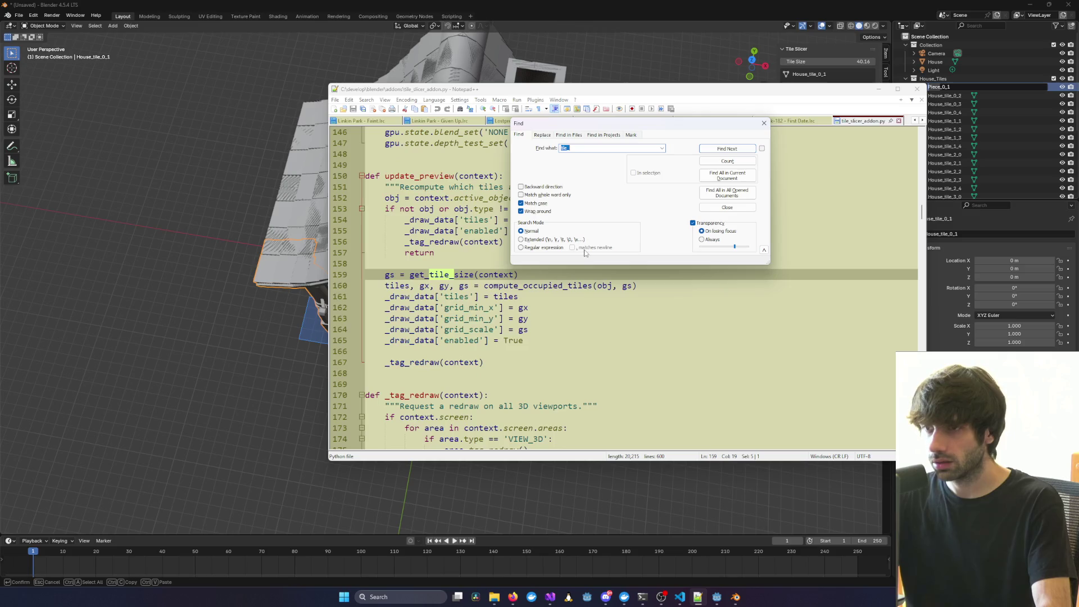
pyautogui.press('Return')
pyautogui.press('Return')
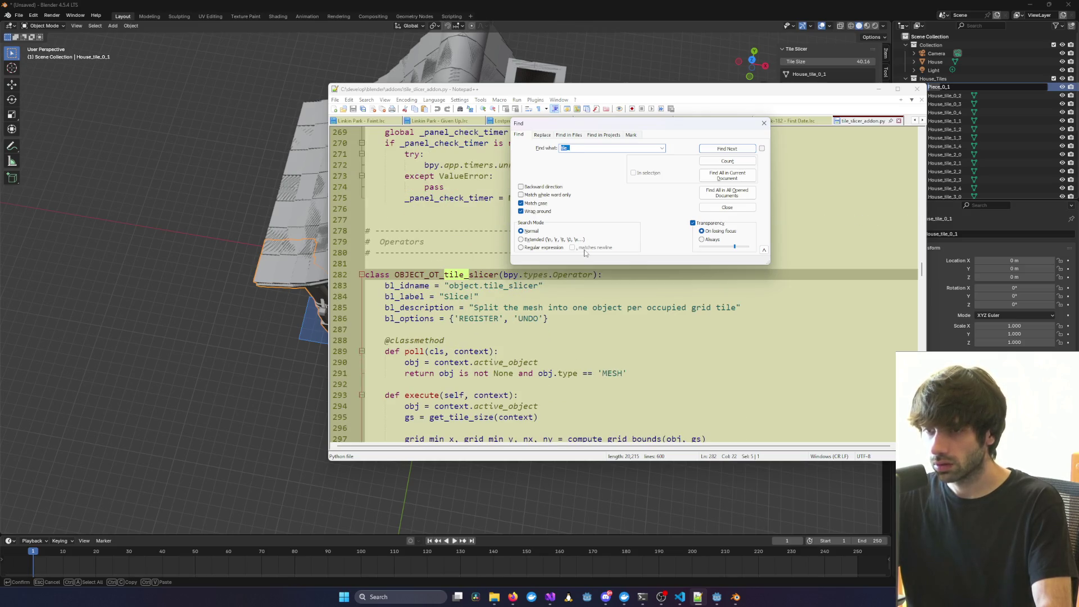
pyautogui.press('Return')
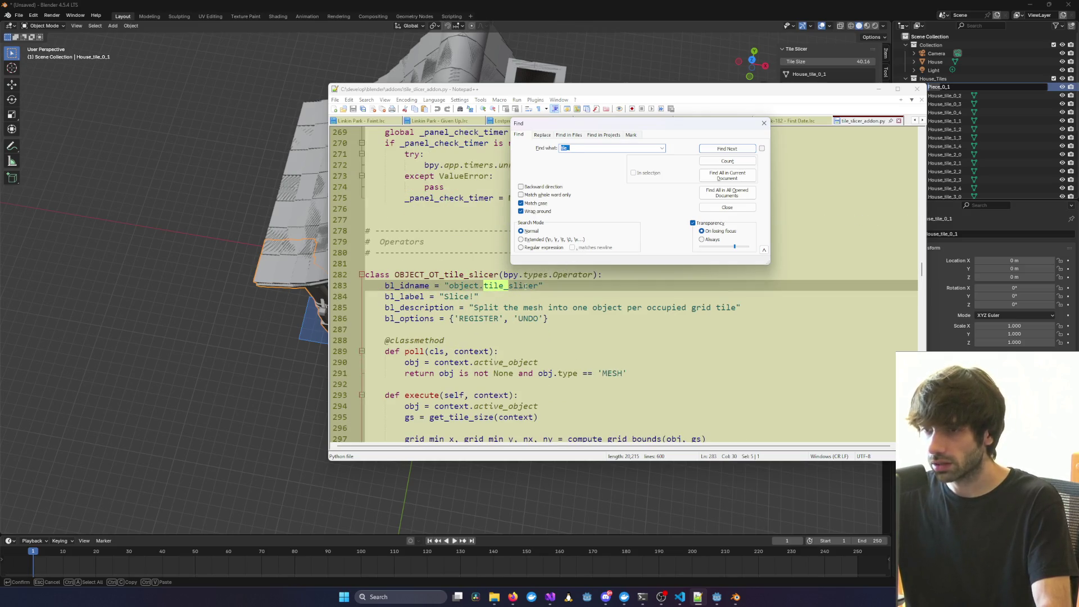
pyautogui.press('Return')
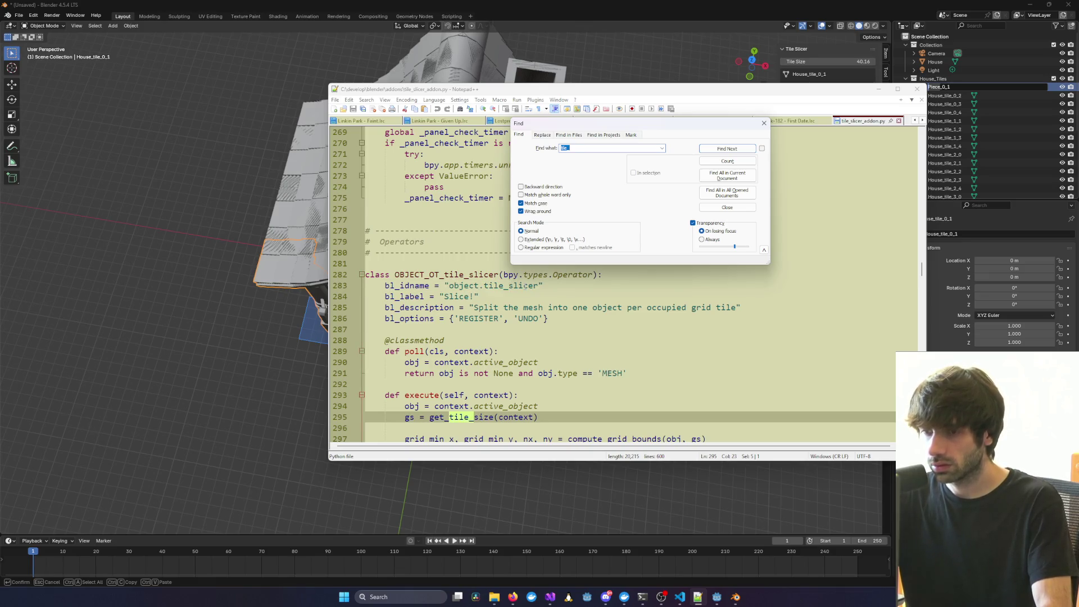
pyautogui.press('Return')
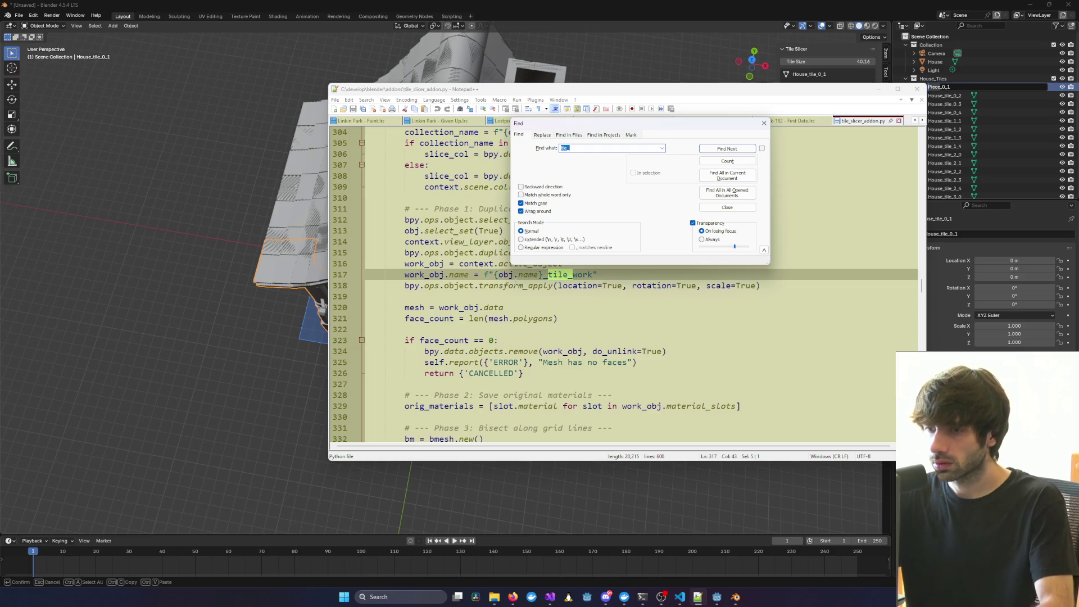
pyautogui.press('Return')
pyautogui.press('Return')
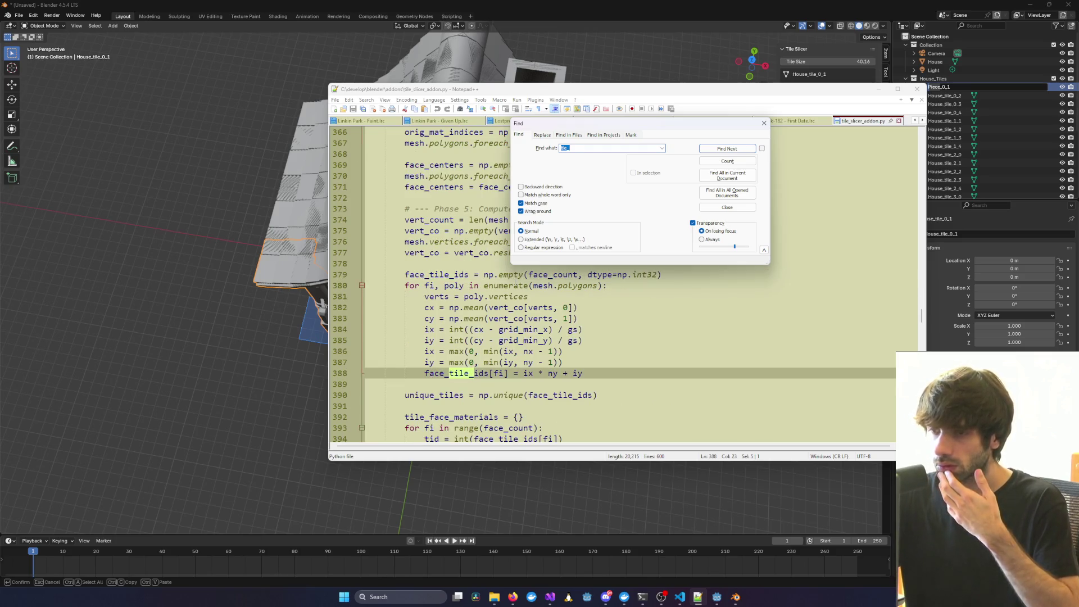
pyautogui.press('Return')
pyautogui.press('Return')
pyautogui.press('Return')
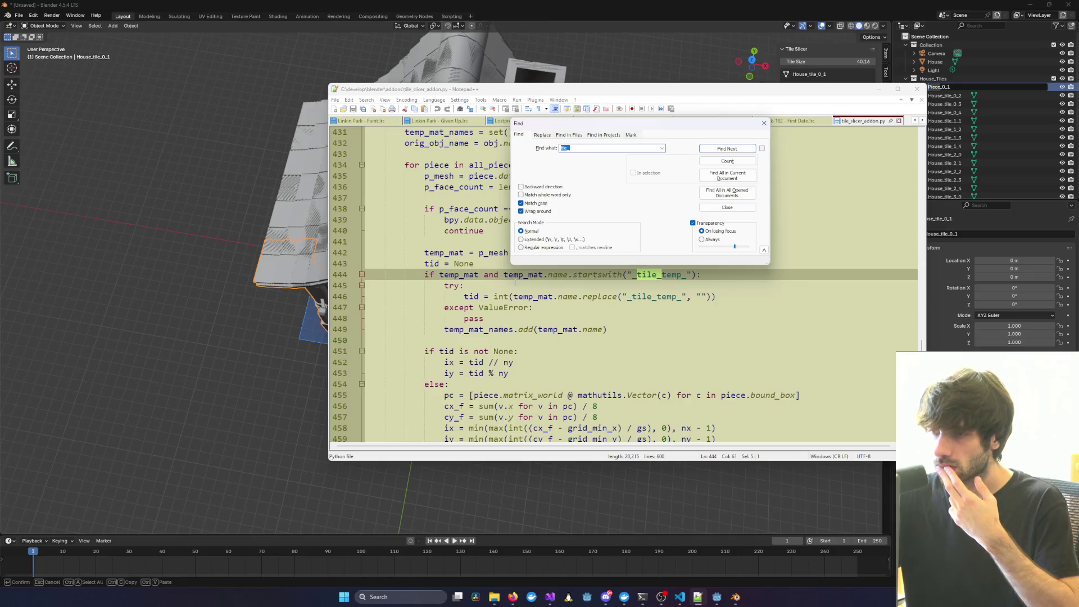
pyautogui.press('Return')
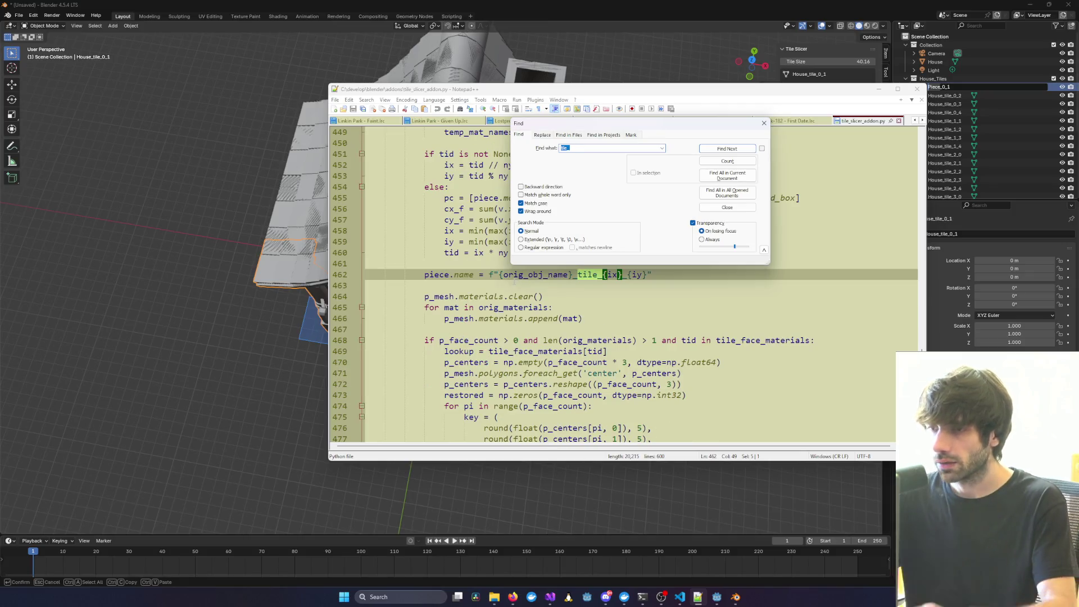
# Replace '{orig_obj_name}_tile' on line 462 so pieces are named Piece_{ix}_{iy}, and save the script.
pyautogui.click(764, 123)
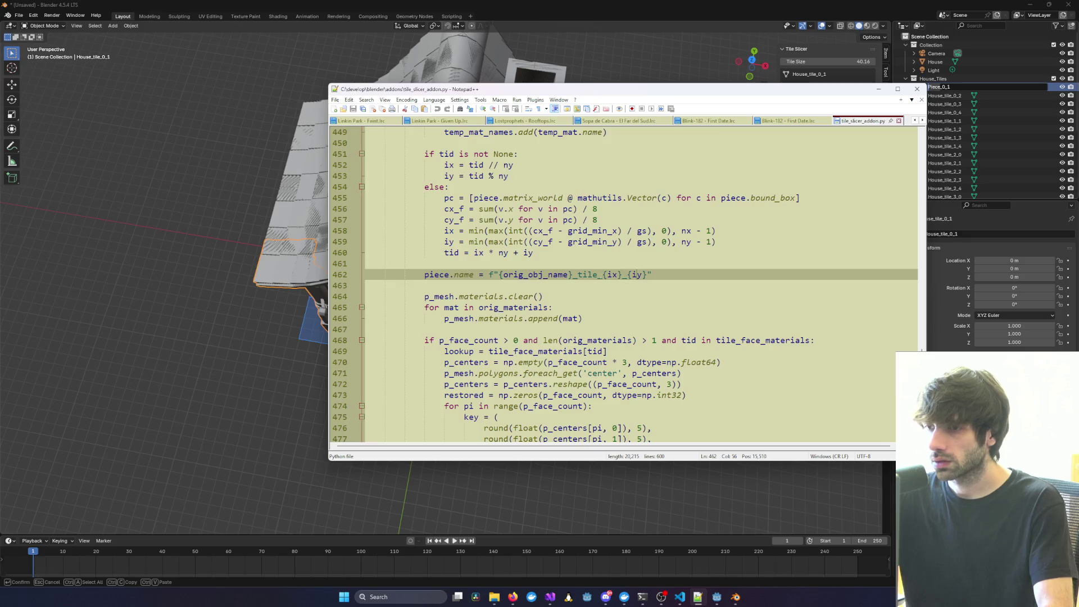
pyautogui.click(594, 276)
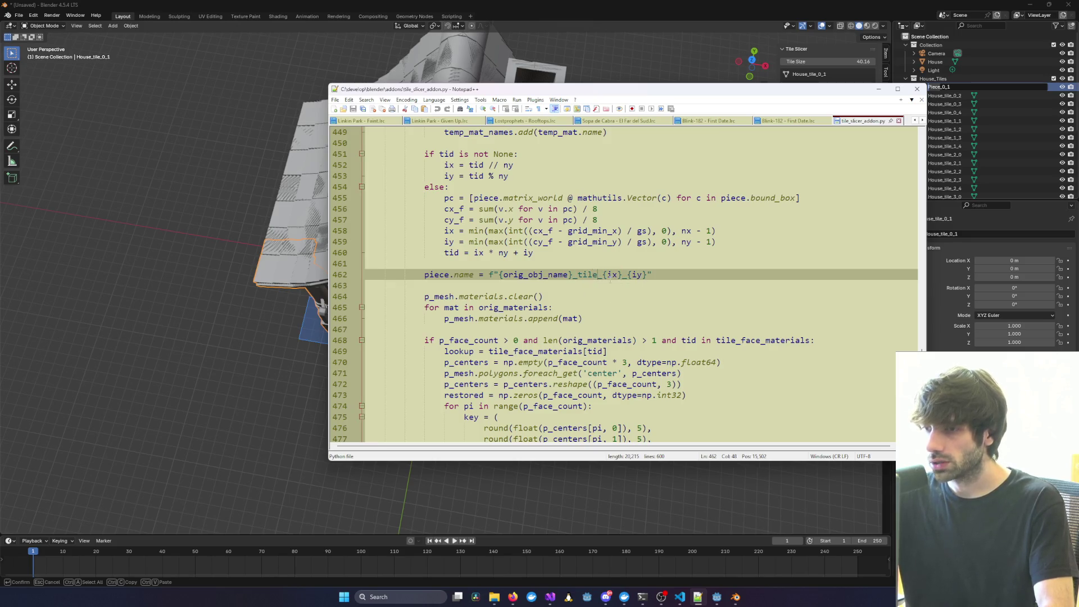
pyautogui.moveTo(597, 274); pyautogui.dragTo(500, 275)
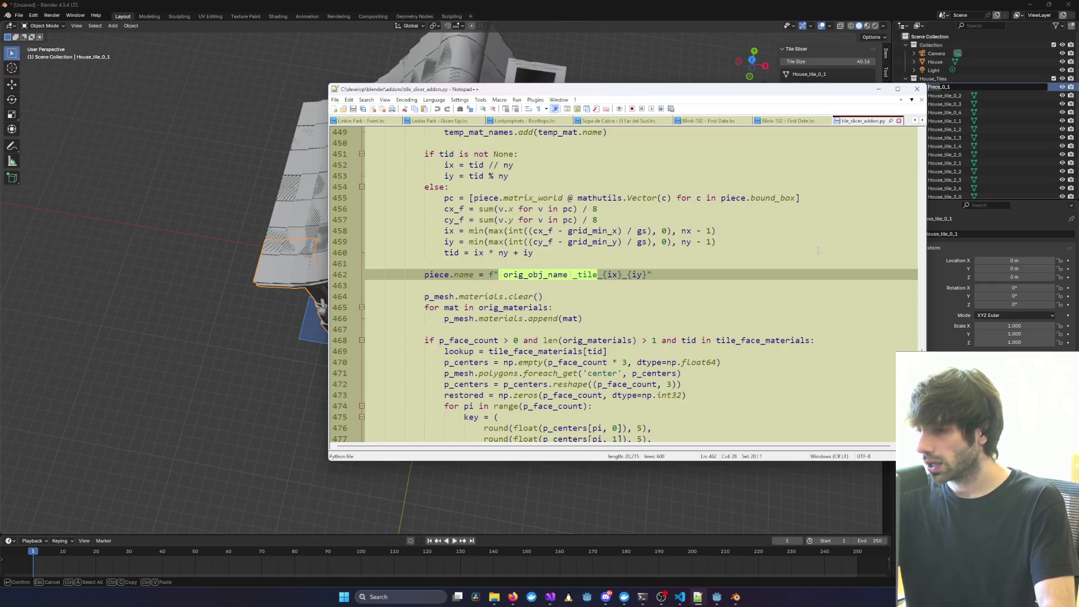
pyautogui.write('Slice')
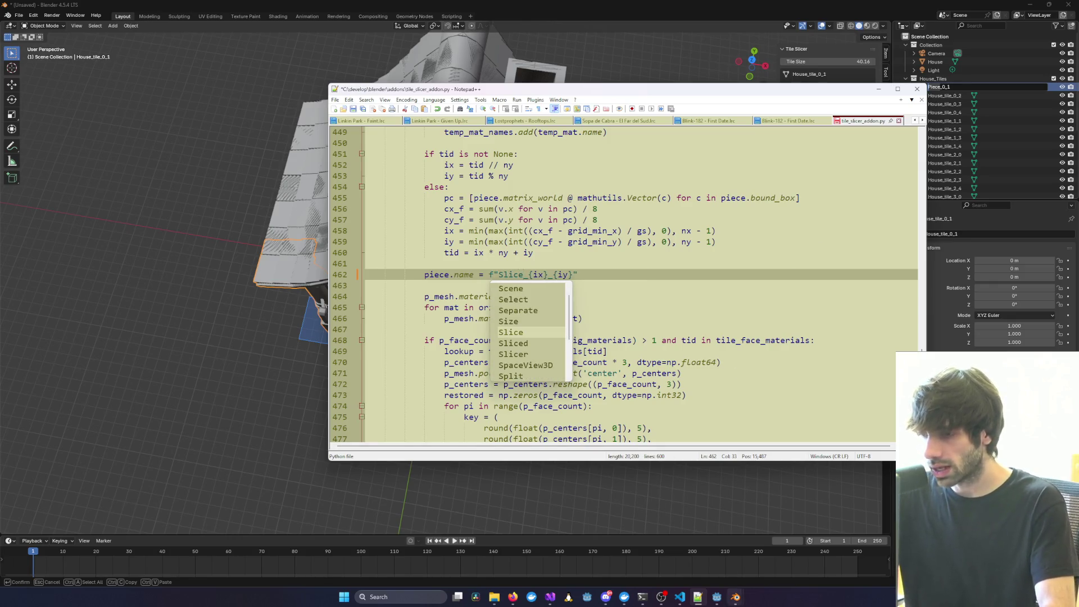
pyautogui.hotkey('ctrl', 's')
pyautogui.click(692, 554)
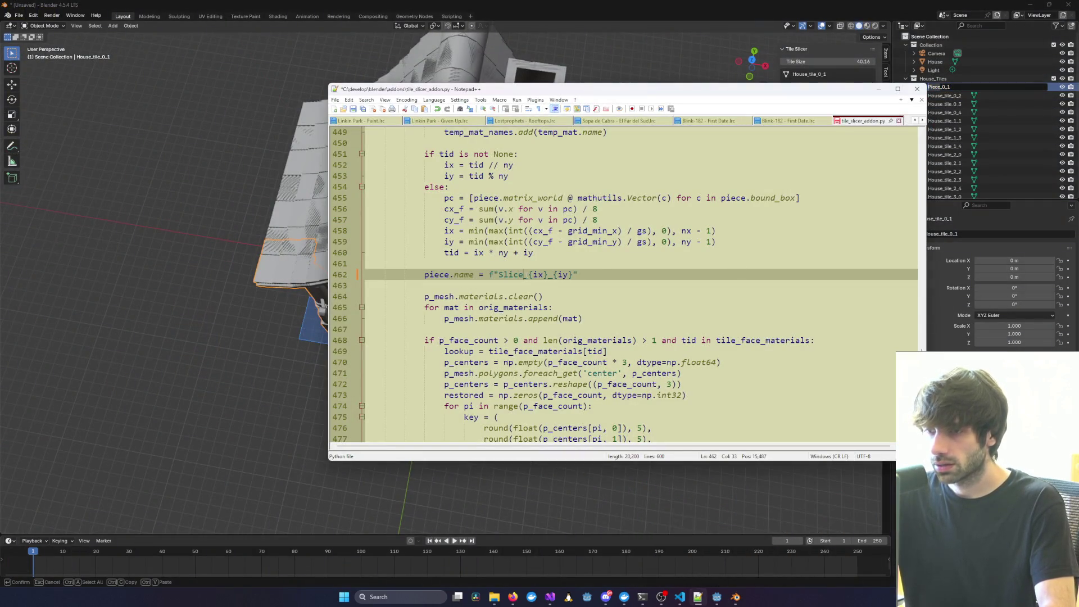
pyautogui.press('BackSpace')
pyautogui.press('BackSpace')
pyautogui.press('BackSpace')
pyautogui.write('Piece')
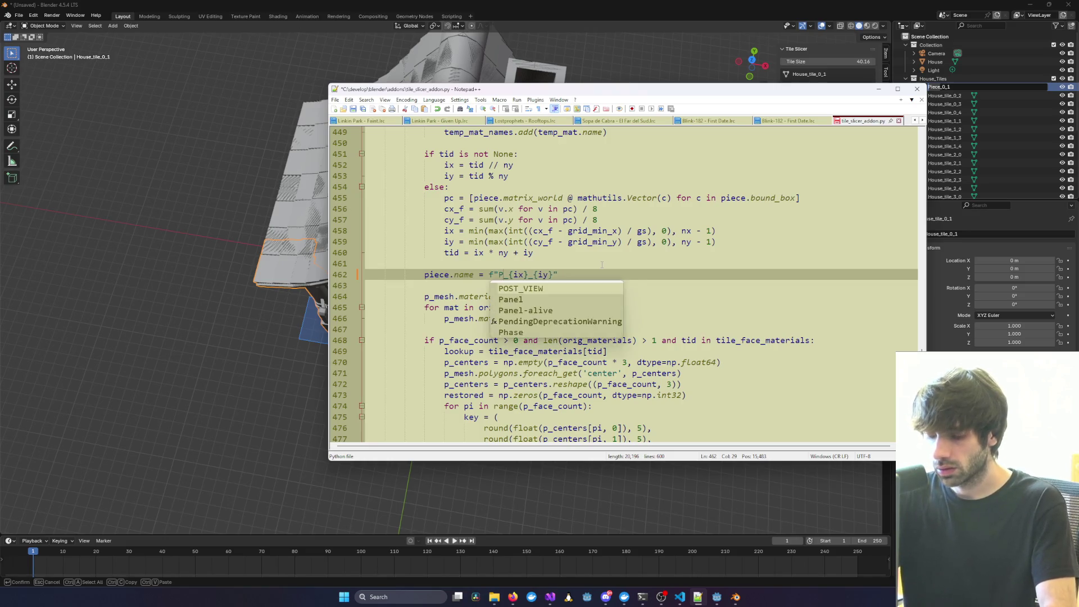
# Review the neighbouring materials-loop lines, then switch back to the Blender scene.
pyautogui.press('Up')
pyautogui.press('Up')
pyautogui.press('Up')
pyautogui.press('Down')
pyautogui.press('Down')
pyautogui.press('Down')
pyautogui.press('Up')
pyautogui.press('Up')
pyautogui.press('Up')
pyautogui.press('End')
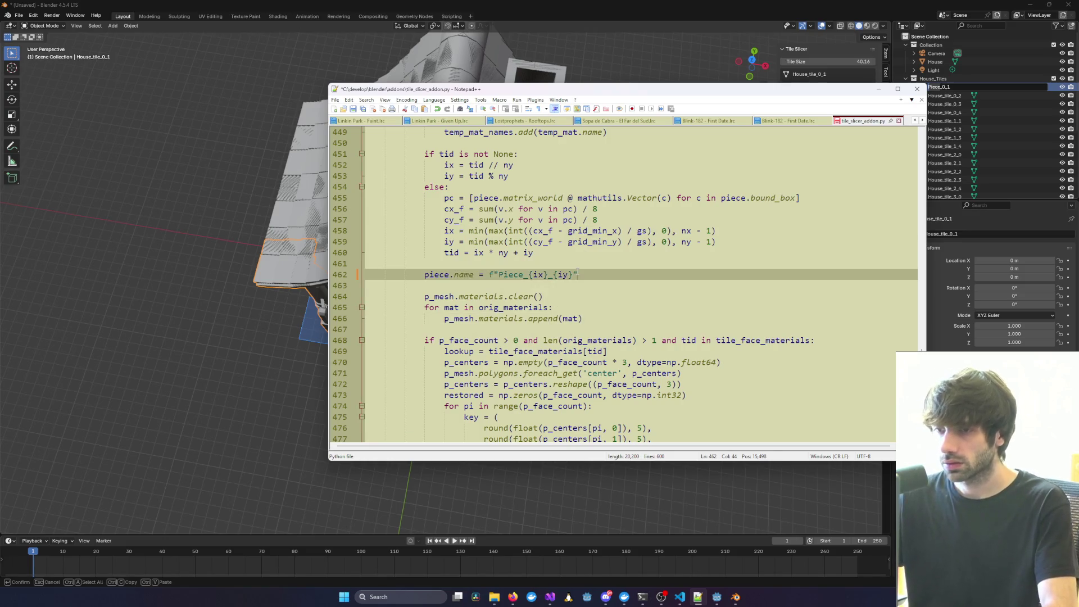
pyautogui.click(571, 308)
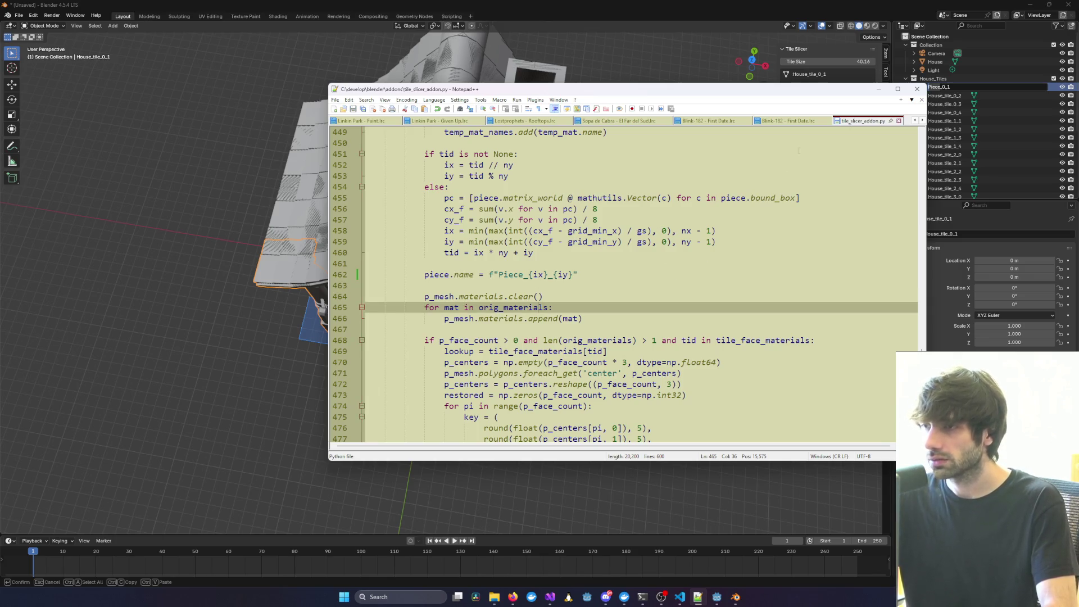
pyautogui.press('Up')
pyautogui.press('Up')
pyautogui.press('Up')
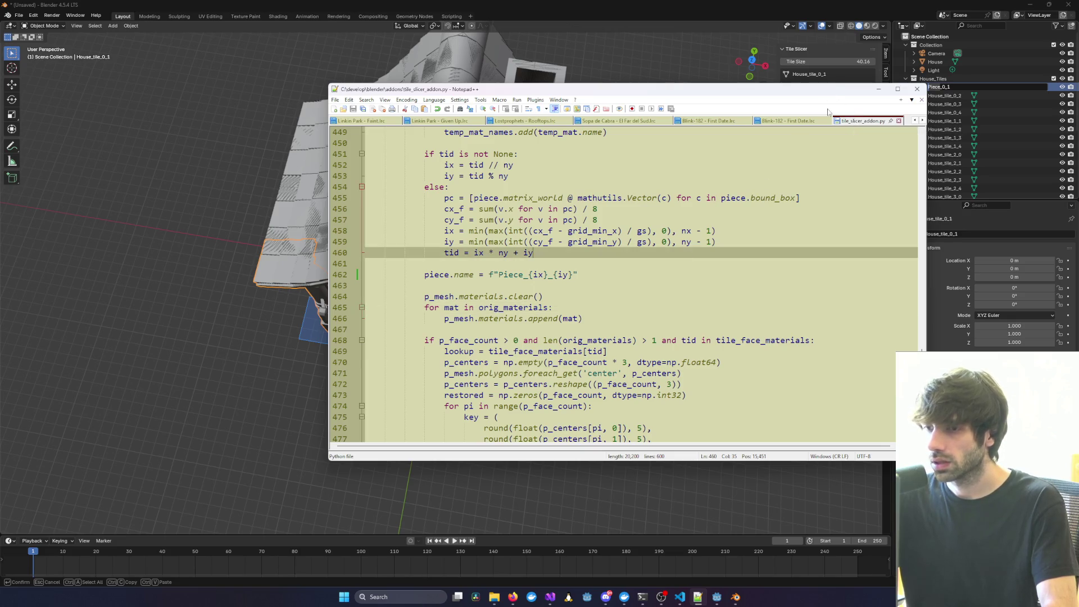
pyautogui.hotkey('alt', 'Tab')
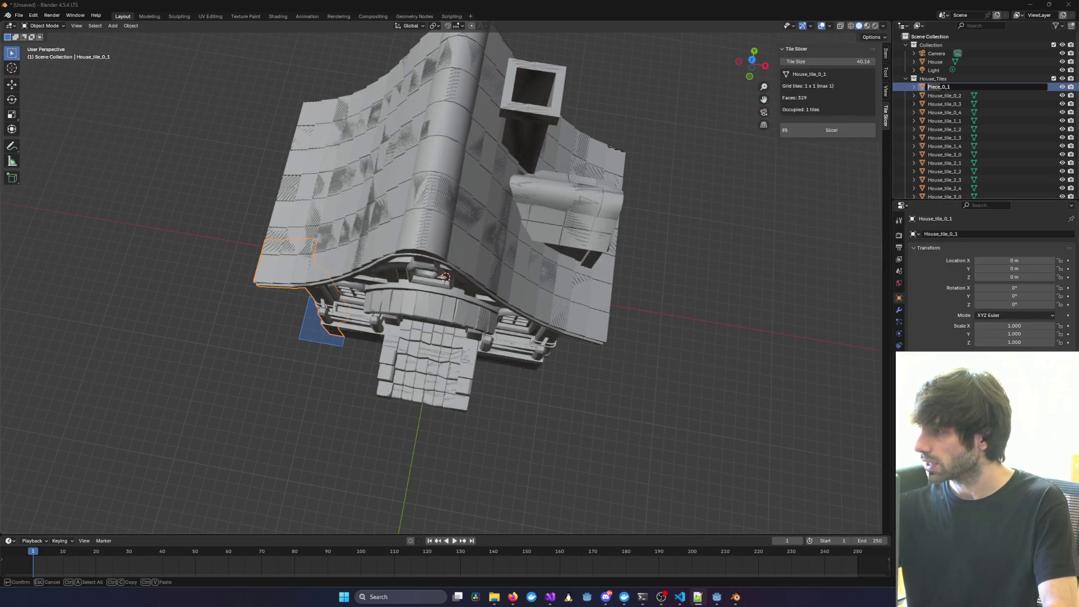
# Confirm the Piece_0_1 rename, select all old House_tile pieces in the Outliner and delete them.
pyautogui.press('Return')
pyautogui.click(933, 79)
pyautogui.scroll(-5, 940, 171)
pyautogui.keyDown('shift'); pyautogui.click(936, 189); pyautogui.keyUp('shift')
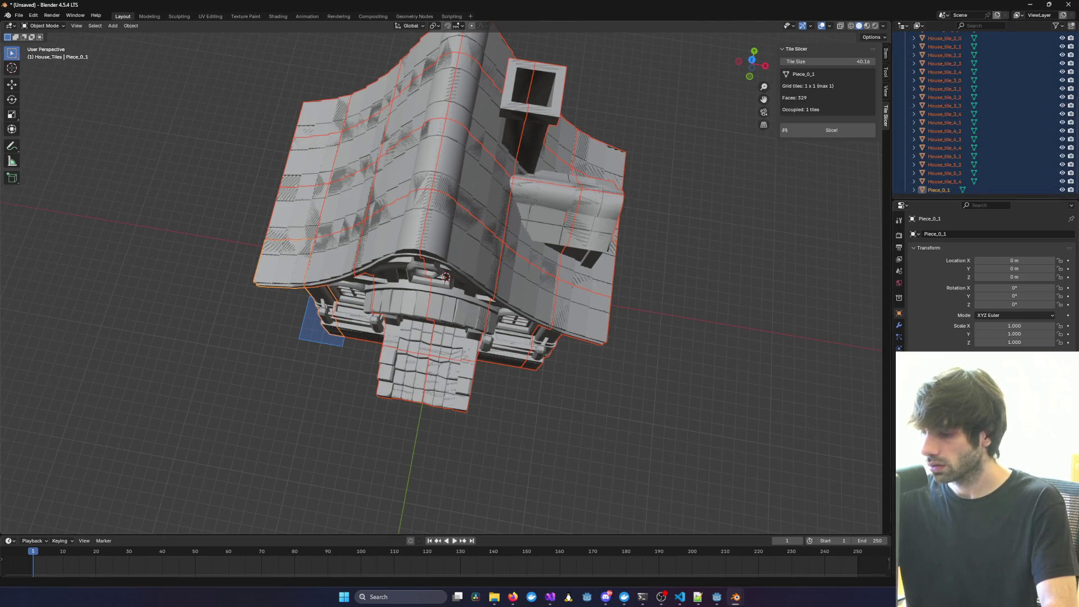
pyautogui.rightClick(929, 160)
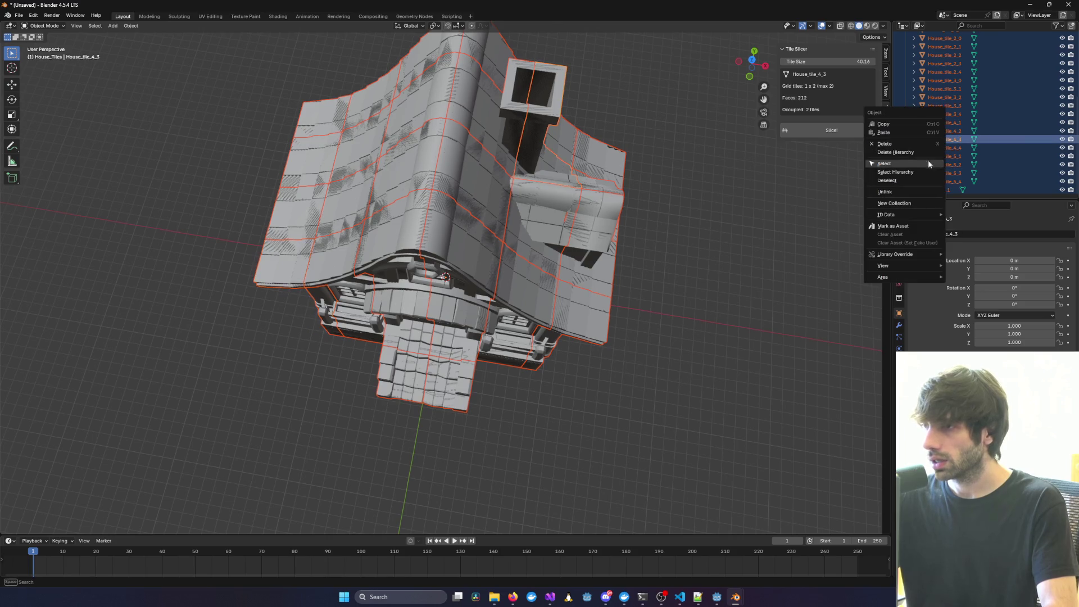
pyautogui.click(906, 136)
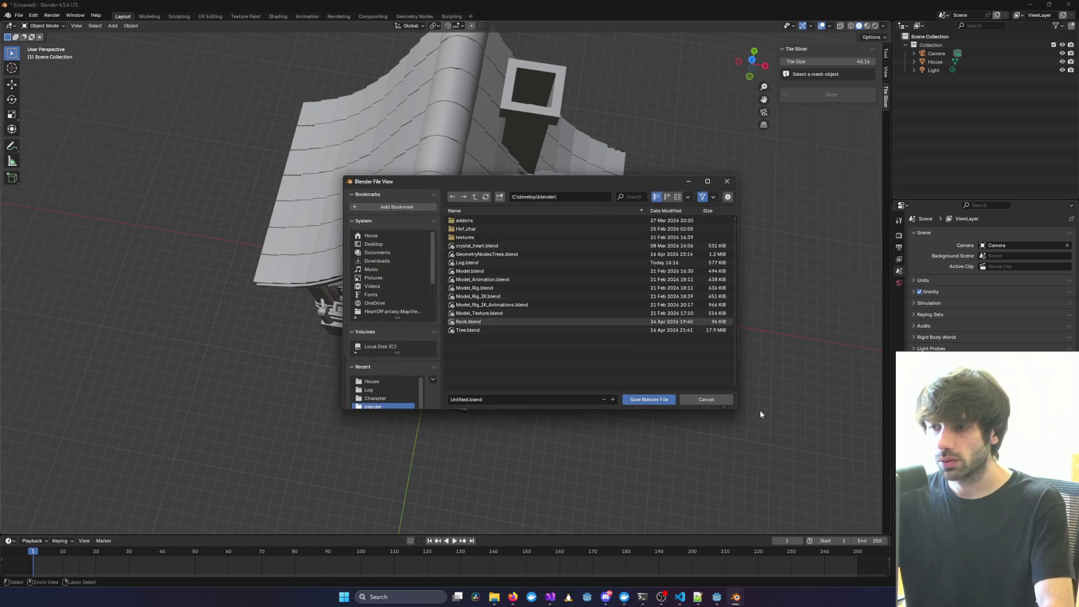
# Remove the old Tile Slicer add-on in Preferences > Add-ons.
pyautogui.click(36, 16)
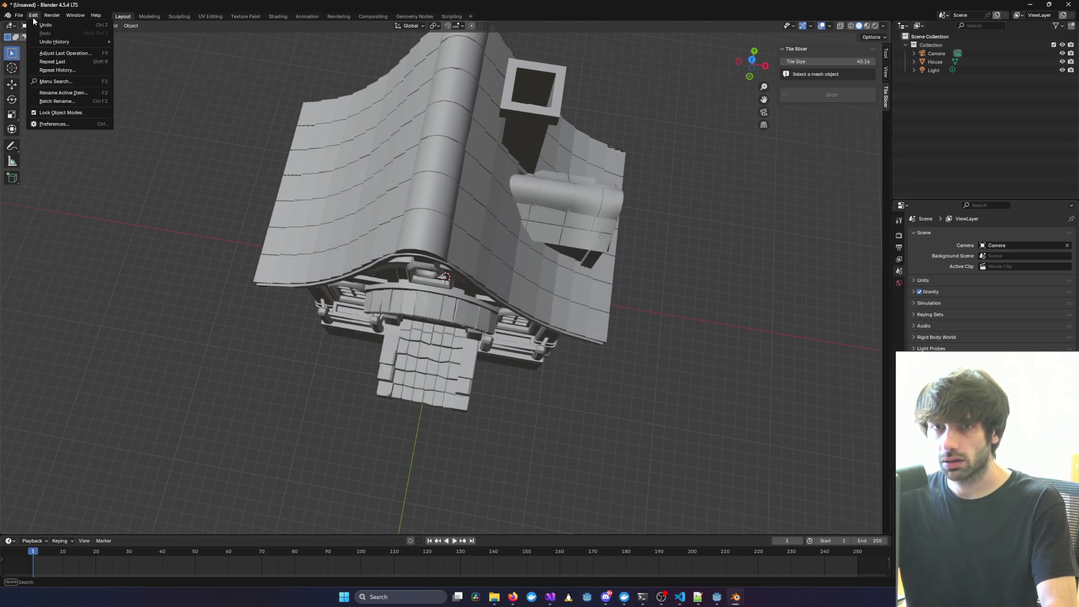
pyautogui.click(52, 123)
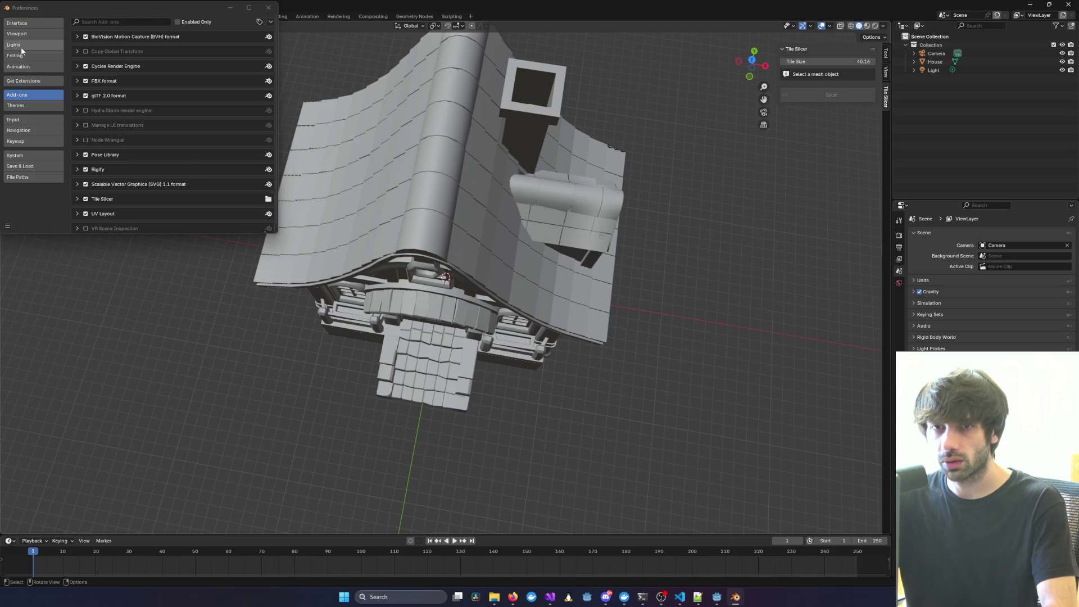
pyautogui.click(22, 97)
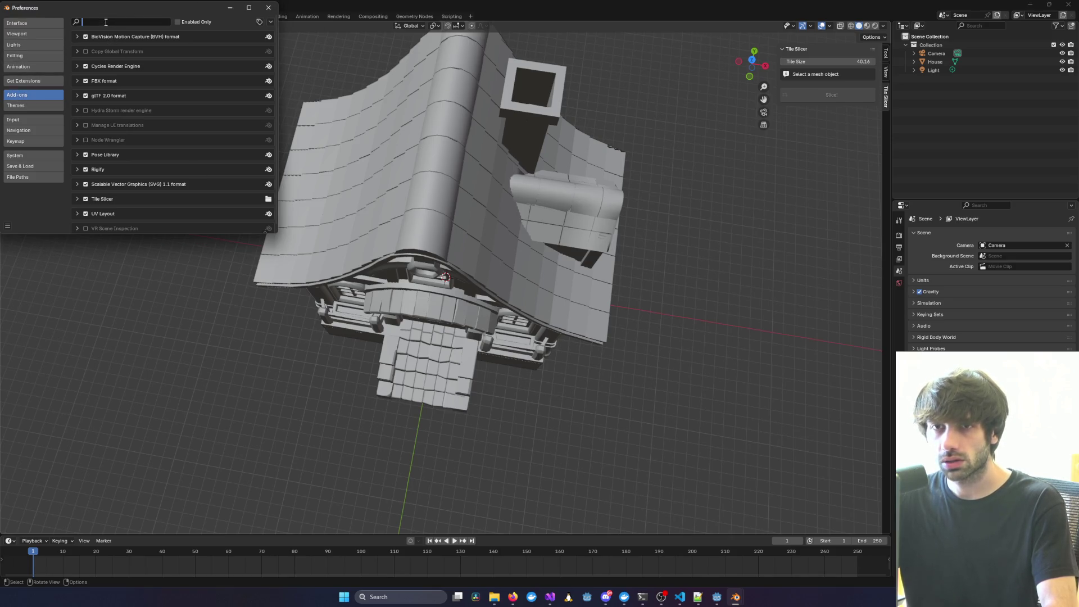
pyautogui.write('Tile')
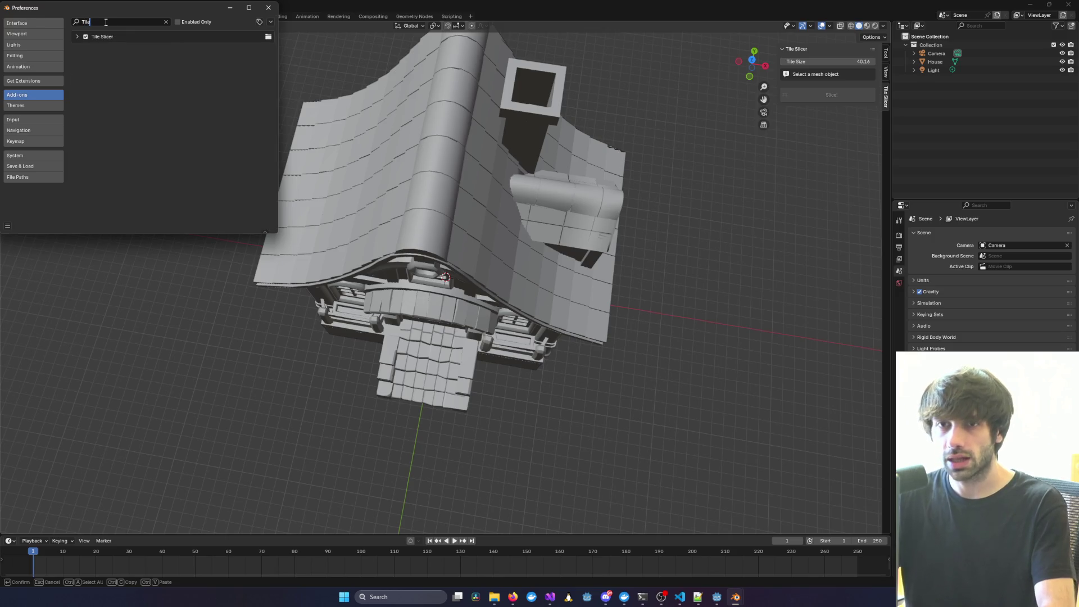
pyautogui.click(79, 36)
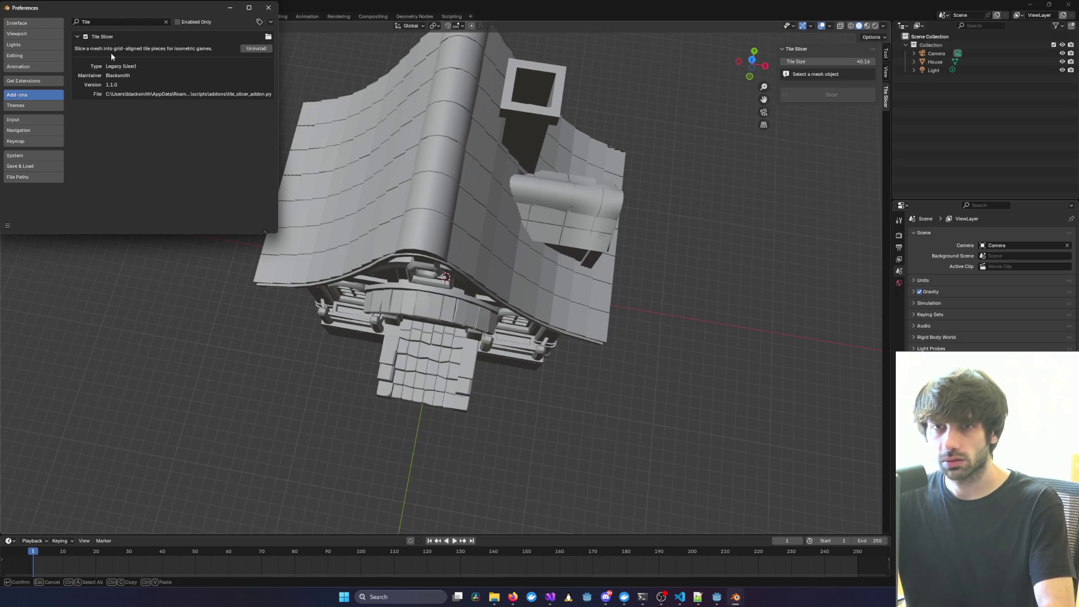
pyautogui.click(249, 50)
pyautogui.click(93, 79)
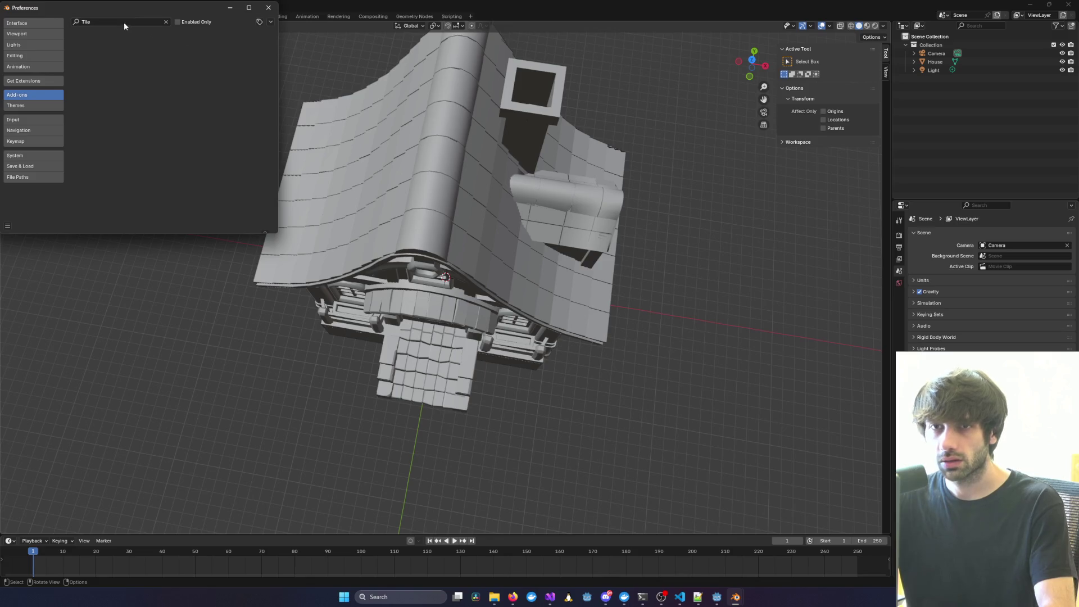
# Install the edited Tile Slicer add-on from C:\develop\blender\addons and expand its details.
pyautogui.click(270, 23)
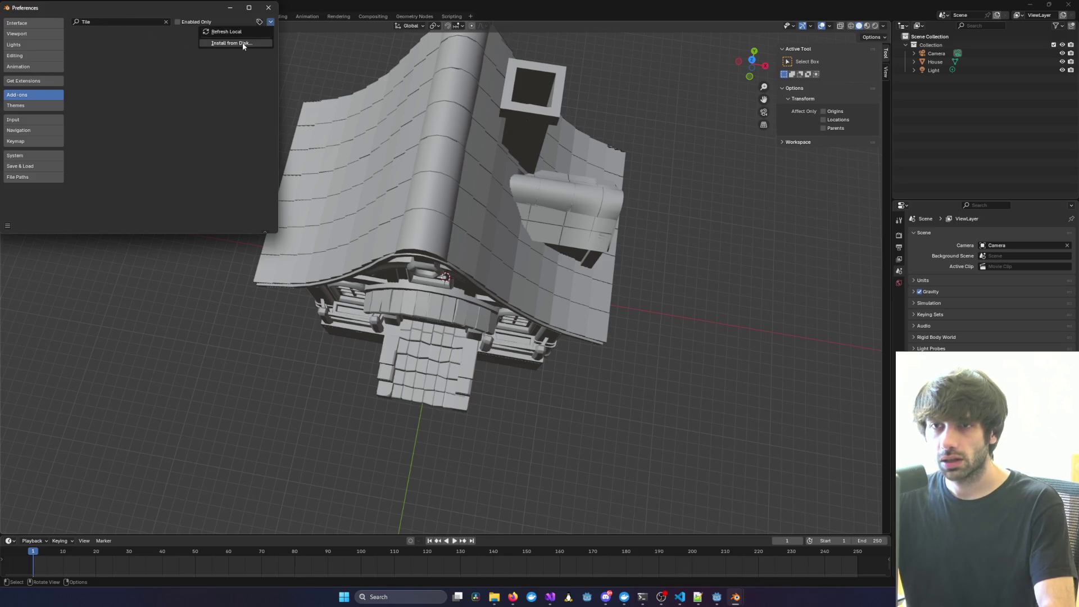
pyautogui.click(243, 45)
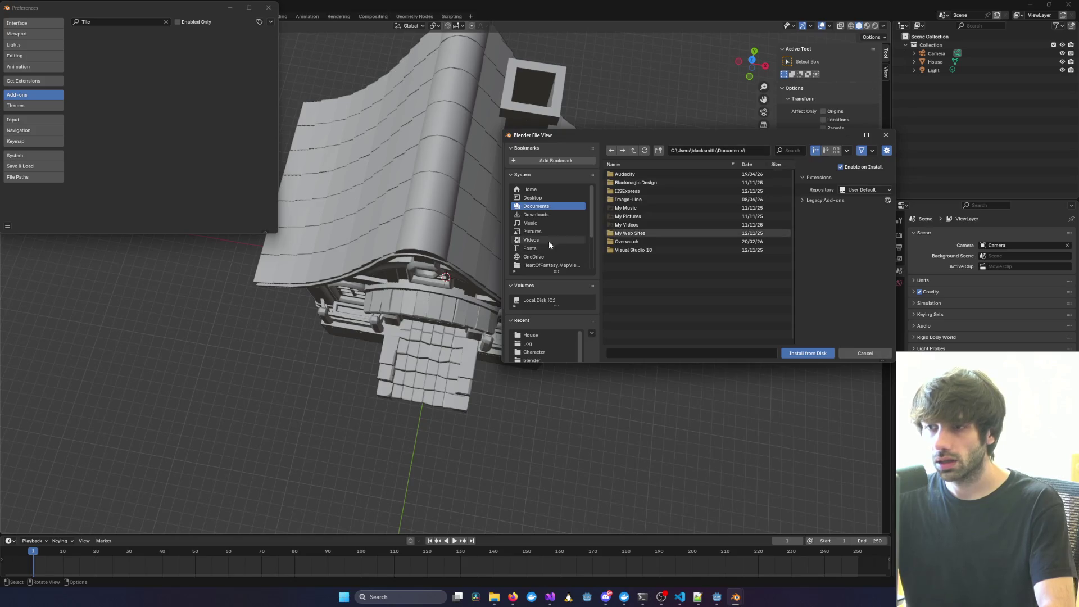
pyautogui.scroll(-1, 545, 251)
pyautogui.click(549, 257)
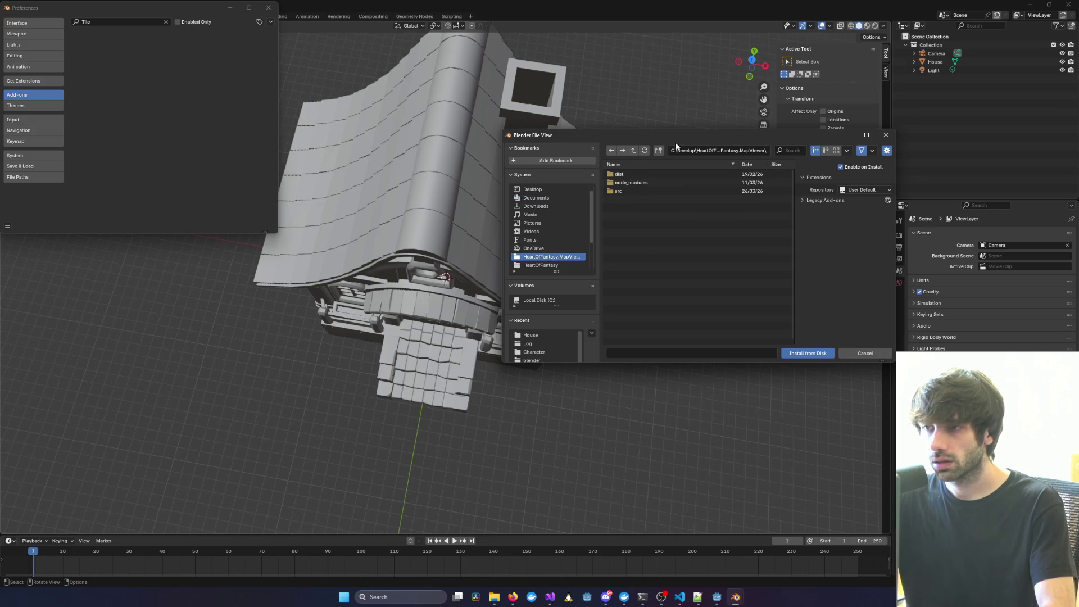
pyautogui.click(634, 153)
pyautogui.scroll(-1, 642, 203)
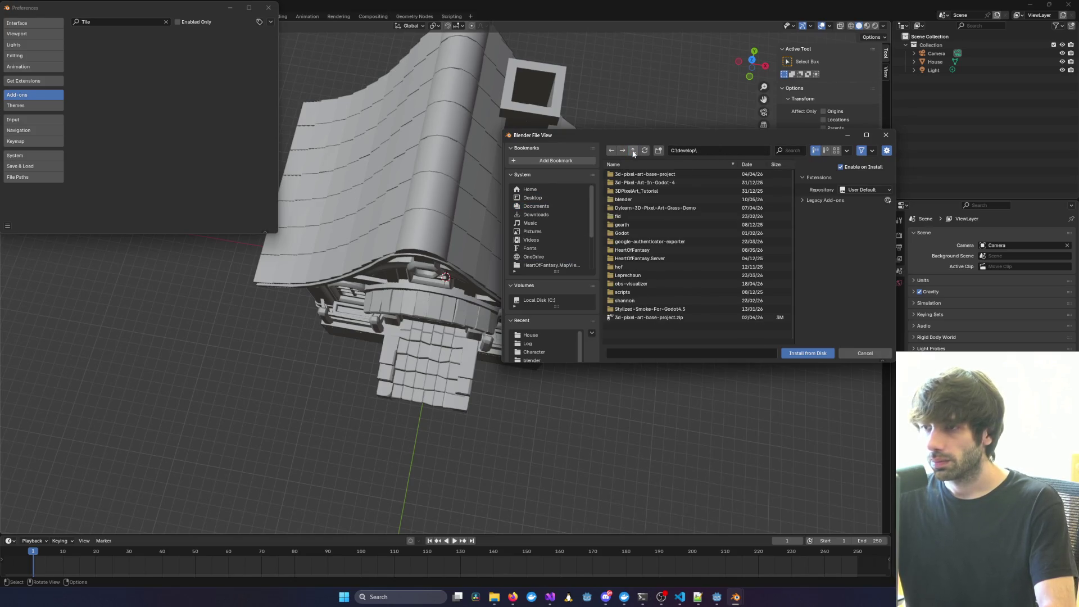
pyautogui.doubleClick(633, 199)
pyautogui.doubleClick(622, 173)
pyautogui.doubleClick(623, 182)
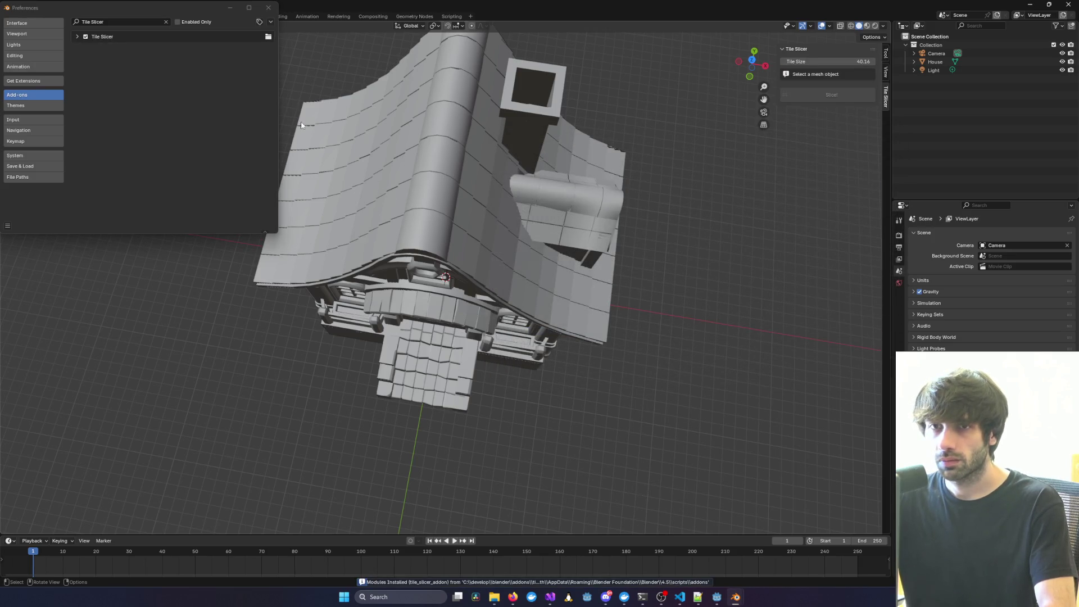
pyautogui.click(78, 37)
# Slice the House into 24 Piece_x_y tiles with the add-on and hide the original House mesh.
pyautogui.click(268, 7)
pyautogui.click(412, 171)
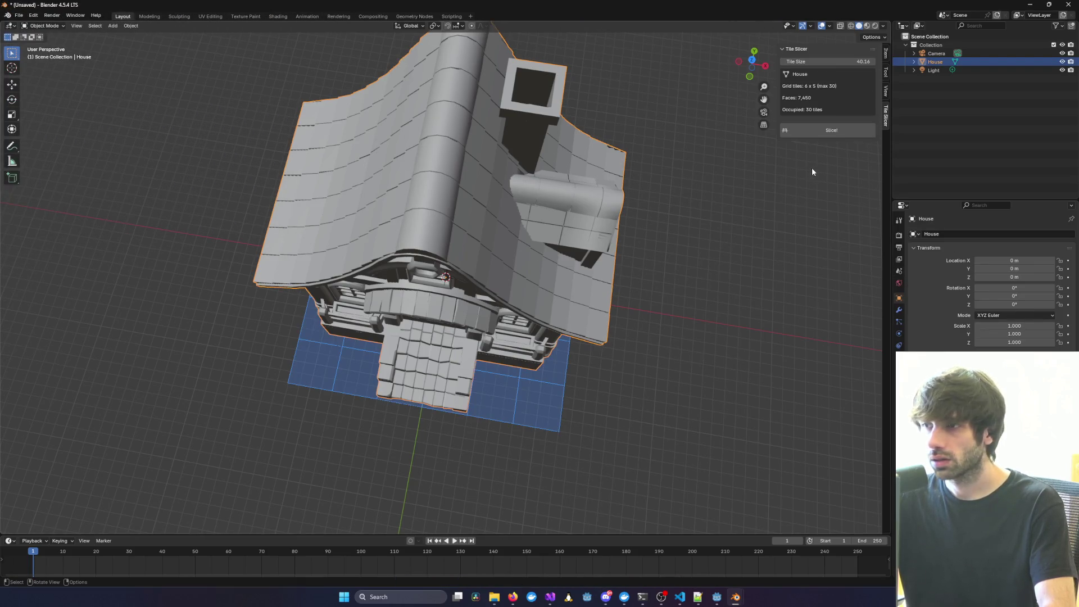
pyautogui.click(826, 132)
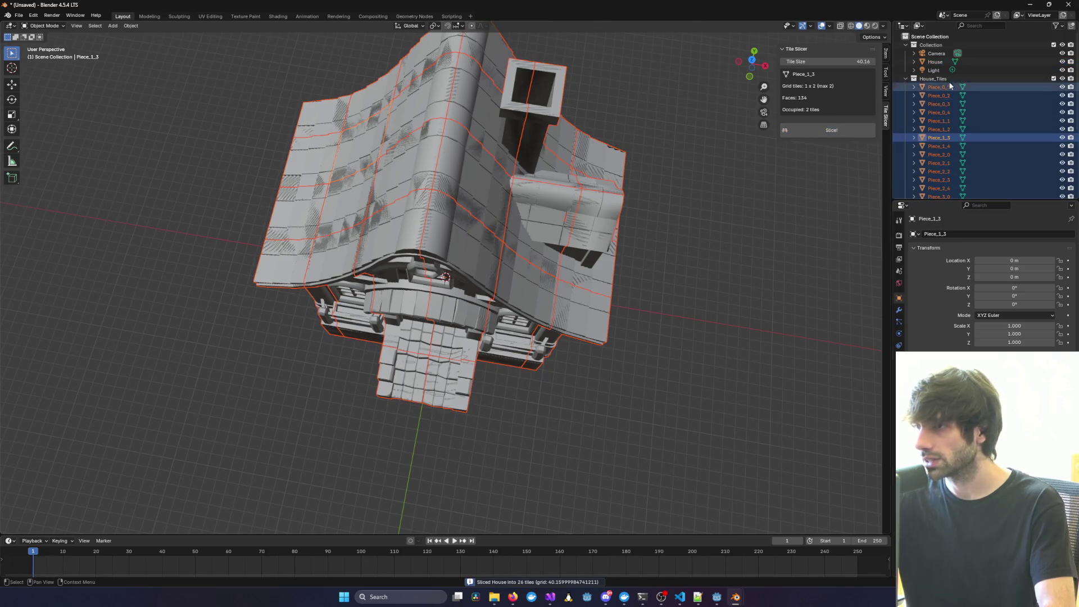
pyautogui.scroll(-2, 951, 179)
pyautogui.scroll(5, 948, 176)
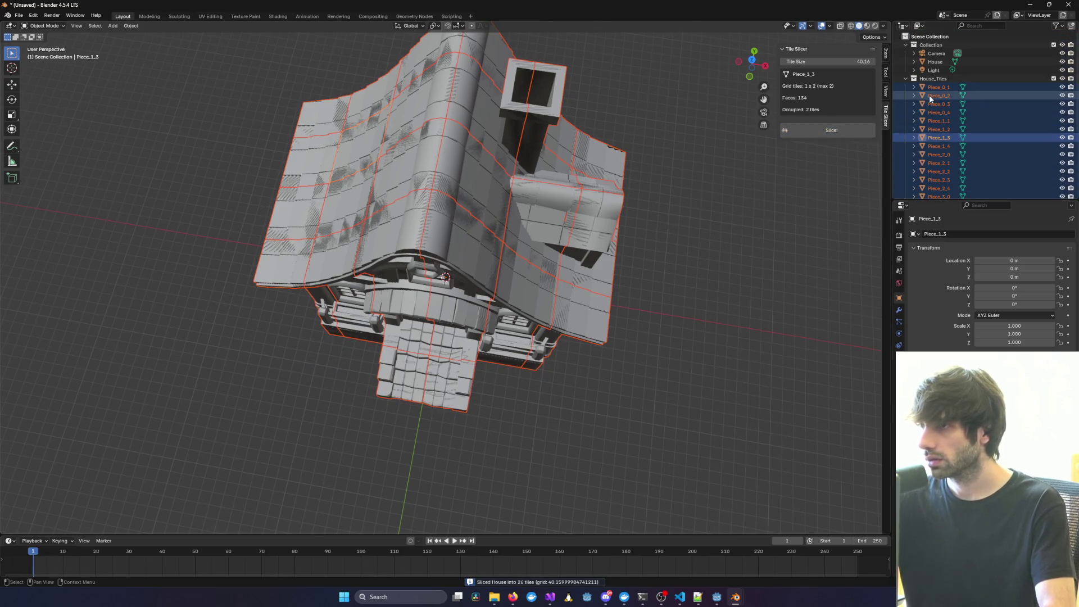
pyautogui.click(1062, 62)
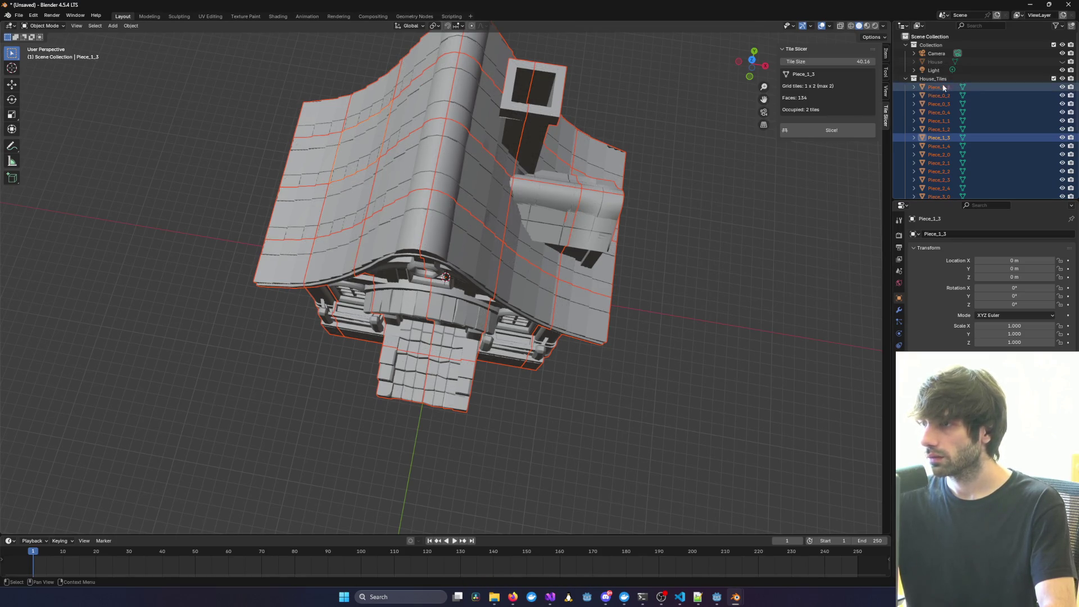
pyautogui.click(18, 16)
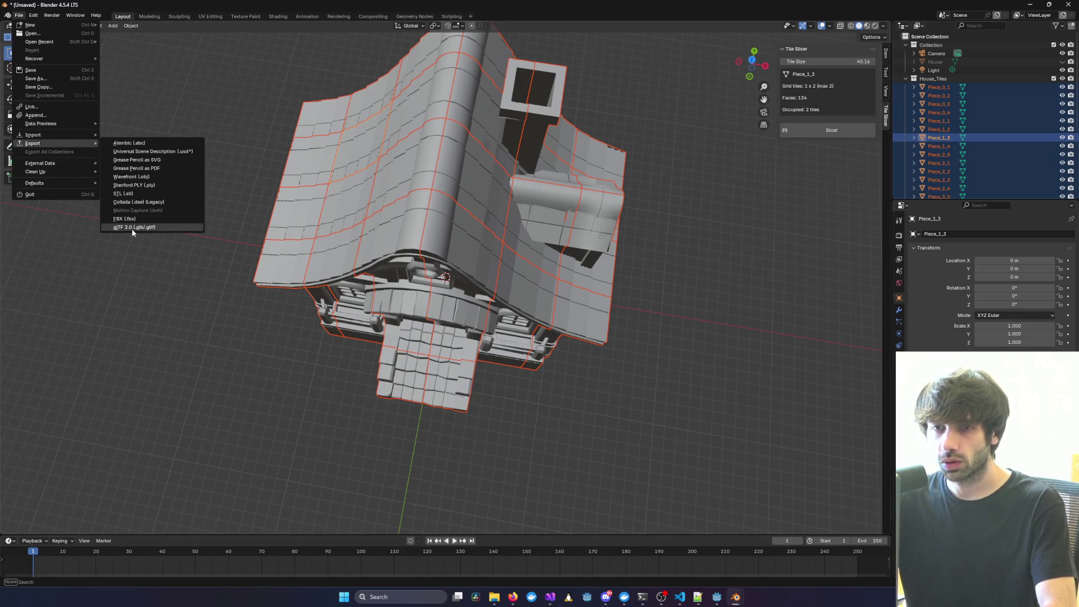
# Export the pieces as glTF binary House.glb over the game's house model, then return to the game project.
pyautogui.click(132, 229)
pyautogui.click(469, 254)
pyautogui.click(655, 256)
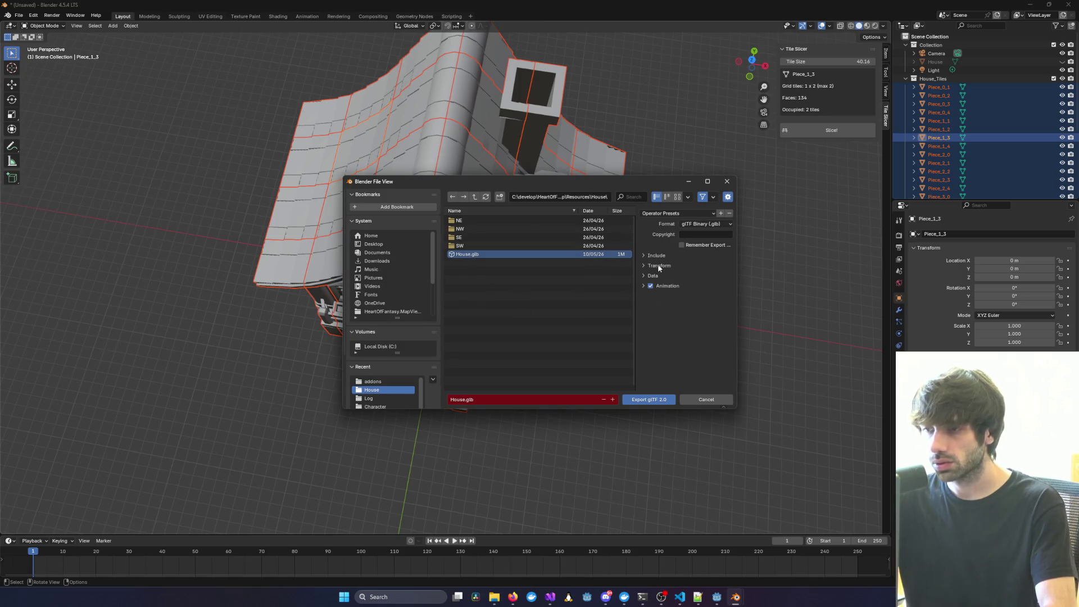
pyautogui.click(664, 256)
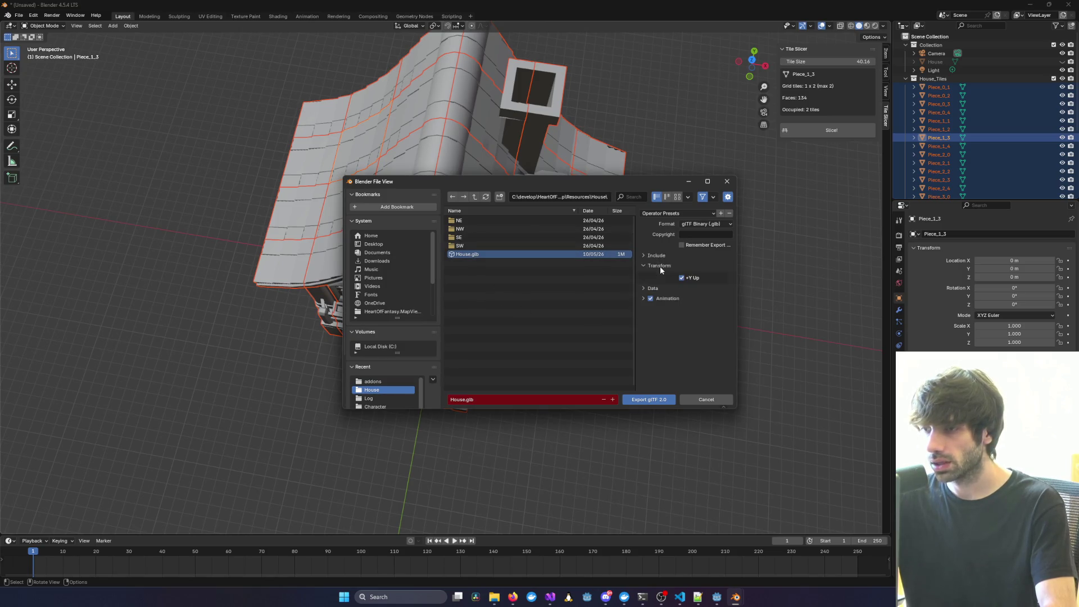
pyautogui.click(656, 287)
pyautogui.click(655, 310)
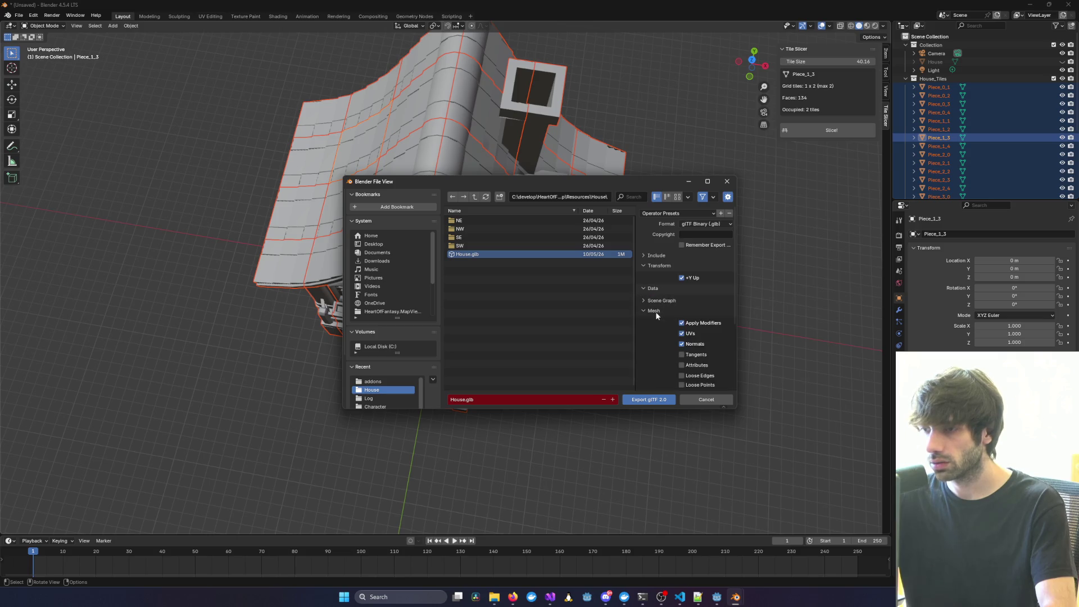
pyautogui.click(645, 401)
pyautogui.moveTo(735, 597)
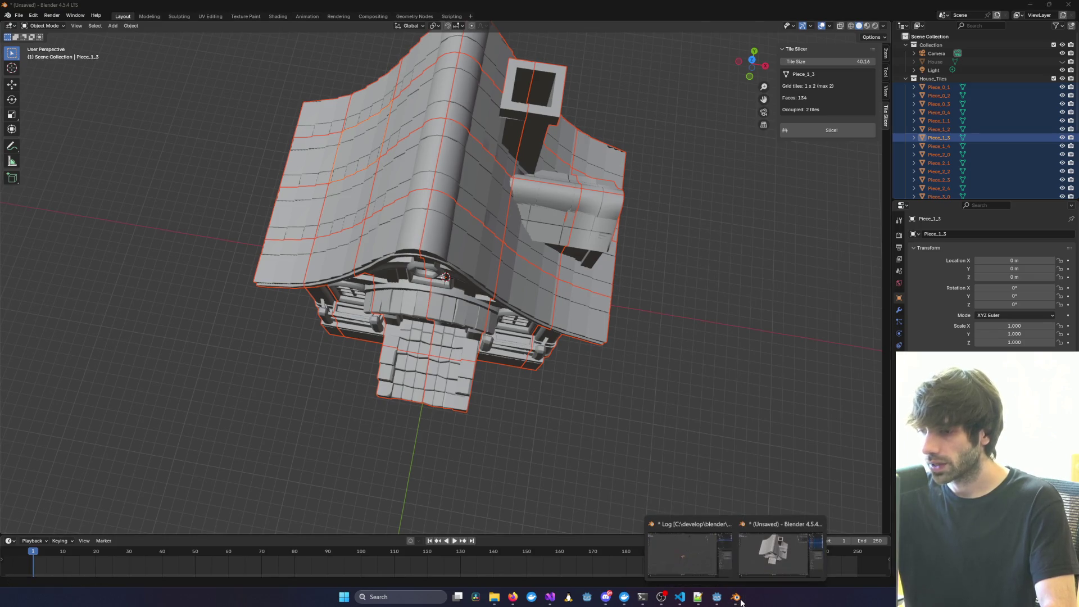
pyautogui.click(713, 598)
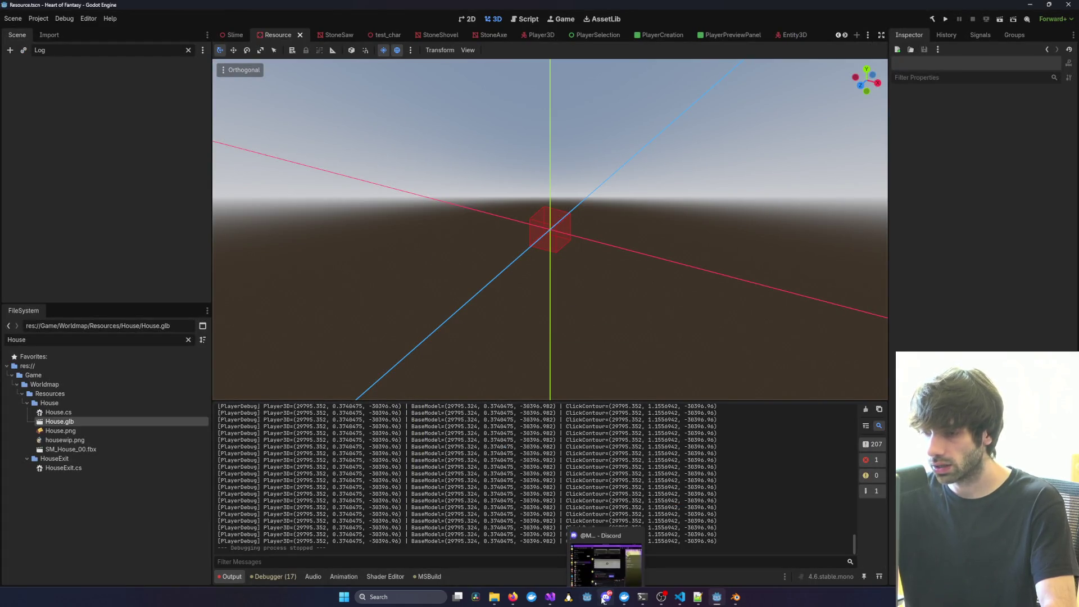
pyautogui.moveTo(550, 598)
pyautogui.click(781, 544)
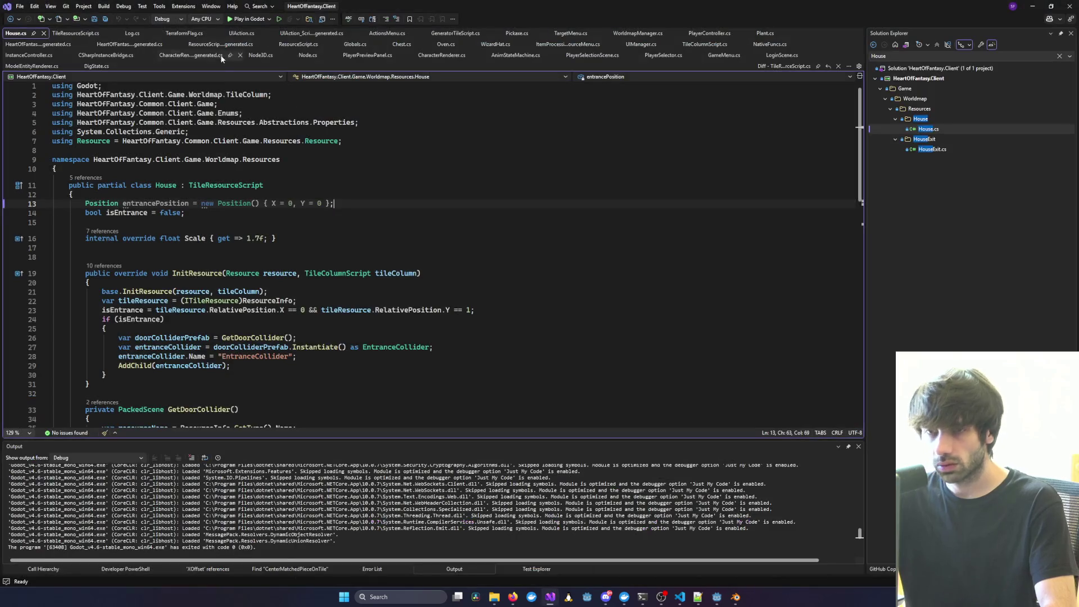
# Run the game from Visual Studio, log in and enter the world with the chosen character.
pyautogui.click(242, 18)
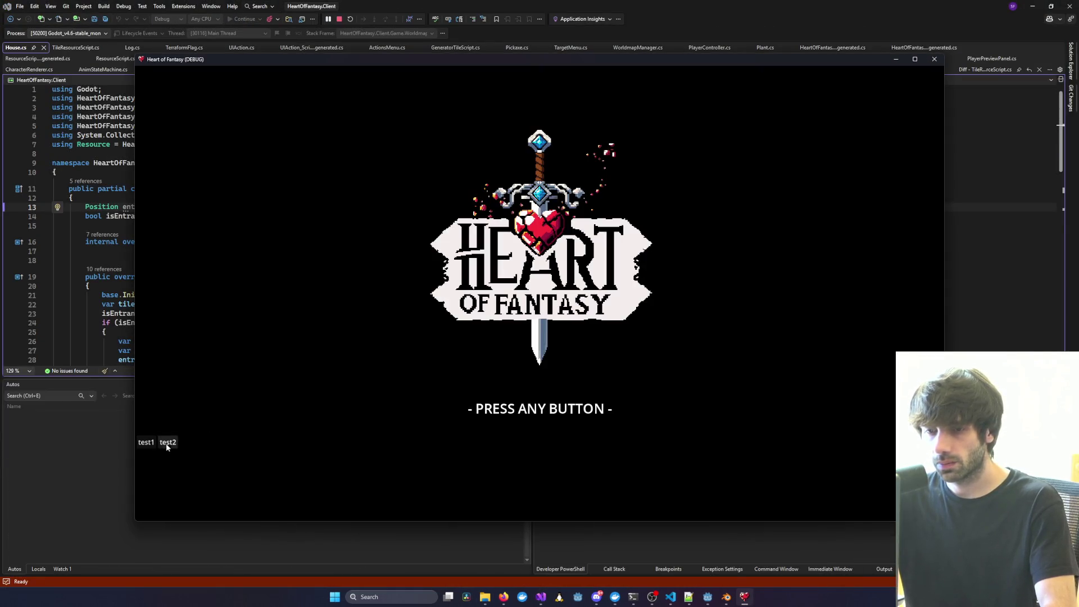
pyautogui.click(461, 451)
pyautogui.click(510, 438)
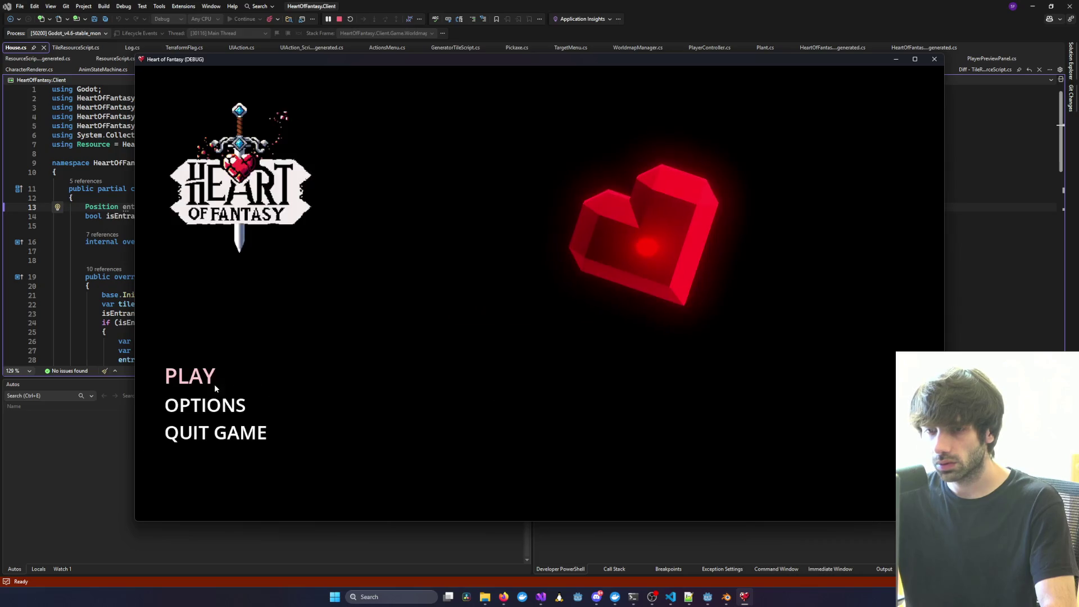
pyautogui.click(243, 372)
pyautogui.click(541, 459)
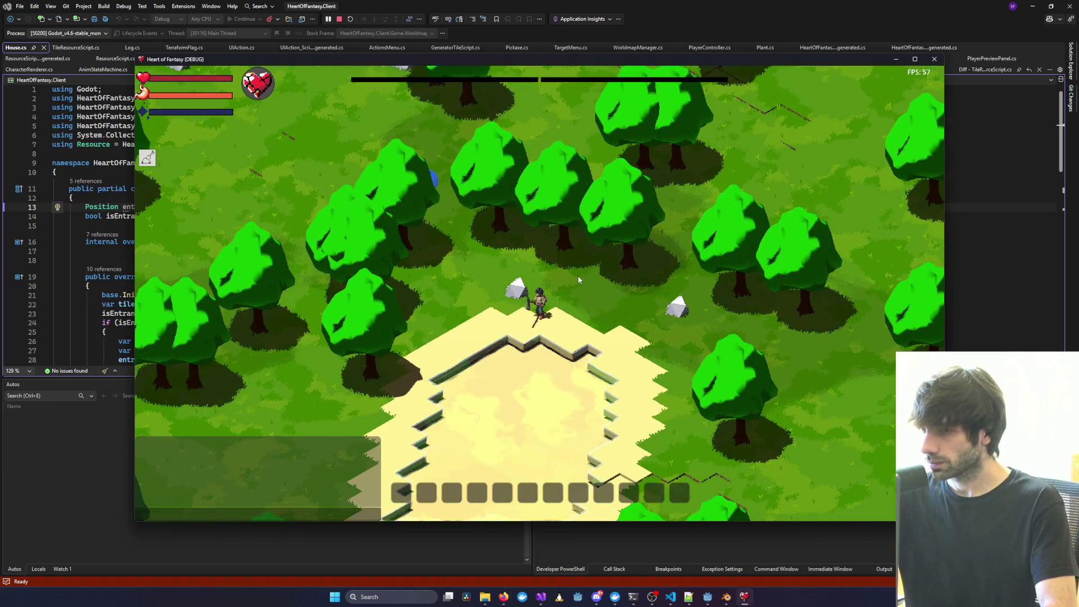
# Try building a House from the building menu, then close the game and return to House.cs.
pyautogui.press('b')
pyautogui.click(310, 126)
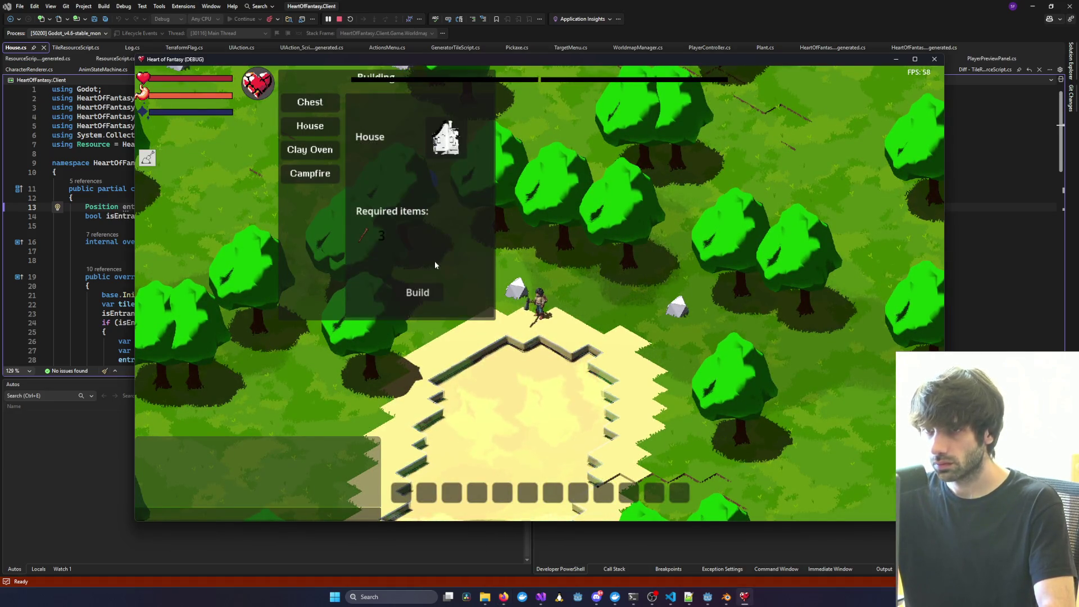
pyautogui.click(417, 293)
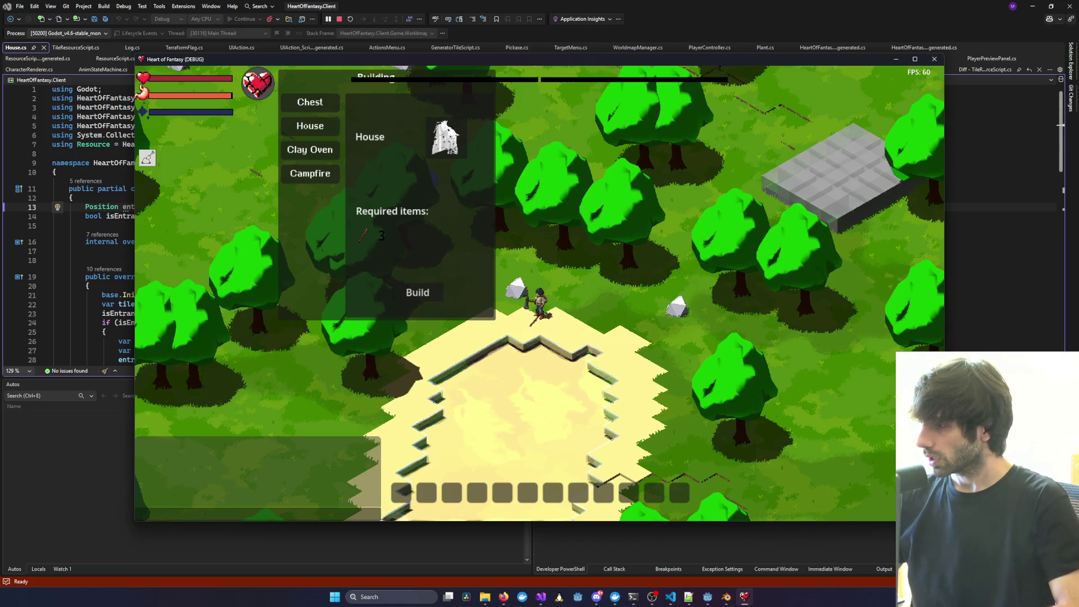
pyautogui.click(934, 59)
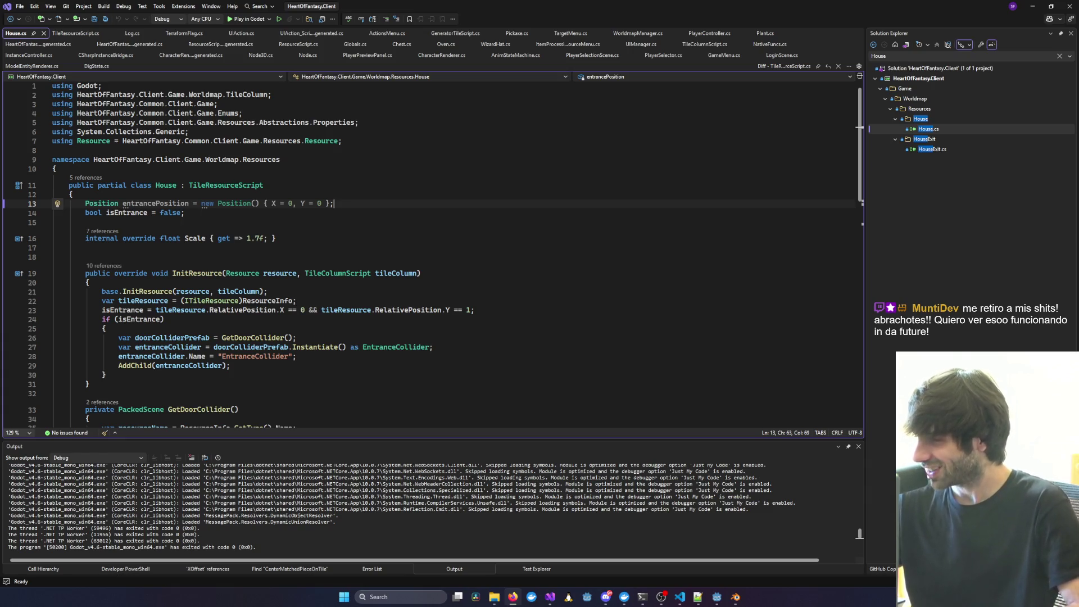
pyautogui.press('Down')
pyautogui.press('Down')
pyautogui.press('Down')
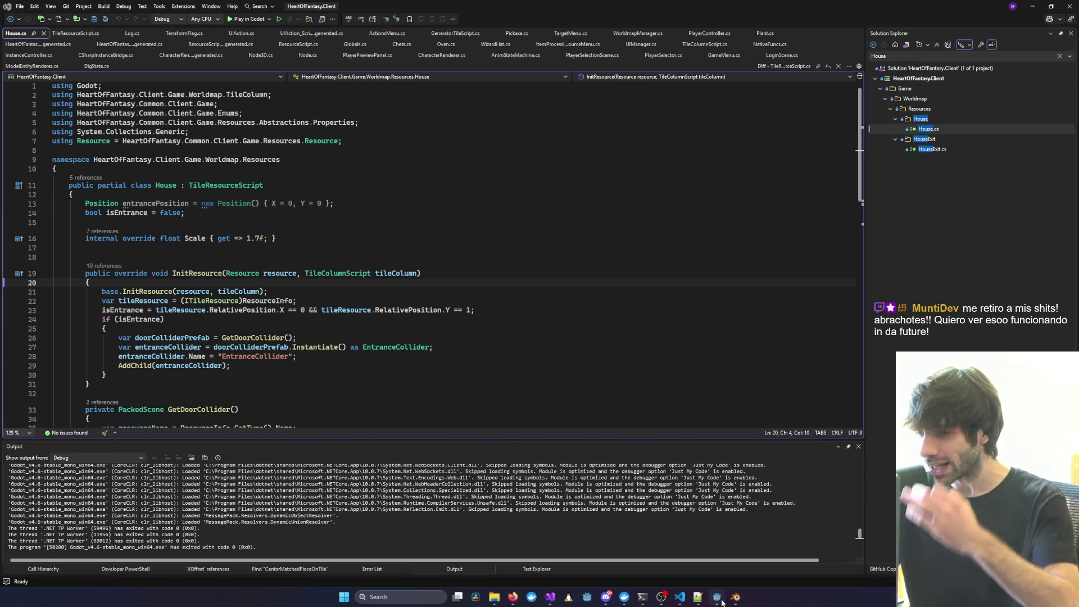
# Switch to Godot, clear the scene tree filter and bring up House.glb's advanced import settings.
pyautogui.click(721, 599)
pyautogui.moveTo(735, 597)
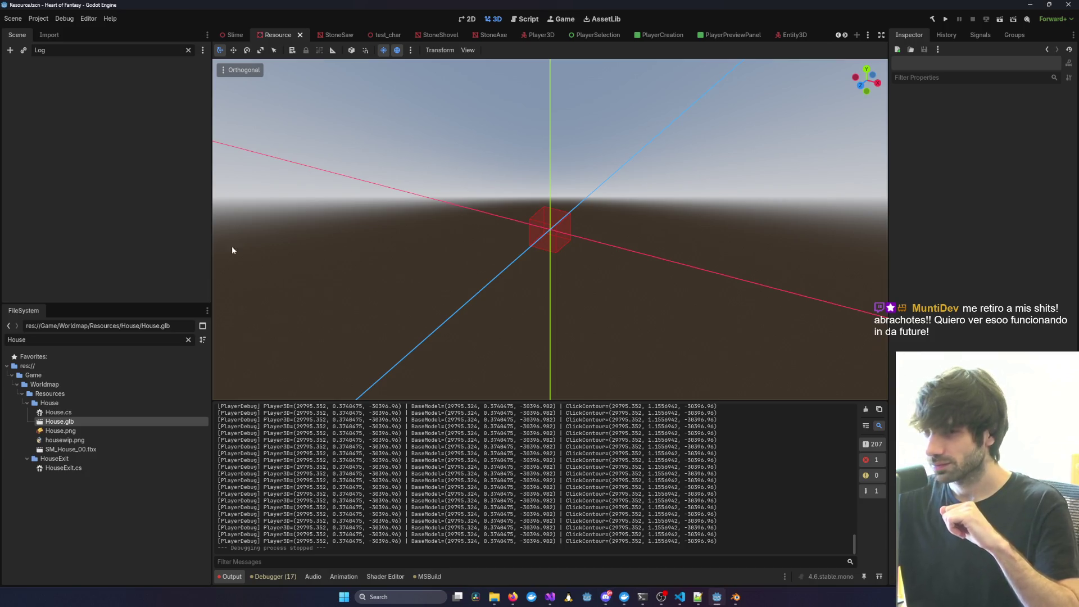
pyautogui.click(187, 50)
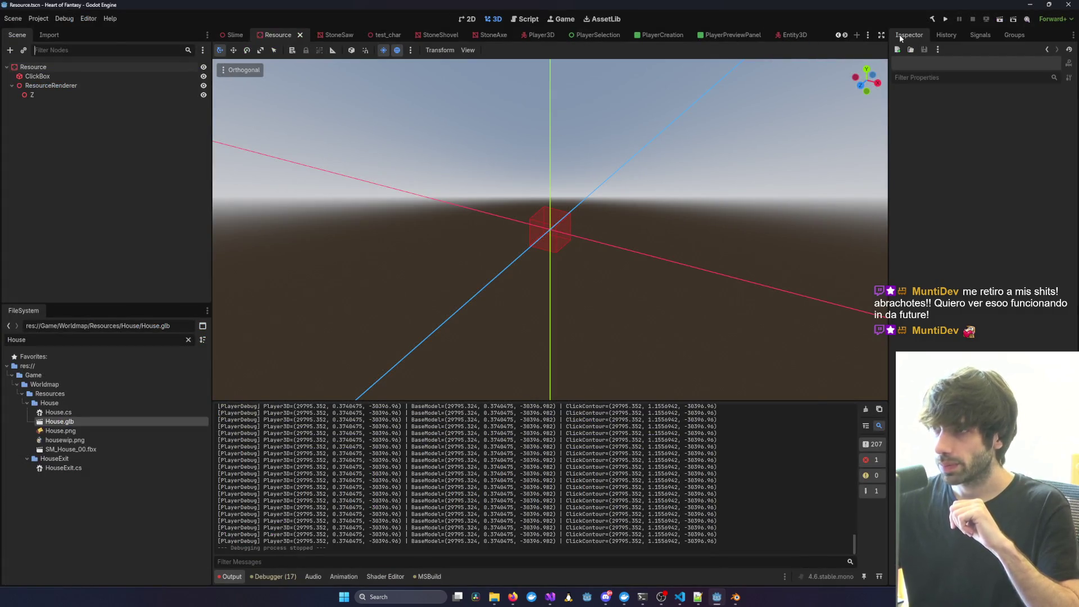
pyautogui.doubleClick(59, 421)
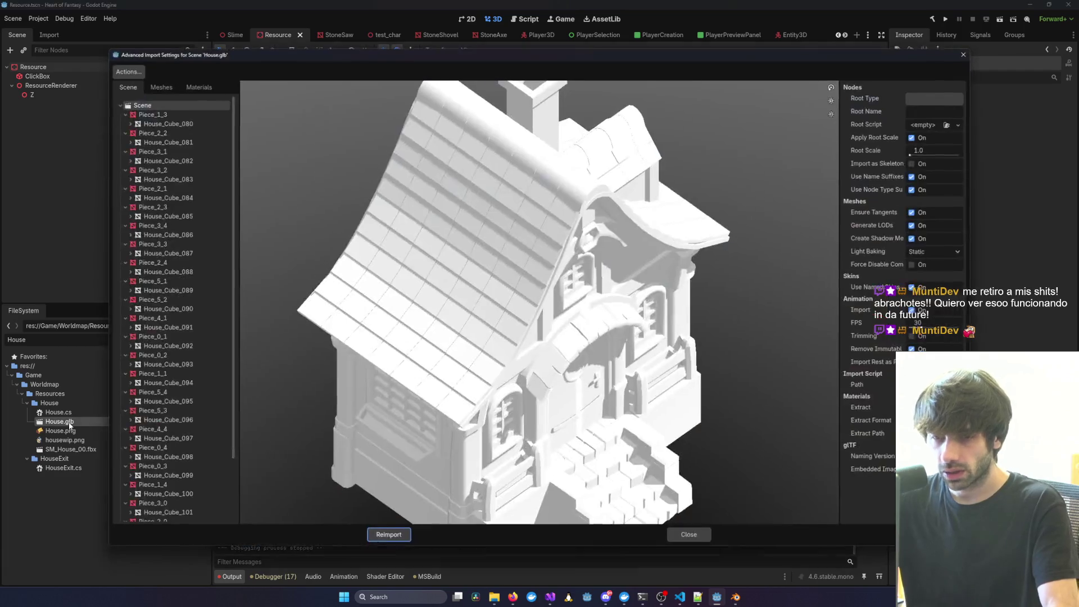
pyautogui.press('Escape')
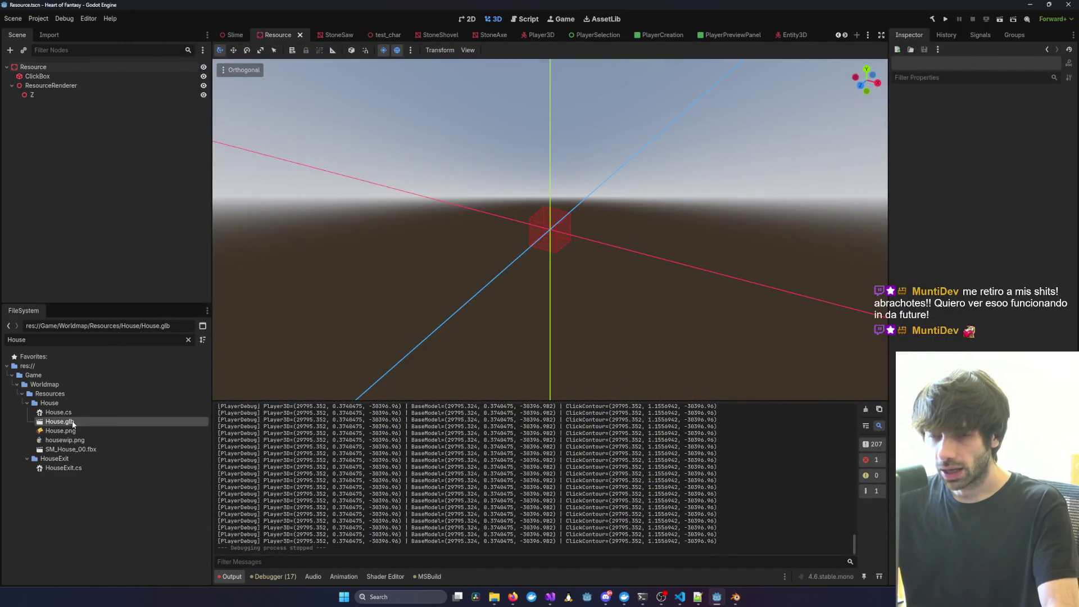
pyautogui.doubleClick(73, 423)
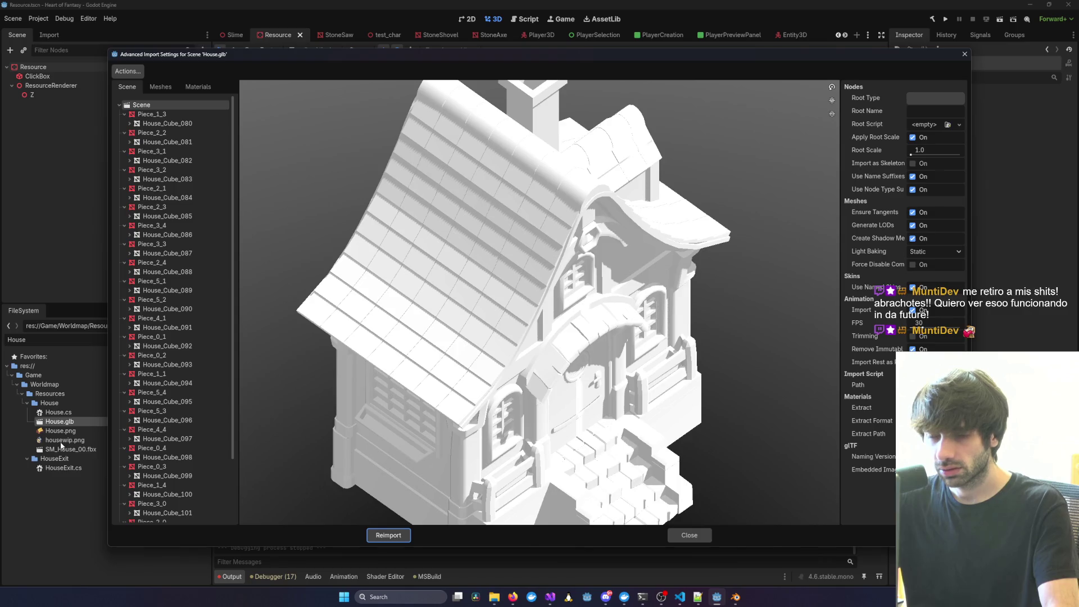
pyautogui.press('Escape')
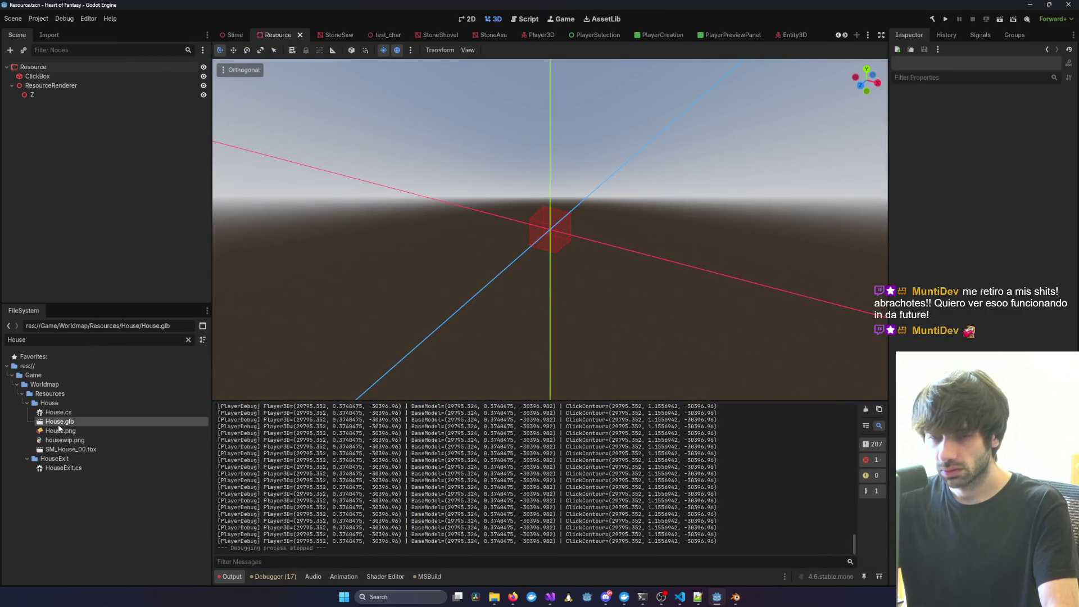
pyautogui.doubleClick(59, 420)
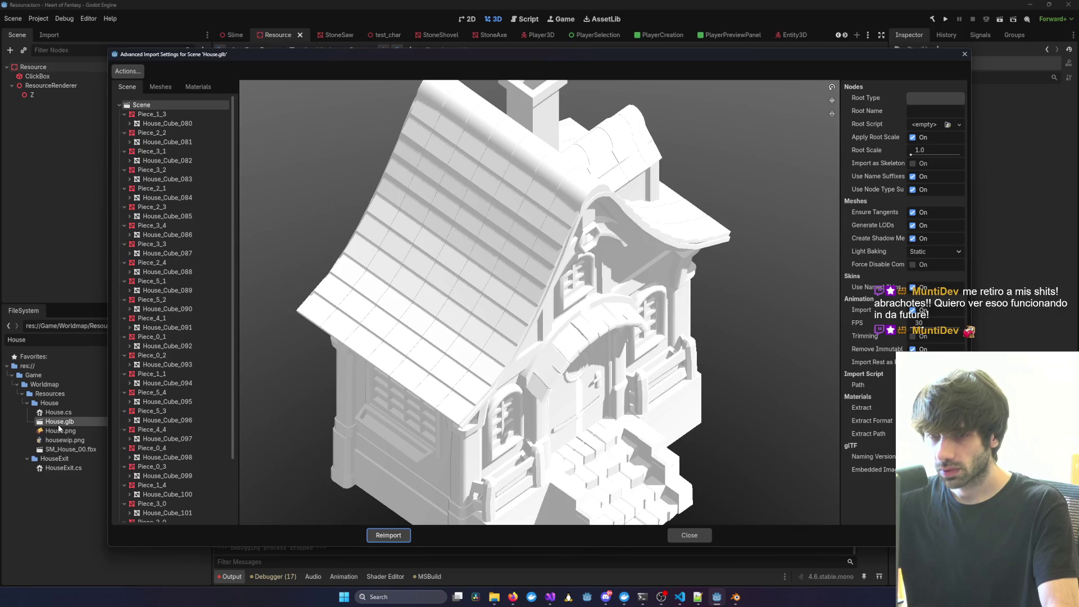
# Preview the House_Cube_092 and House_Cube_091 piece meshes individually, then close the import settings.
pyautogui.click(156, 345)
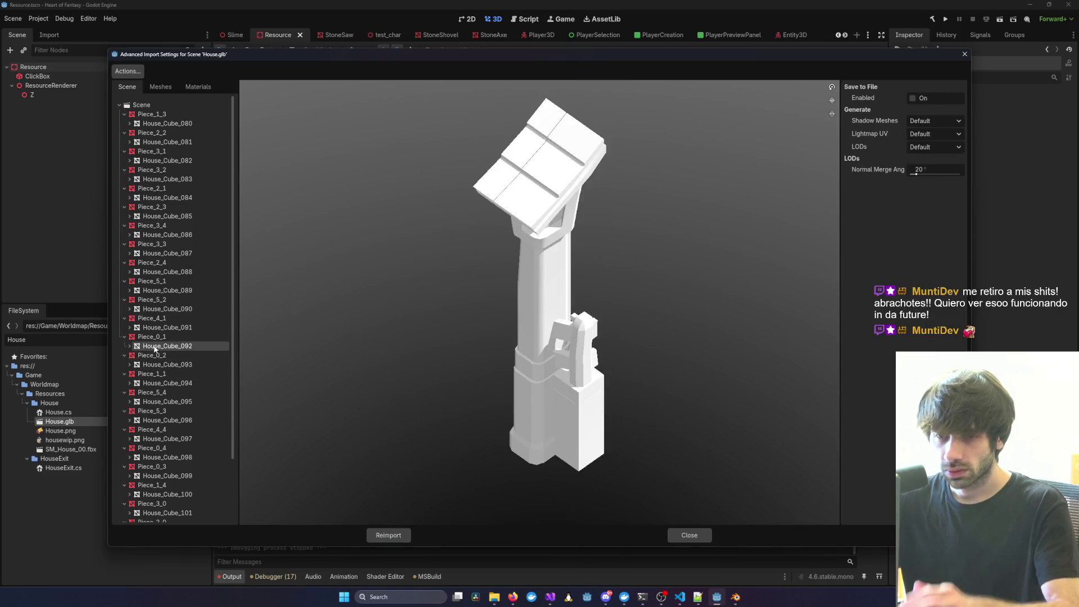
pyautogui.click(144, 337)
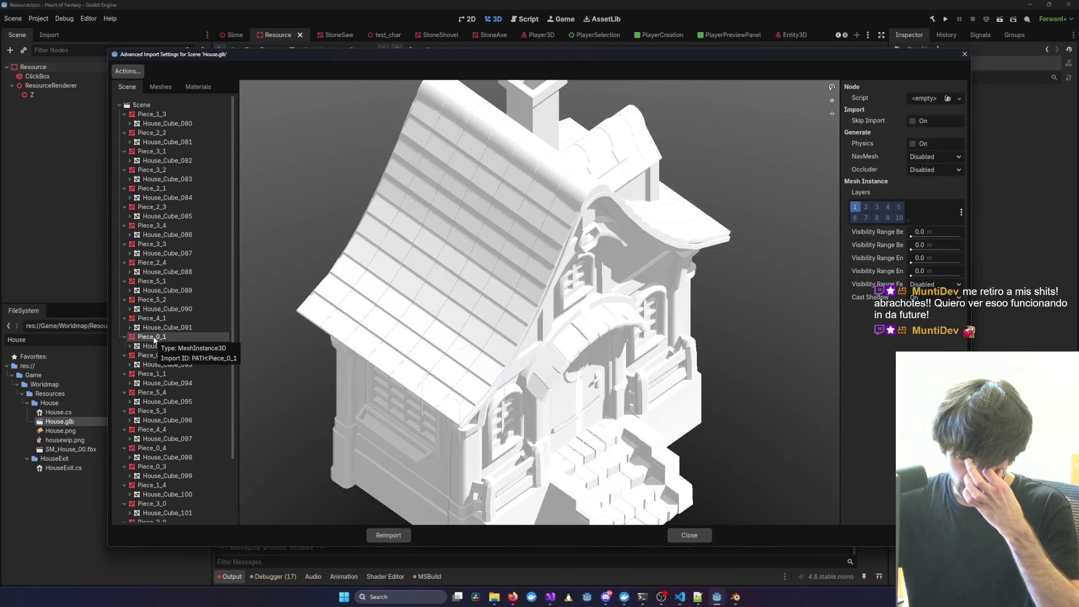
pyautogui.click(160, 328)
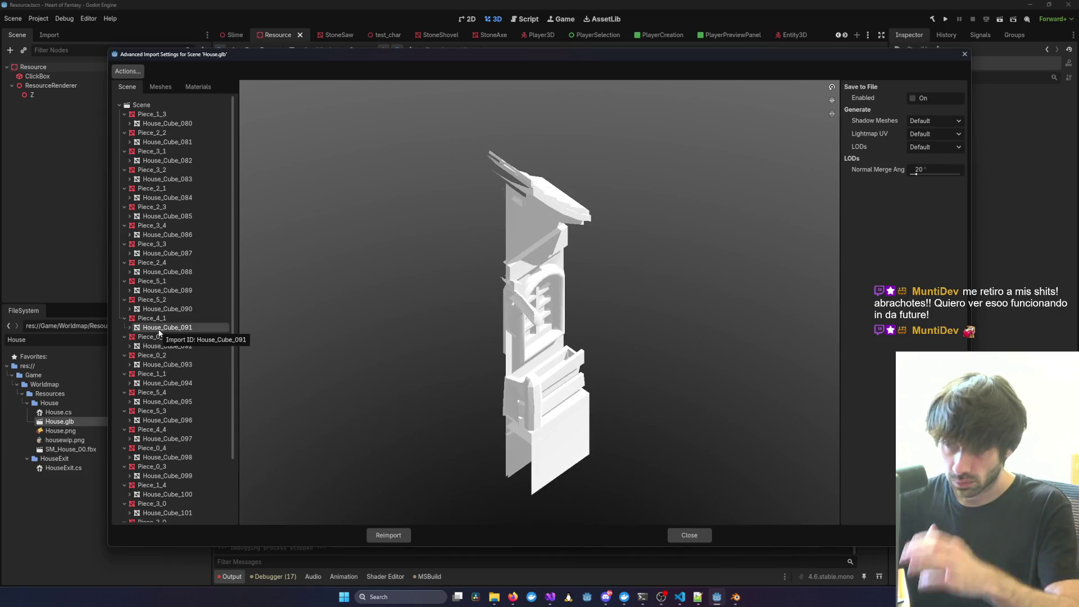
pyautogui.press('Escape')
pyautogui.moveTo(60, 421)
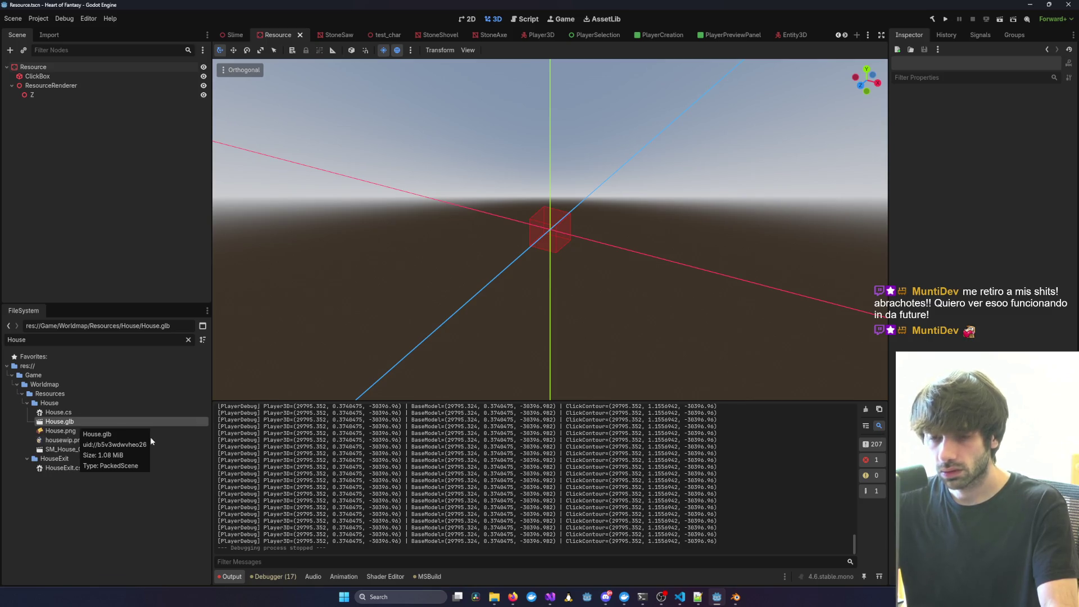
pyautogui.click(696, 555)
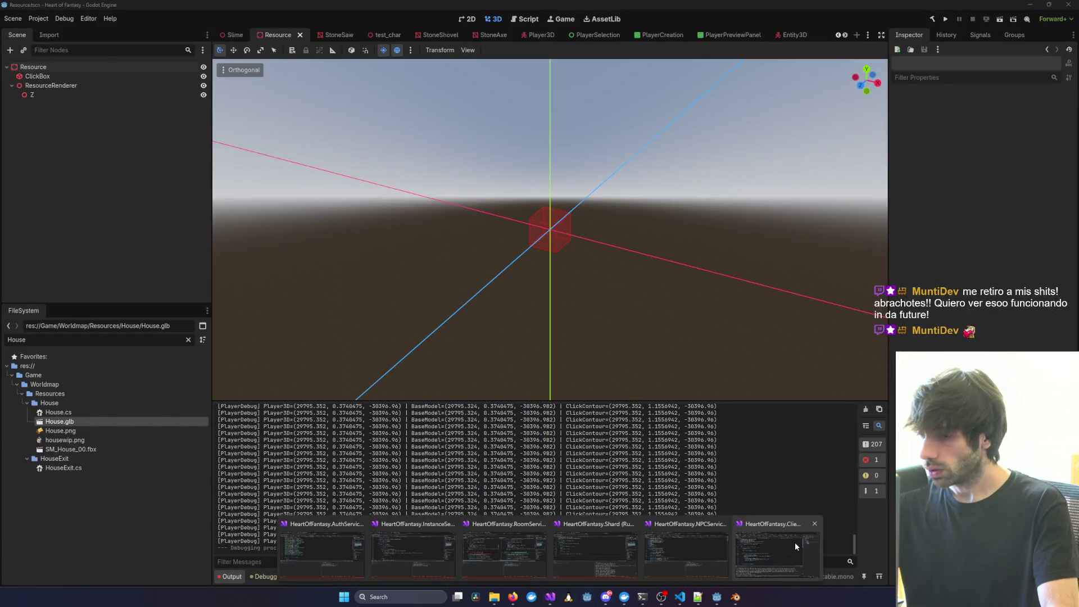
# Launch the game with Play in Godot with Console, log in and enter the world.
pyautogui.click(795, 542)
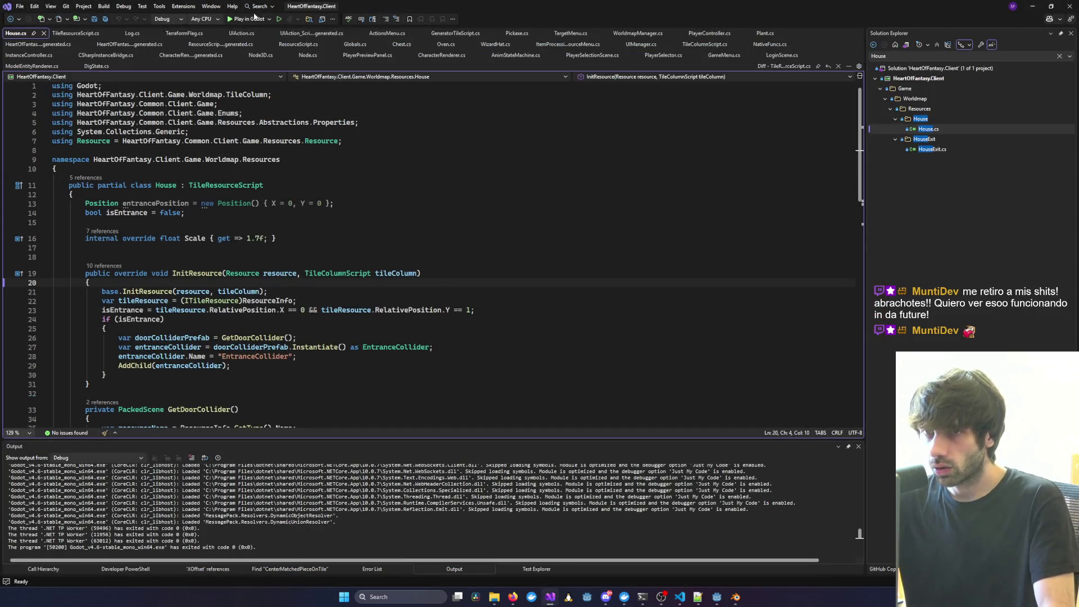
pyautogui.click(280, 18)
pyautogui.click(264, 19)
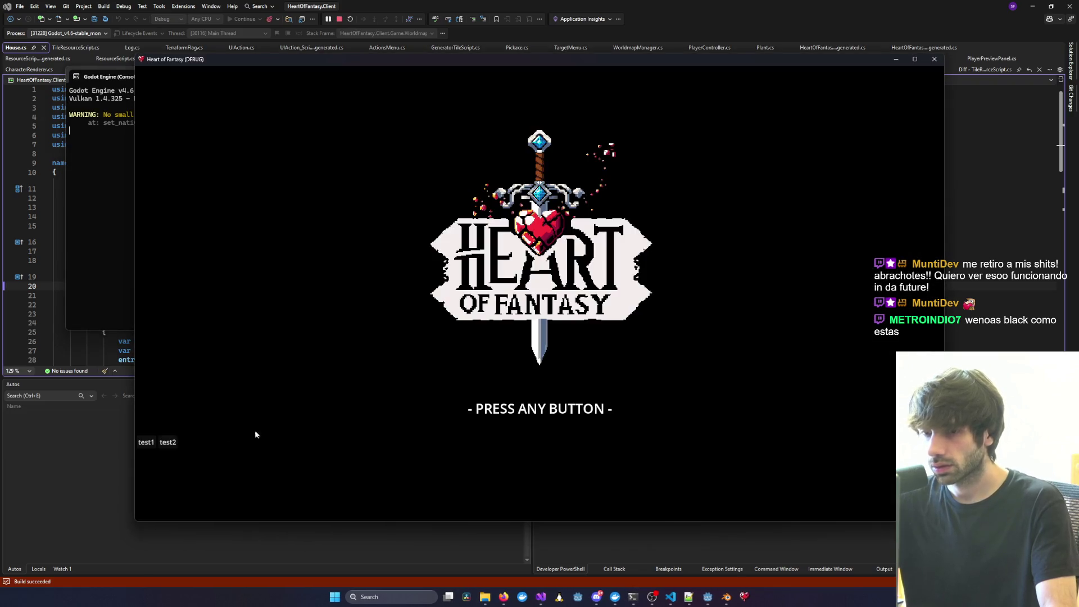
pyautogui.press('Return')
pyautogui.click(537, 435)
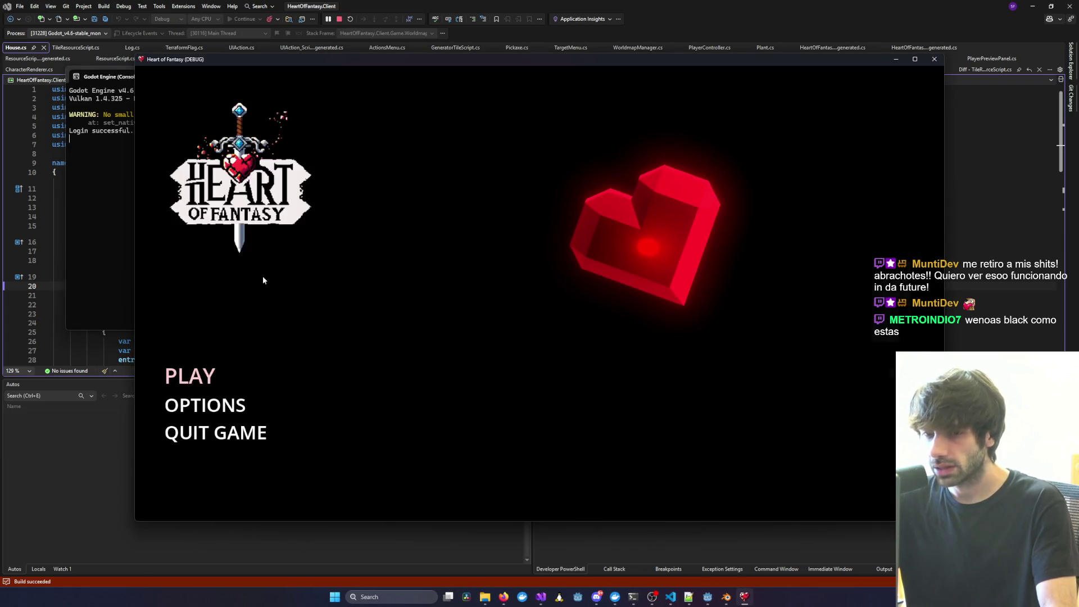
pyautogui.click(186, 374)
pyautogui.click(544, 458)
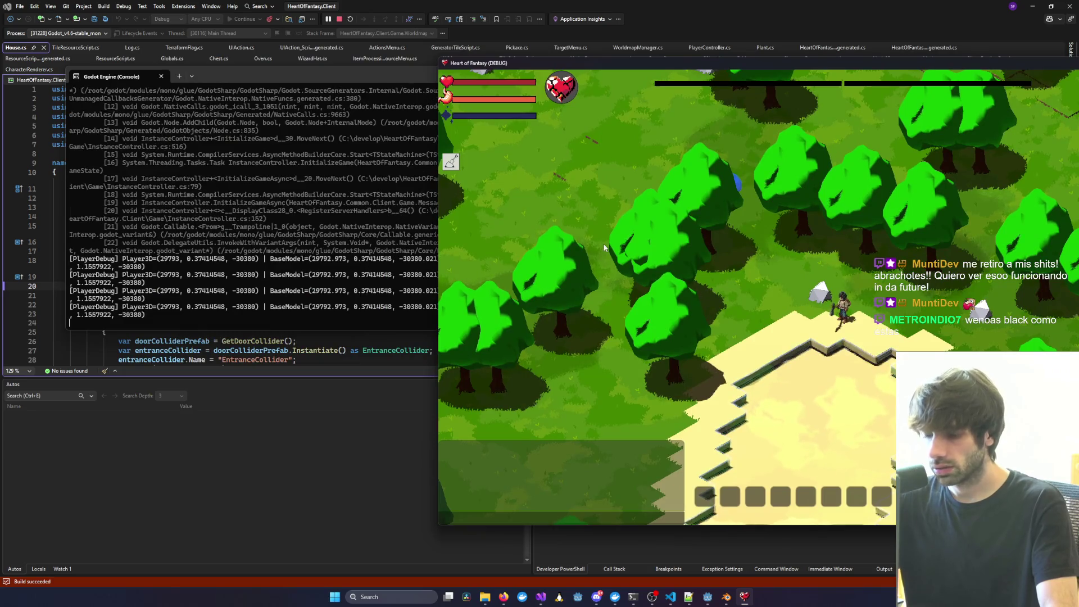
# Place a House from the building panel, check the console's piece warnings, then quit the game.
pyautogui.press('b')
pyautogui.click(606, 137)
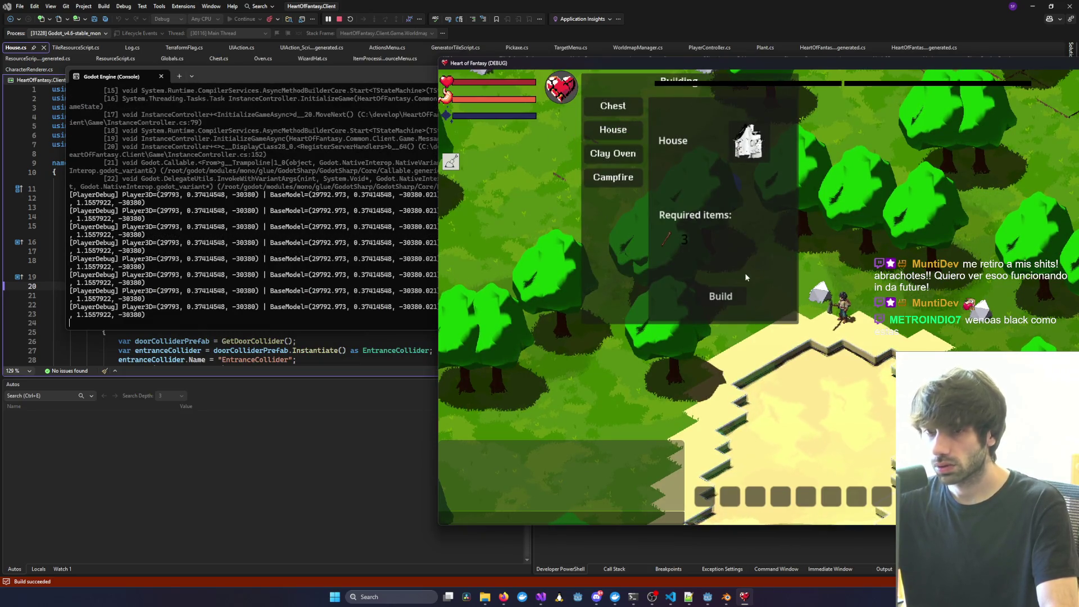
pyautogui.click(720, 295)
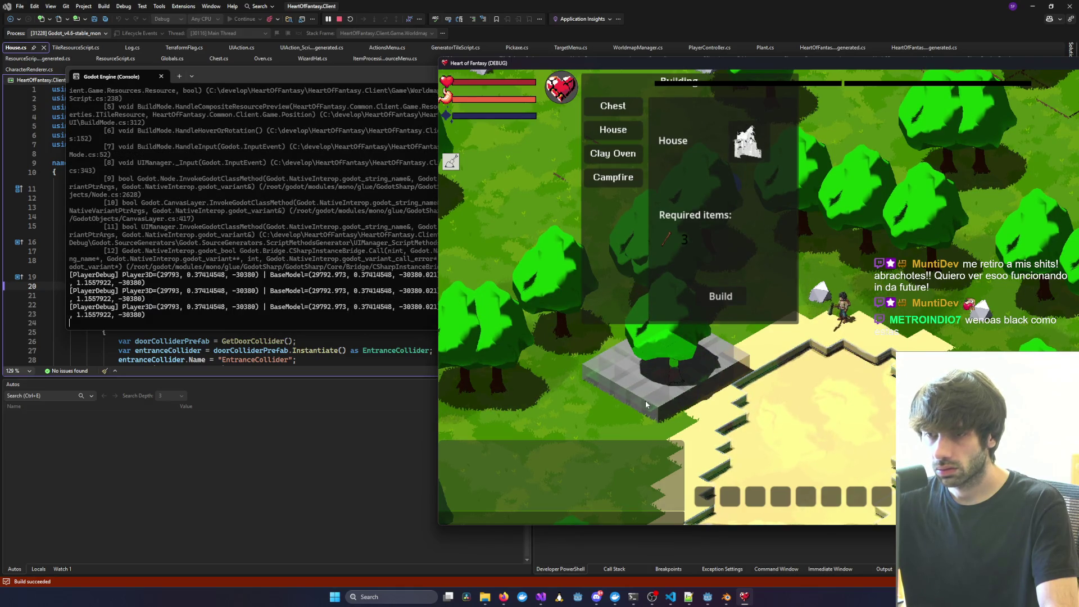
pyautogui.click(330, 244)
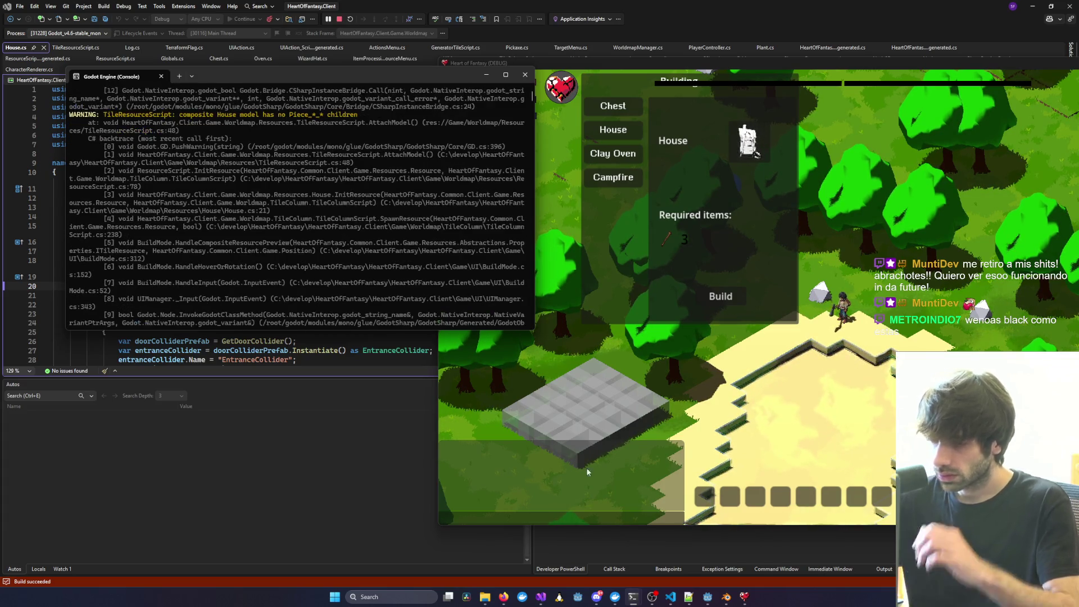
pyautogui.click(719, 598)
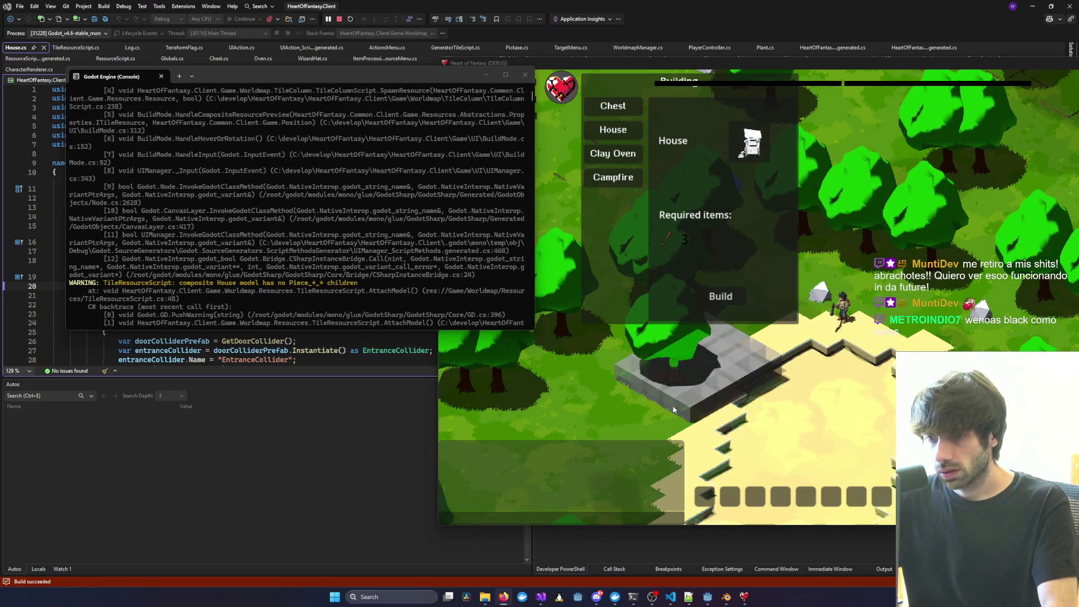
pyautogui.hotkey('shift', 'F5')
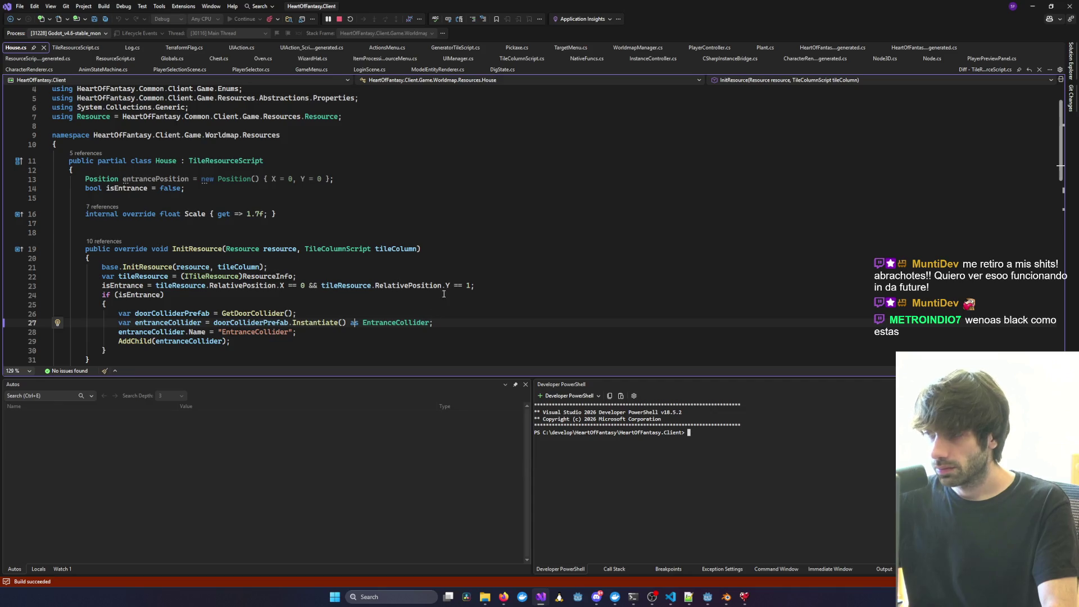
pyautogui.scroll(-10, 443, 294)
pyautogui.scroll(-5, 447, 294)
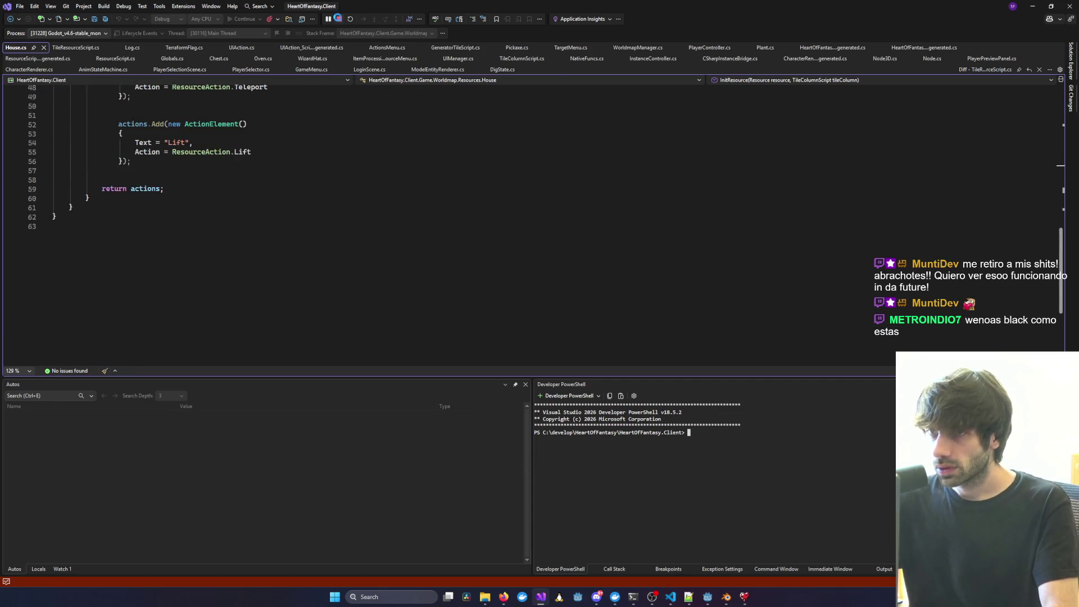
# Stop debugging and copy the LogModel field and model getter code from Log.cs.
pyautogui.hotkey('shift', 'F5')
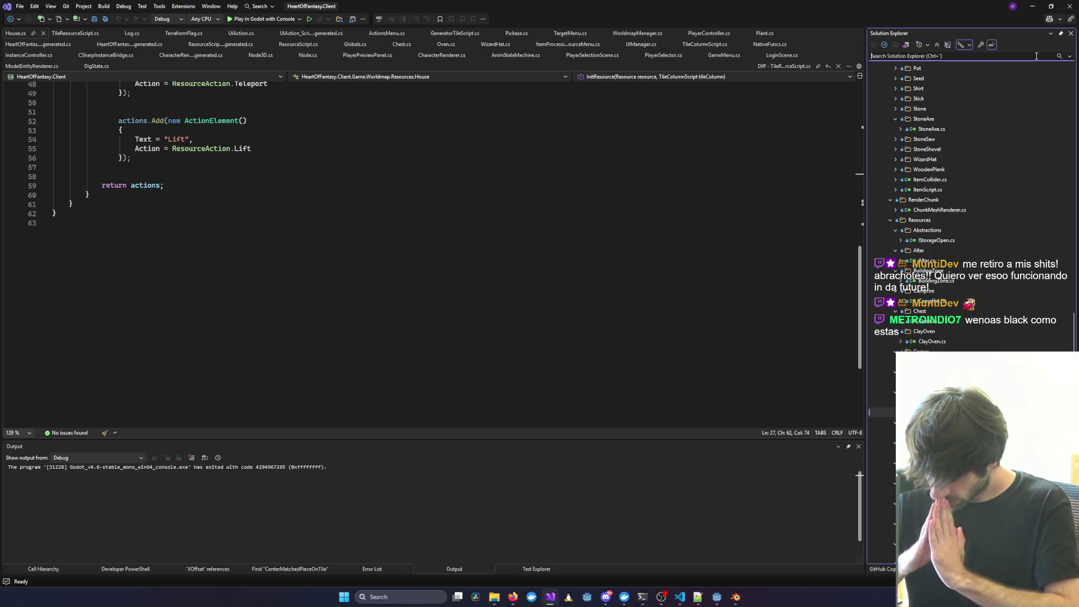
pyautogui.write('c')
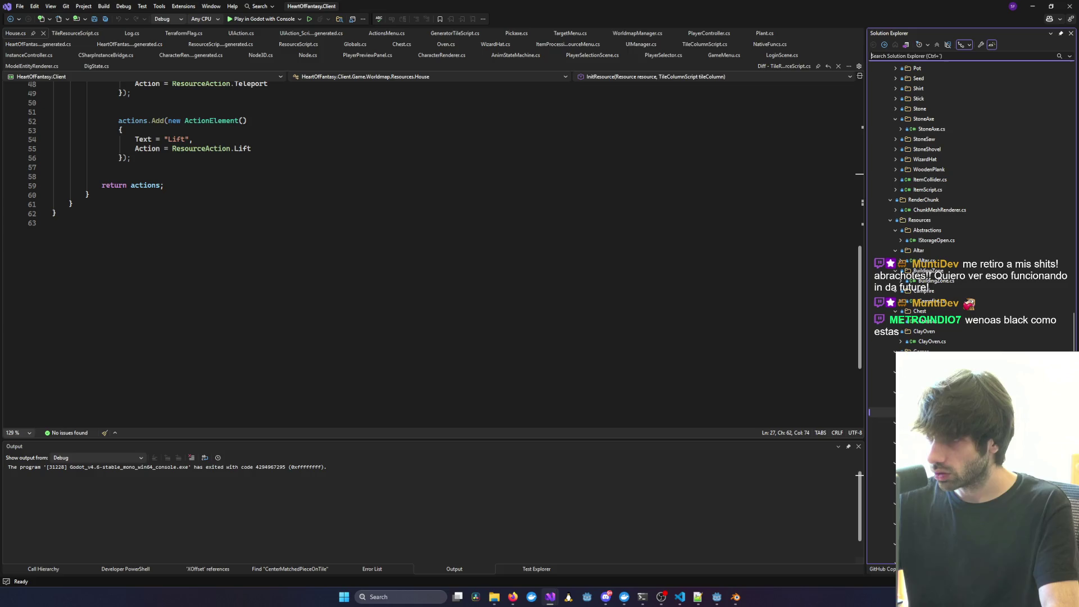
pyautogui.doubleClick(925, 219)
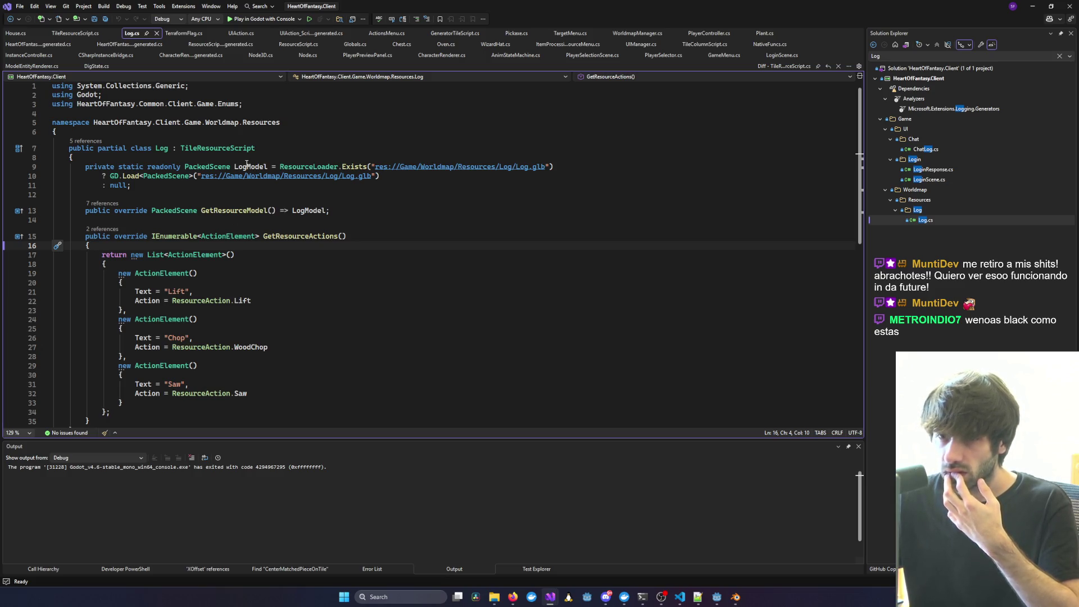
pyautogui.scroll(-5, 250, 168)
pyautogui.scroll(5, 272, 193)
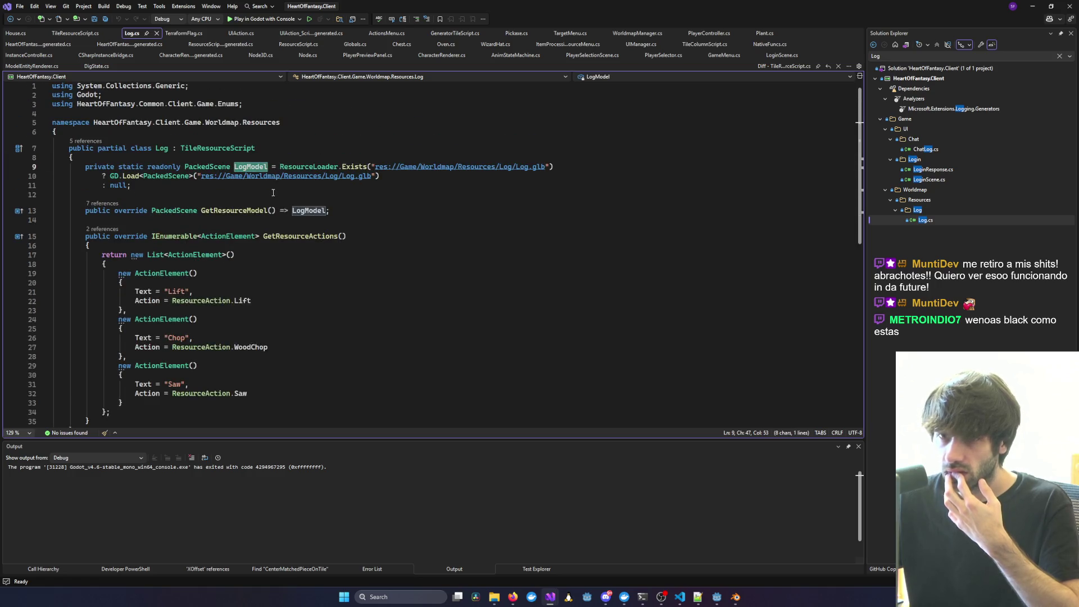
pyautogui.moveTo(250, 168)
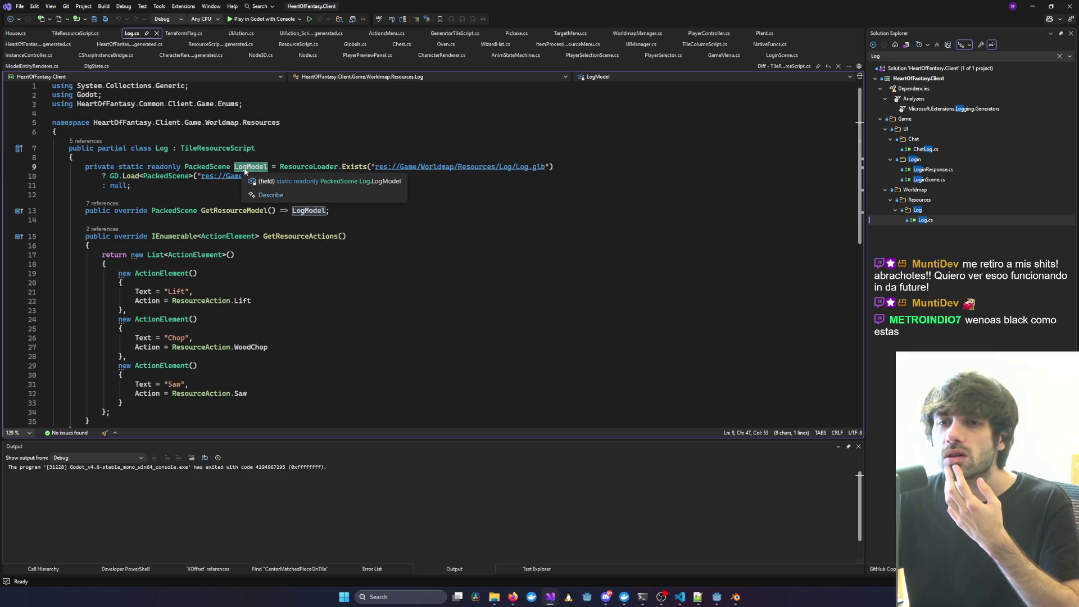
pyautogui.click(331, 211)
pyautogui.moveTo(331, 211); pyautogui.dragTo(47, 167)
pyautogui.hotkey('ctrl', 'c')
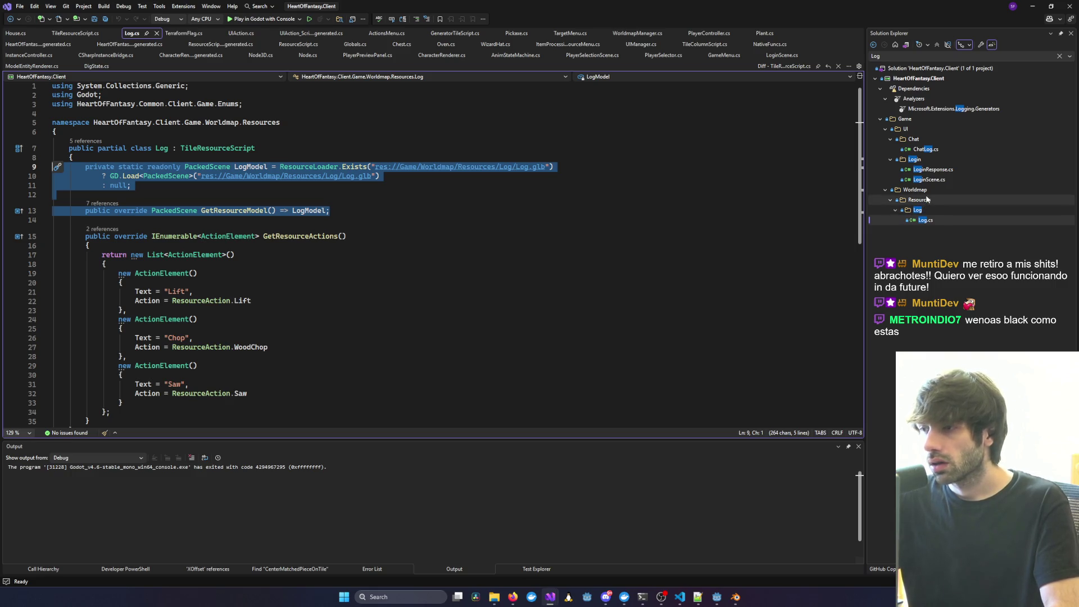
# Find House in the file search and return to House.cs.
pyautogui.click(955, 55)
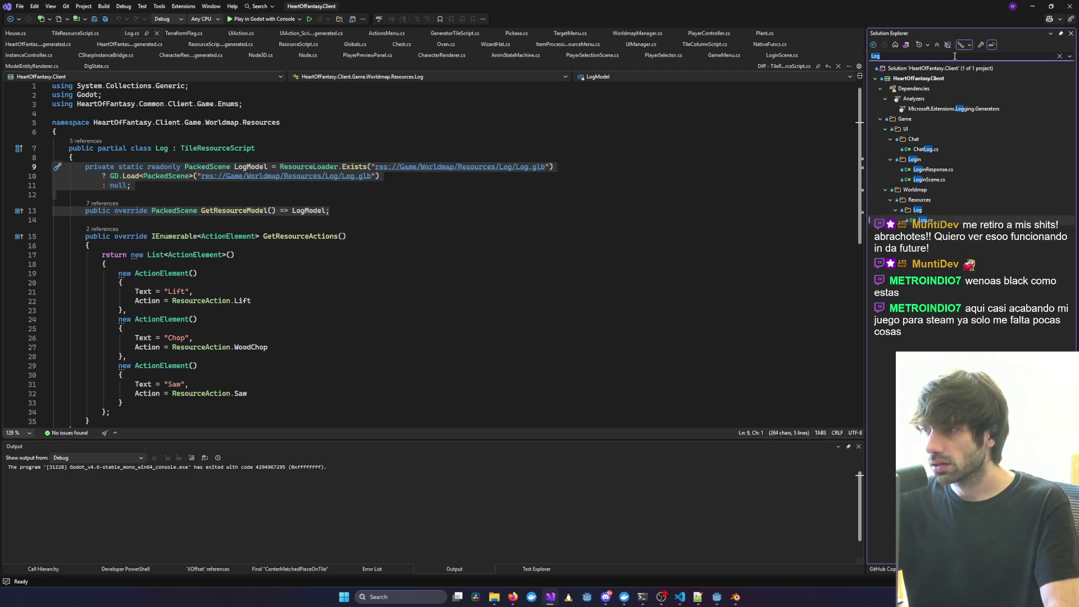
pyautogui.click(928, 128)
pyautogui.scroll(4, 571, 195)
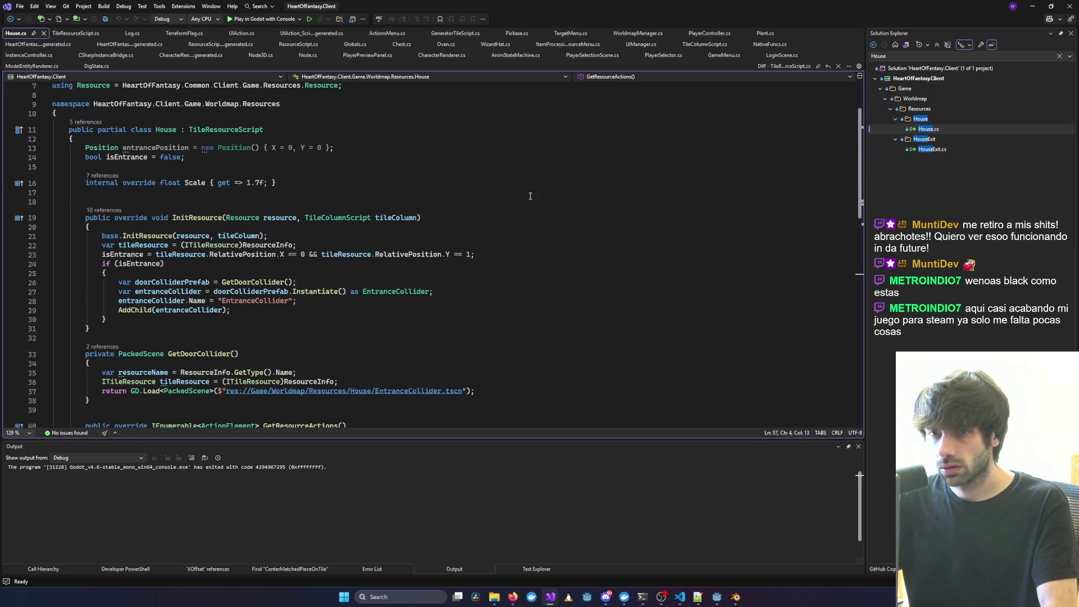
pyautogui.scroll(-2, 350, 200)
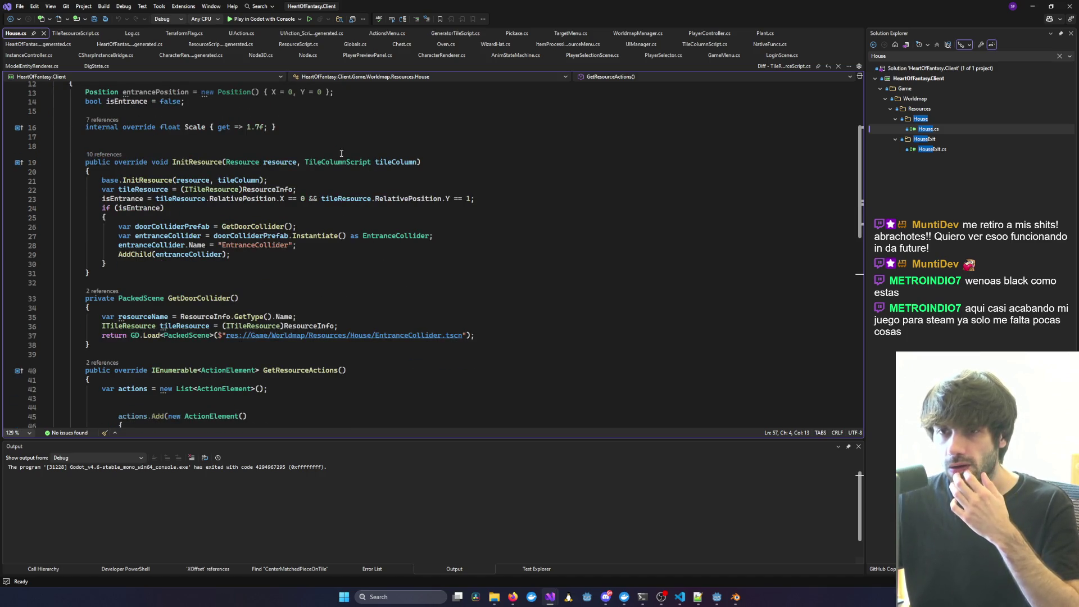
pyautogui.scroll(2, 345, 172)
# Paste the copied model code below Scale and rename the field to HouseModel, saving House.cs.
pyautogui.click(344, 171)
pyautogui.hotkey('ctrl', 'v')
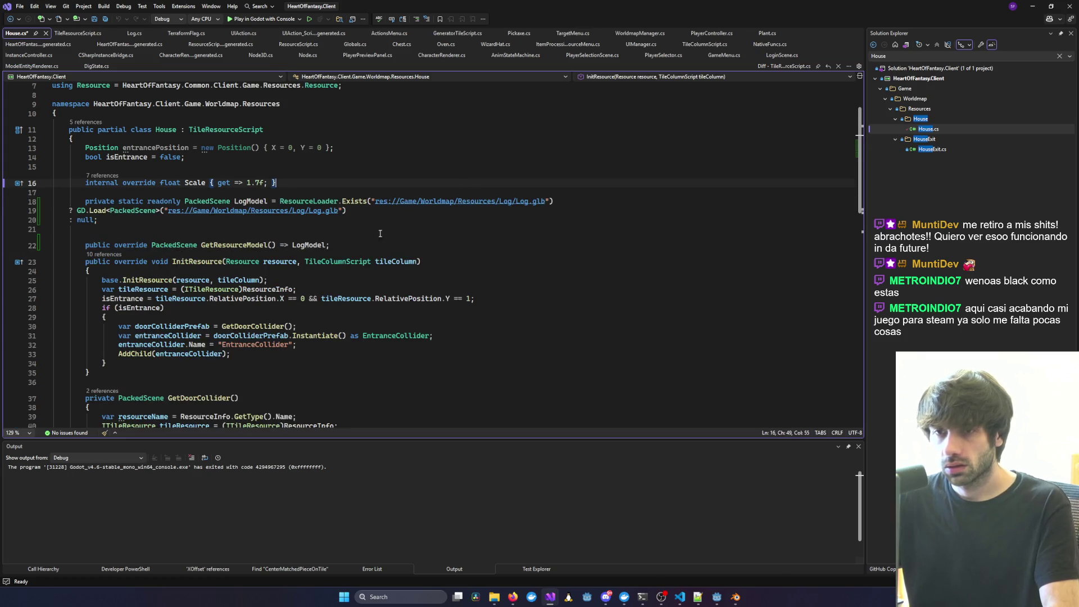
pyautogui.doubleClick(239, 246)
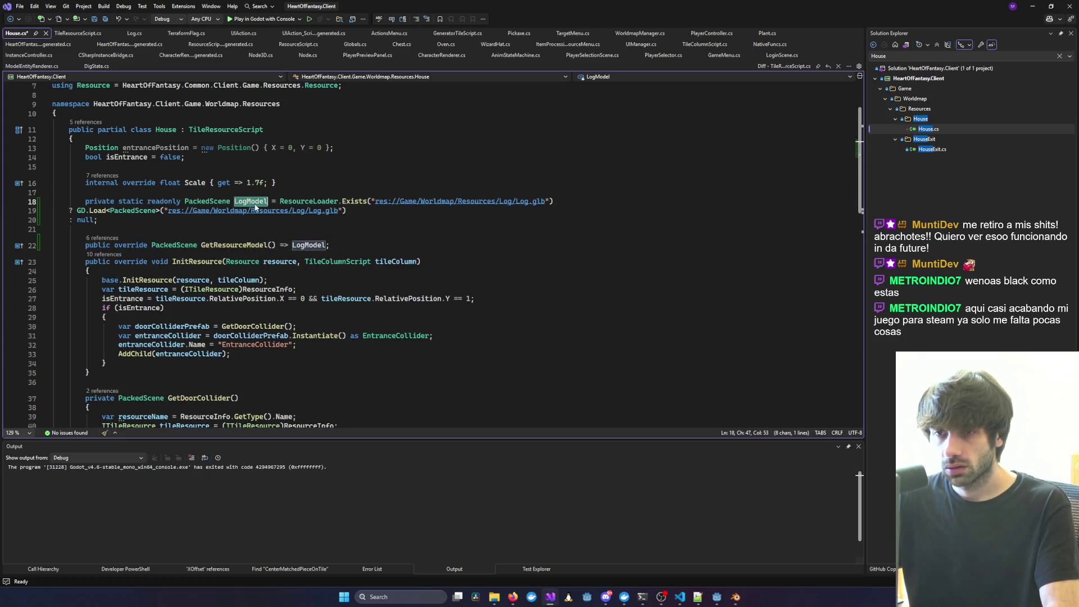
pyautogui.press('Delete')
pyautogui.press('Delete')
pyautogui.press('Delete')
pyautogui.write('House')
pyautogui.hotkey('ctrl', 's')
pyautogui.click(382, 157)
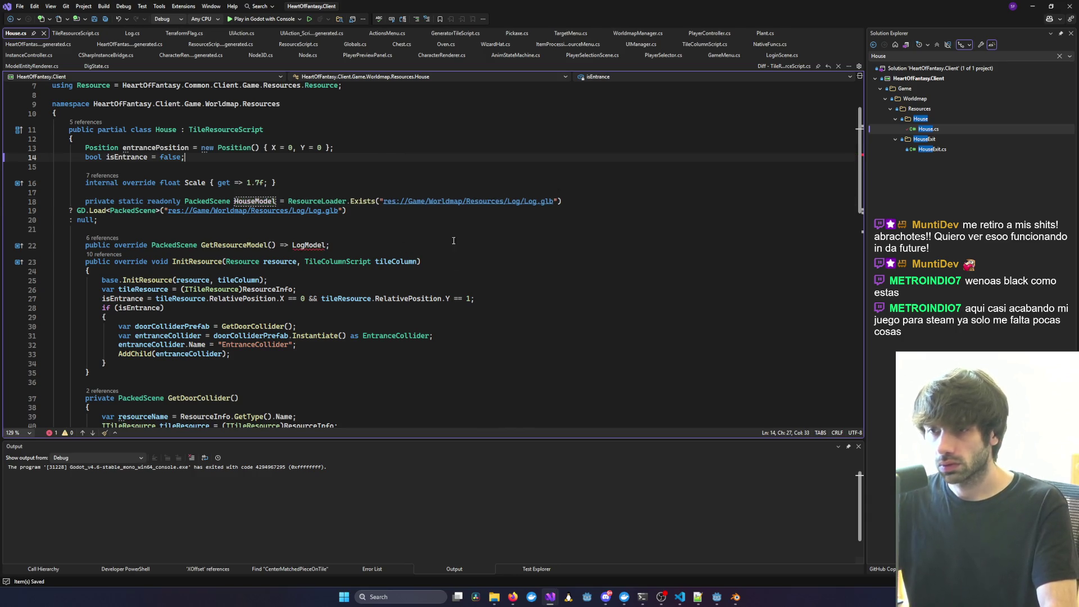
# Change both Log model paths to House/House.glb.
pyautogui.click(507, 202)
pyautogui.write('Ho')
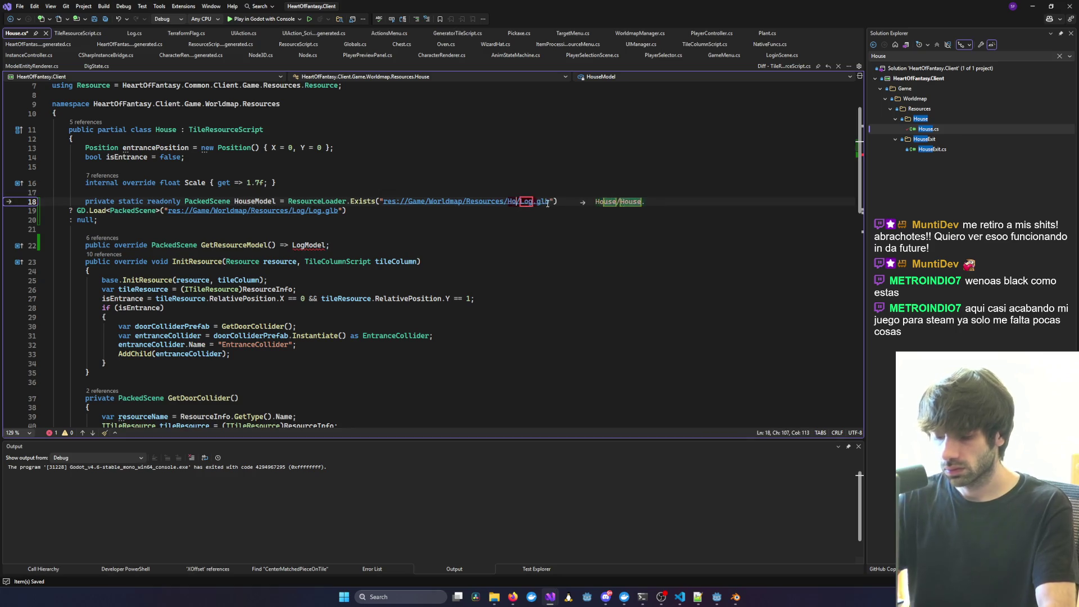
pyautogui.write('use/')
pyautogui.doubleClick(540, 202)
pyautogui.press('Tab')
pyautogui.doubleClick(295, 211)
pyautogui.write('House')
pyautogui.doubleClick(323, 211)
pyautogui.write('House')
pyautogui.click(107, 229)
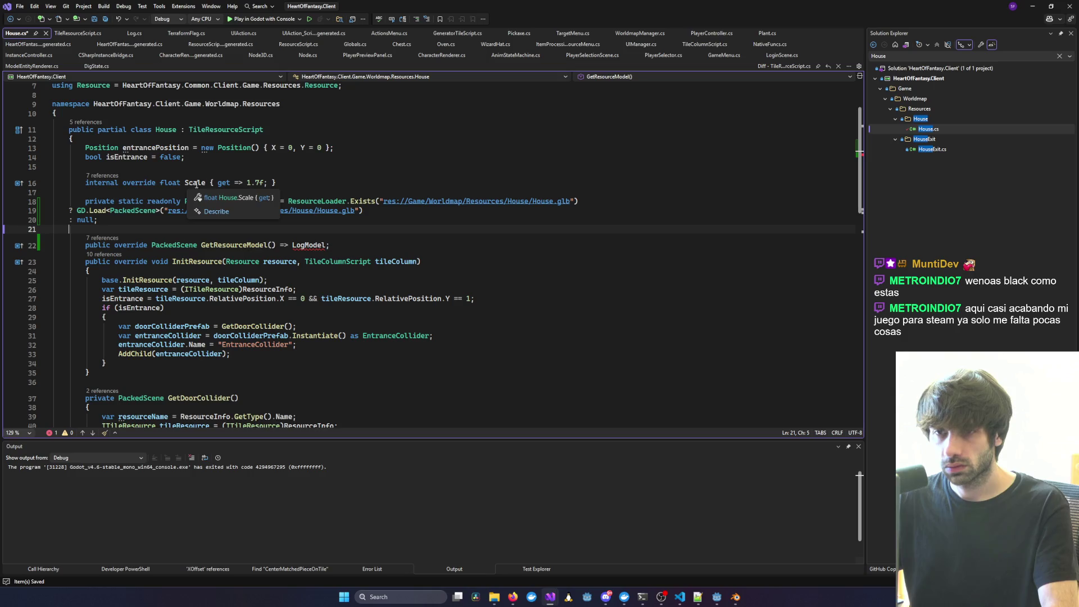
# Return HouseModel from the model getter, save, and launch a debug build with F5.
pyautogui.doubleClick(308, 244)
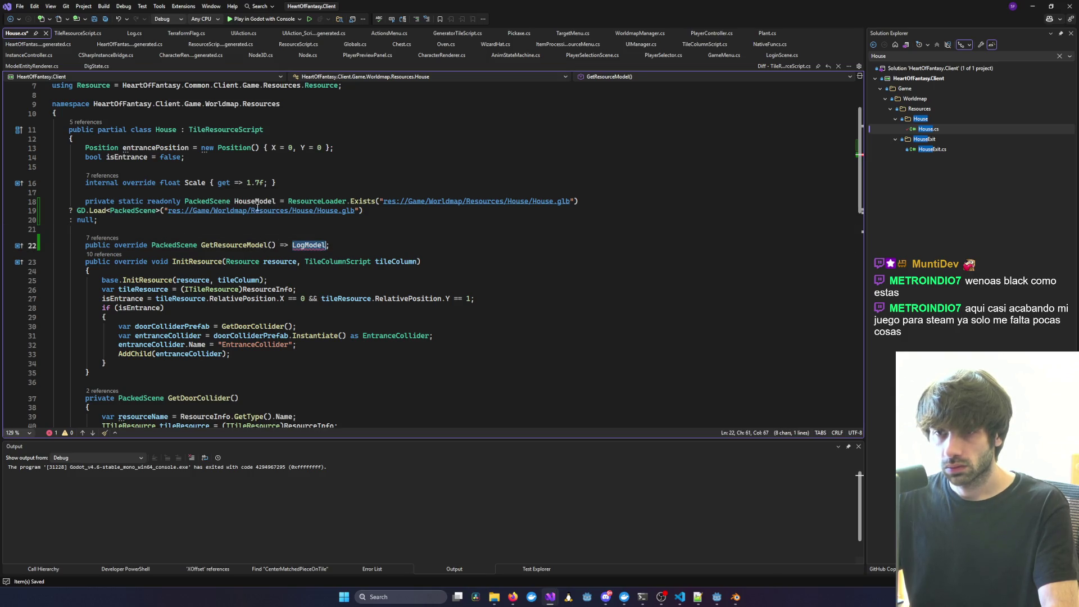
pyautogui.write('HouseModel')
pyautogui.press('Down')
pyautogui.press('Down')
pyautogui.press('Down')
pyautogui.press('F5')
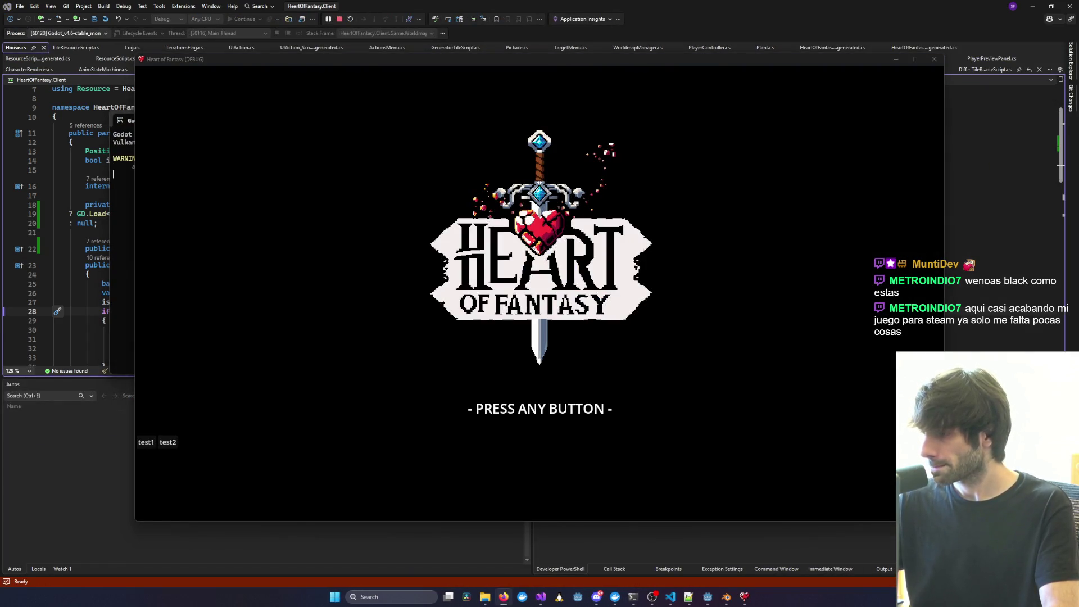
# Log in to the game server and enter the world as the test1 character.
pyautogui.click(489, 305)
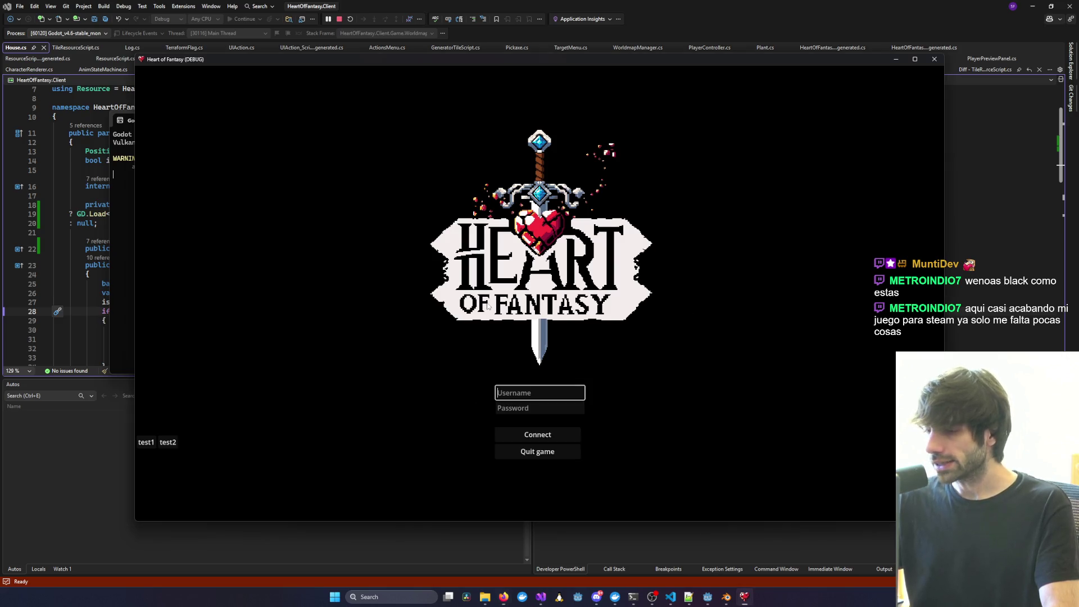
pyautogui.click(556, 436)
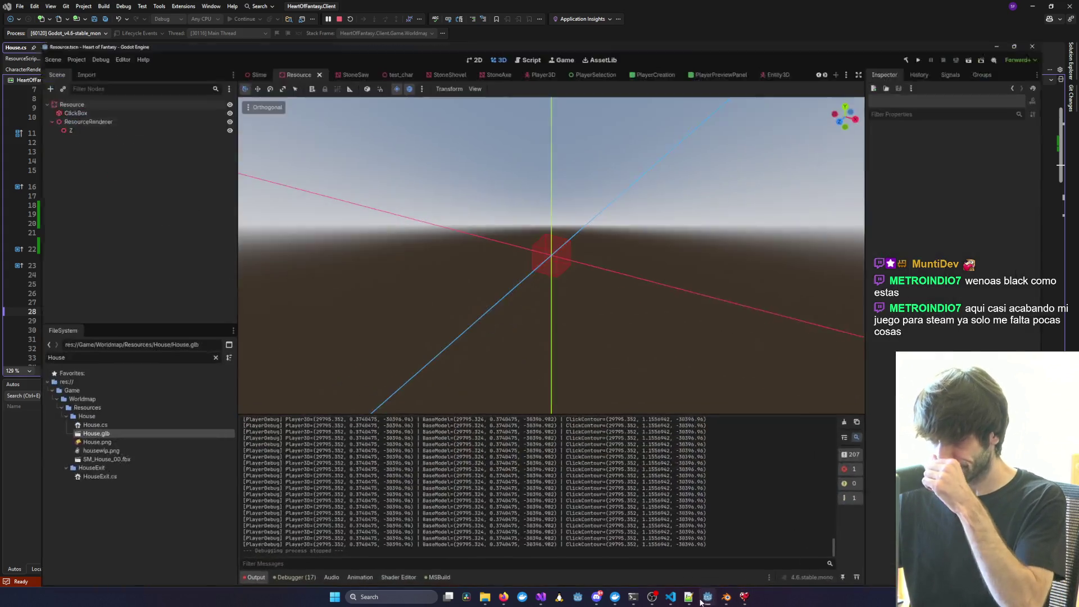
pyautogui.click(709, 597)
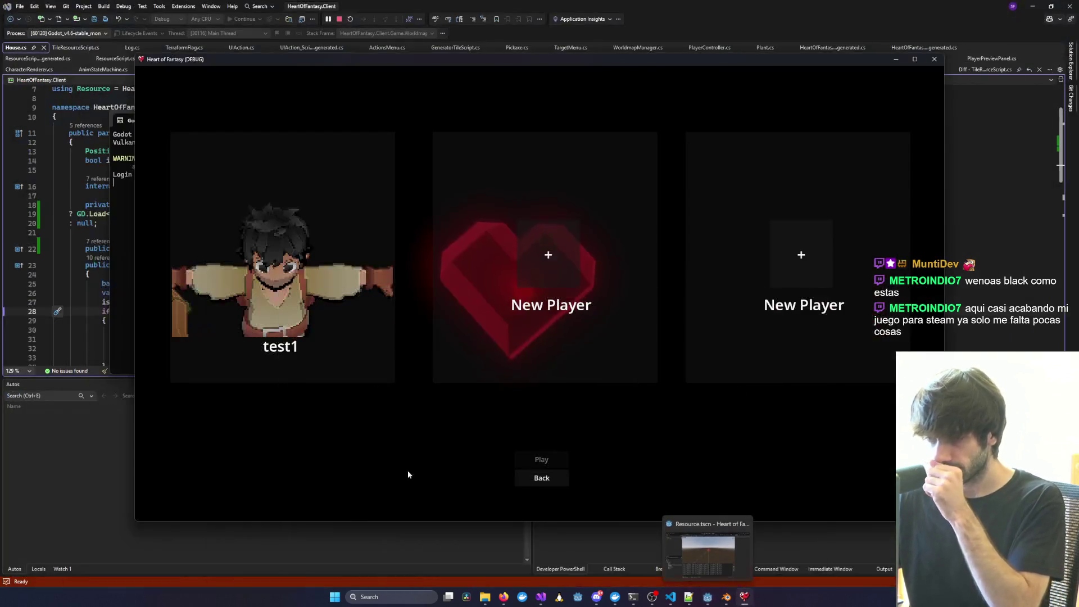
pyautogui.click(320, 367)
pyautogui.click(544, 462)
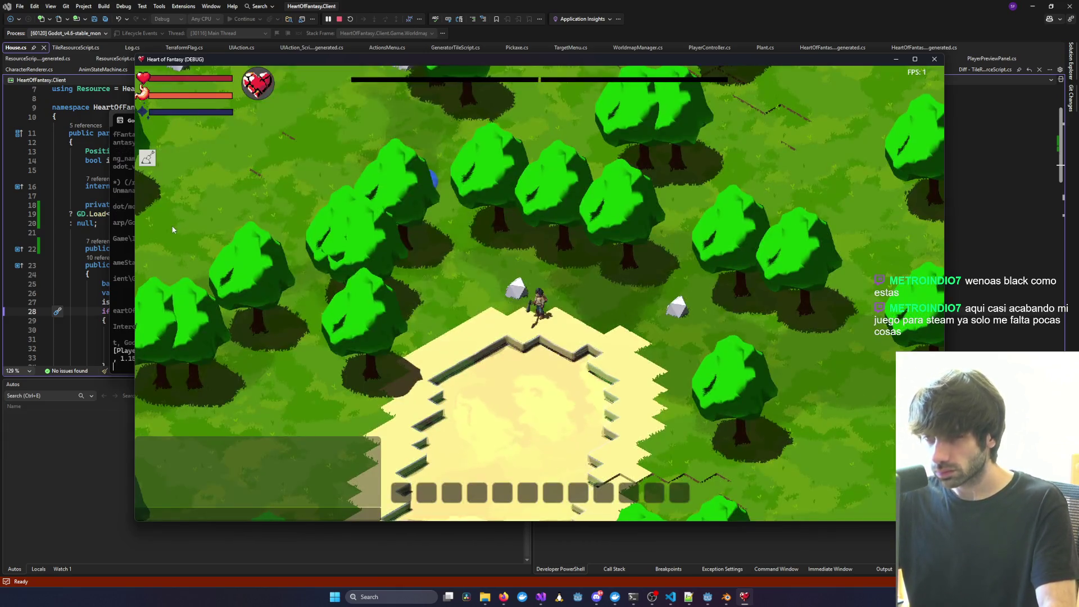
# Choose House in the building menu to preview placement, then bring Visual Studio in front.
pyautogui.press('b')
pyautogui.click(310, 102)
pyautogui.click(309, 125)
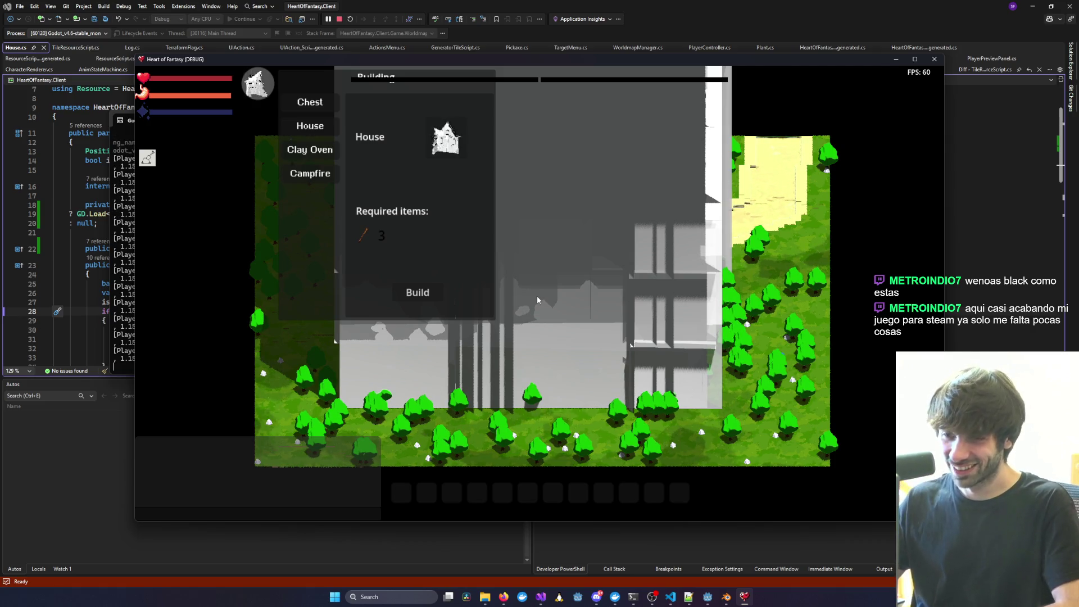
pyautogui.click(989, 241)
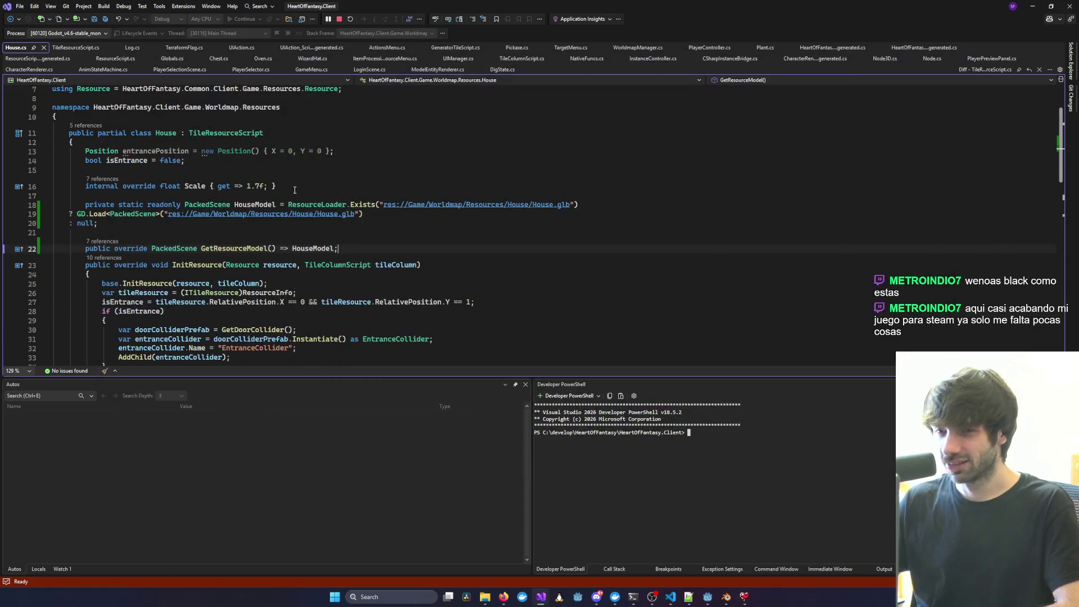
# Stop debugging, reduce House's Scale from 1.7f to 1, save, and relaunch the game.
pyautogui.hotkey('shift', 'F5')
pyautogui.click(250, 182)
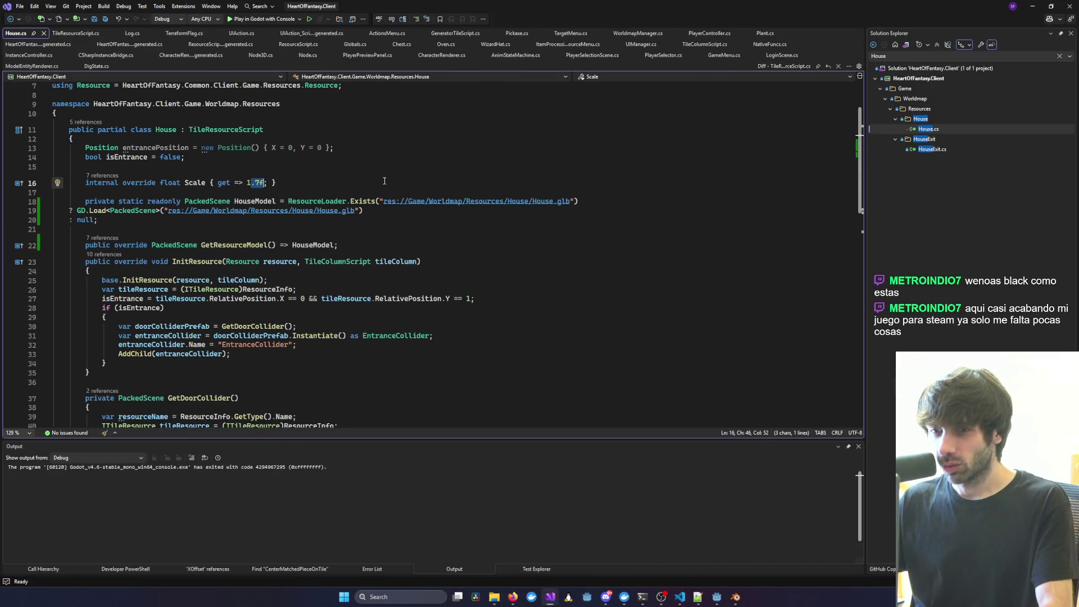
pyautogui.write('1')
pyautogui.click(362, 210)
pyautogui.click(253, 182)
pyautogui.press('BackSpace')
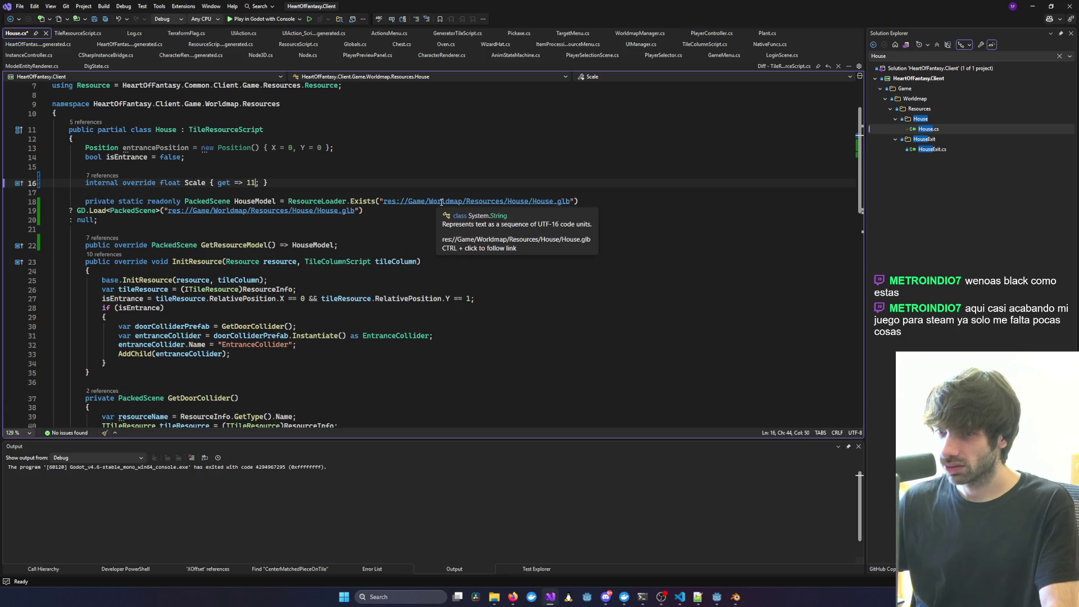
pyautogui.hotkey('ctrl', 's')
pyautogui.scroll(-6, 385, 199)
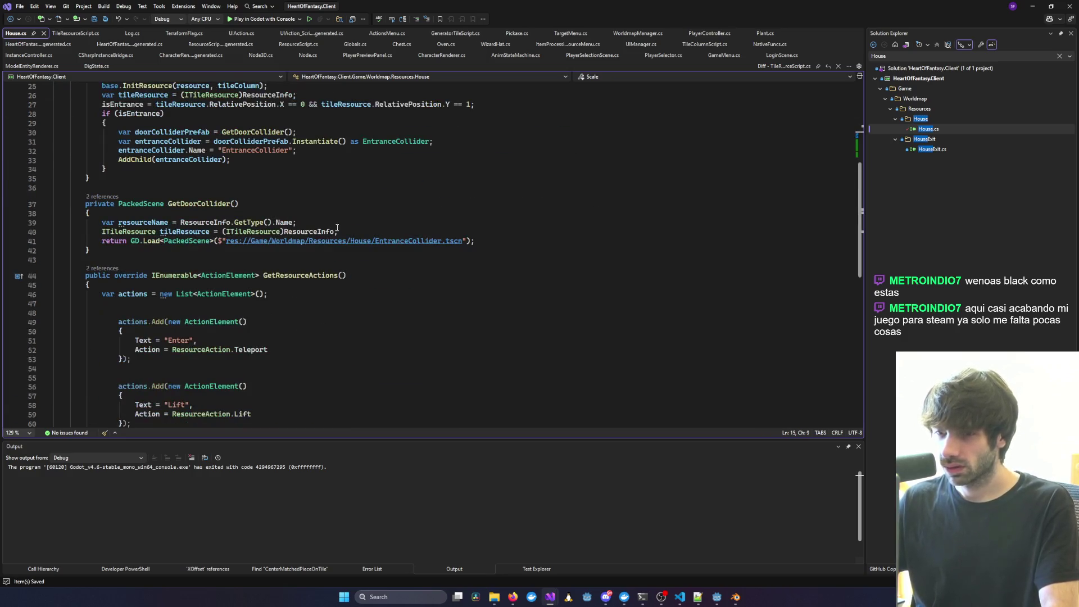
pyautogui.click(267, 21)
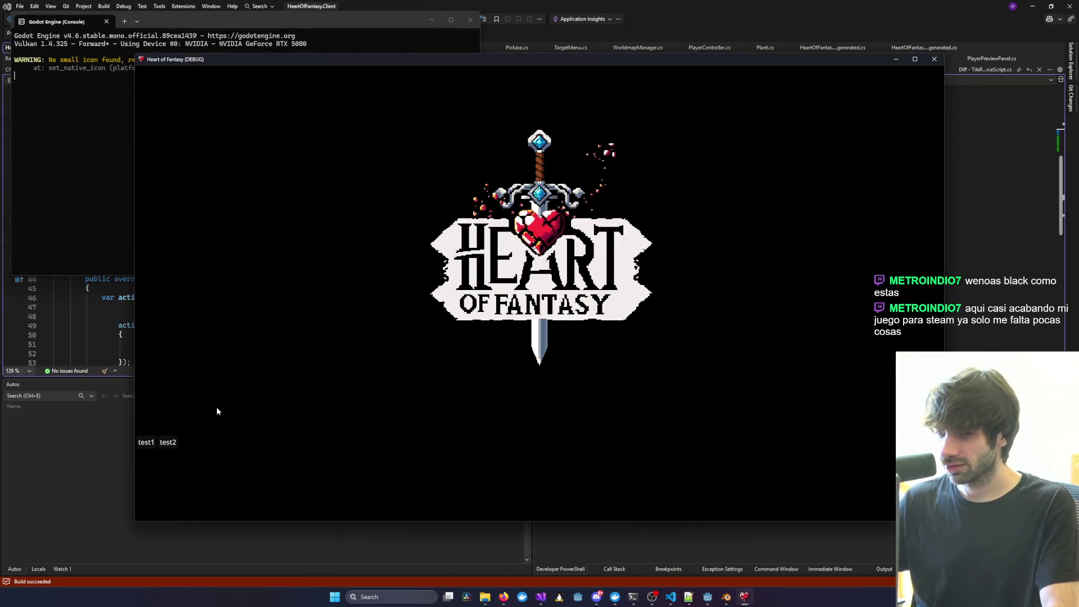
# Log in with the saved test account and enter the world with the existing character.
pyautogui.click(149, 445)
pyautogui.click(566, 439)
pyautogui.click(195, 371)
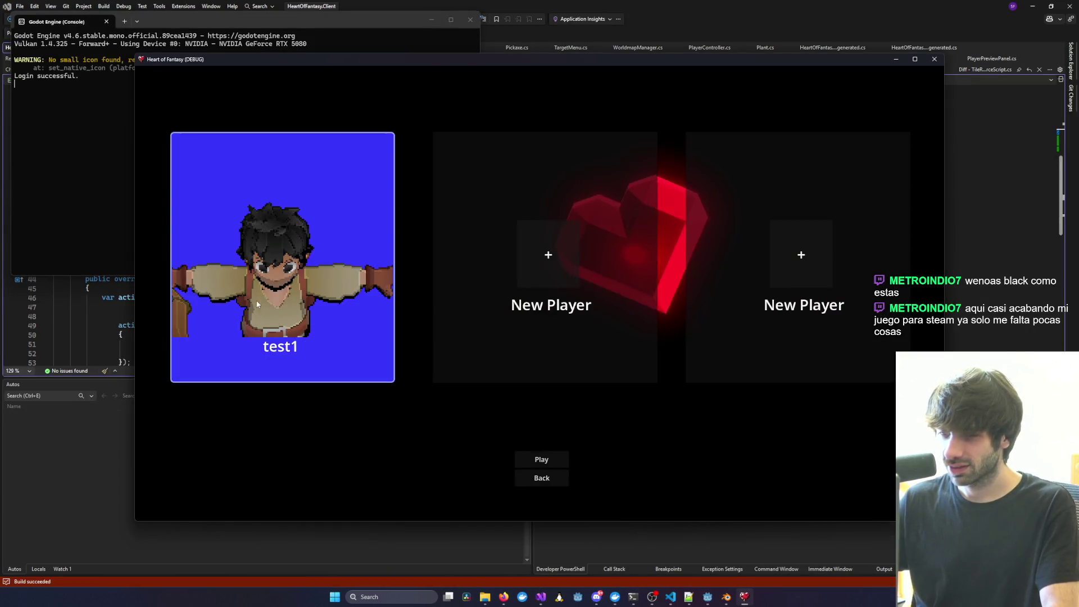
pyautogui.click(563, 460)
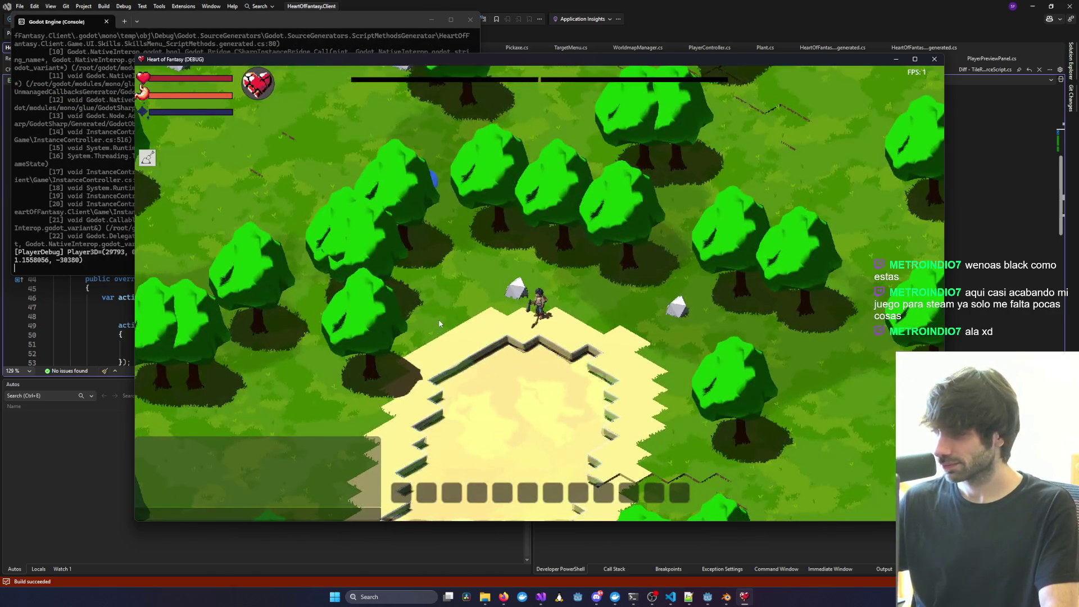
# Build a House from the building menu and place it on the map.
pyautogui.press('b')
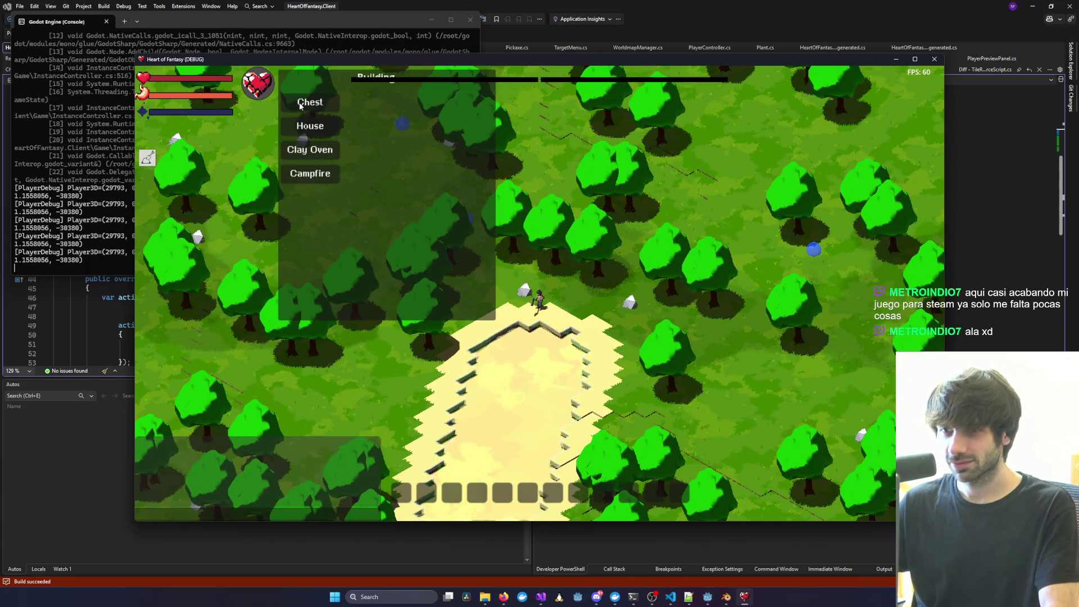
pyautogui.click(310, 126)
pyautogui.click(418, 293)
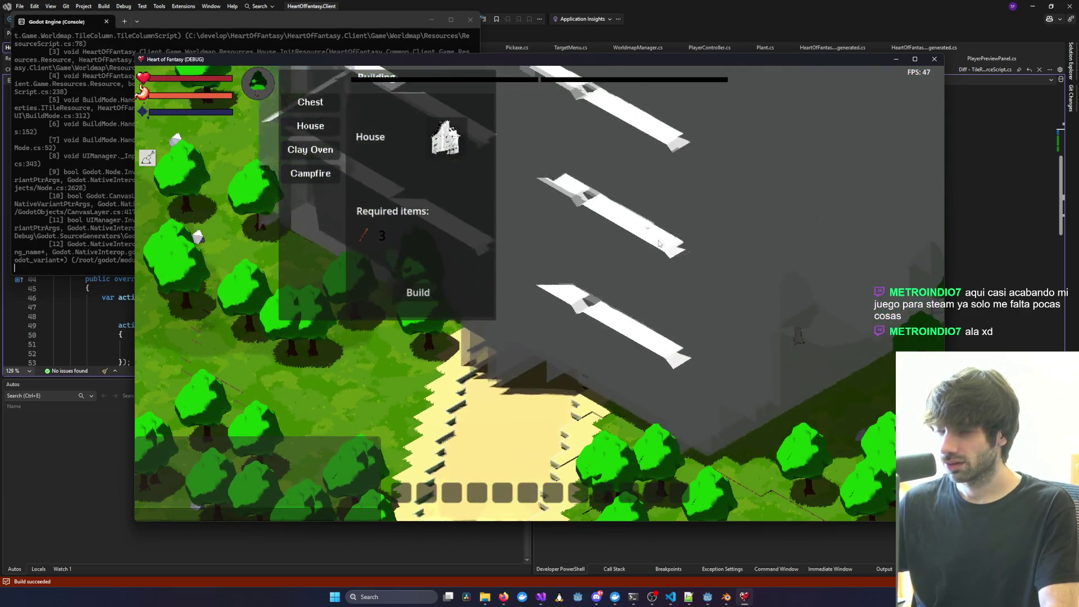
pyautogui.scroll(-3, 659, 355)
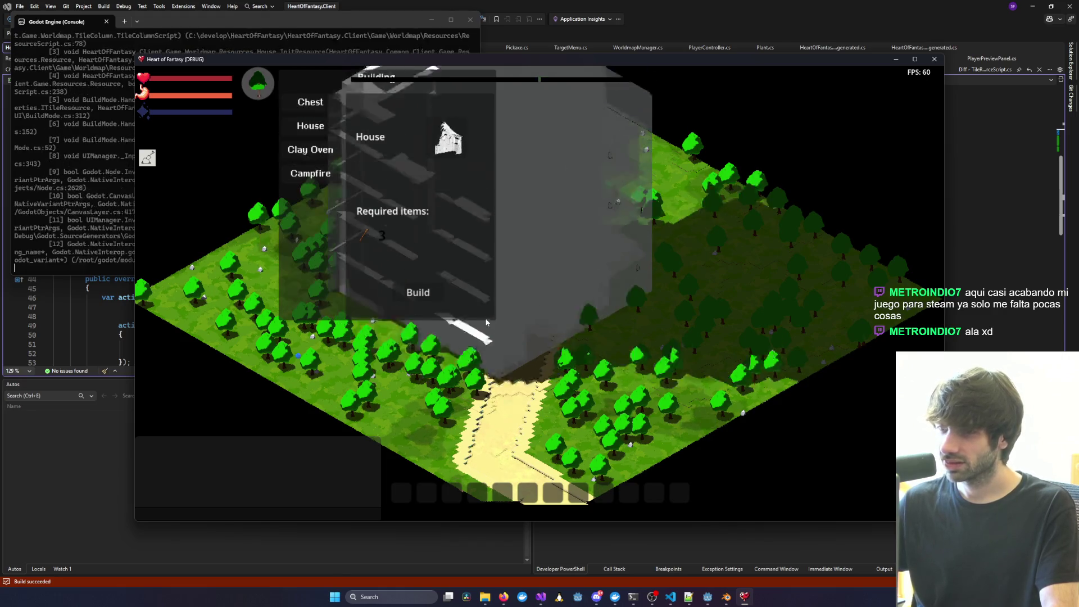
pyautogui.click(460, 312)
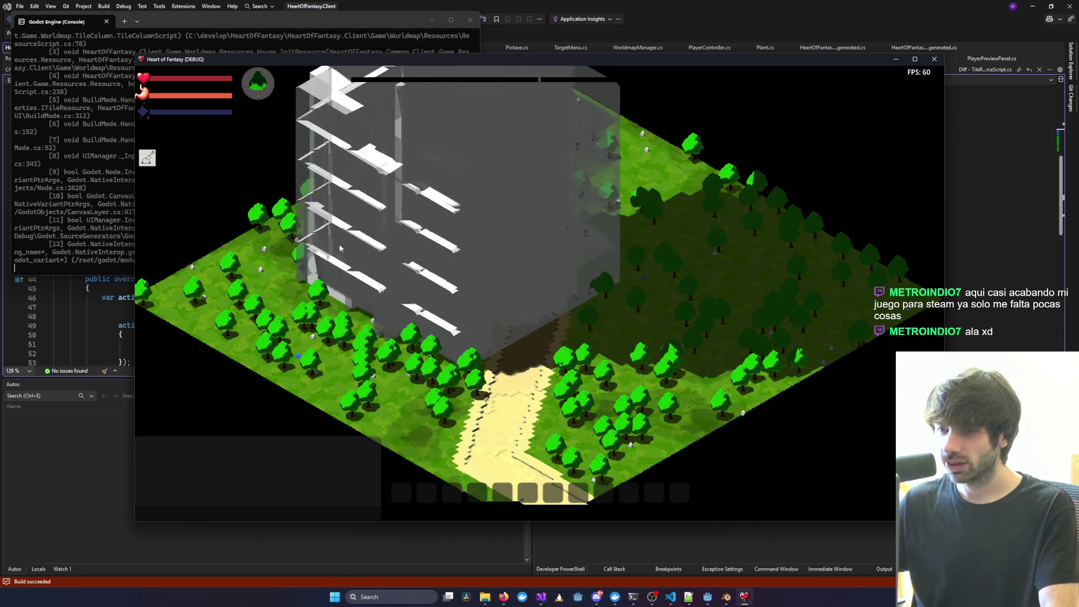
# Rotate the camera around the oversized house, then quit the game.
pyautogui.press('e')
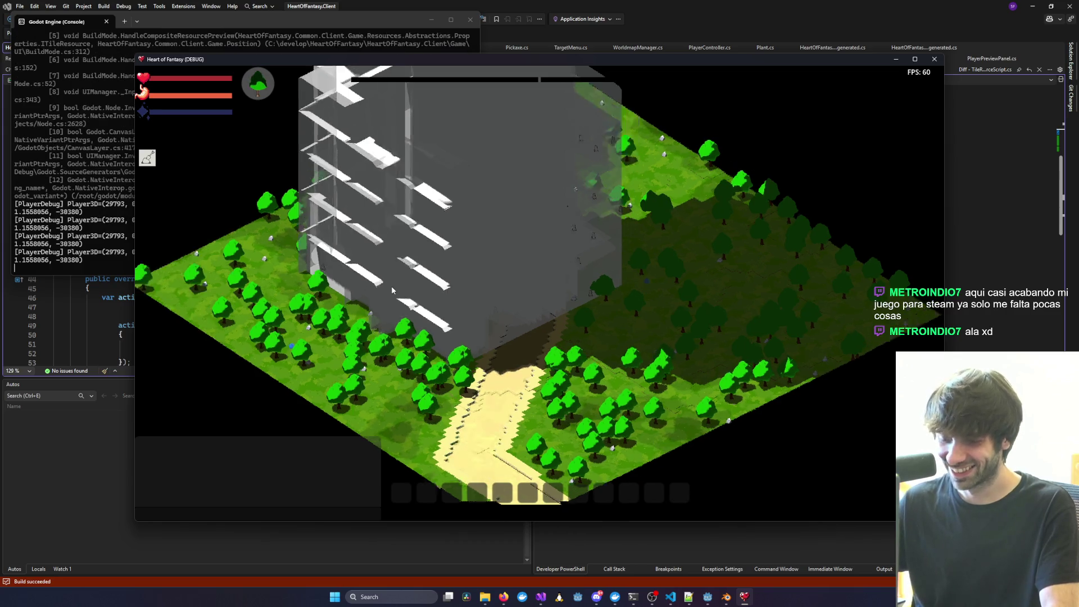
pyautogui.press('e')
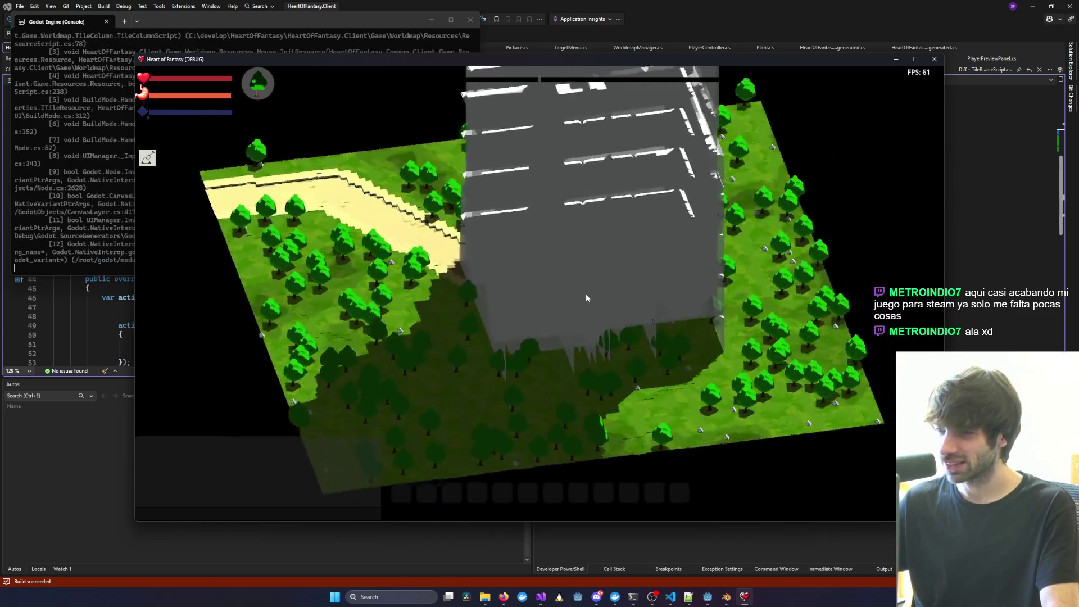
pyautogui.press('e')
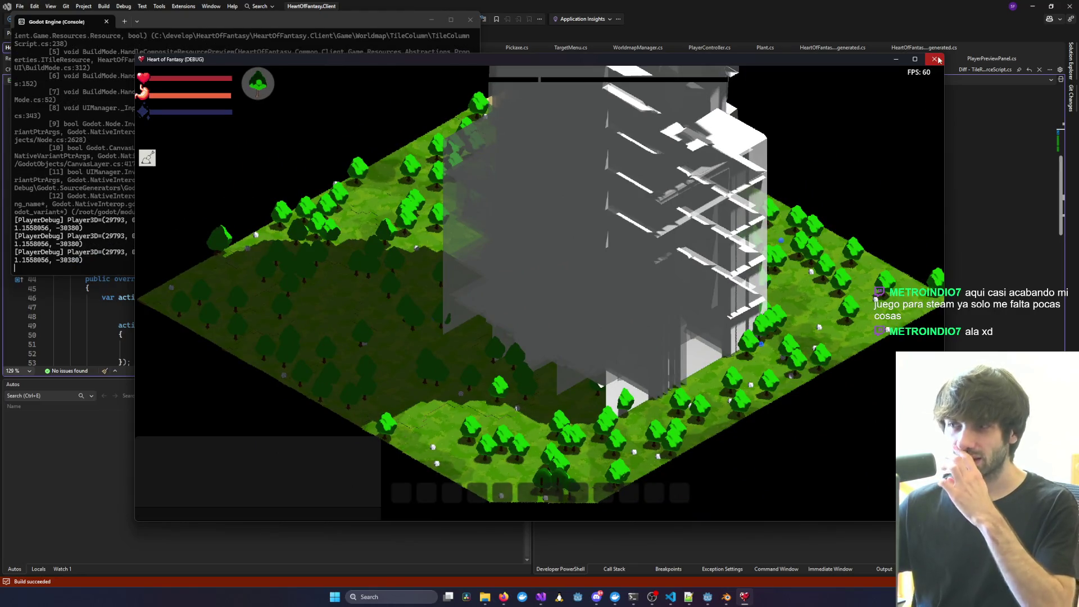
pyautogui.hotkey('alt', 'F4')
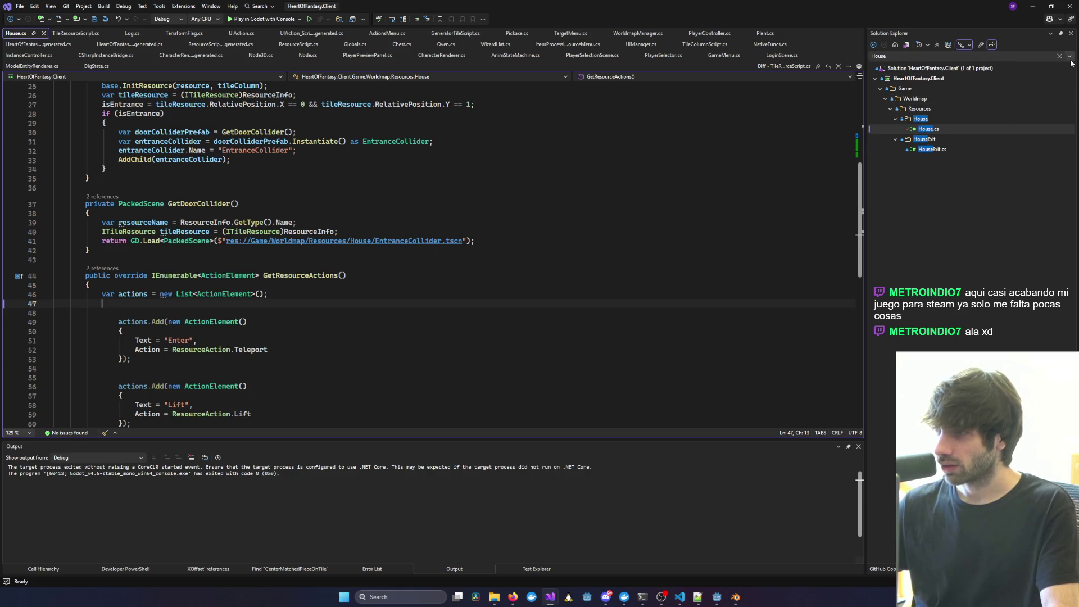
# Clear the Solution Explorer search and switch to Godot with the House filter in FileSystem.
pyautogui.click(1059, 56)
pyautogui.click(733, 598)
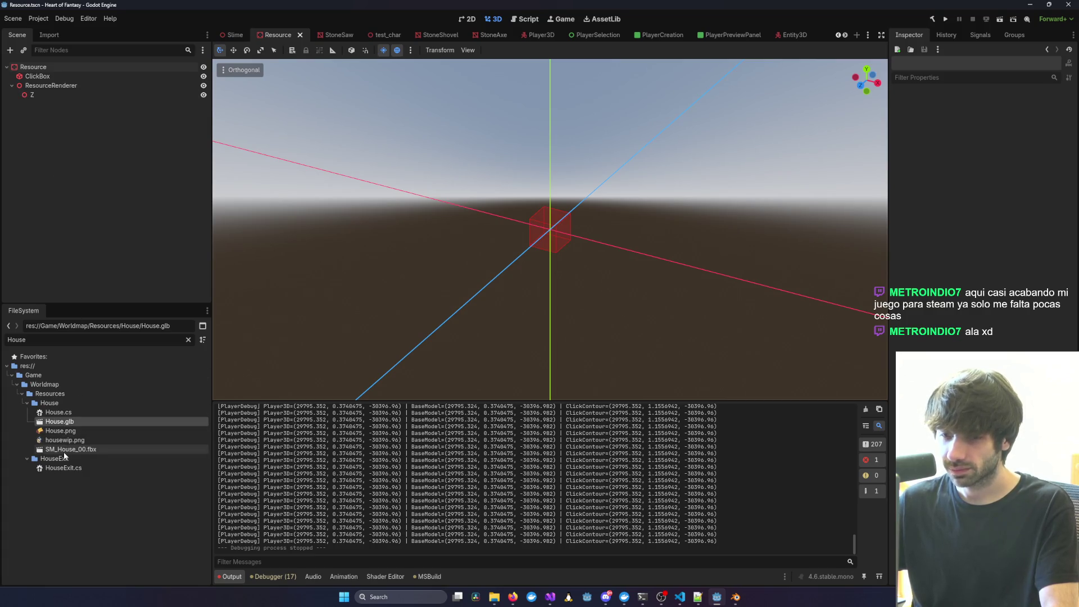
pyautogui.doubleClick(69, 341)
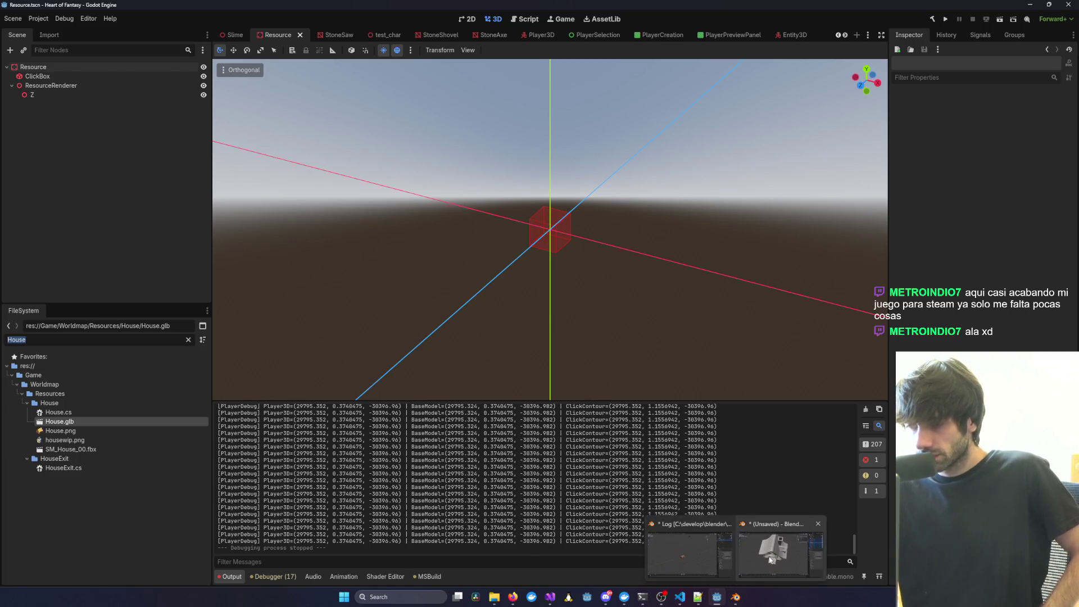
# Switch to Blender and set the Tile Slicer tile size to 1.00 instead of 40.16.
pyautogui.moveTo(736, 598)
pyautogui.click(770, 557)
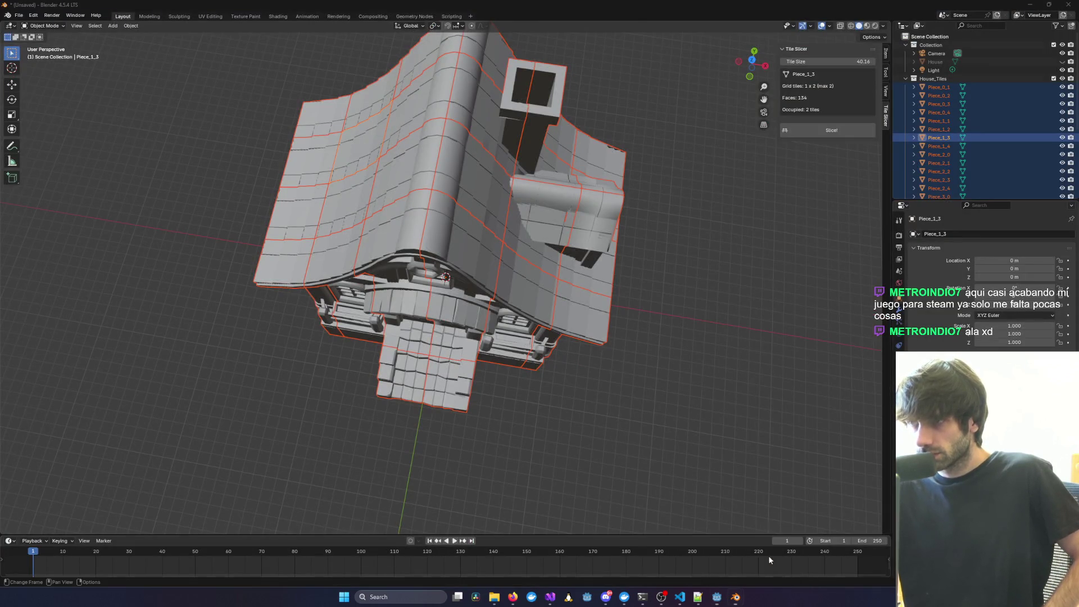
pyautogui.moveTo(450, 382); pyautogui.dragTo(449, 347, button='middle')
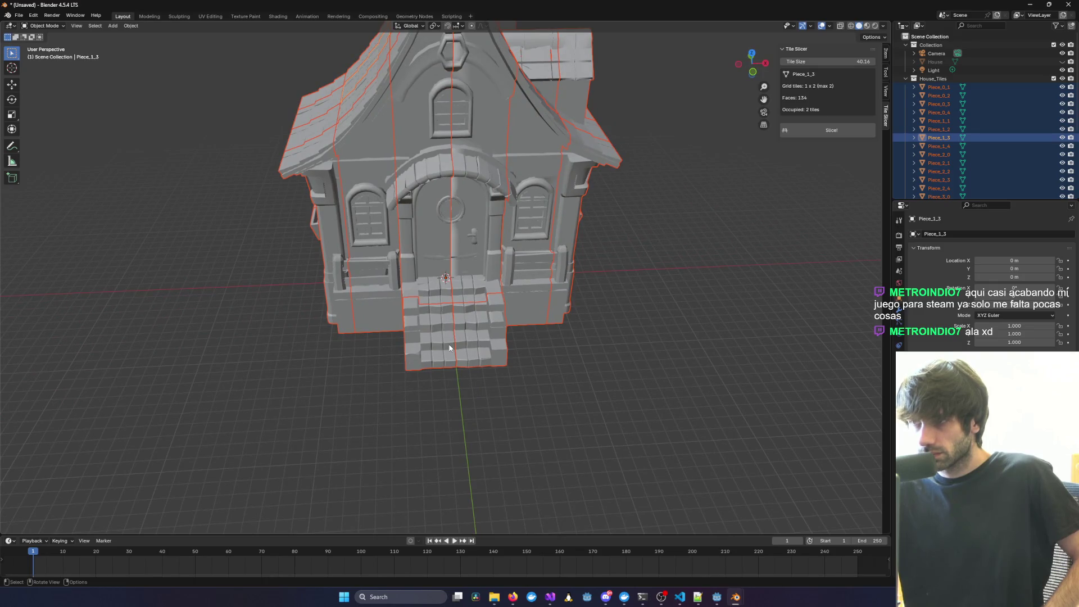
pyautogui.click(827, 61)
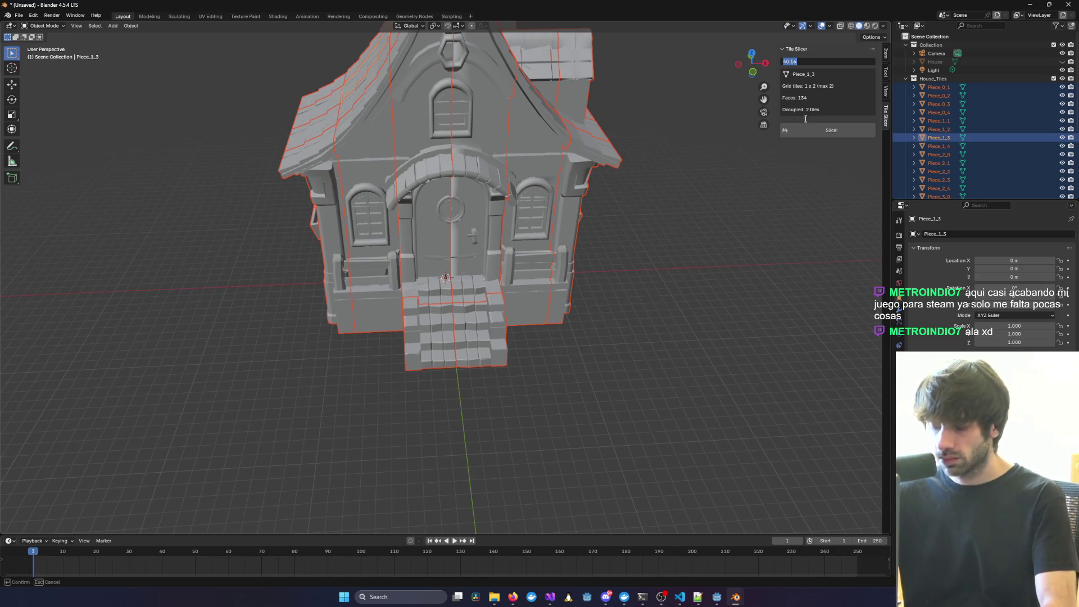
pyautogui.press('BackSpace')
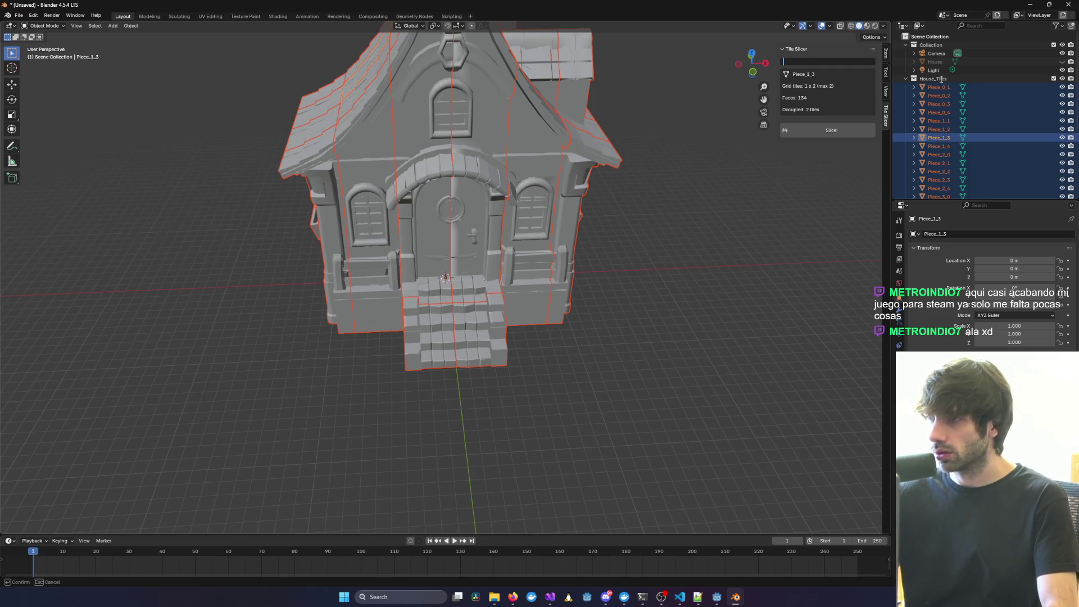
pyautogui.click(933, 78)
# Select all the old sliced pieces in House_Tiles and delete them.
pyautogui.click(993, 77)
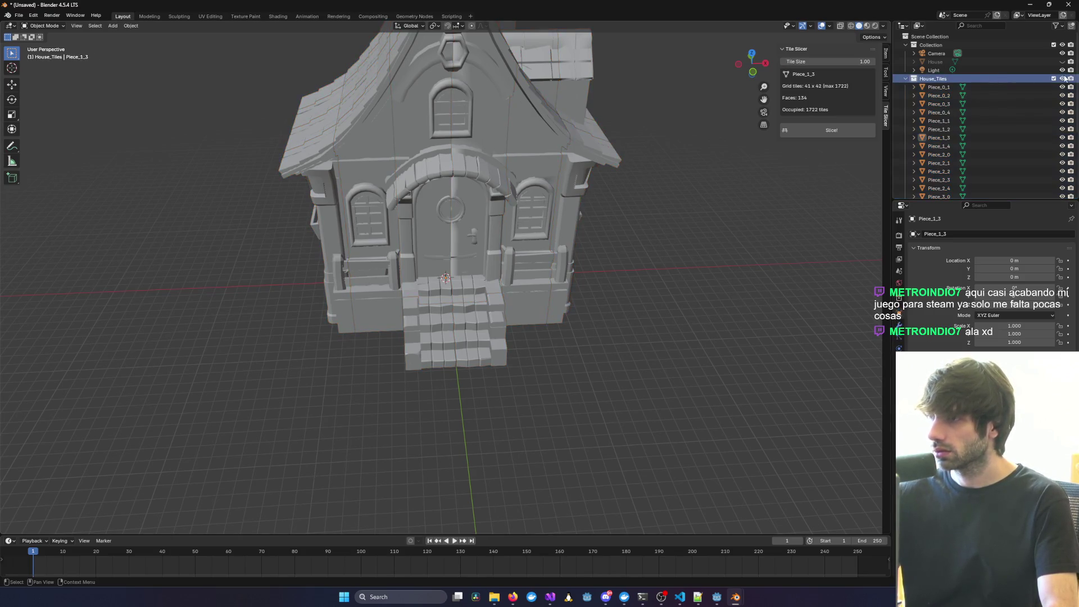
pyautogui.scroll(-3, 931, 149)
pyautogui.scroll(-3, 937, 182)
pyautogui.keyDown('shift'); pyautogui.click(935, 189); pyautogui.keyUp('shift')
pyautogui.rightClick(934, 191)
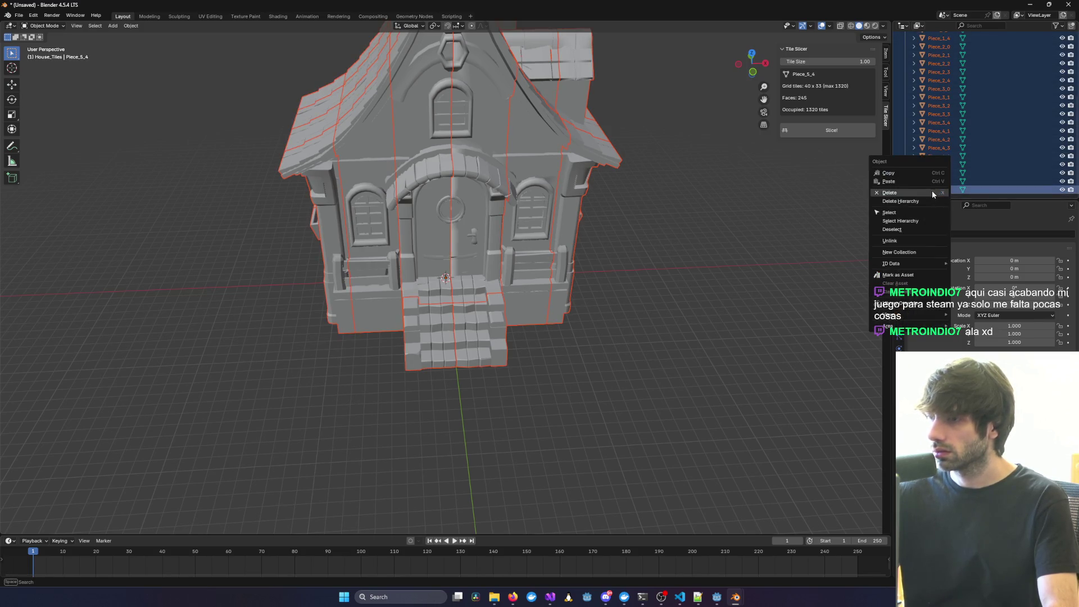
pyautogui.click(915, 190)
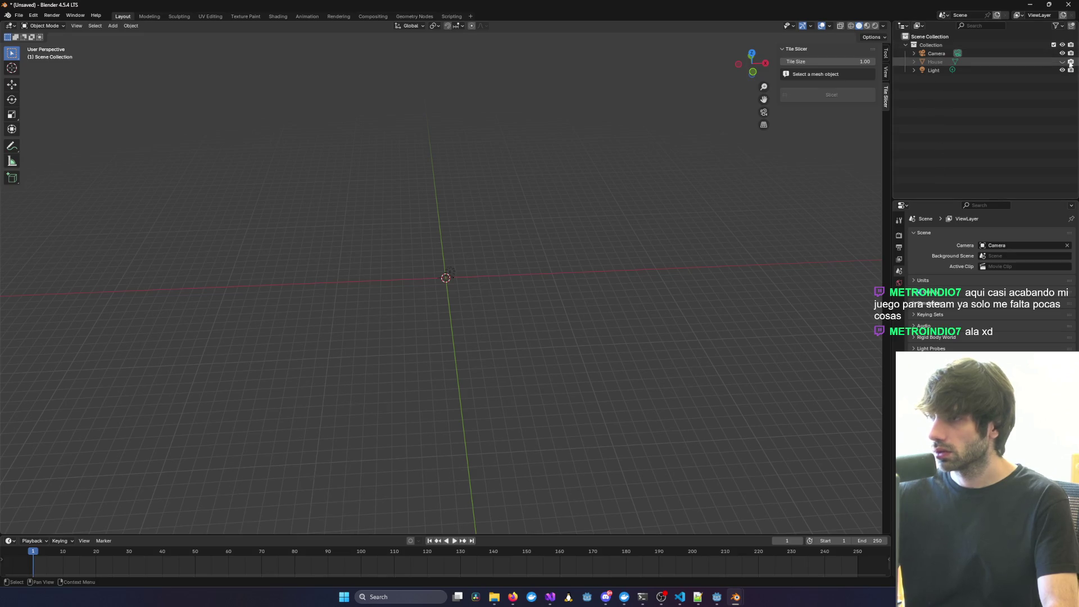
pyautogui.click(1063, 62)
pyautogui.click(934, 63)
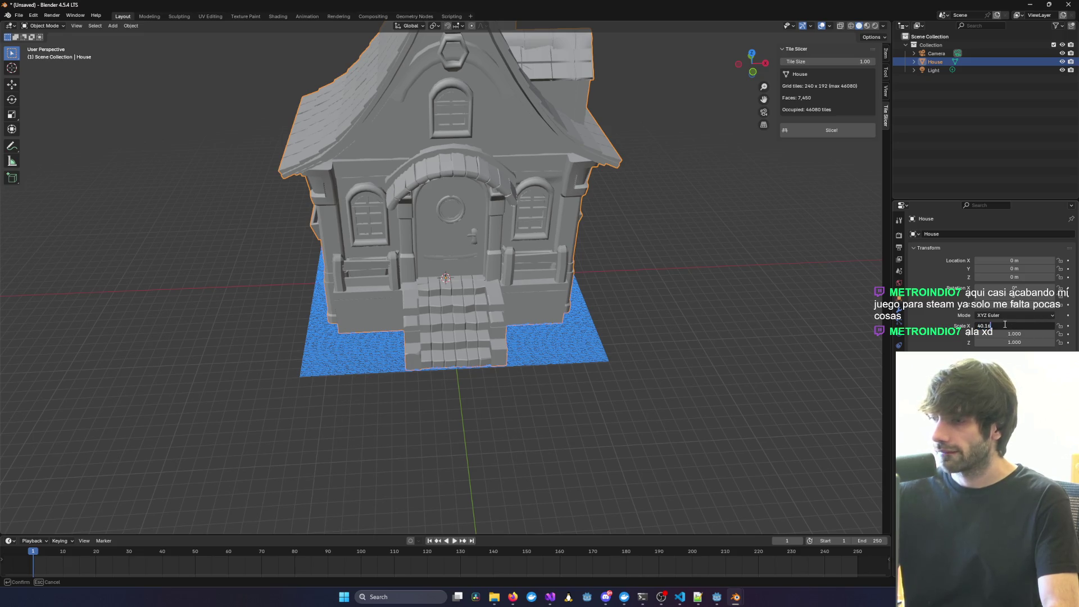
pyautogui.hotkey('ctrl', 'a')
pyautogui.moveTo(1005, 325); pyautogui.dragTo(980, 325)
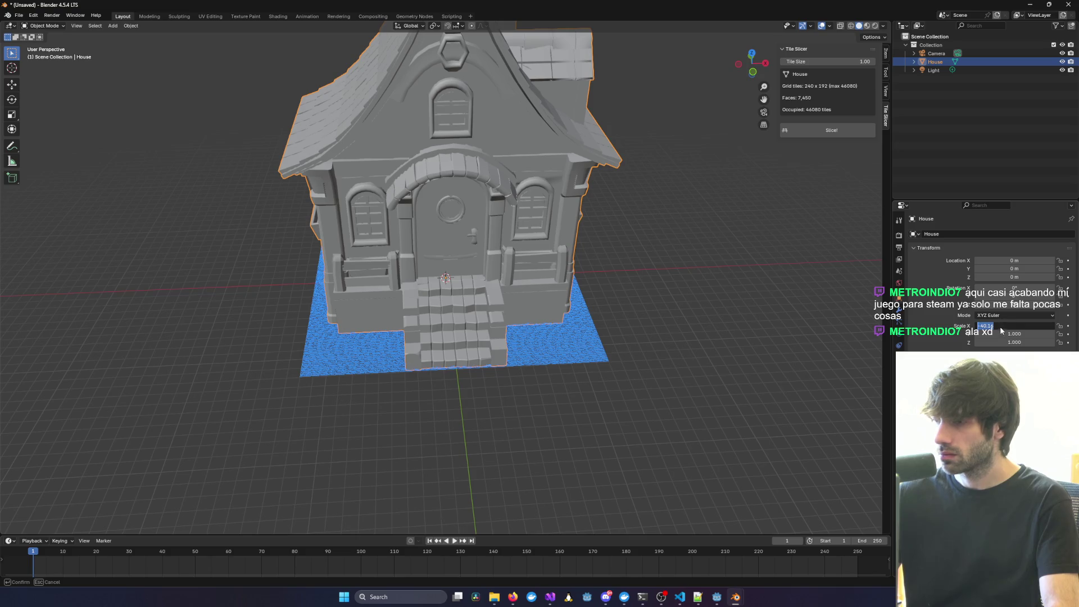
pyautogui.press('Return')
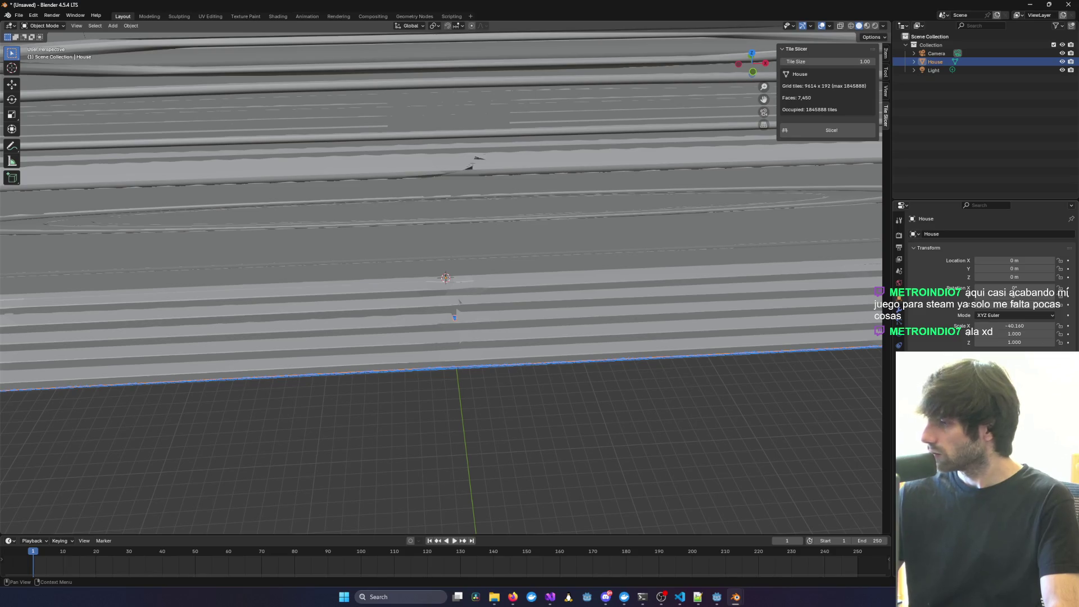
pyautogui.moveTo(506, 337); pyautogui.dragTo(472, 278, button='middle')
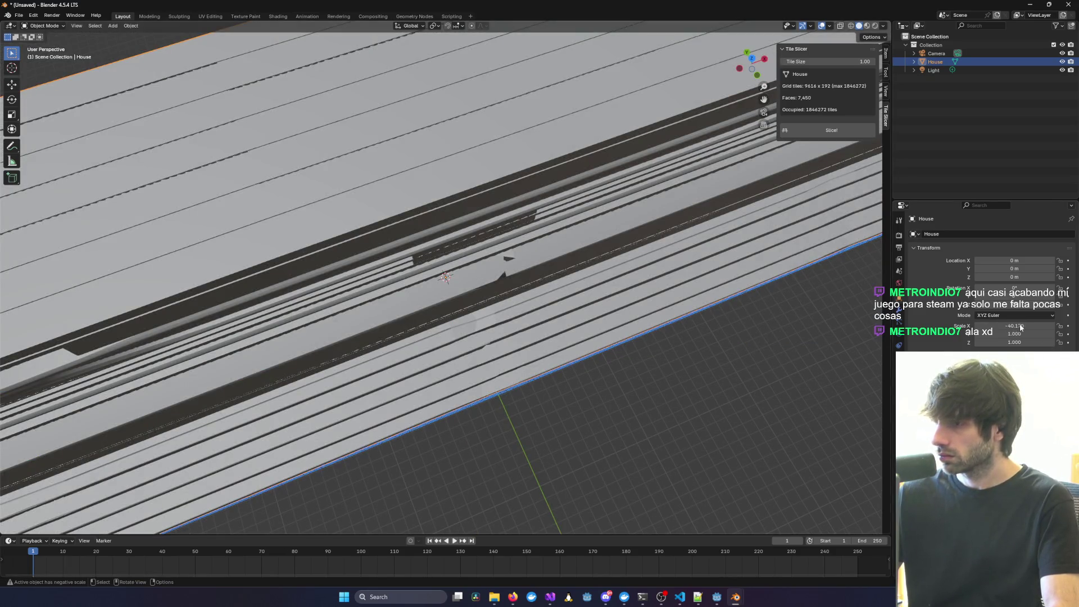
pyautogui.click(715, 550)
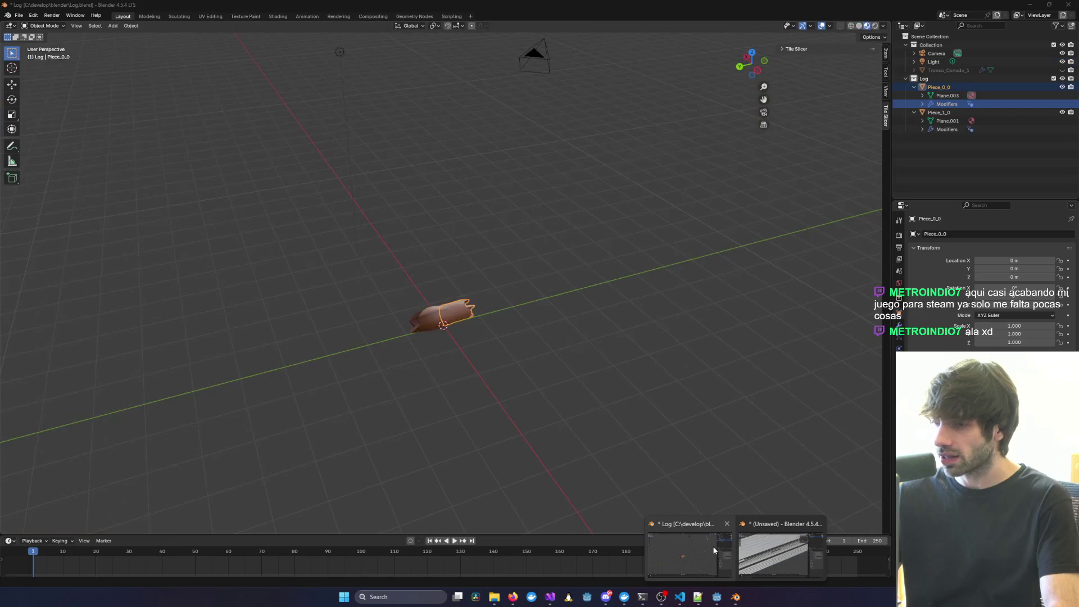
pyautogui.click(795, 541)
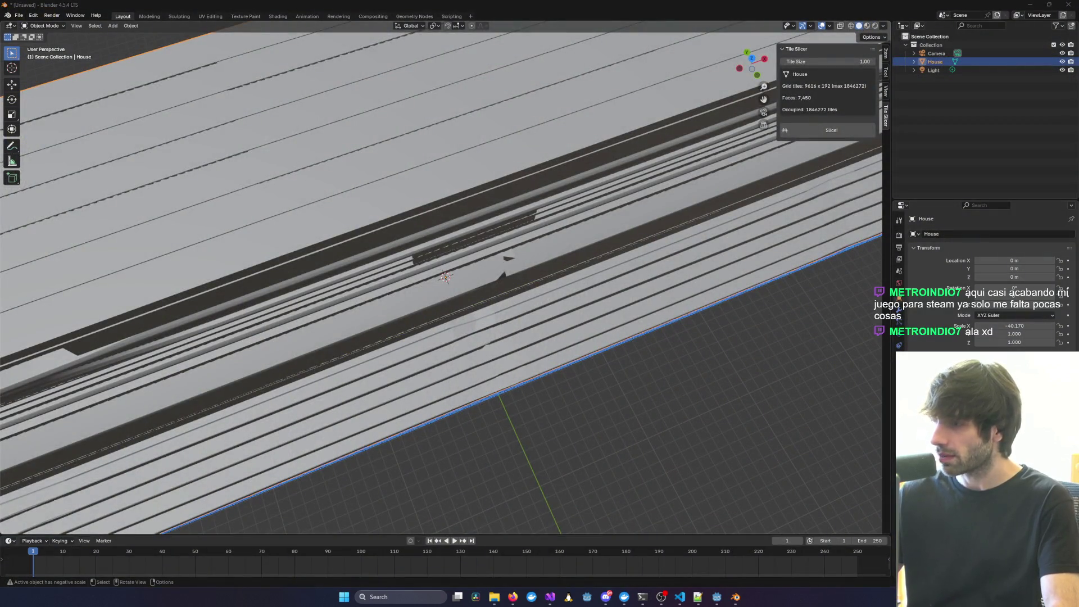
pyautogui.click(715, 551)
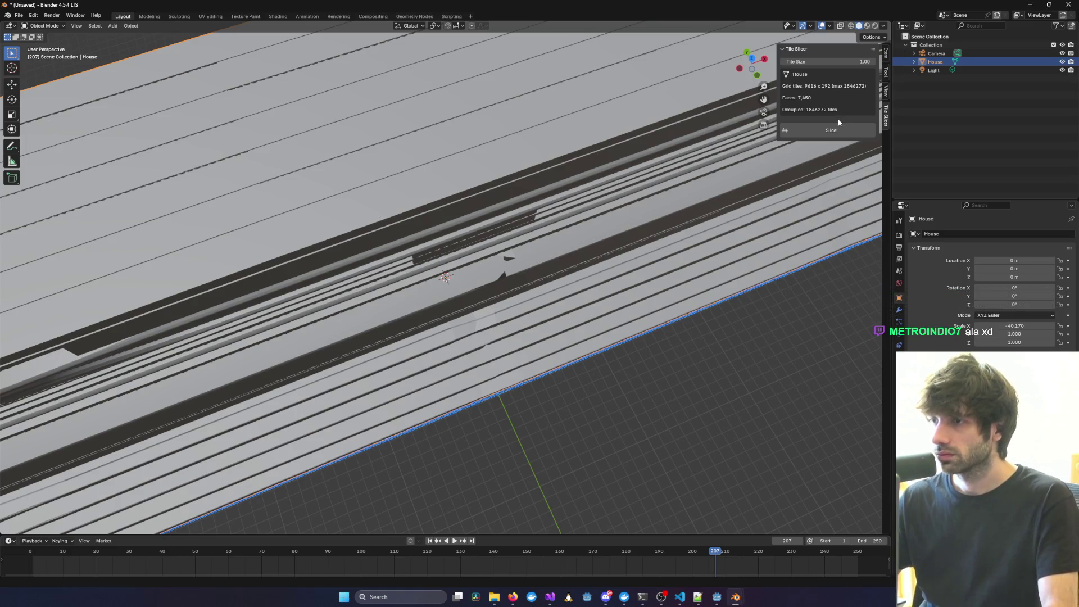
pyautogui.click(822, 130)
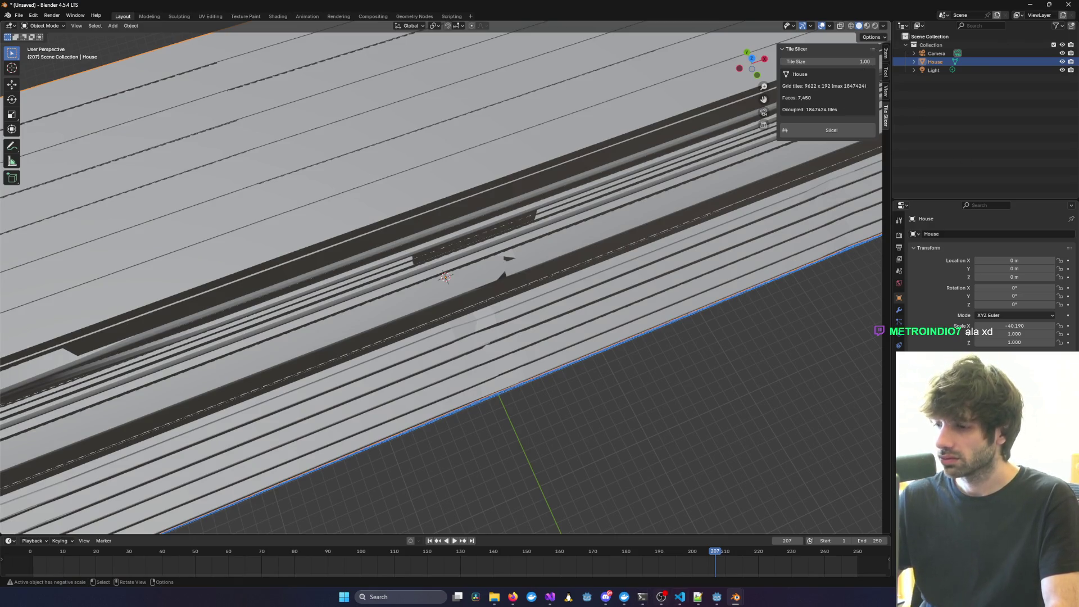
pyautogui.moveTo(508, 259); pyautogui.dragTo(590, 379, button='middle')
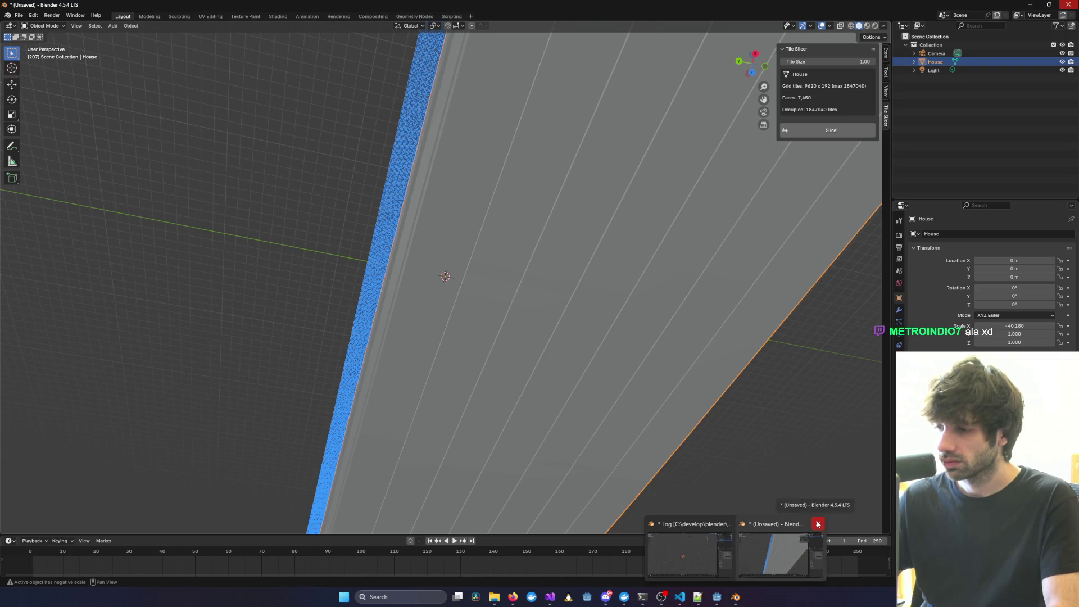
# Close the oversized house Blender window without saving.
pyautogui.click(818, 524)
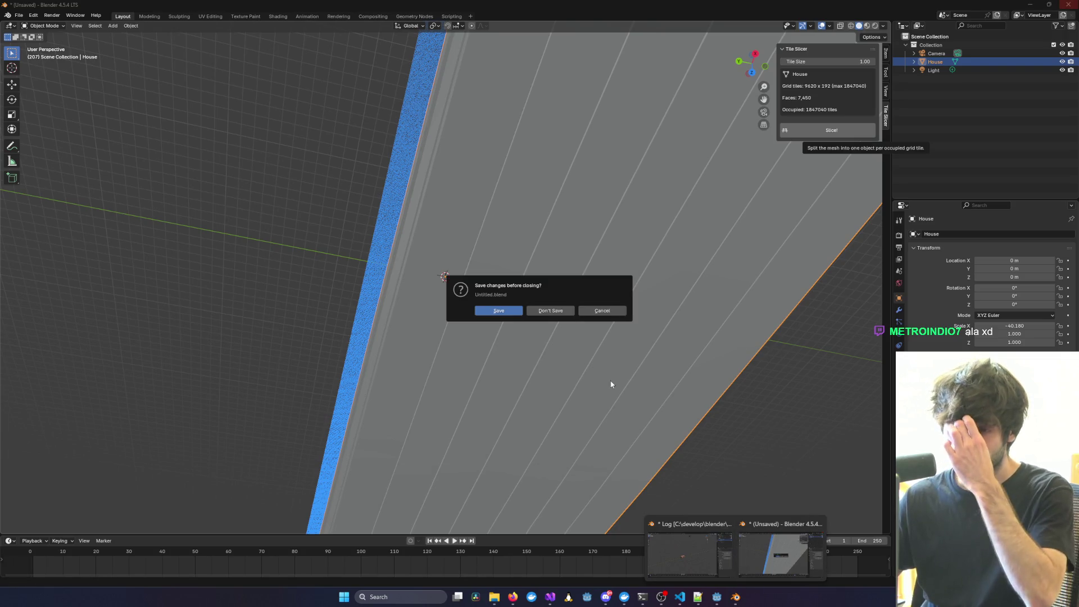
pyautogui.click(553, 314)
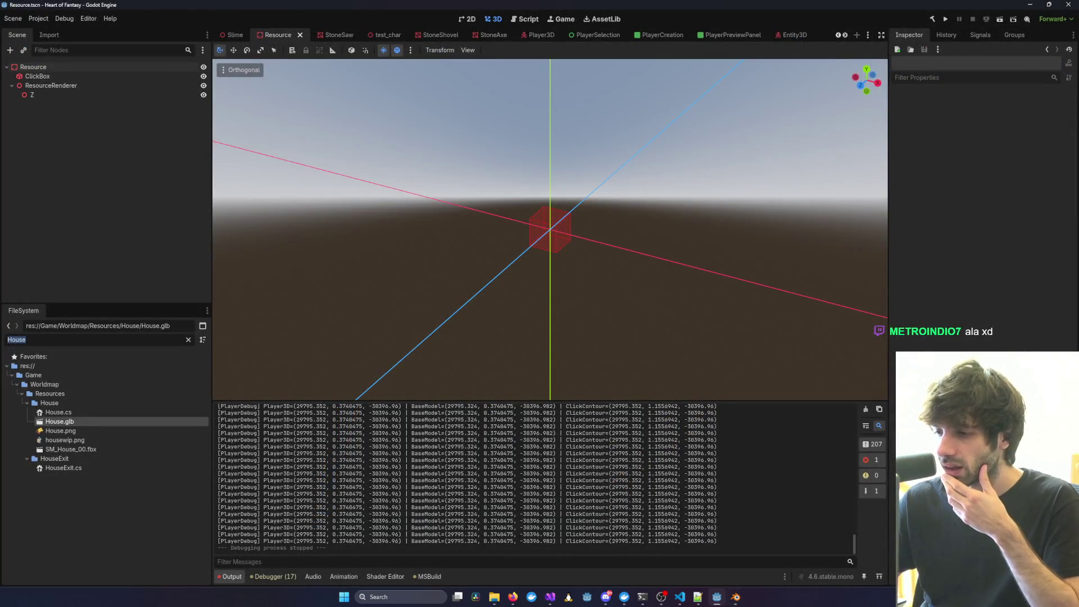
pyautogui.click(735, 597)
# Launch a fresh Blender 4.5 session and open its File menu for recent files.
pyautogui.click(425, 597)
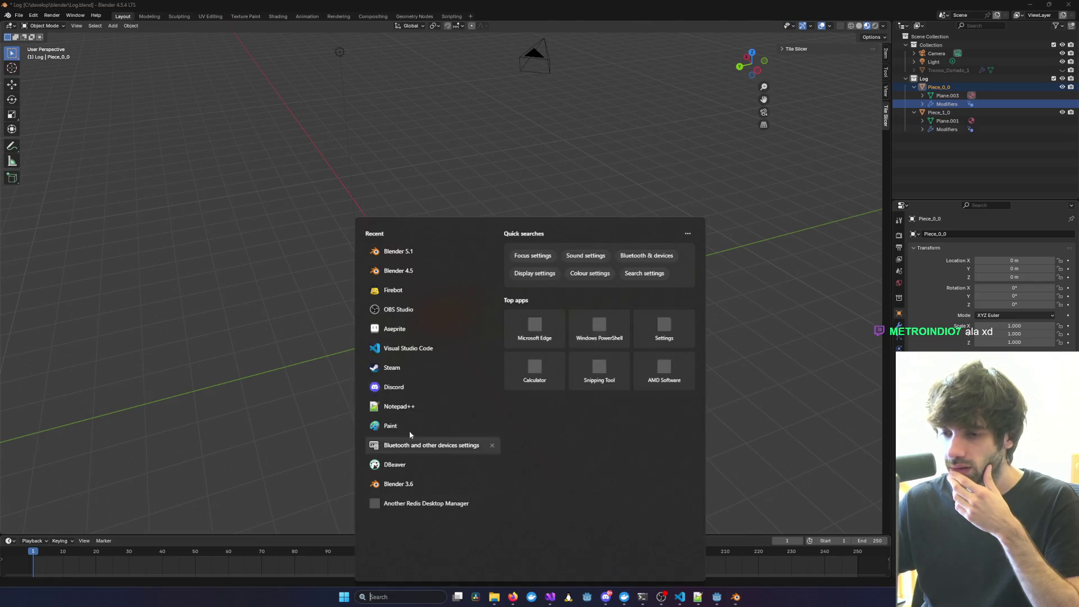
pyautogui.click(414, 282)
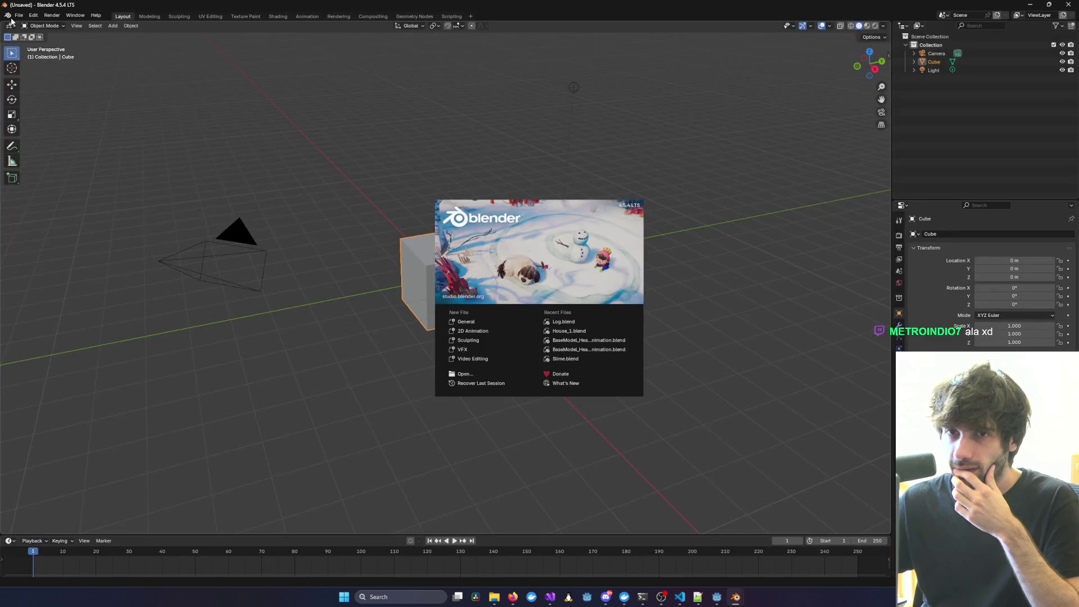
pyautogui.click(18, 17)
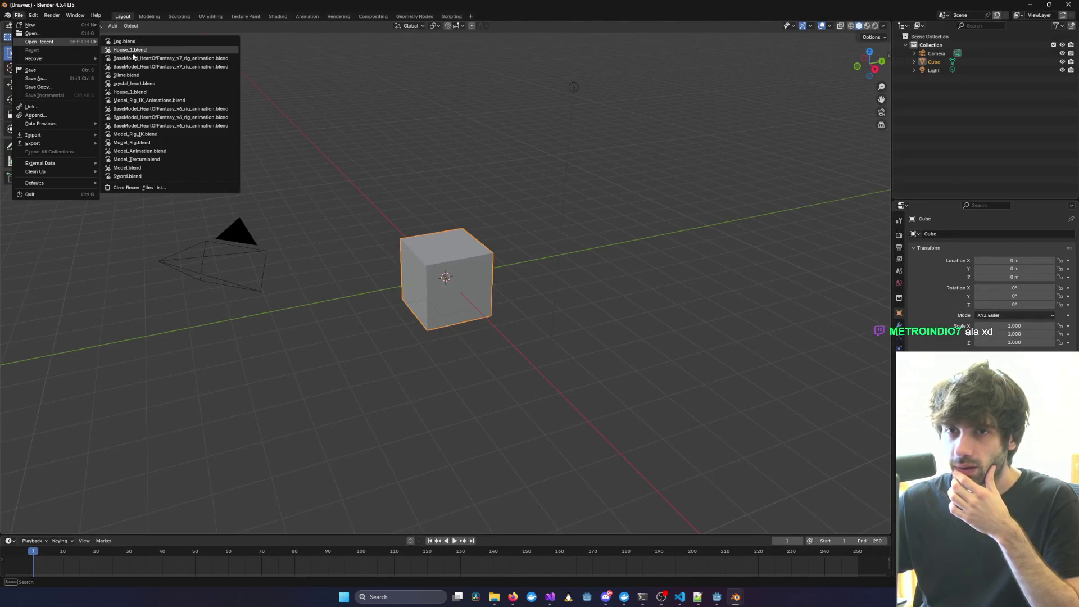
pyautogui.moveTo(39, 41)
pyautogui.click(133, 52)
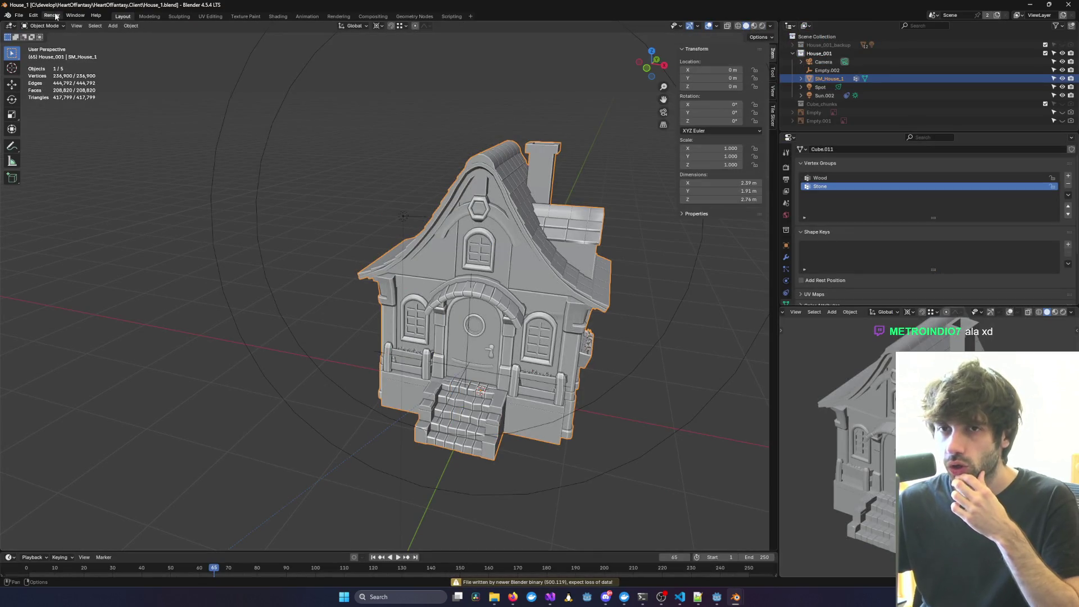
pyautogui.click(18, 15)
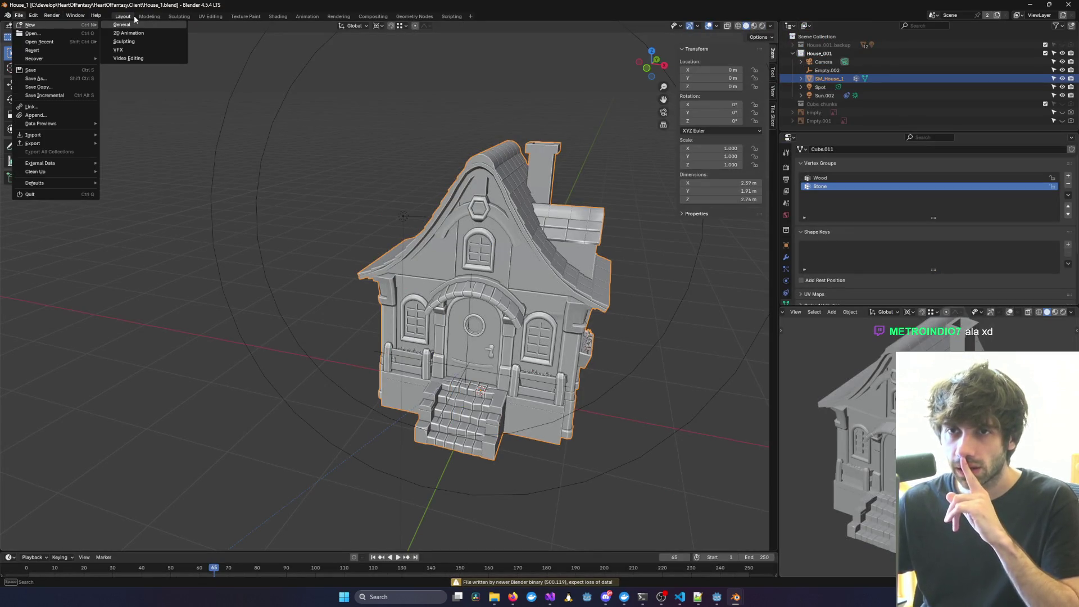
pyautogui.click(133, 24)
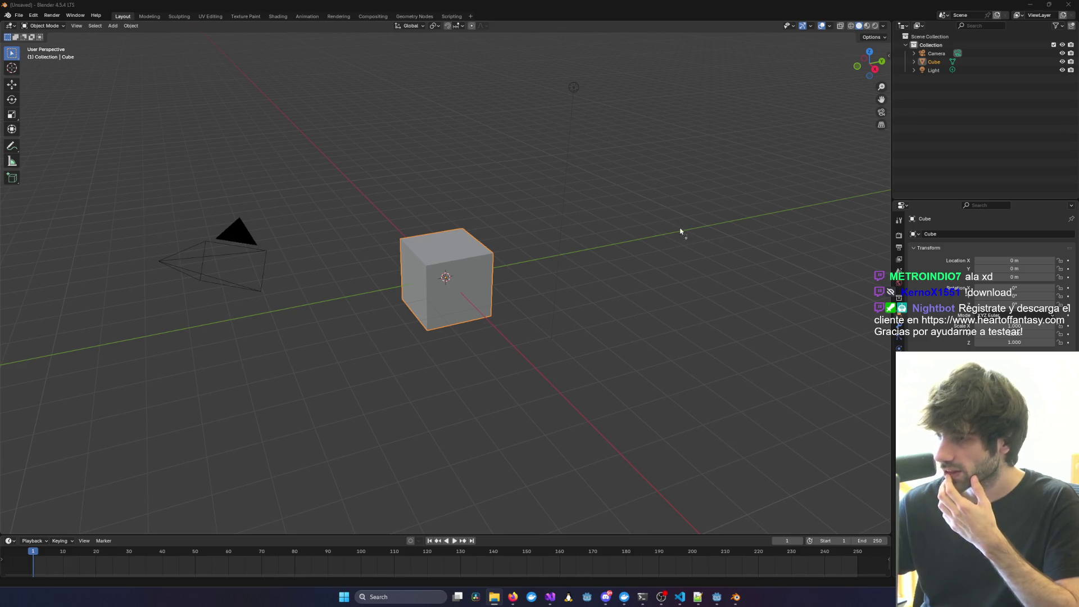
# Import the house model into the scene and delete the default cube.
pyautogui.moveTo(681, 232); pyautogui.dragTo(681, 227)
pyautogui.click(666, 430)
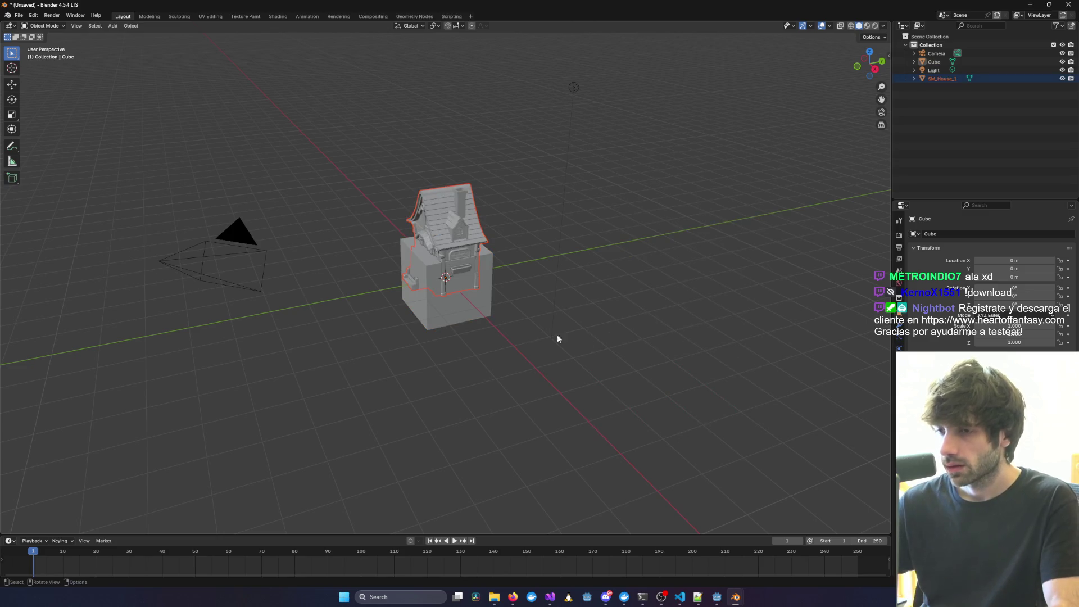
pyautogui.click(453, 315)
pyautogui.press('Delete')
pyautogui.moveTo(612, 267); pyautogui.dragTo(466, 297, button='middle')
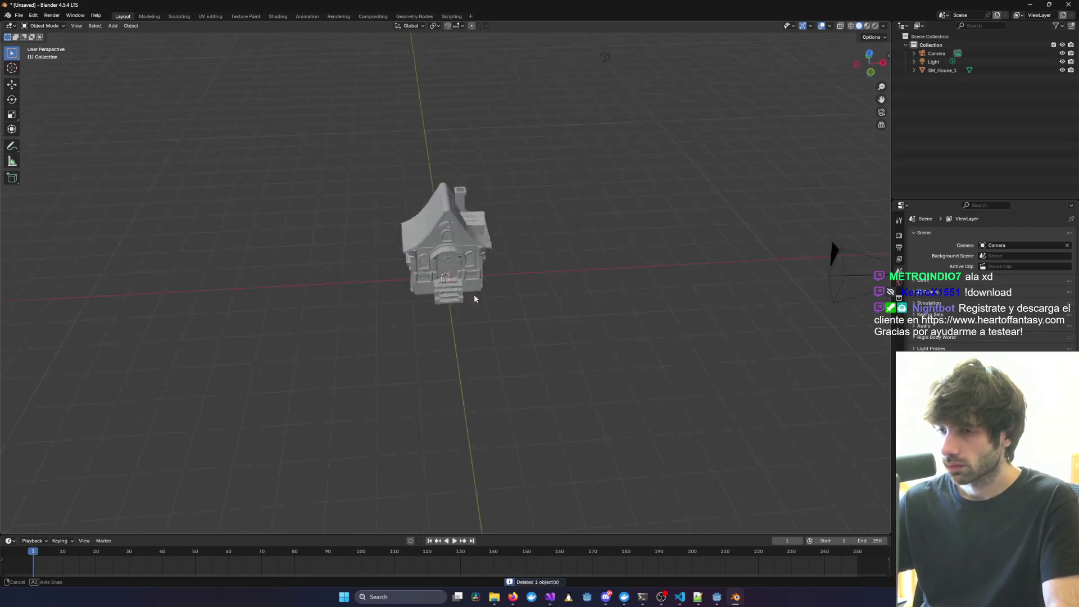
pyautogui.scroll(6, 465, 295)
pyautogui.moveTo(528, 313)
pyautogui.mouseDown(button='middle')
pyautogui.moveTo(535, 299)
pyautogui.moveTo(509, 316)
pyautogui.mouseUp(button='middle')
pyautogui.scroll(-6, 536, 300)
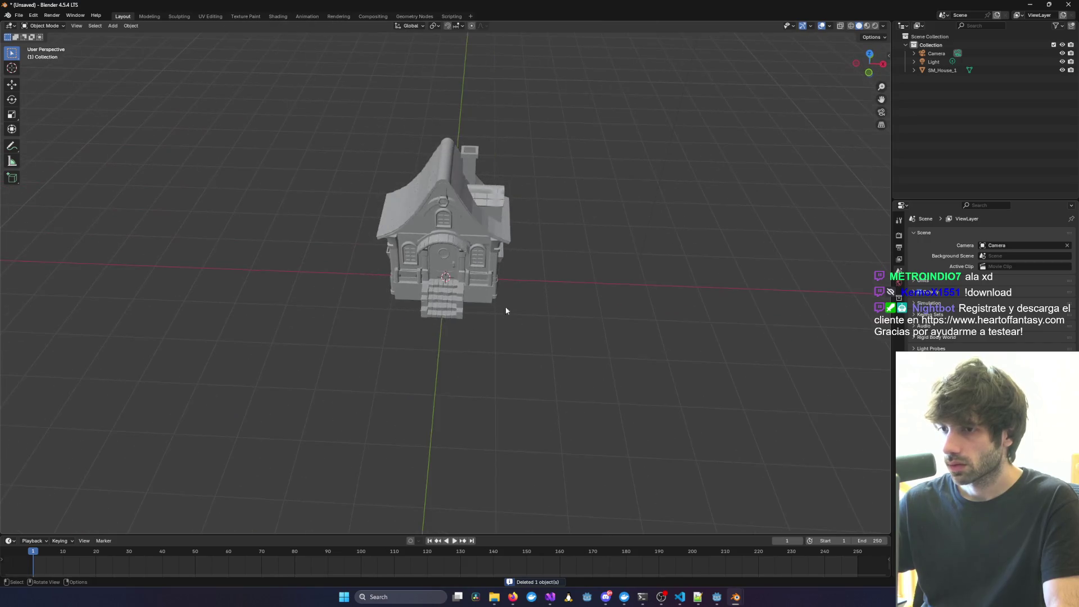
# Select SM_House_1, show the Tile Slicer panel, and scale the house up about 2.5 times.
pyautogui.click(509, 314)
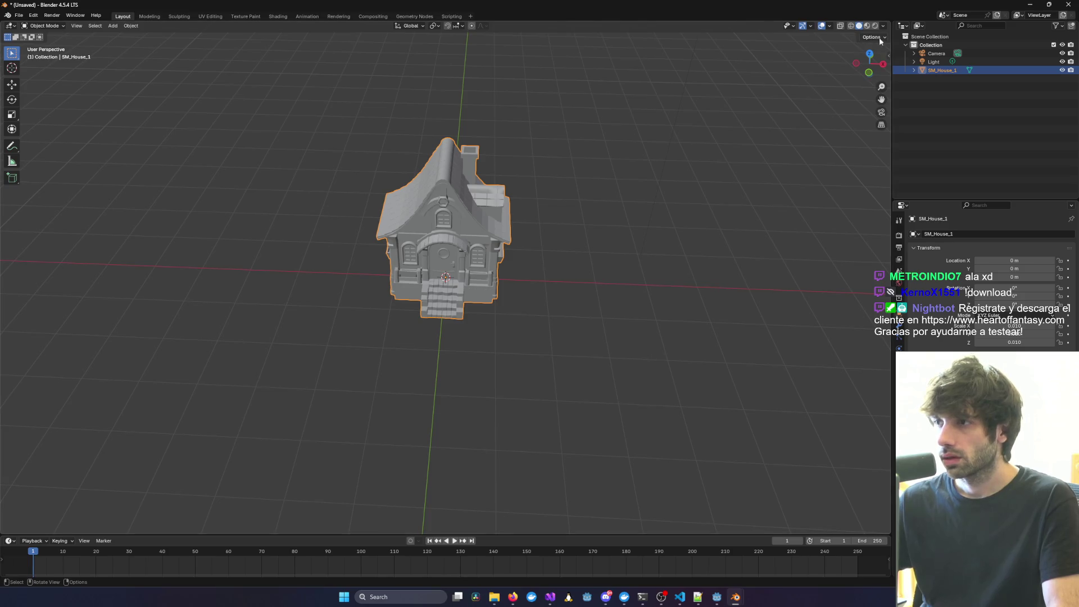
pyautogui.click(890, 55)
pyautogui.click(886, 125)
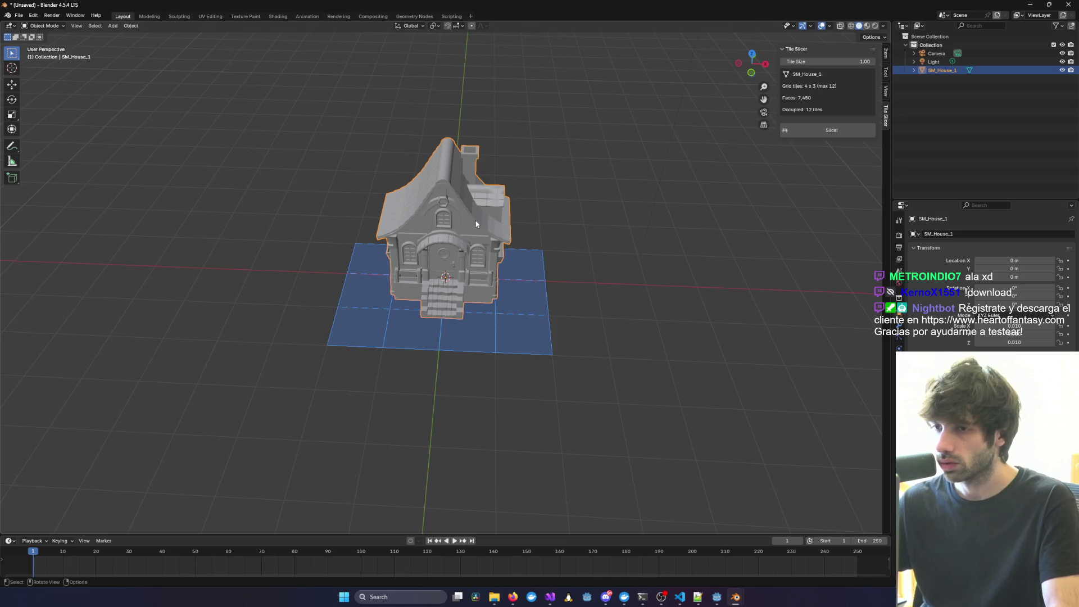
pyautogui.press('s')
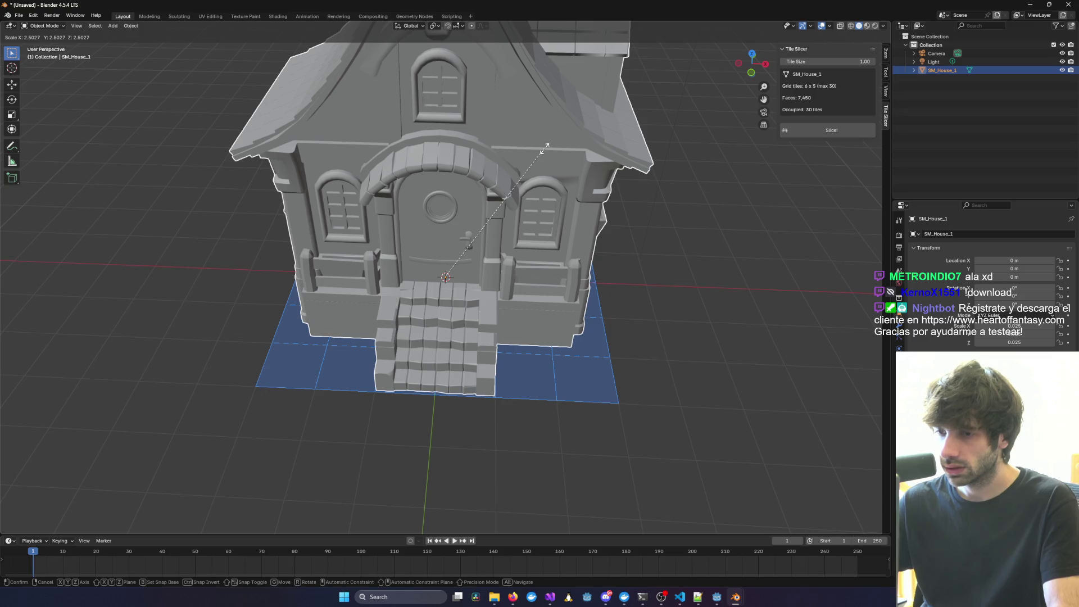
pyautogui.click(545, 148)
pyautogui.moveTo(545, 148)
pyautogui.mouseDown(button='middle')
pyautogui.moveTo(595, 229)
pyautogui.moveTo(798, 183)
pyautogui.mouseUp(button='middle')
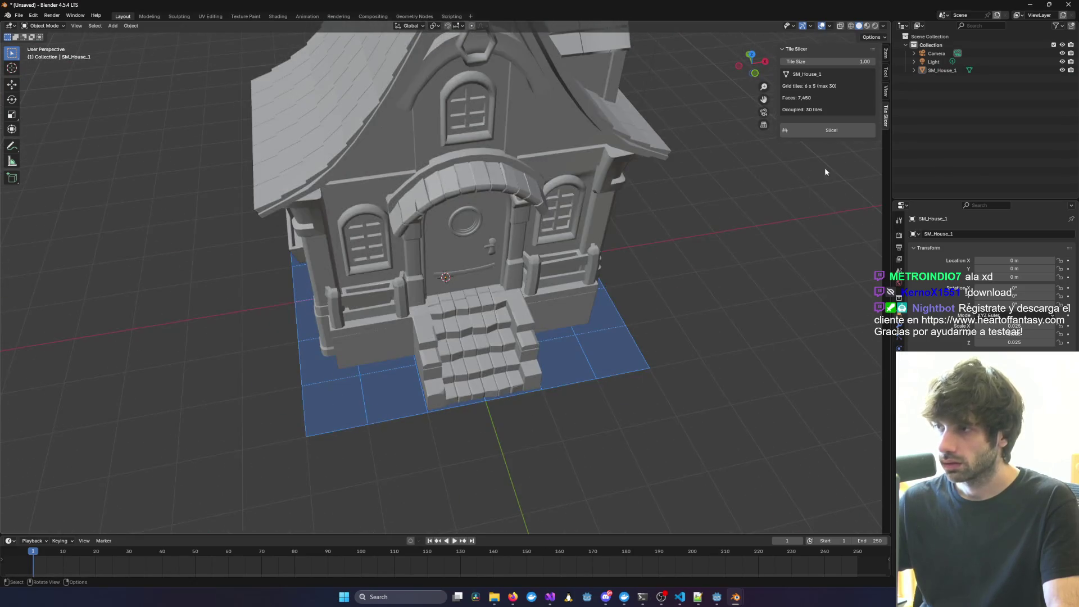
# Slice SM_House_1 into tile pieces, hide the original house, and start saving the scene.
pyautogui.click(946, 71)
pyautogui.click(818, 130)
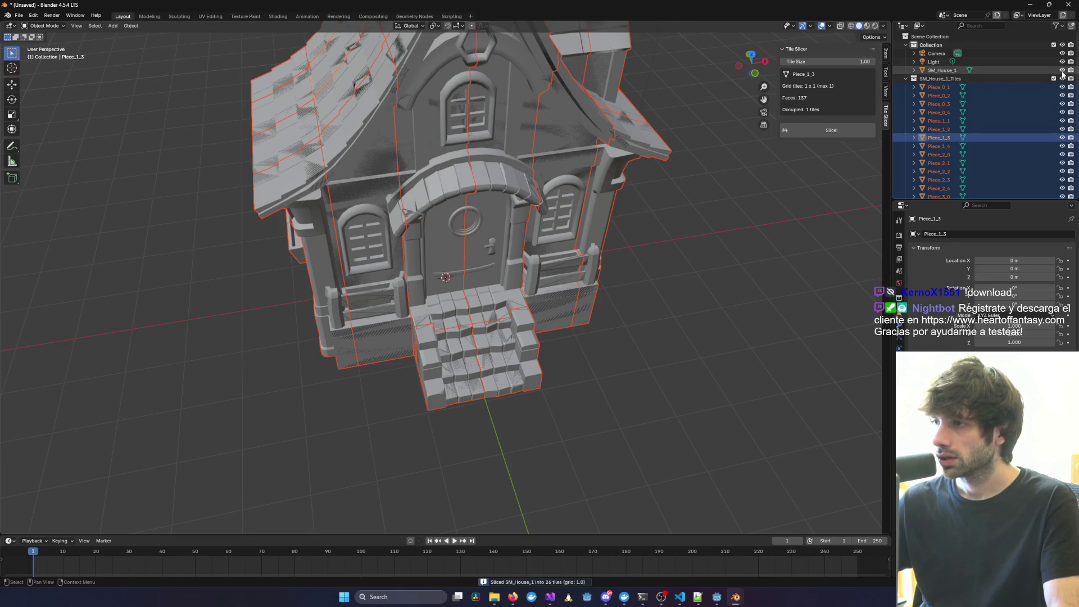
pyautogui.click(1062, 72)
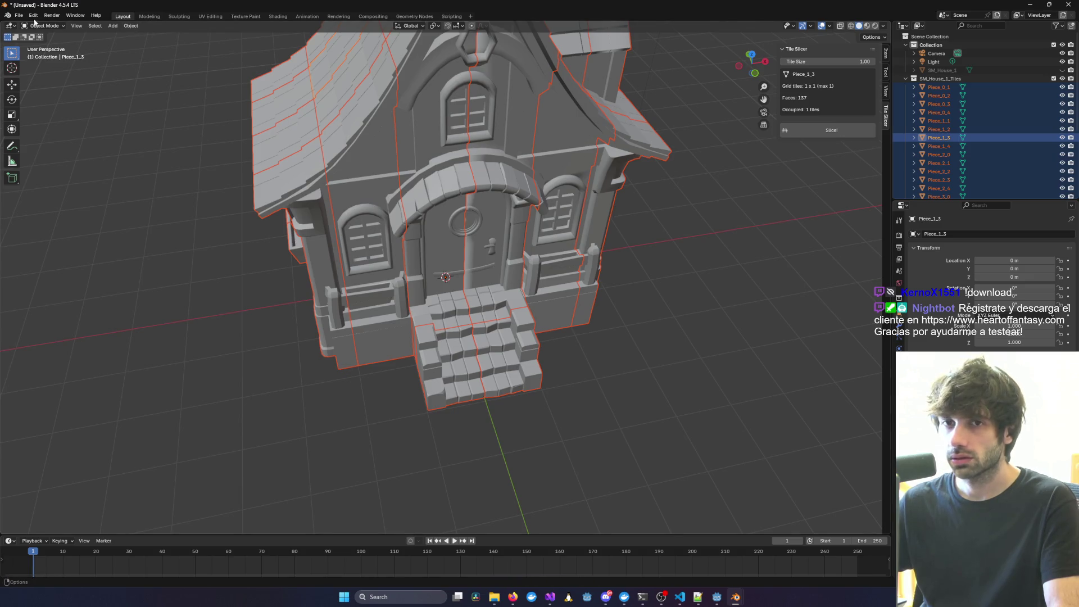
pyautogui.hotkey('ctrl', 's')
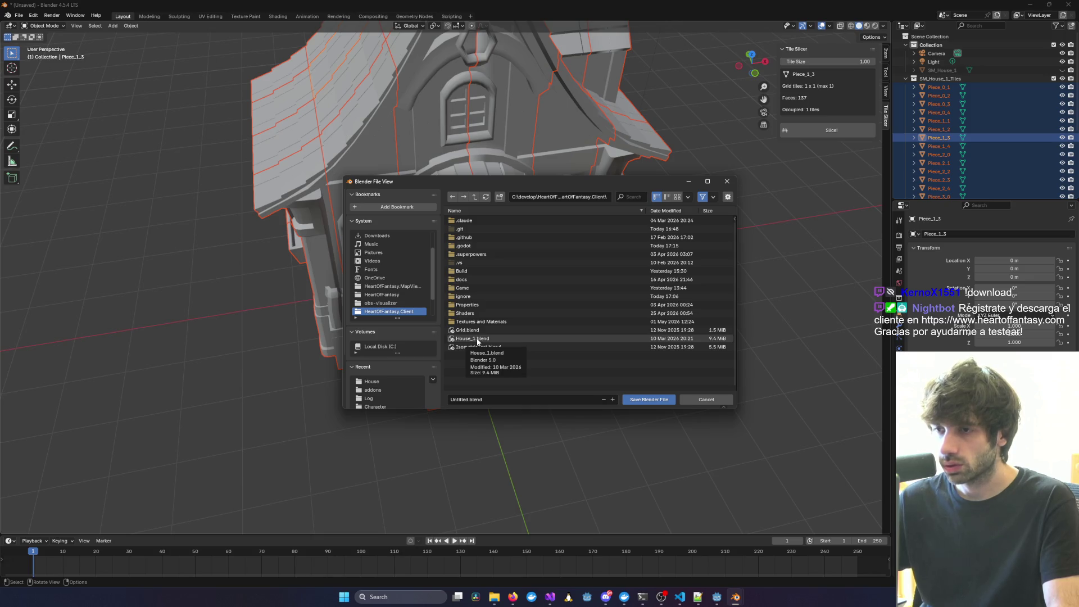
# Navigate the save dialog into the game's Game/Worldmap/Resources/House folder.
pyautogui.click(479, 341)
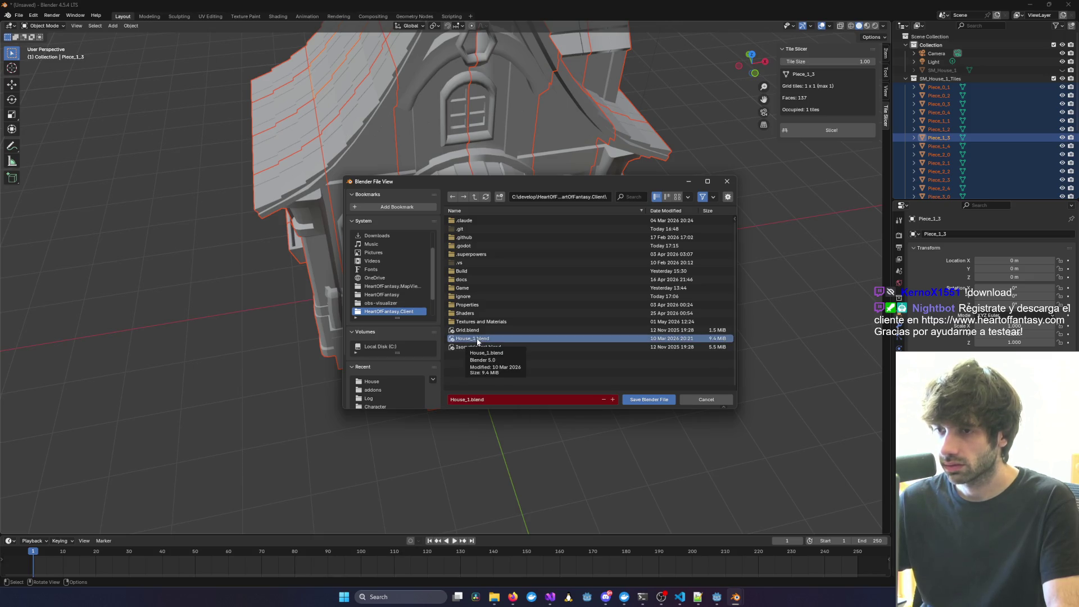
pyautogui.doubleClick(464, 287)
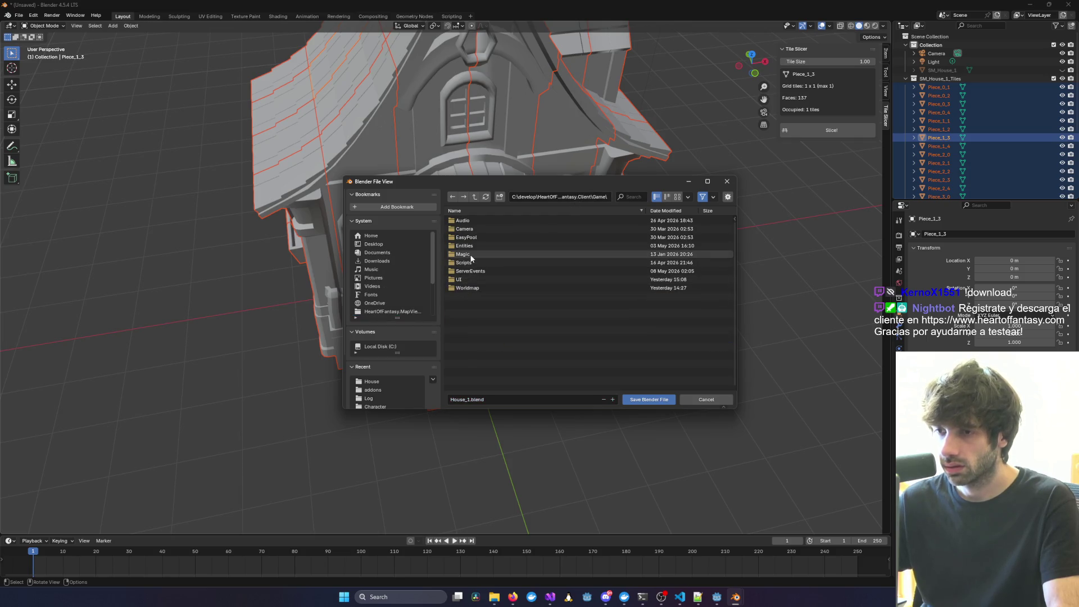
pyautogui.doubleClick(462, 288)
pyautogui.doubleClick(464, 255)
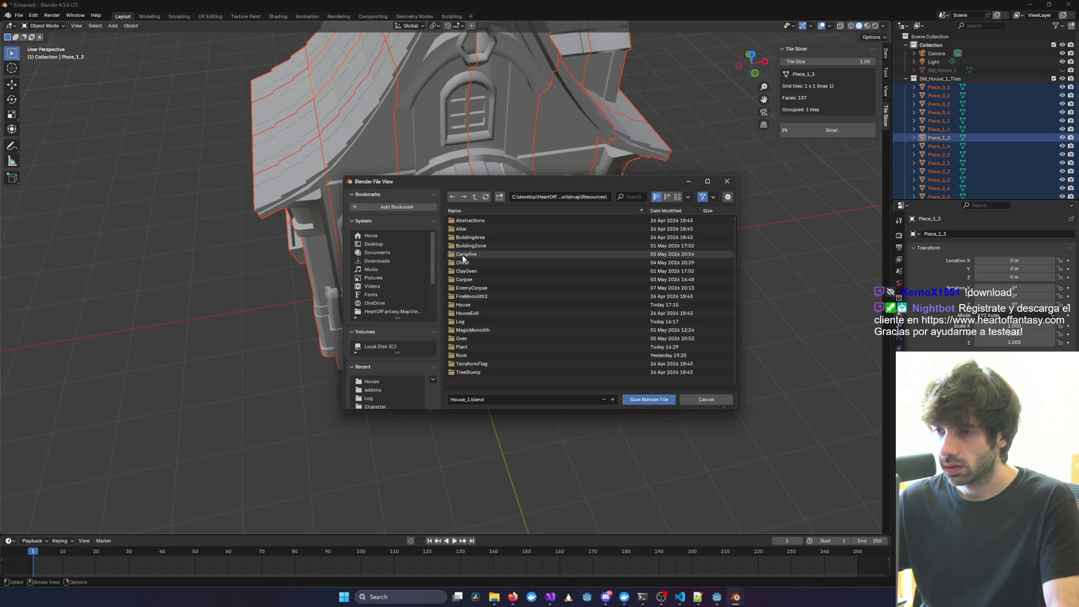
pyautogui.doubleClick(467, 306)
# Drop the _1 suffix from the file name and save the scene as House.blend.
pyautogui.click(471, 400)
pyautogui.press('Left')
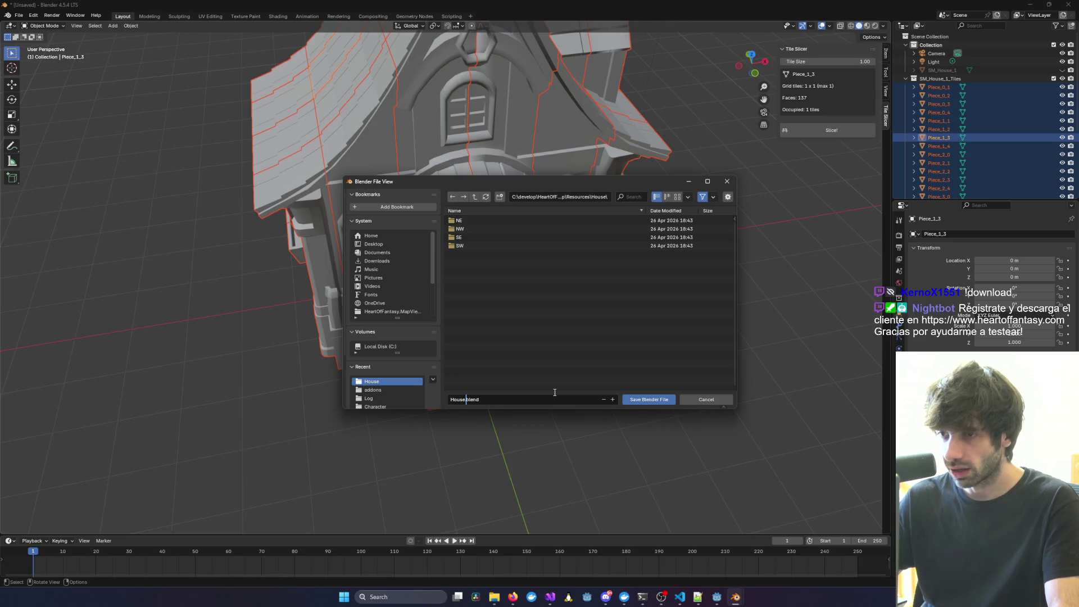
pyautogui.click(635, 402)
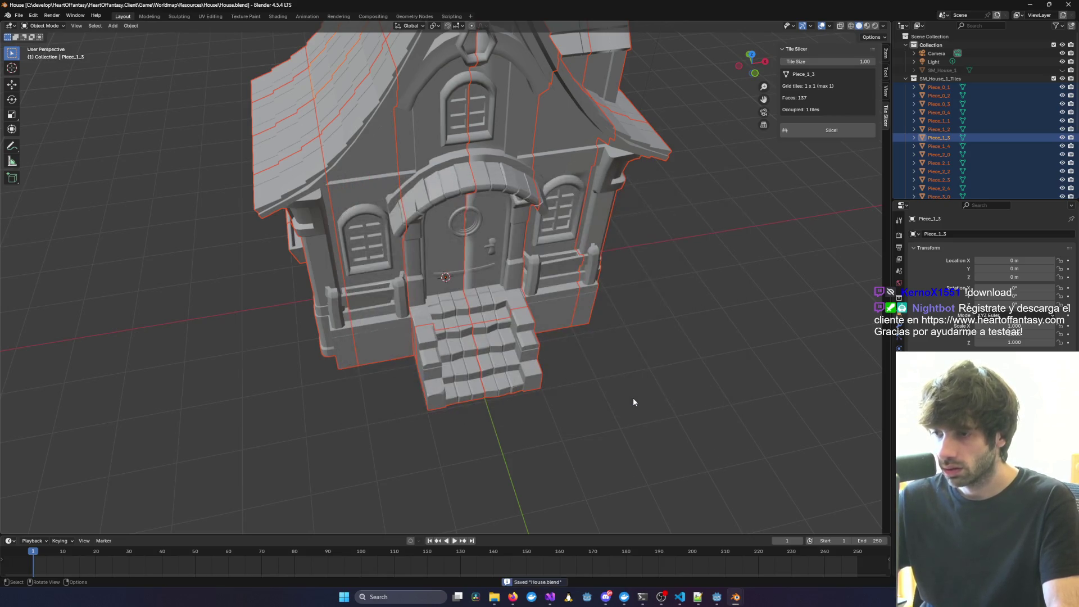
# Start a glTF 2.0 export targeting the existing House.glb file.
pyautogui.click(19, 15)
pyautogui.moveTo(34, 143)
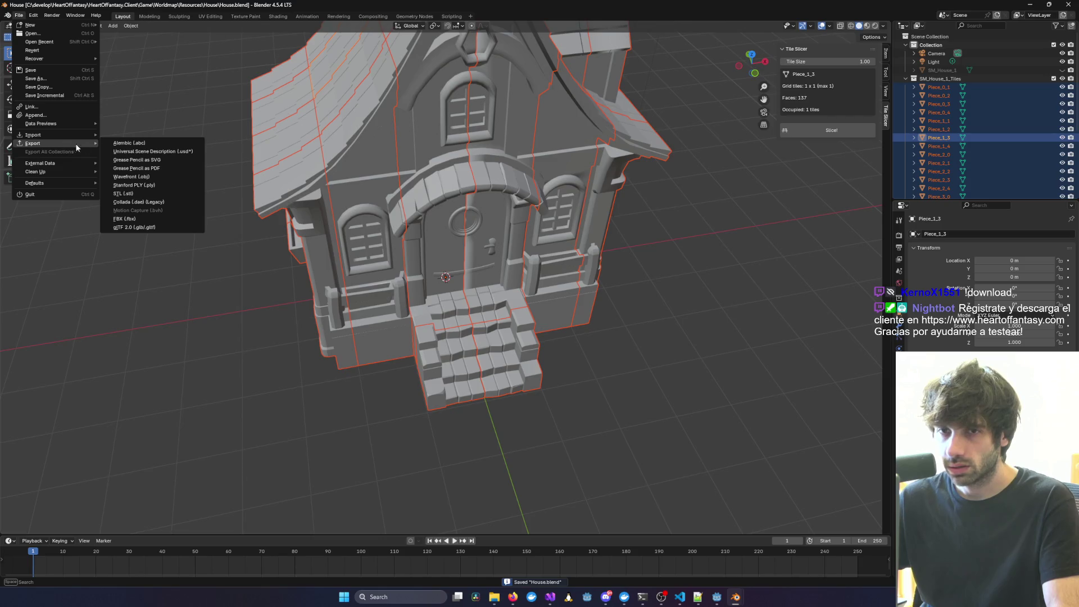
pyautogui.click(133, 226)
pyautogui.click(468, 254)
# Review the Include and Mesh export options, export House.glb and close the window.
pyautogui.click(658, 255)
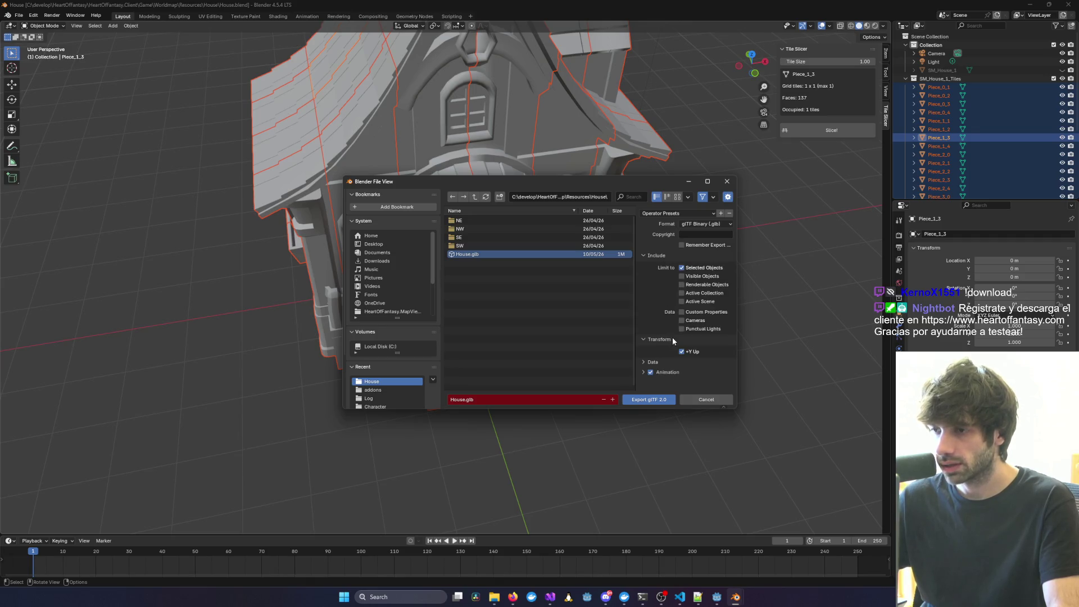
pyautogui.click(653, 362)
pyautogui.scroll(-1, 659, 386)
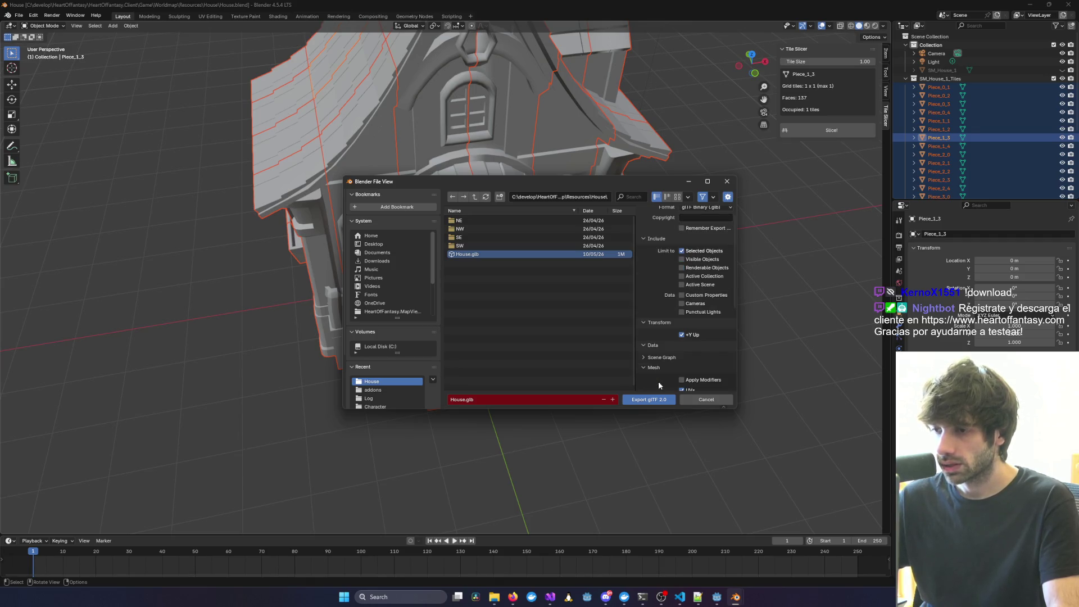
pyautogui.scroll(-5, 688, 386)
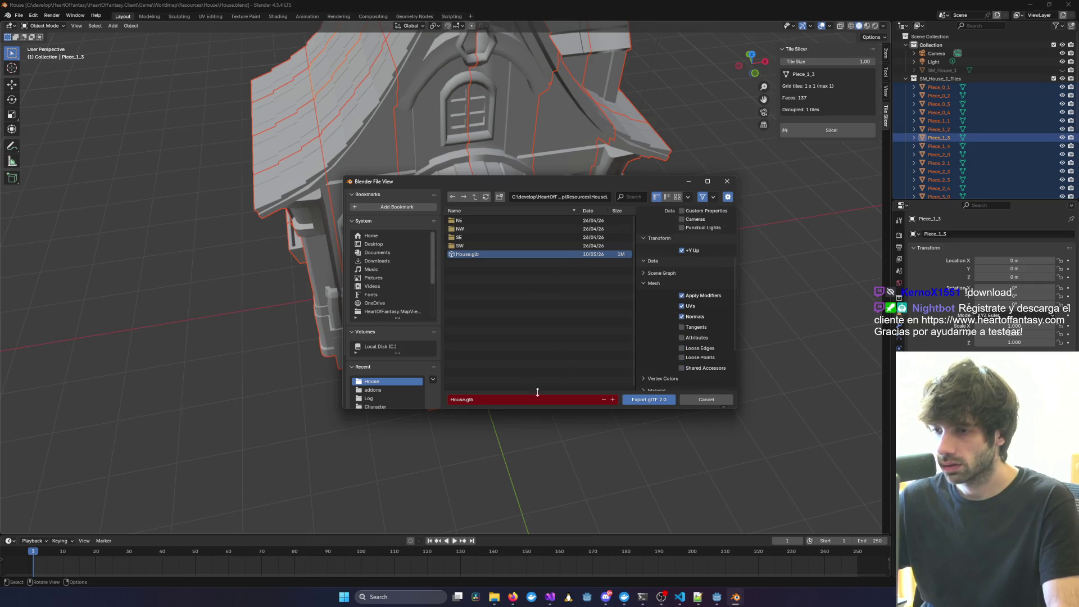
pyautogui.click(653, 401)
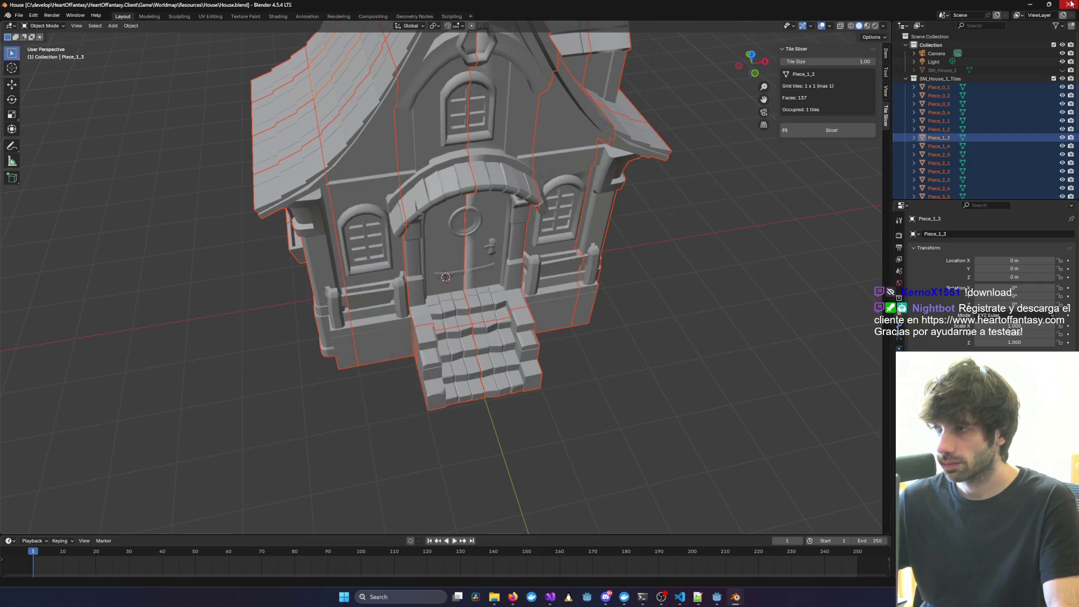
pyautogui.click(1031, 5)
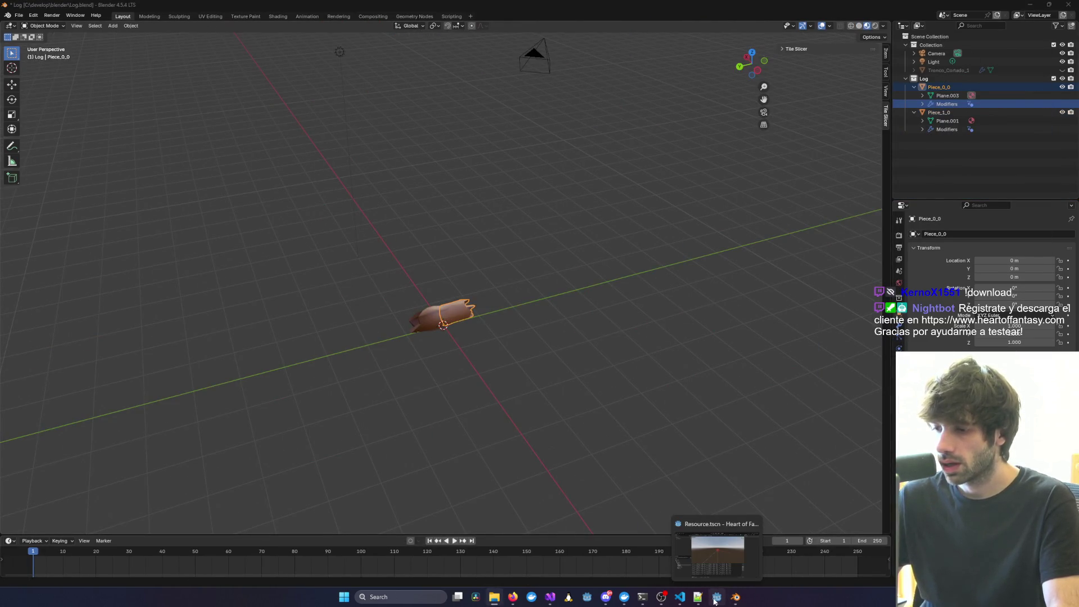
# Bring Godot and then the Visual Studio project forward and launch the game in debug mode.
pyautogui.click(717, 597)
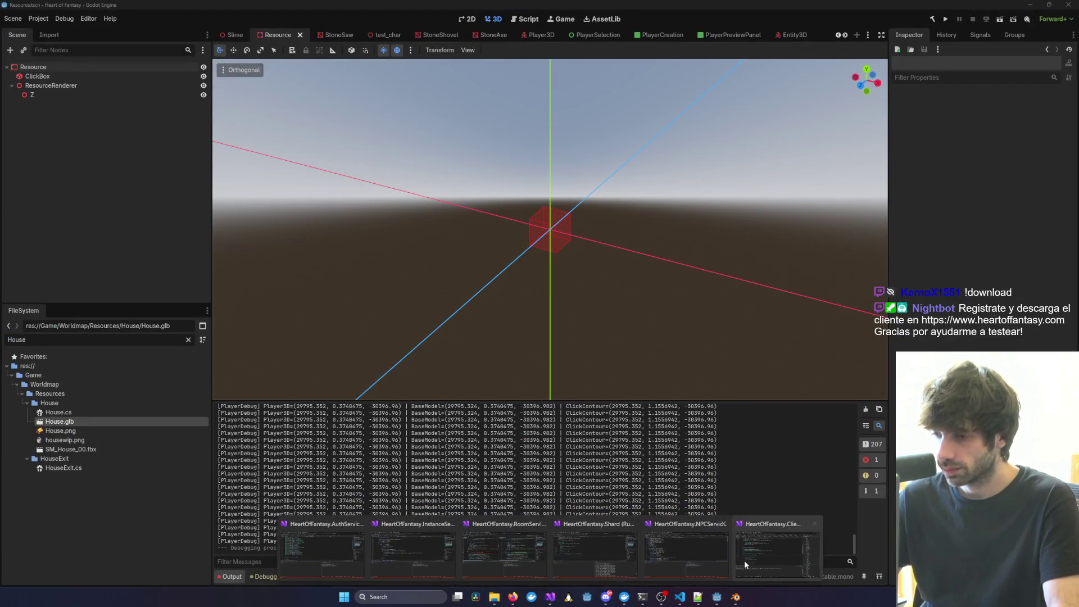
pyautogui.moveTo(550, 597)
pyautogui.click(729, 533)
pyautogui.click(268, 19)
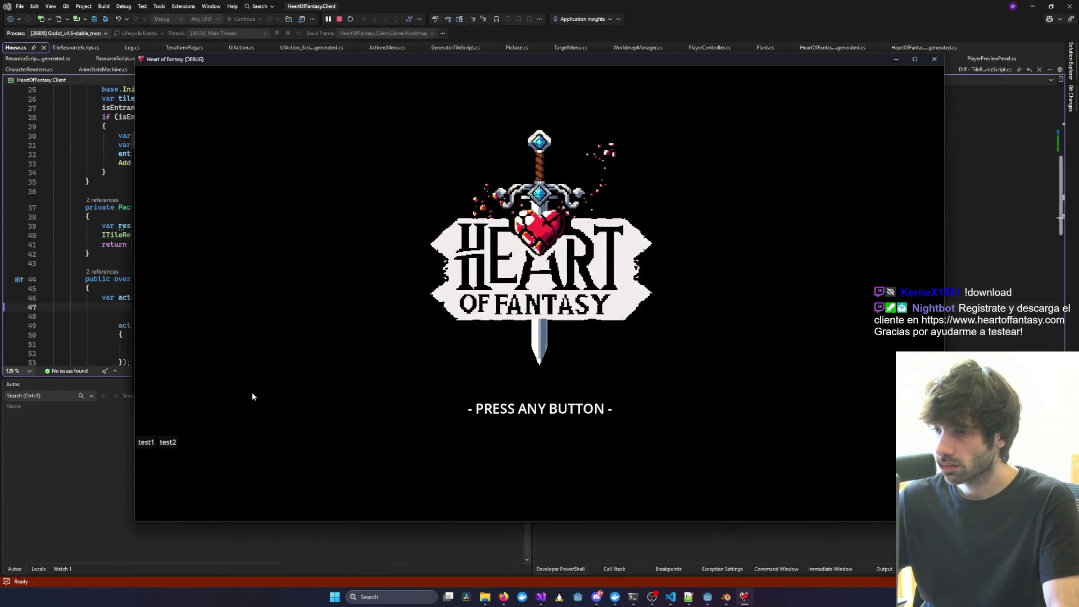
# Get past the title screen, log in, enter the world and choose House from the Building menu.
pyautogui.click(545, 441)
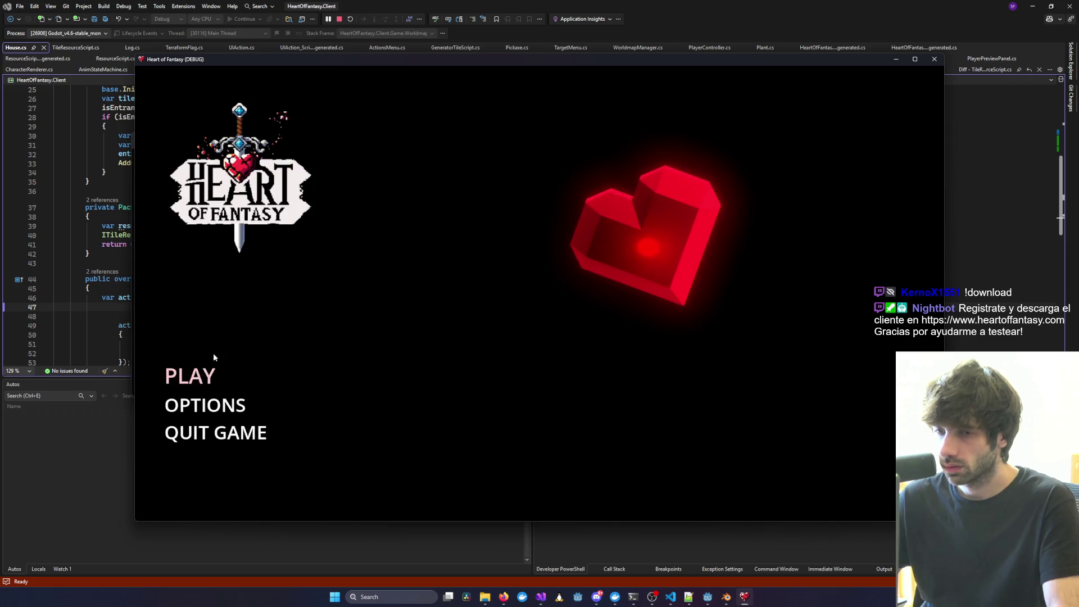
pyautogui.click(187, 374)
pyautogui.click(550, 462)
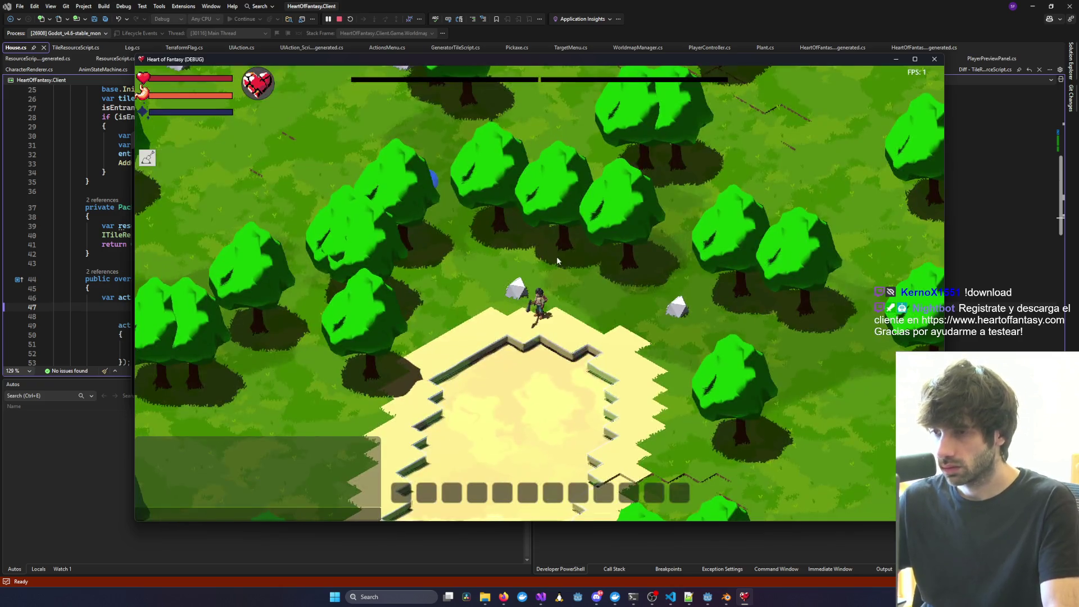
pyautogui.press('b')
pyautogui.click(309, 124)
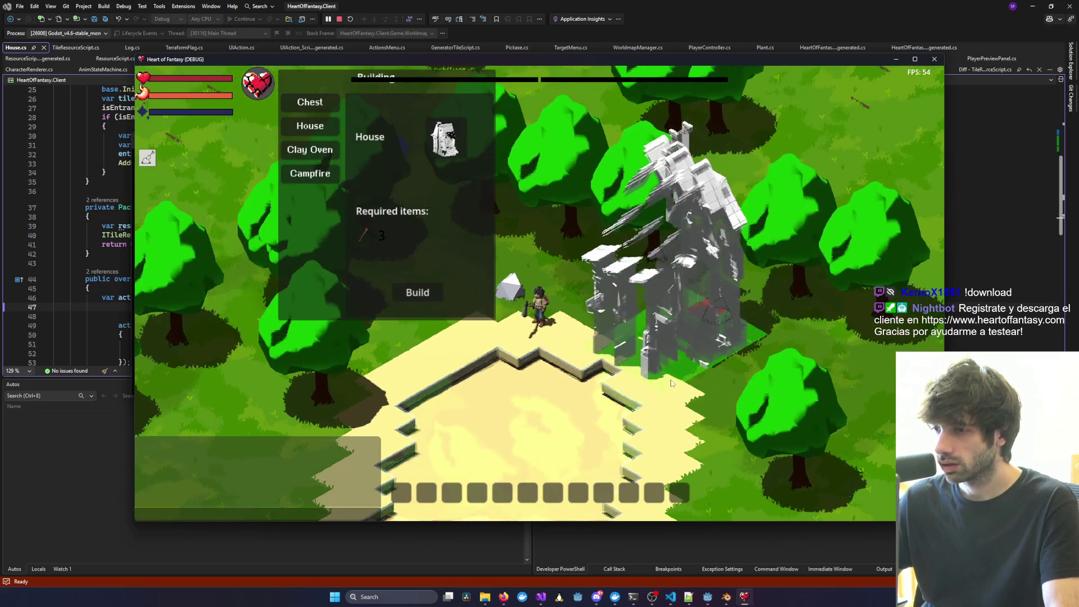
# Walk the character around and rotate the camera to preview the House placement.
pyautogui.press('d')
pyautogui.press('s')
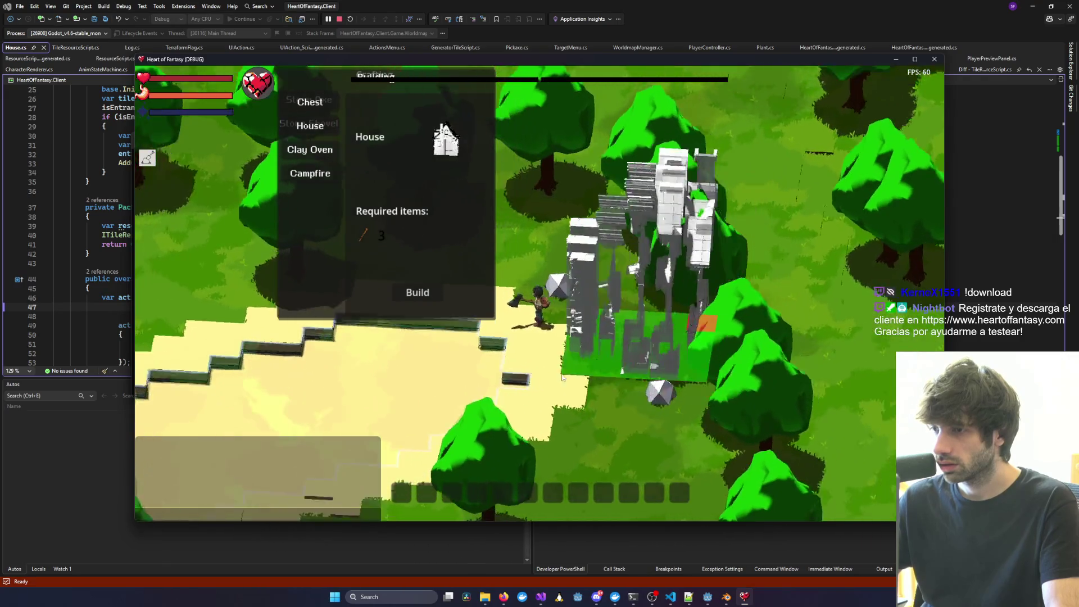
pyautogui.press('a')
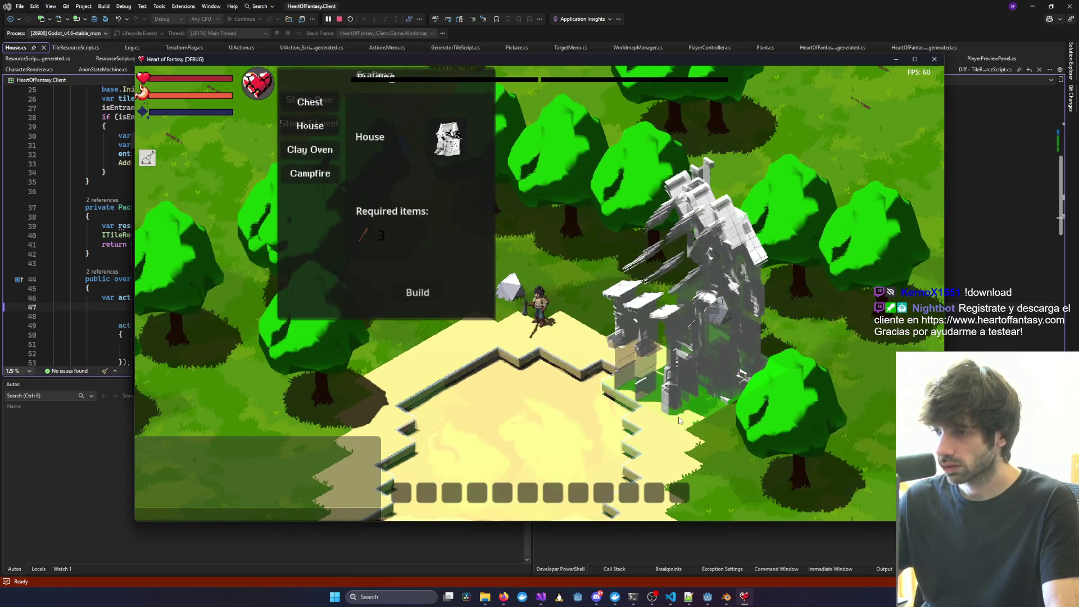
pyautogui.press('a')
pyautogui.press('e')
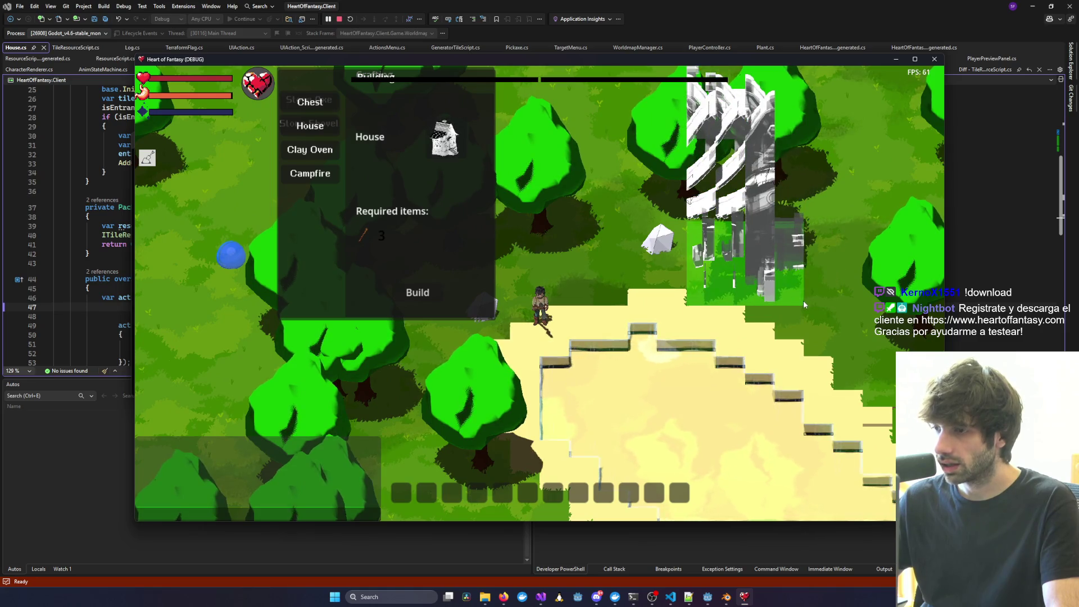
pyautogui.press('e')
pyautogui.press('e')
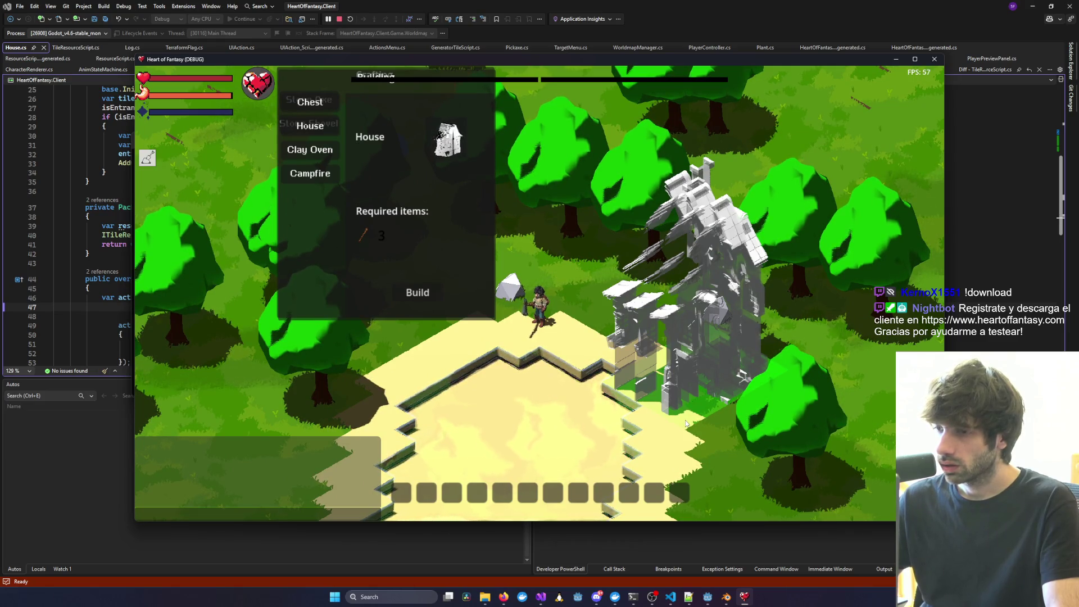
pyautogui.press('e')
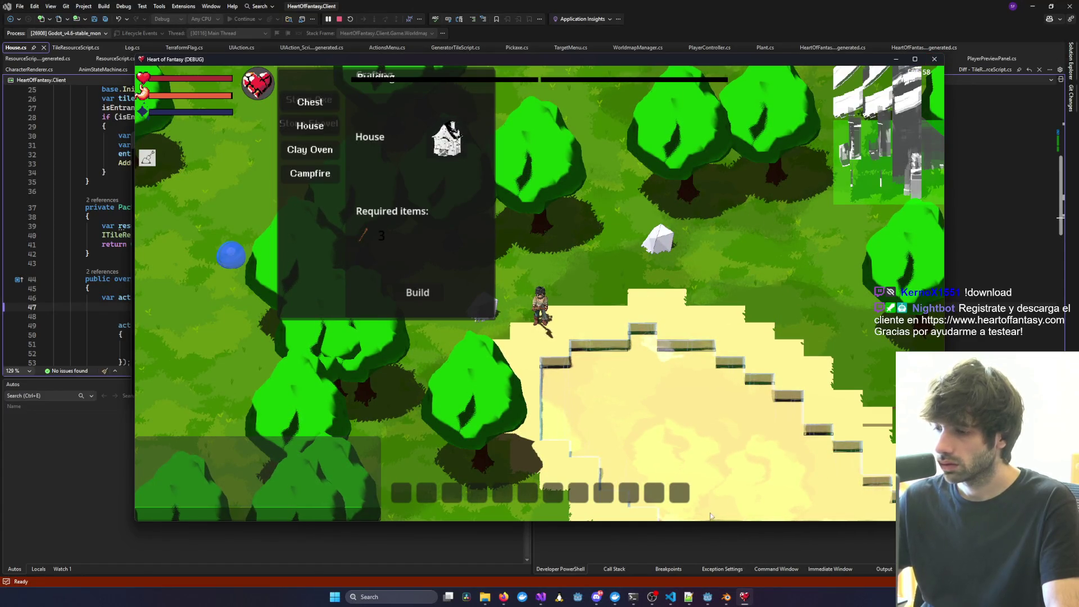
# Quit the game with Alt+F4 and bring Blender back to the front.
pyautogui.hotkey('alt', 'F4')
pyautogui.click(699, 550)
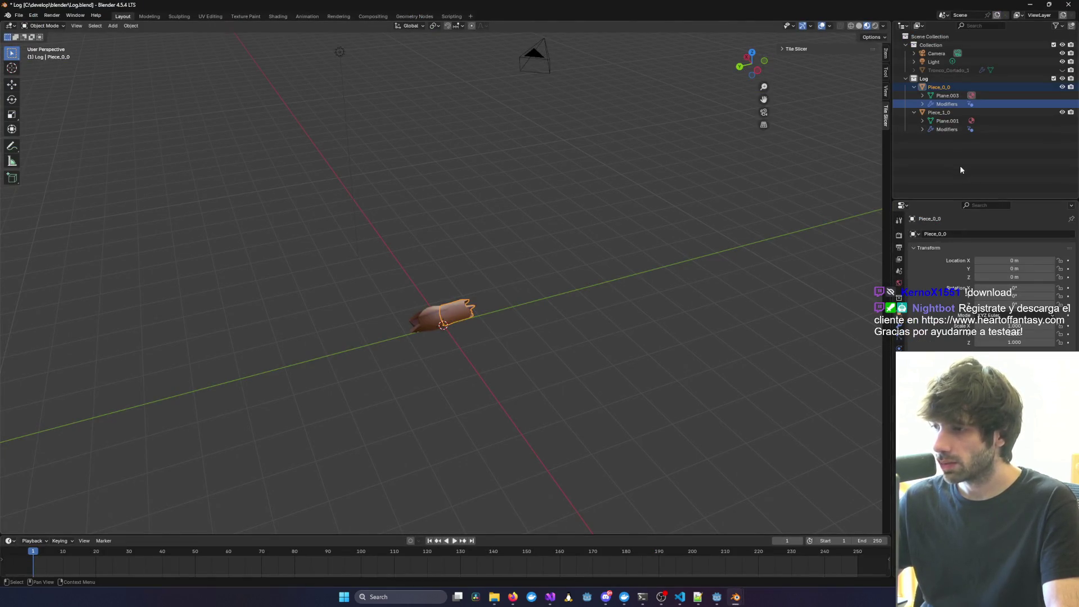
pyautogui.click(946, 77)
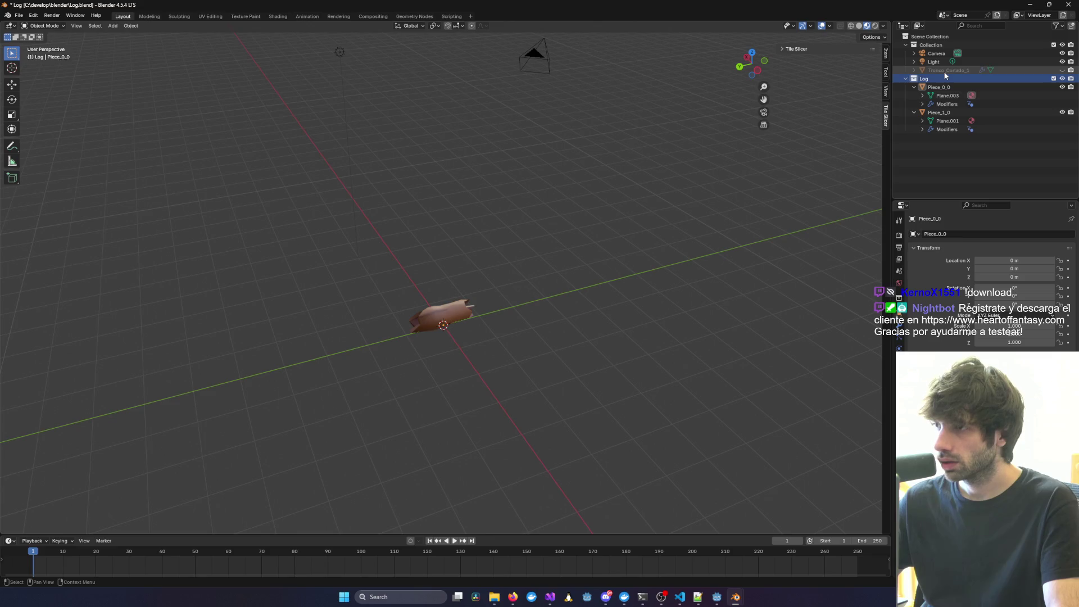
pyautogui.click(1021, 289)
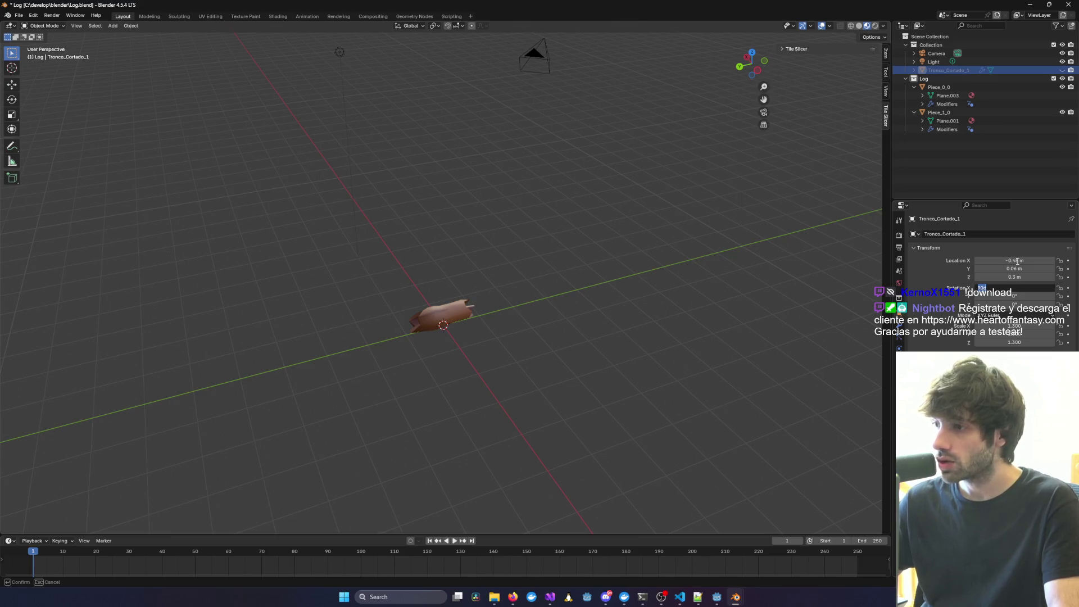
pyautogui.press('Return')
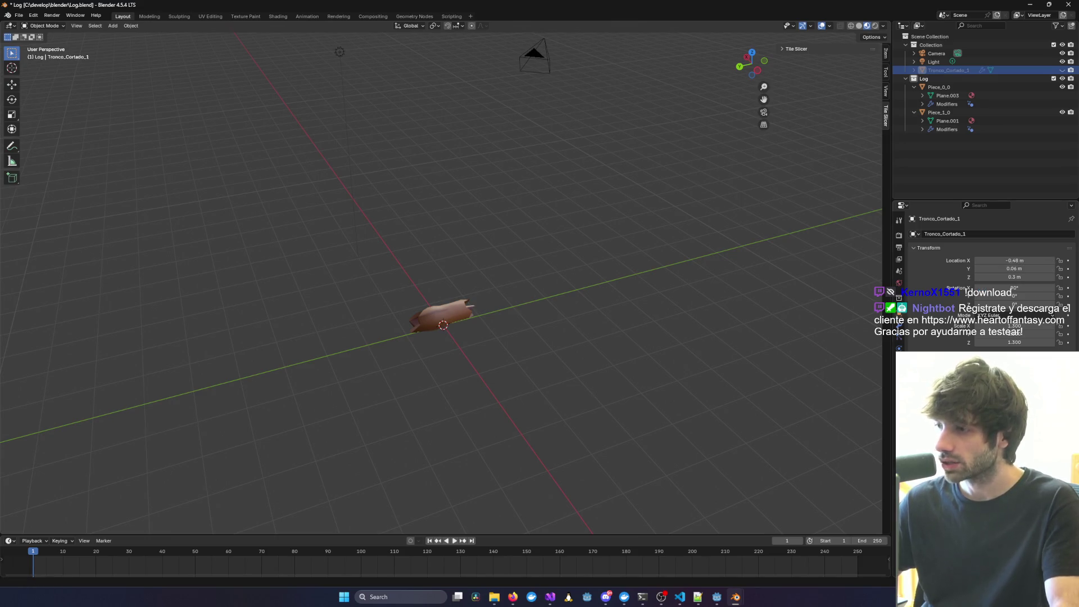
pyautogui.click(1019, 262)
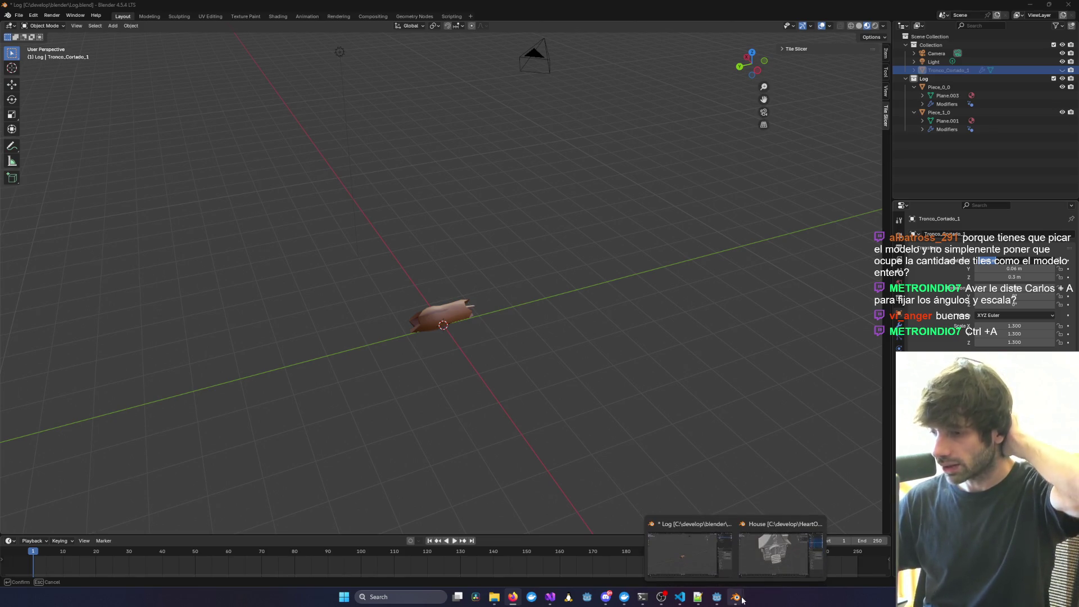
# Switch between Log.blend and House.blend via the taskbar, check the log's rotation value, and end on House.blend.
pyautogui.click(780, 564)
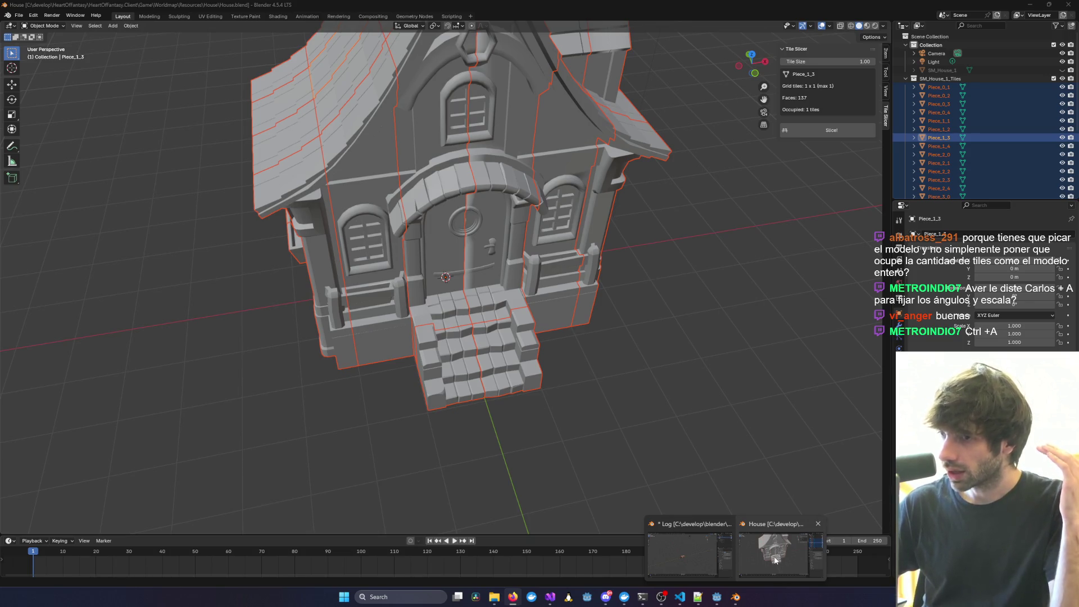
pyautogui.click(683, 552)
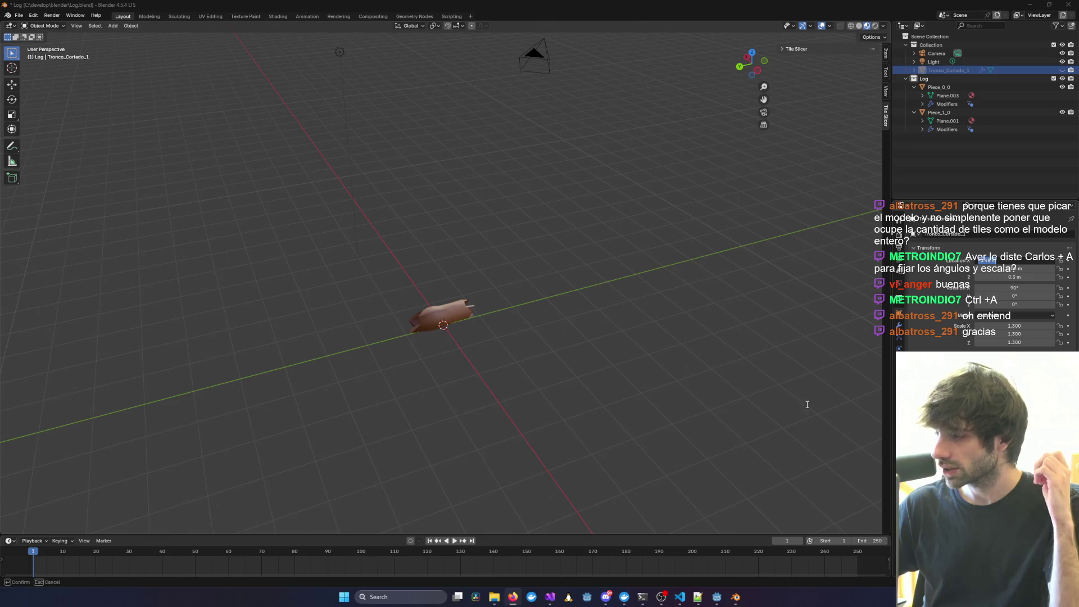
pyautogui.moveTo(736, 598)
pyautogui.click(783, 561)
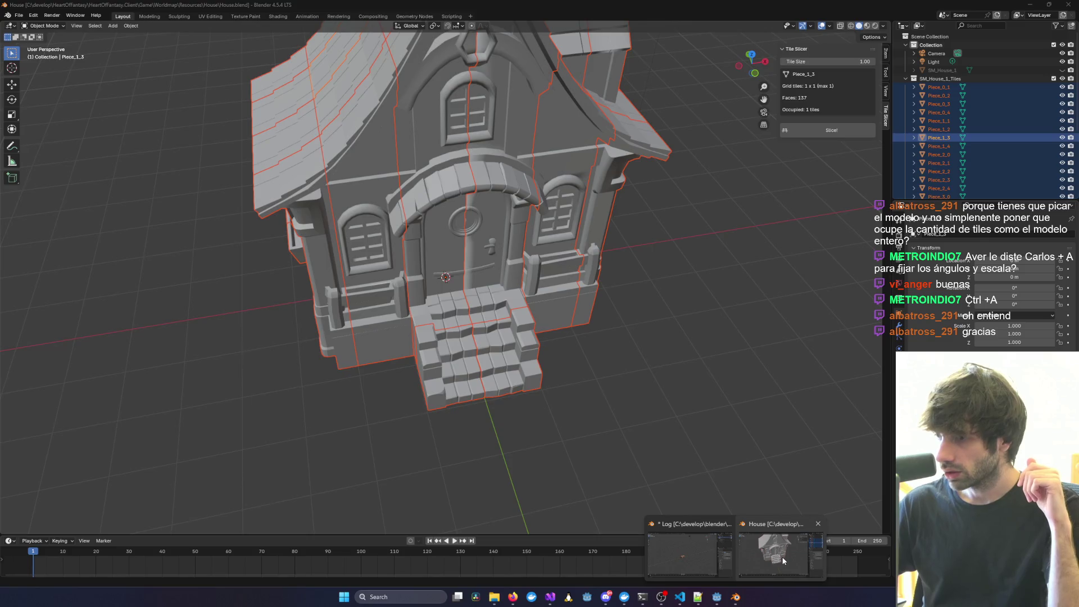
pyautogui.click(685, 552)
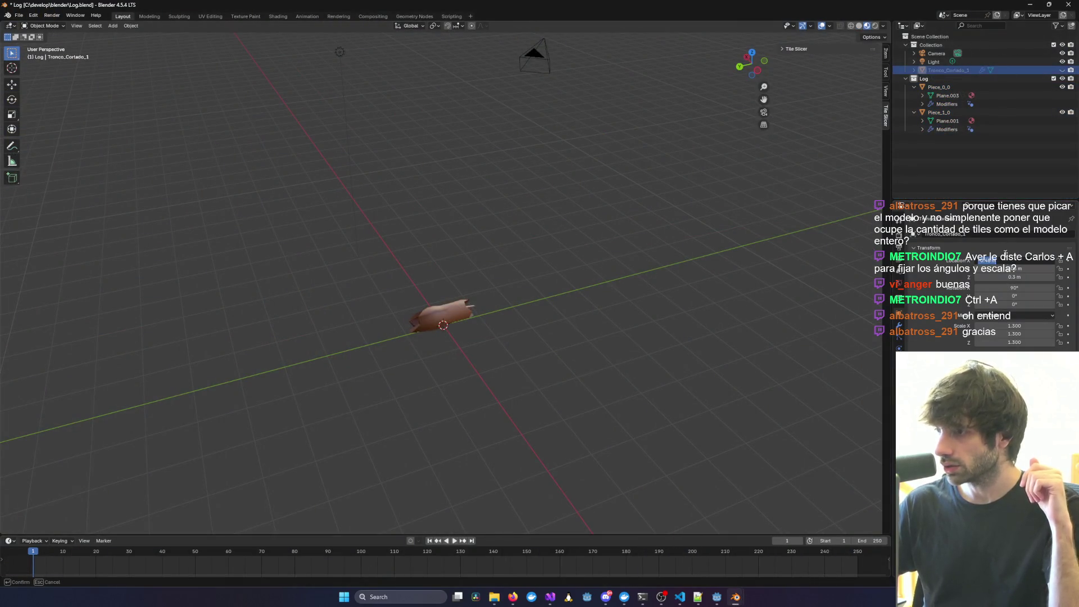
pyautogui.click(1018, 288)
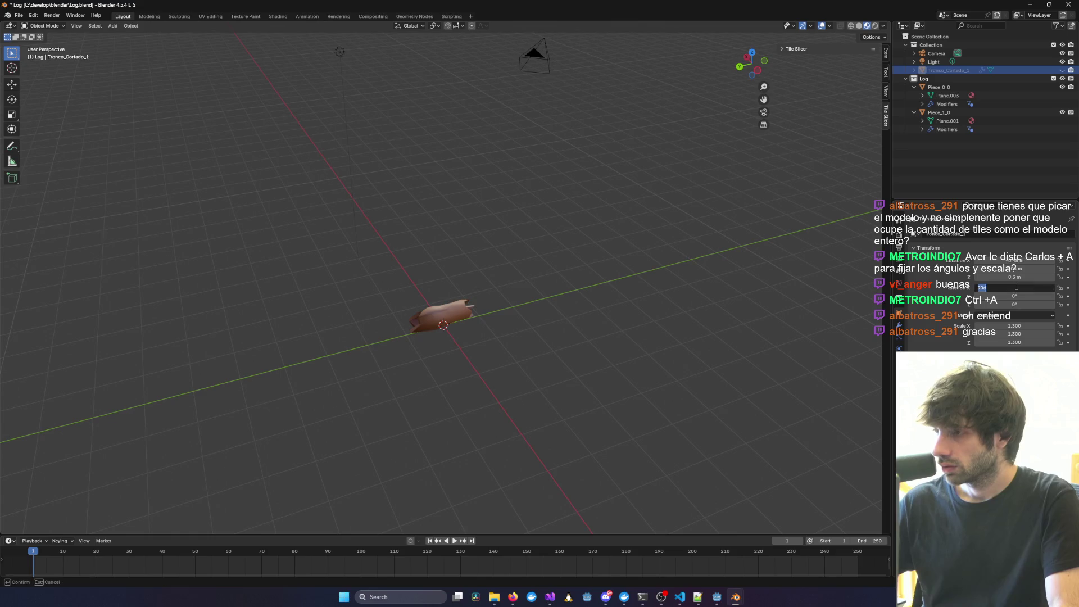
pyautogui.moveTo(736, 596)
pyautogui.click(783, 560)
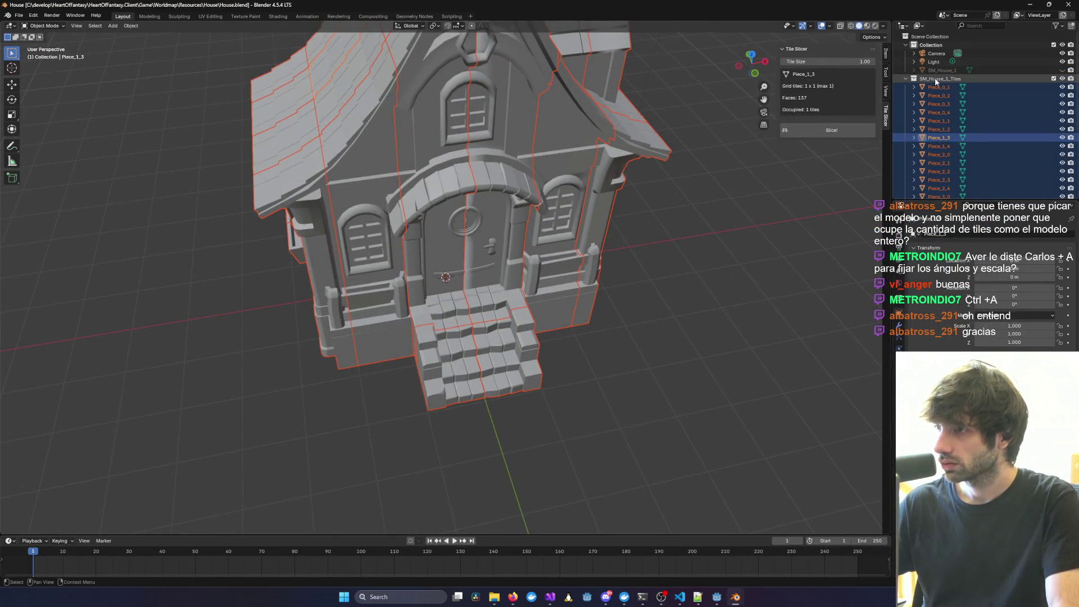
pyautogui.click(938, 70)
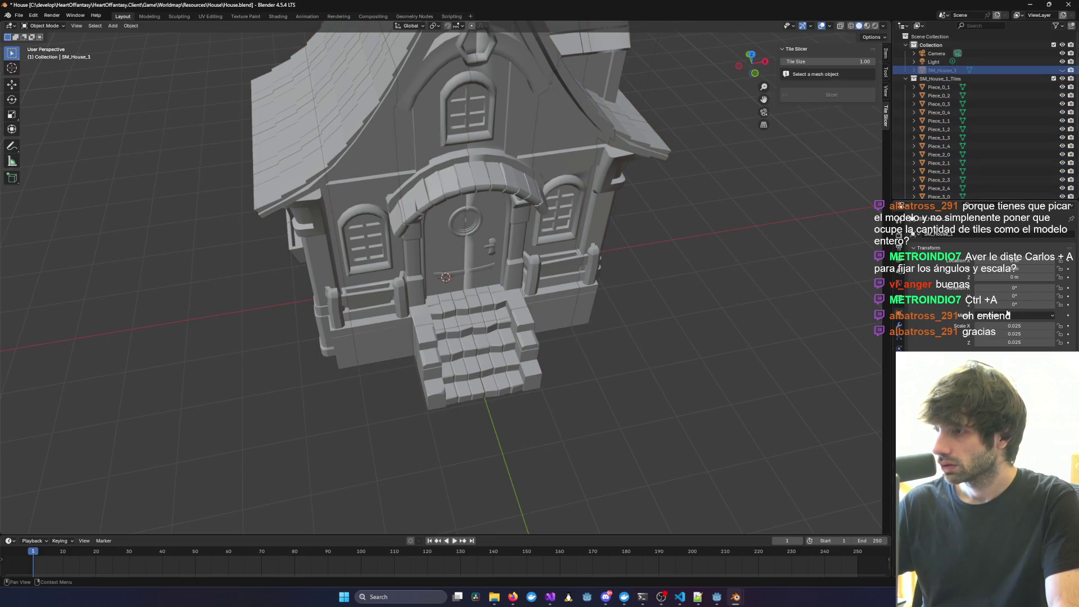
pyautogui.click(1012, 302)
pyautogui.write('90')
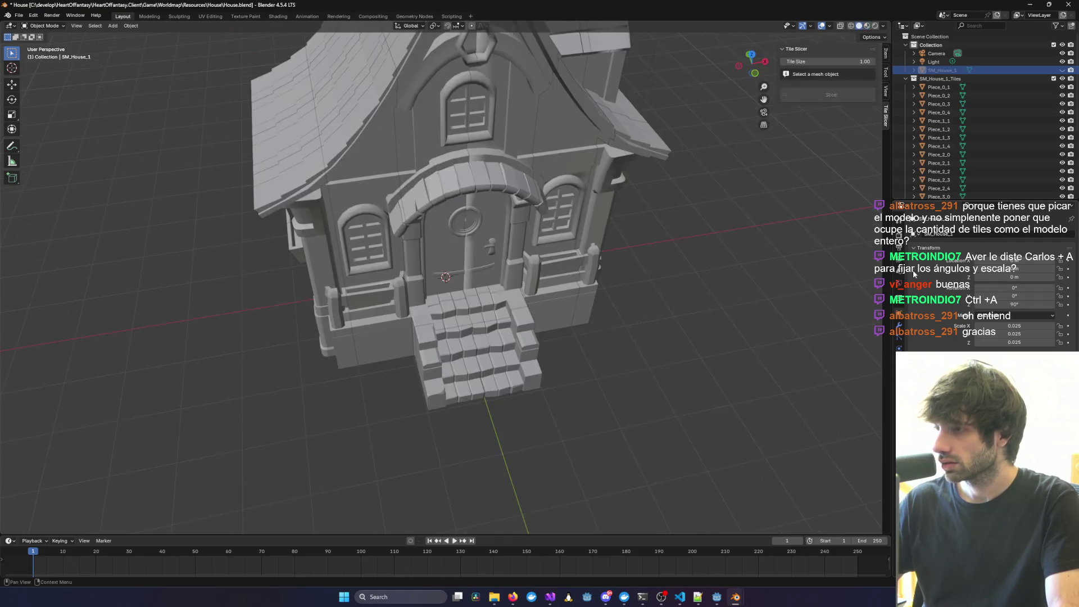
pyautogui.click(1012, 287)
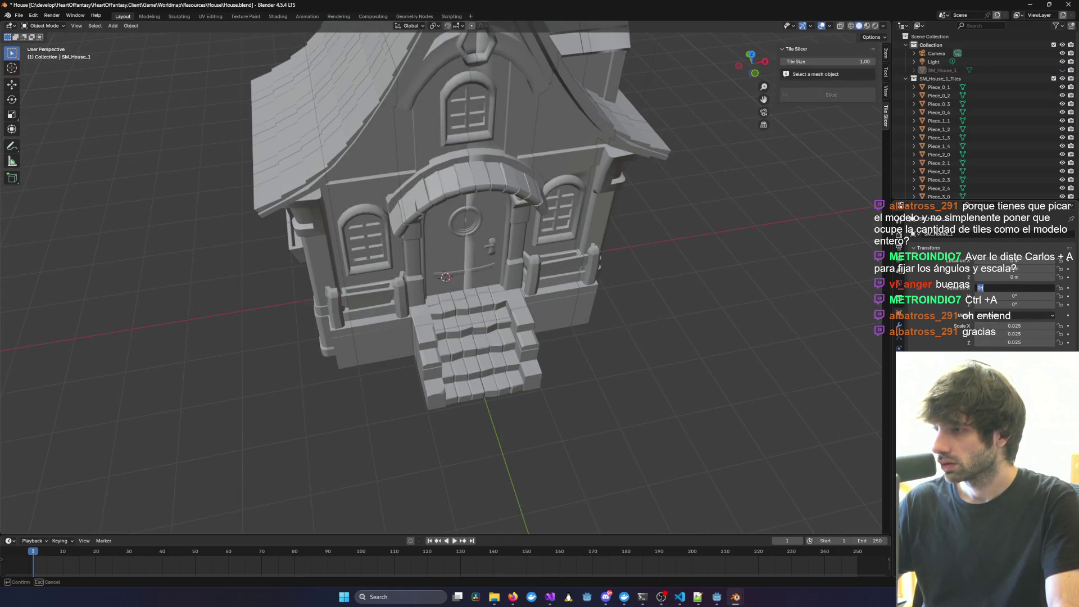
pyautogui.write('90')
pyautogui.press('Return')
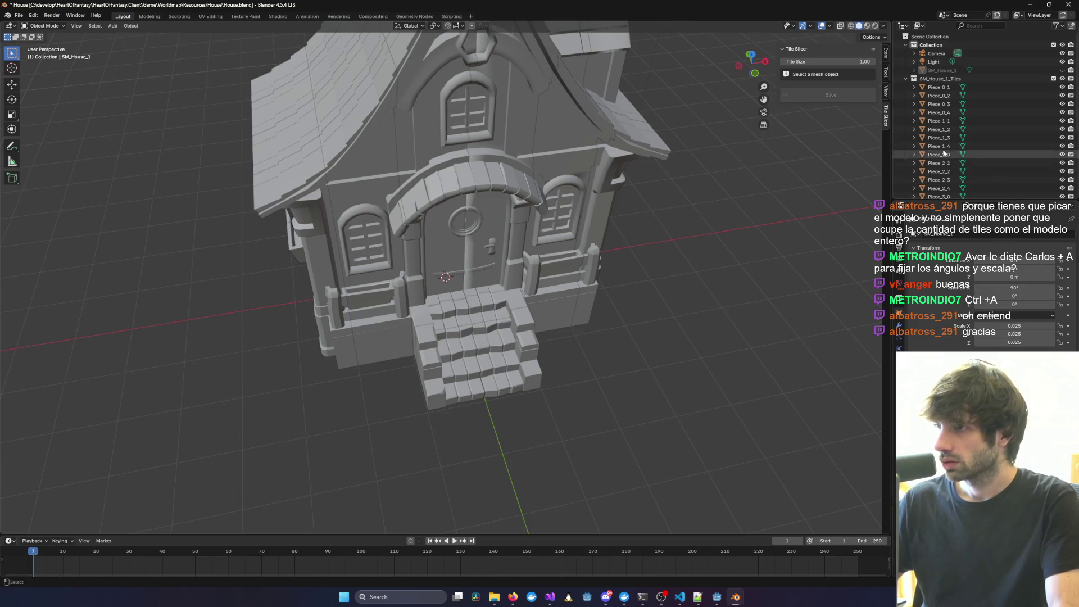
pyautogui.click(938, 70)
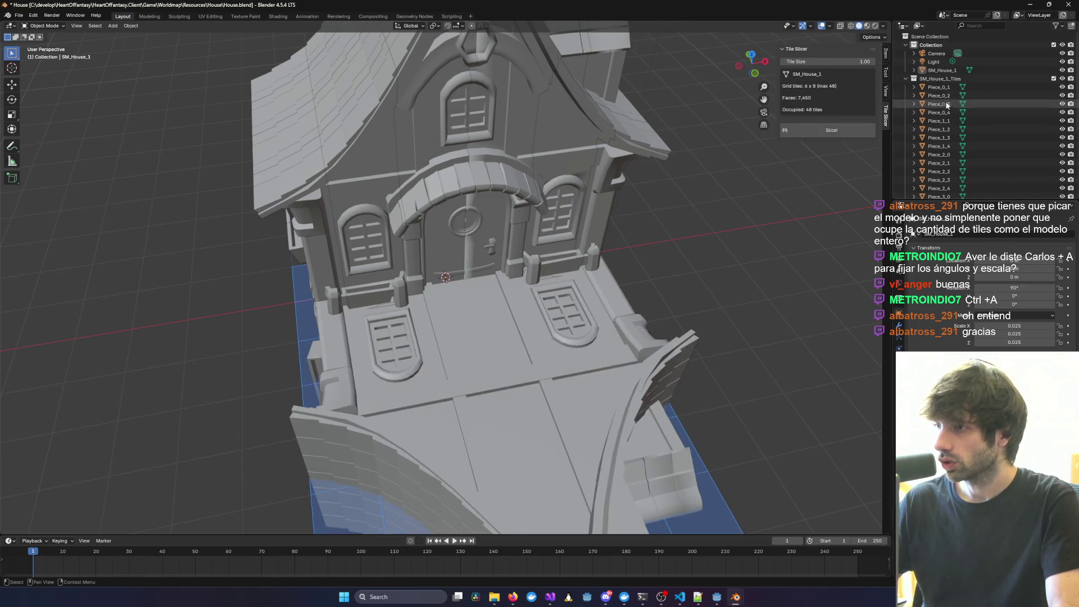
pyautogui.click(1063, 70)
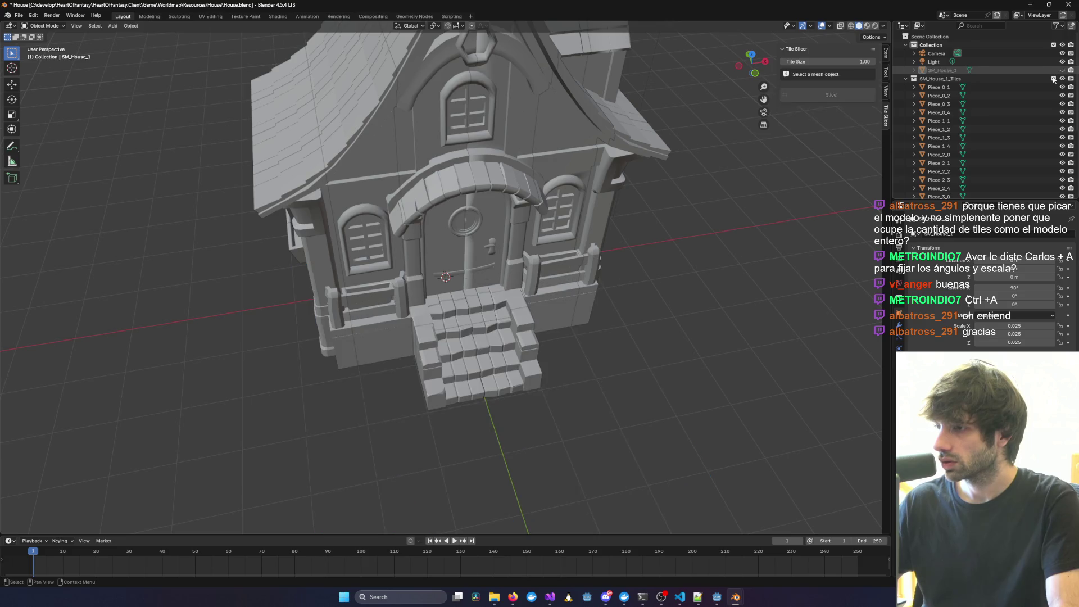
pyautogui.click(978, 78)
pyautogui.click(1063, 79)
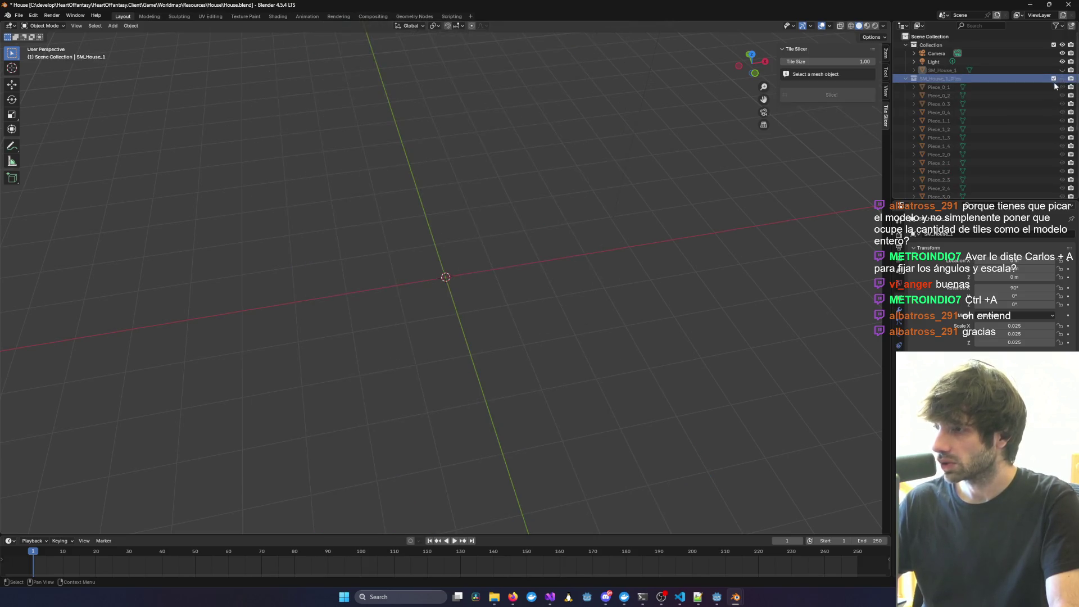
pyautogui.click(1062, 78)
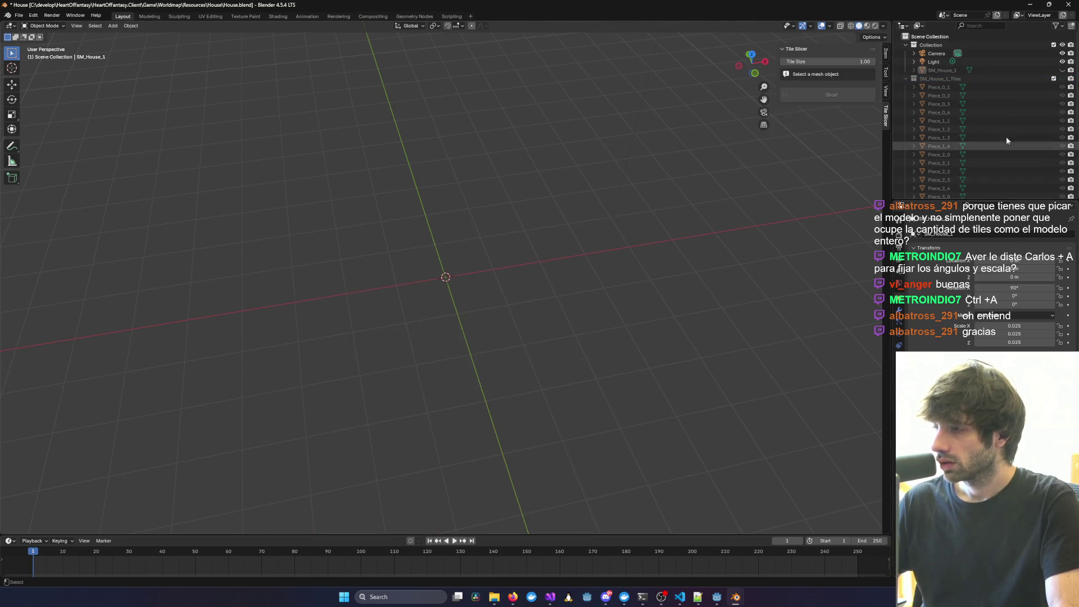
pyautogui.click(1062, 70)
pyautogui.click(1063, 79)
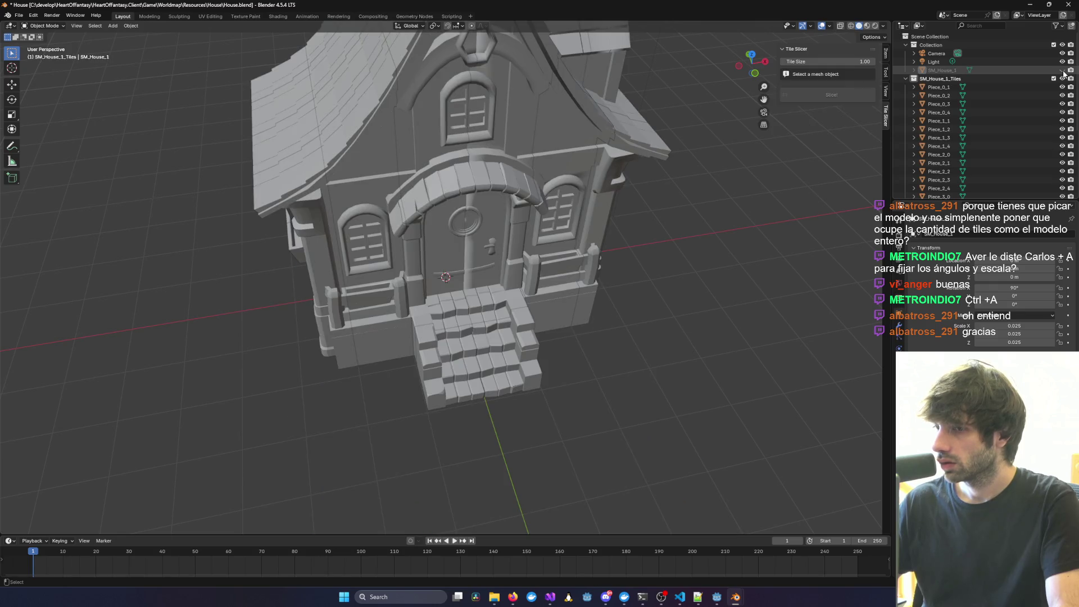
pyautogui.click(1062, 71)
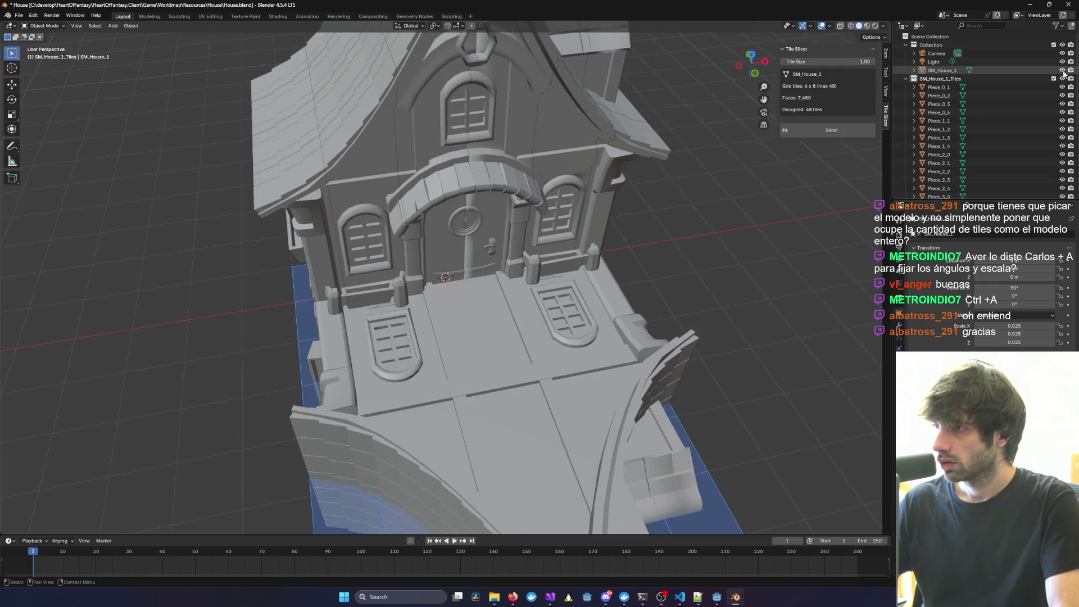
pyautogui.click(1063, 71)
pyautogui.click(1062, 71)
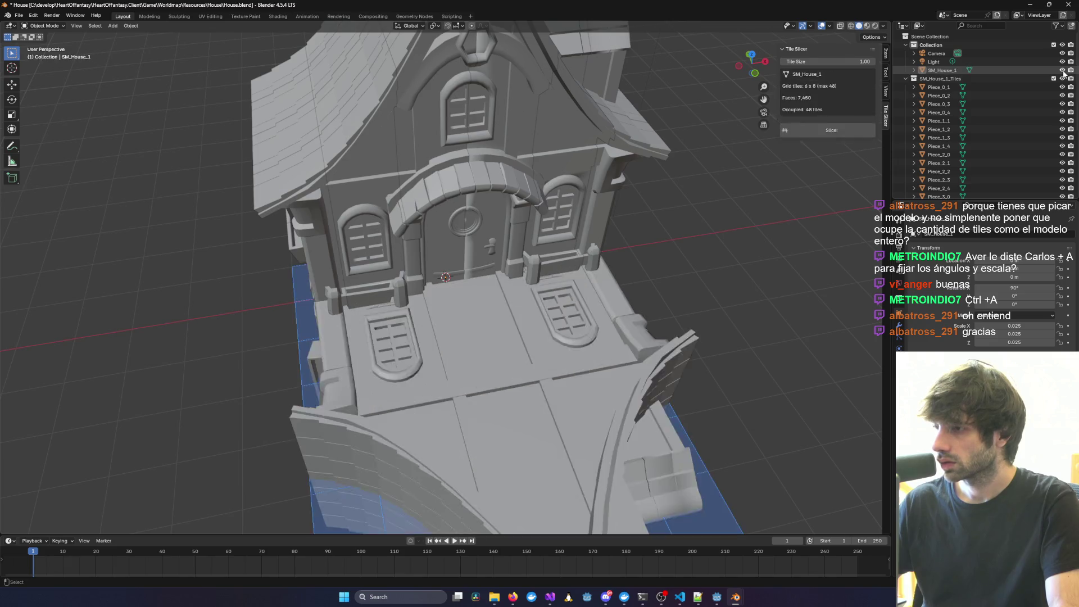
pyautogui.click(1063, 78)
pyautogui.click(544, 239)
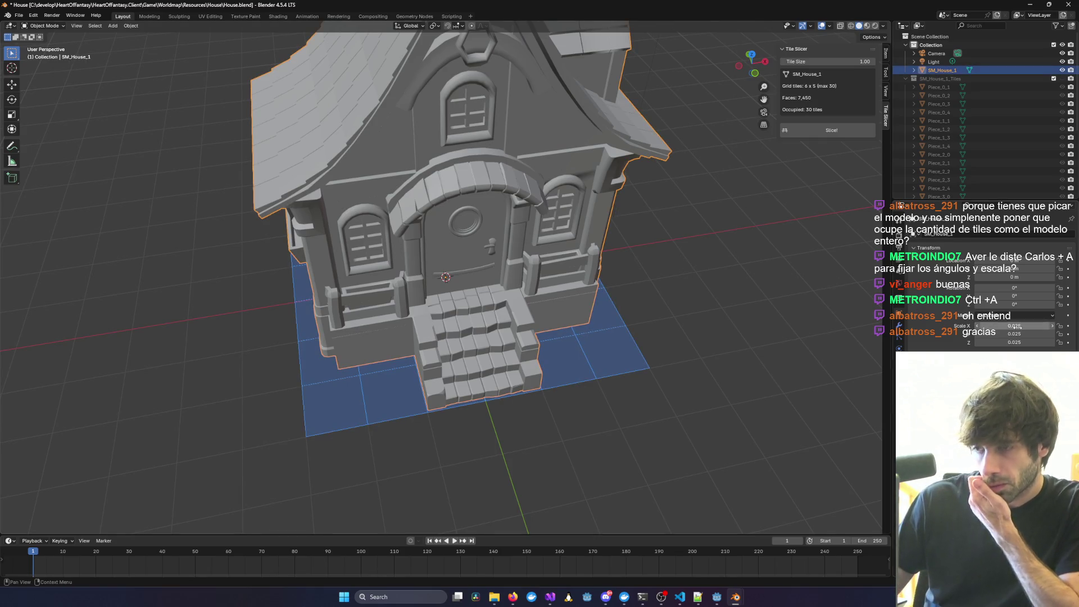
pyautogui.moveTo(678, 221); pyautogui.dragTo(675, 223, button='middle')
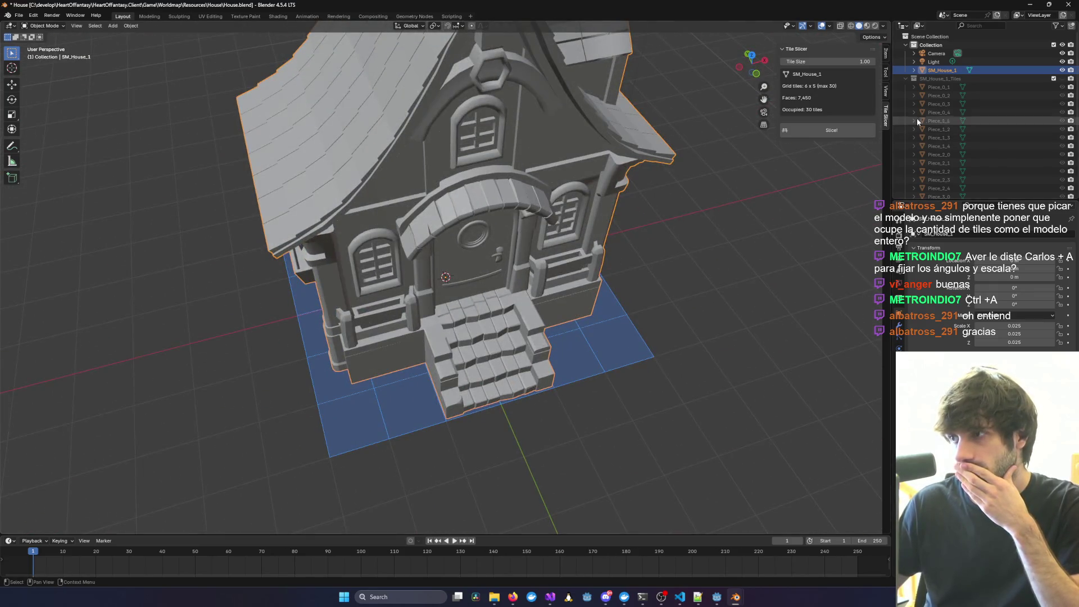
pyautogui.click(936, 88)
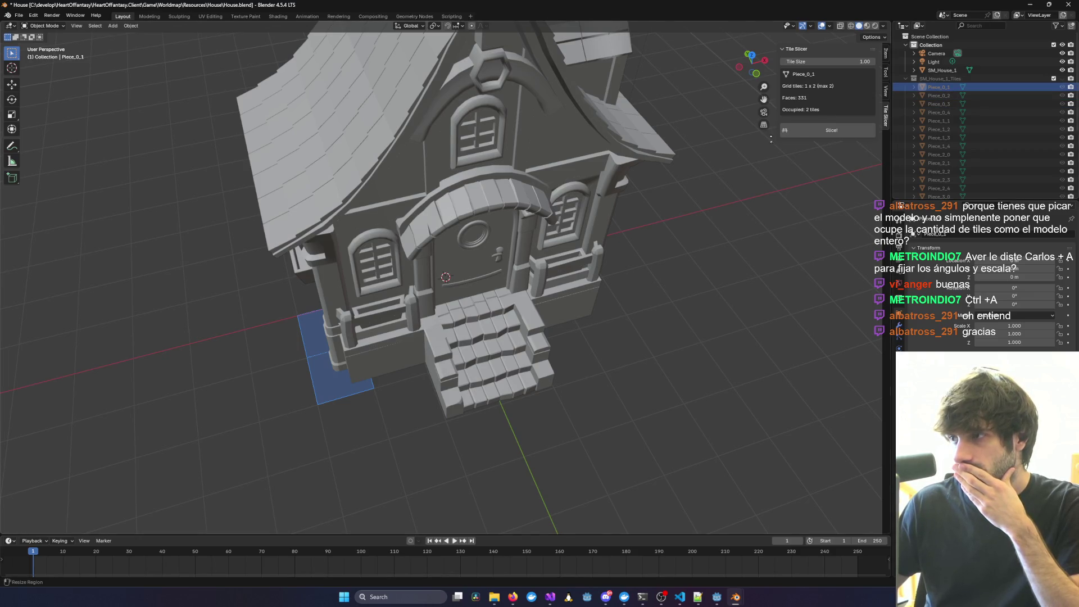
pyautogui.moveTo(692, 203); pyautogui.dragTo(678, 234, button='middle')
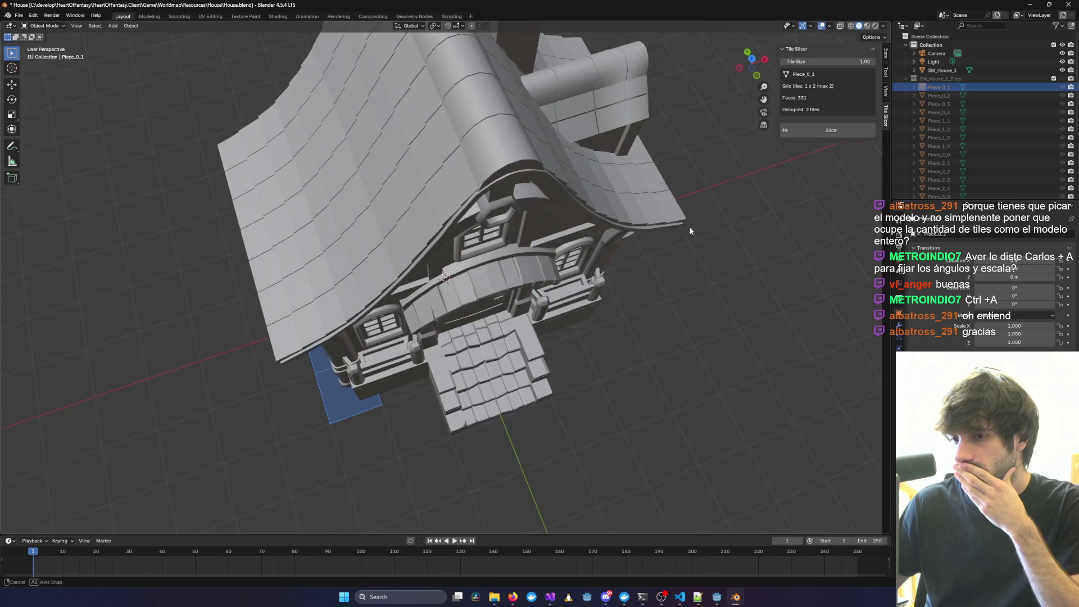
pyautogui.click(944, 96)
pyautogui.click(945, 104)
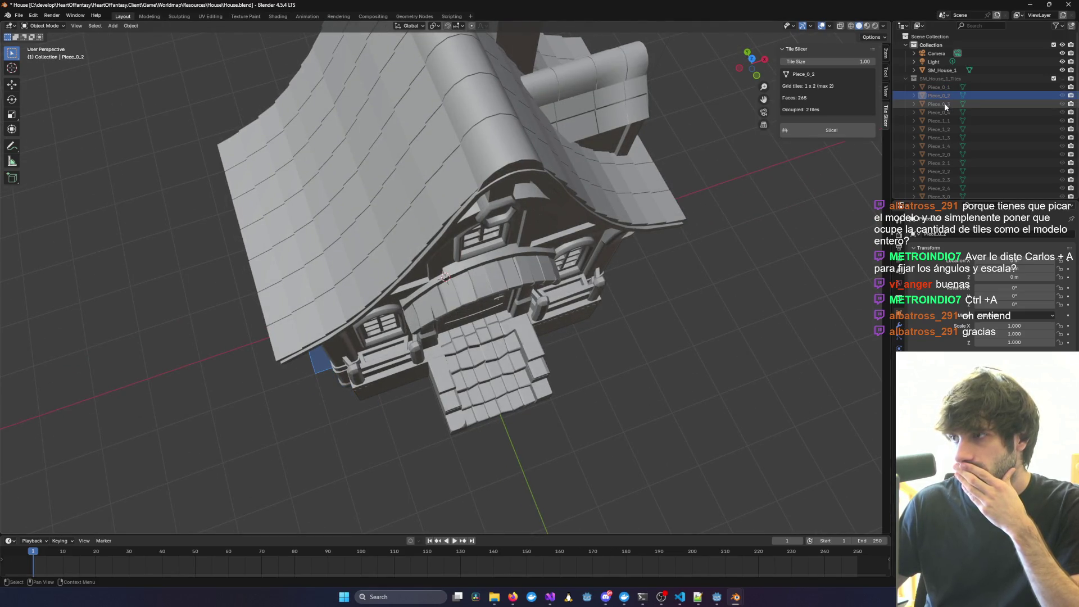
pyautogui.click(945, 112)
pyautogui.click(943, 121)
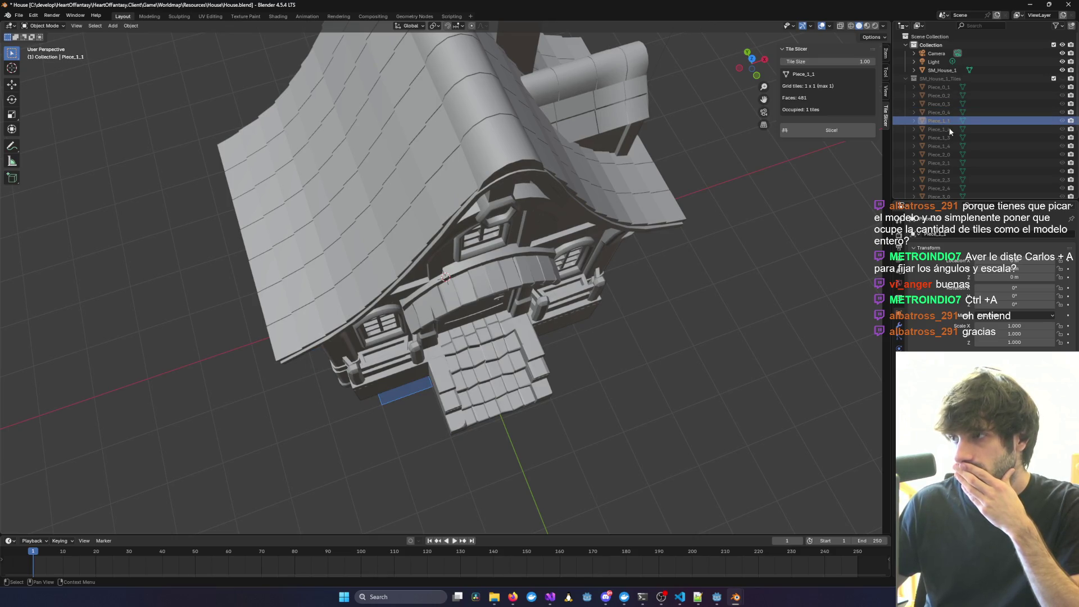
pyautogui.click(937, 111)
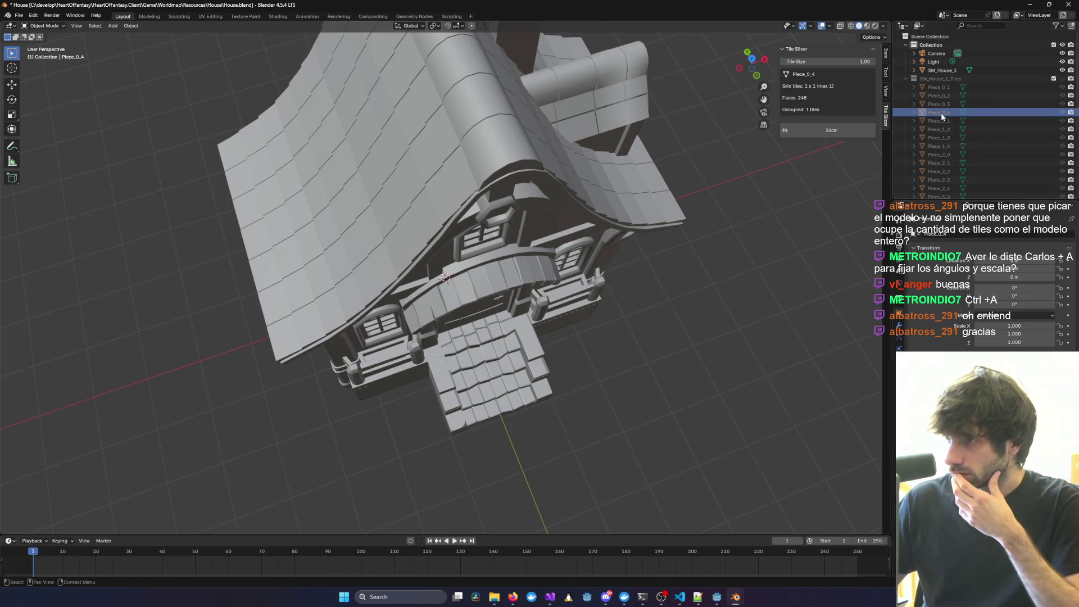
pyautogui.moveTo(812, 258); pyautogui.dragTo(498, 308, button='middle')
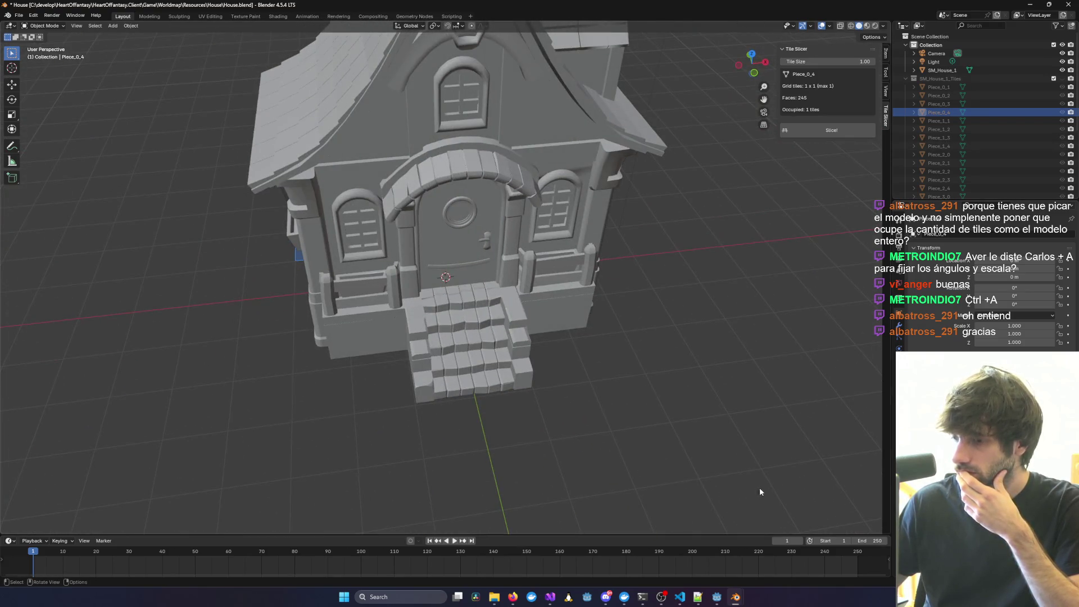
pyautogui.click(721, 601)
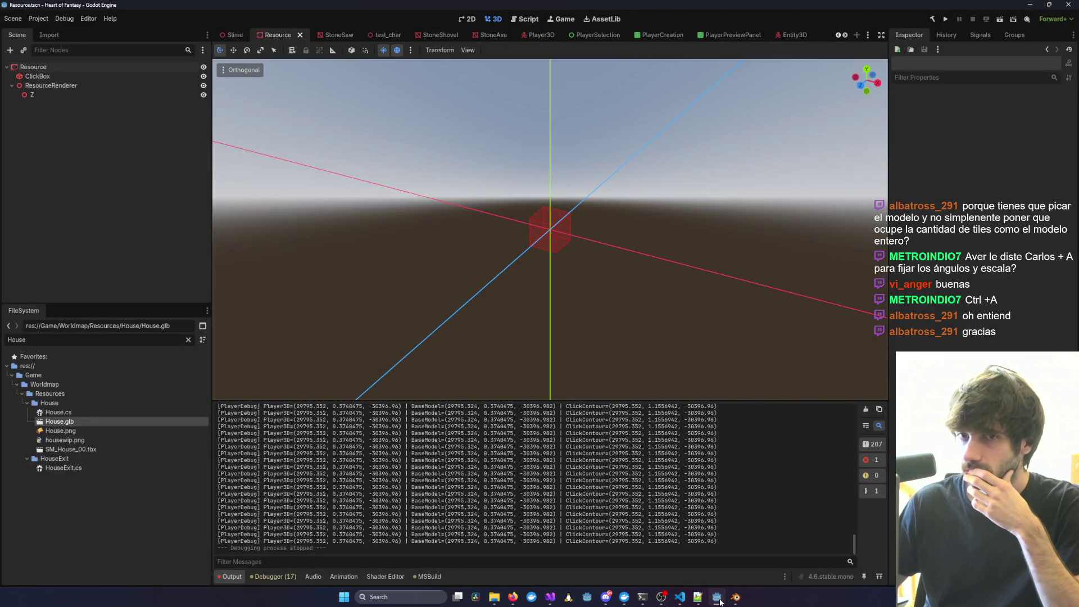
pyautogui.click(720, 599)
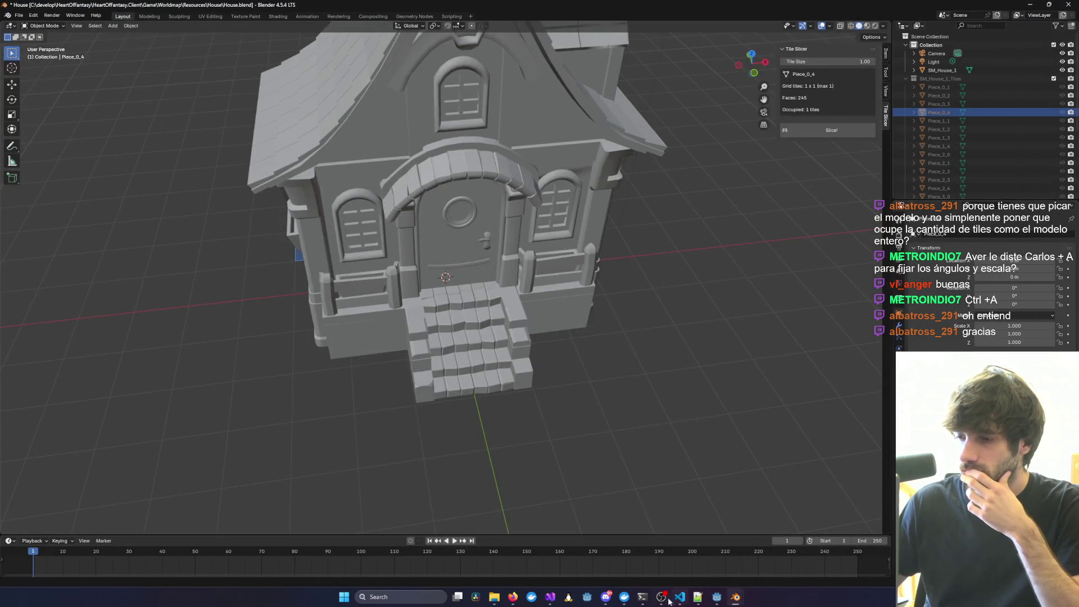
pyautogui.moveTo(550, 597)
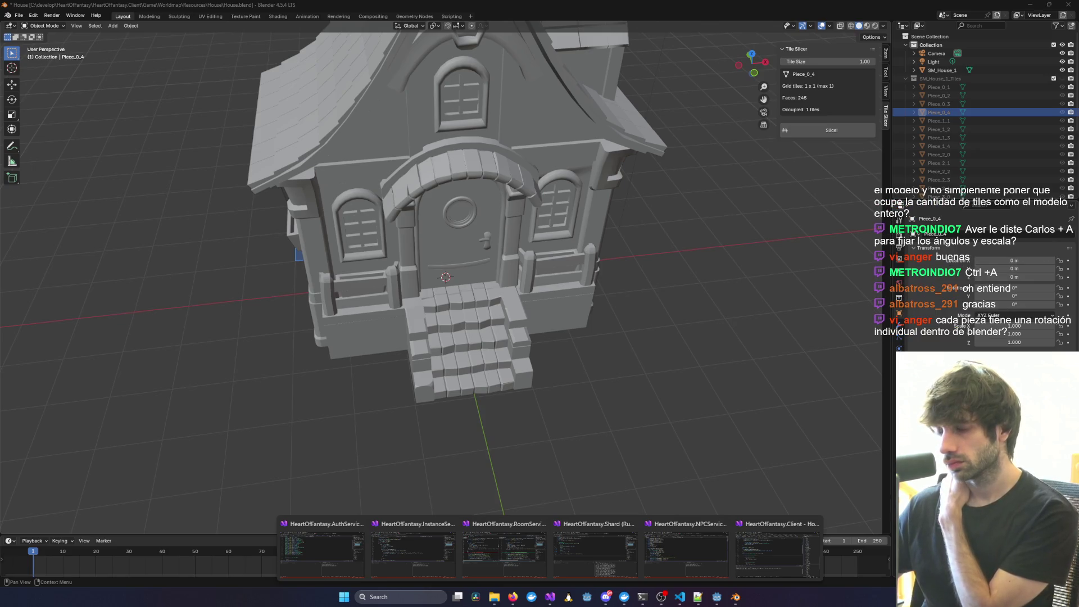
# Select Piece_0_1 and test editing its transform value, undoing back to its two-tile footprint.
pyautogui.click(651, 387)
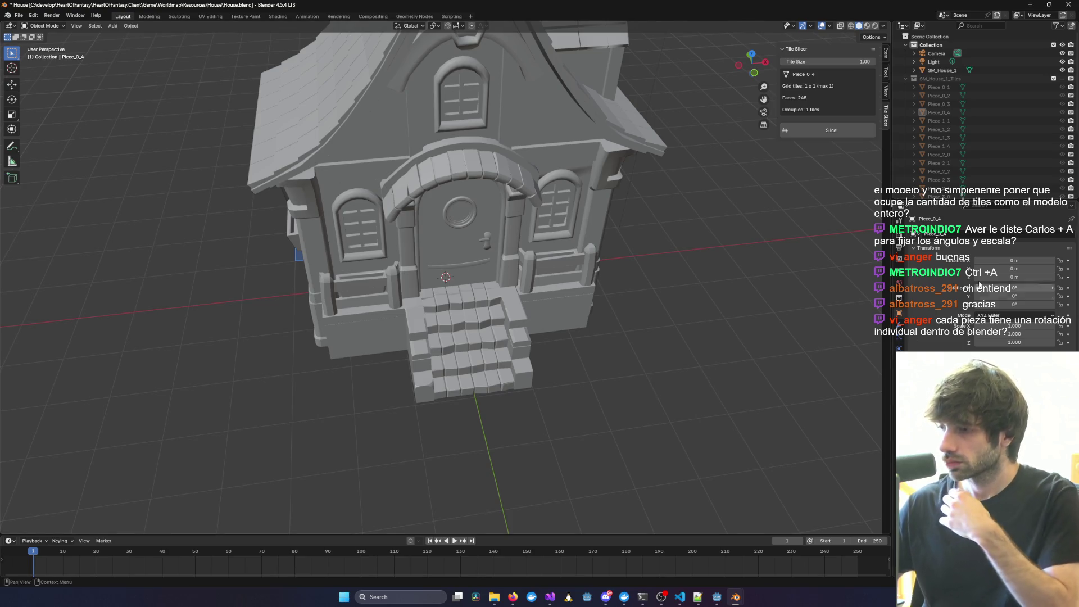
pyautogui.click(942, 70)
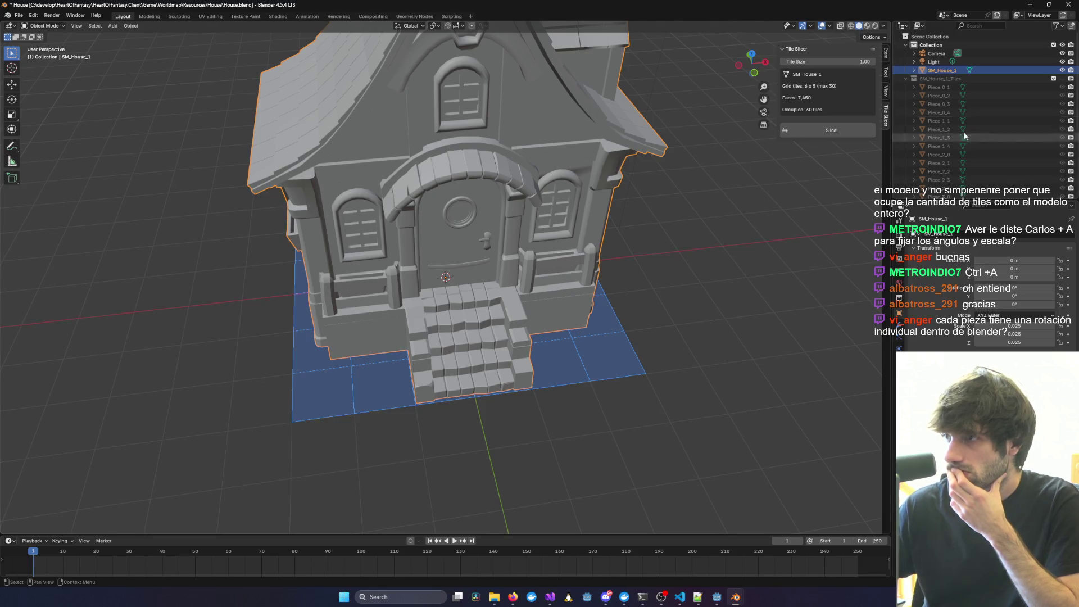
pyautogui.click(940, 87)
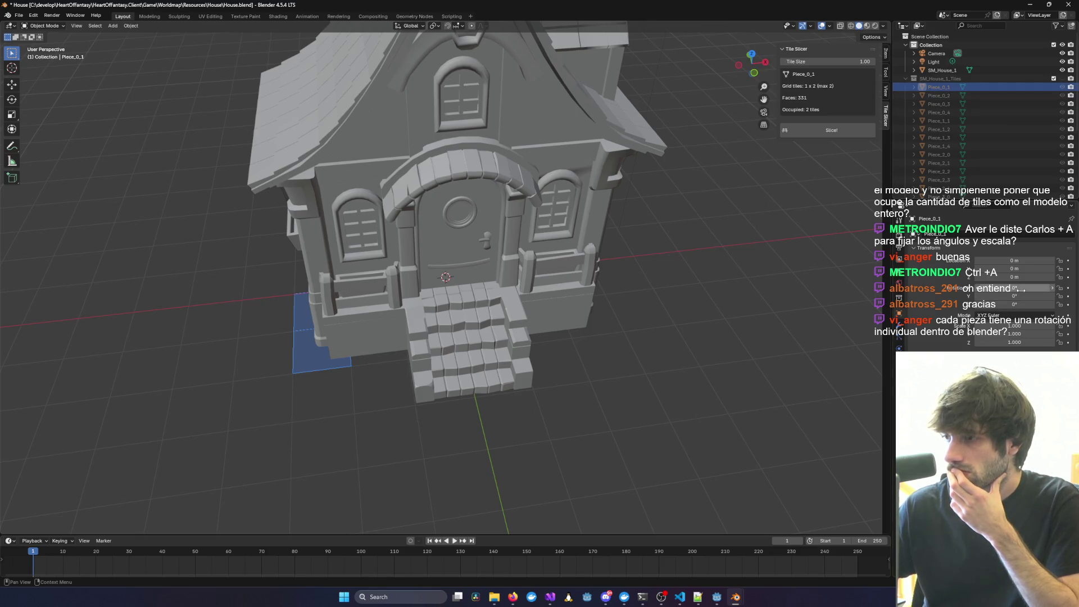
pyautogui.click(1014, 289)
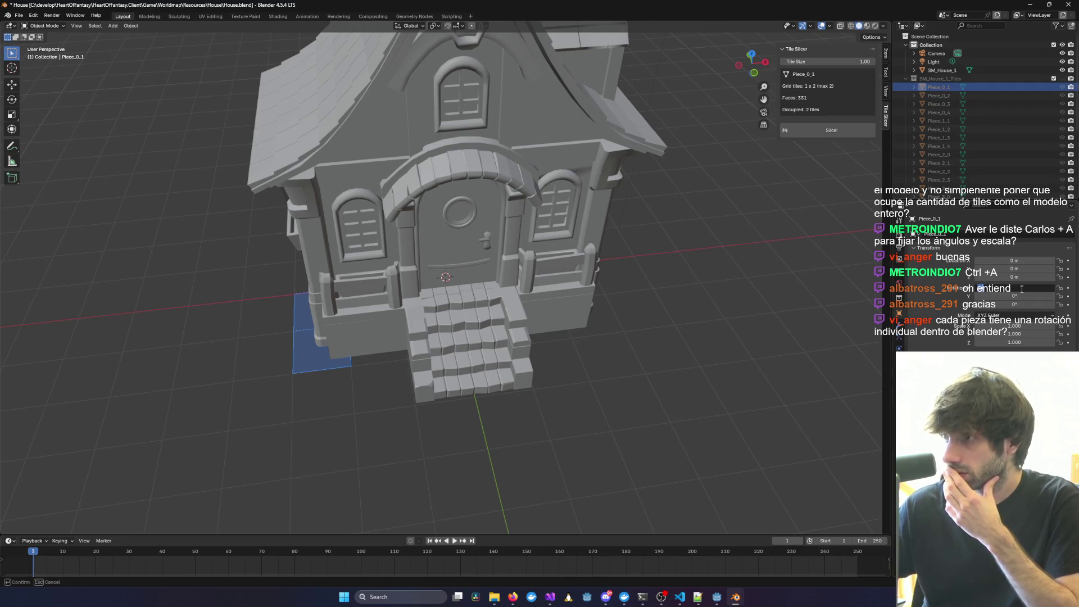
pyautogui.press('Return')
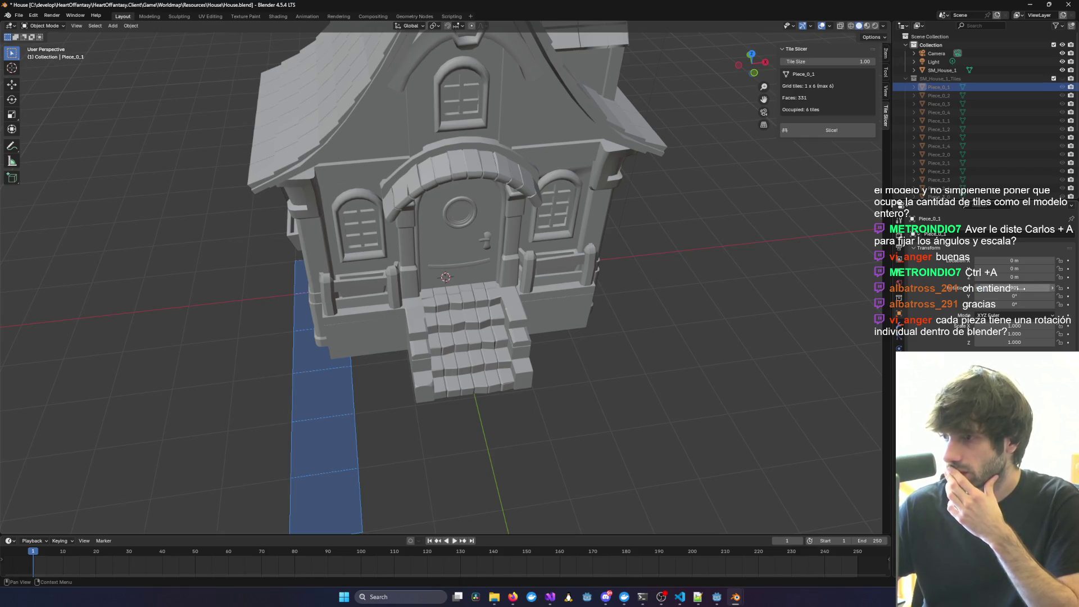
pyautogui.hotkey('ctrl', 'z')
pyautogui.click(1025, 289)
# Shift-select every sliced Piece row in the Outliner and bring up their context menu.
pyautogui.click(940, 78)
pyautogui.scroll(-5, 942, 135)
pyautogui.keyDown('shift'); pyautogui.click(934, 190); pyautogui.keyUp('shift')
pyautogui.rightClick(933, 191)
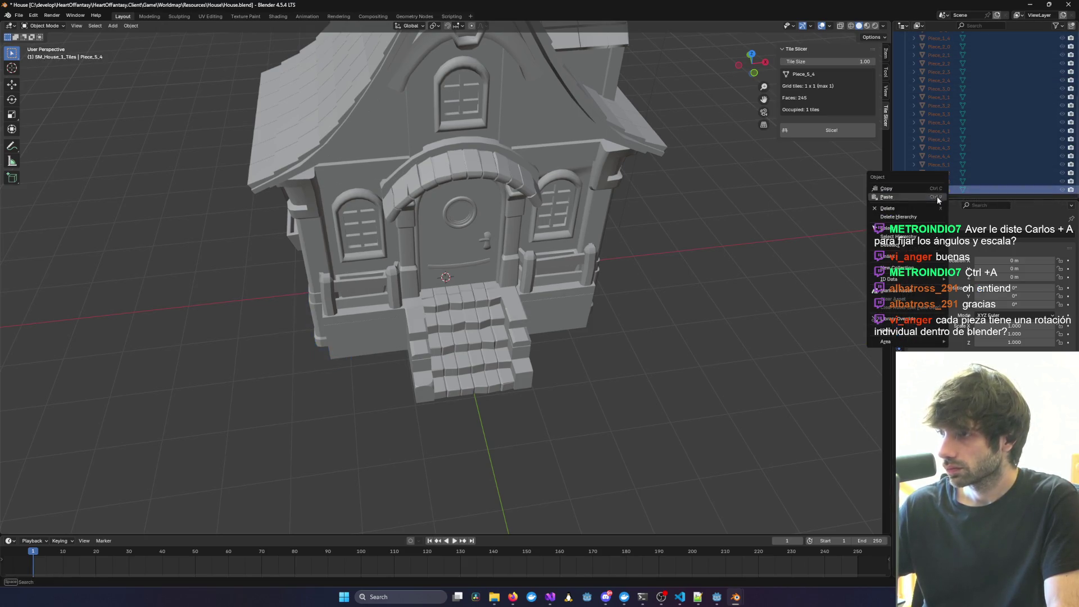
# Delete the old tile pieces and turn SM_House_1 90° around its vertical Z axis.
pyautogui.click(883, 208)
pyautogui.click(952, 71)
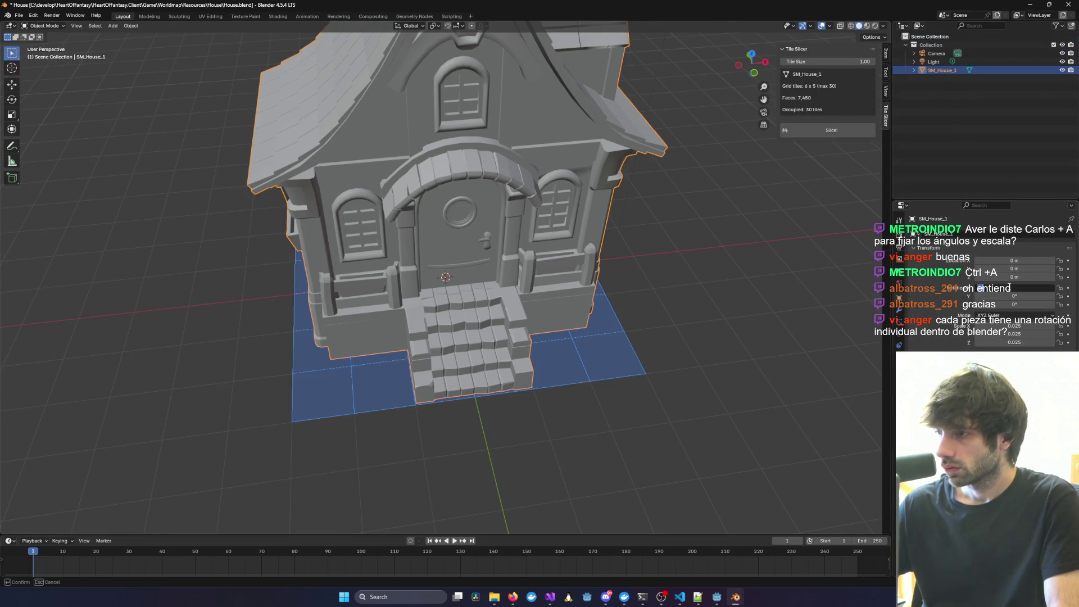
pyautogui.press('Return')
pyautogui.hotkey('ctrl', 'z')
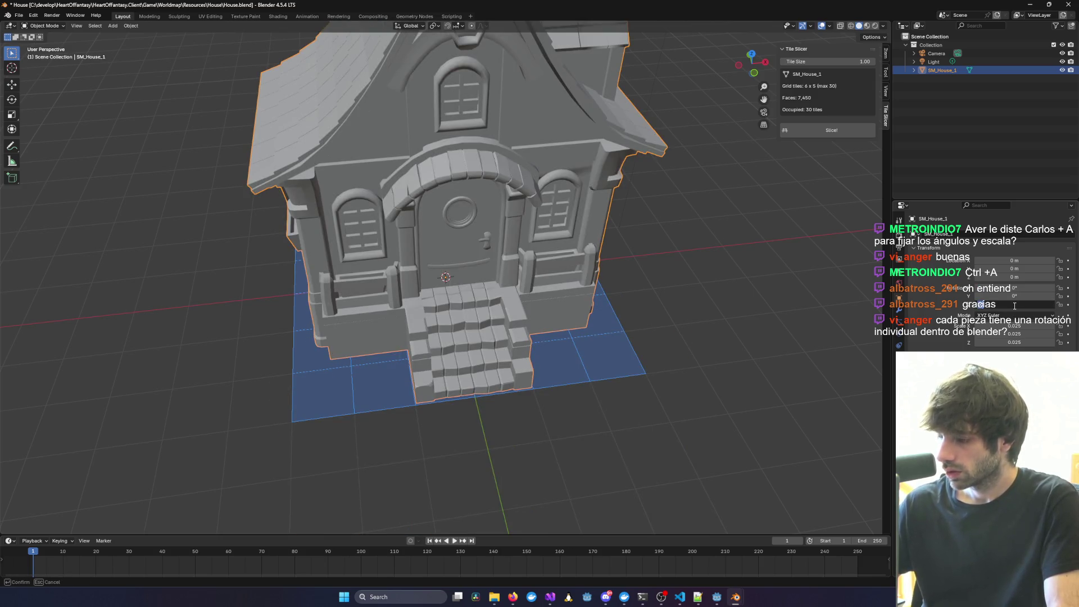
pyautogui.press('Return')
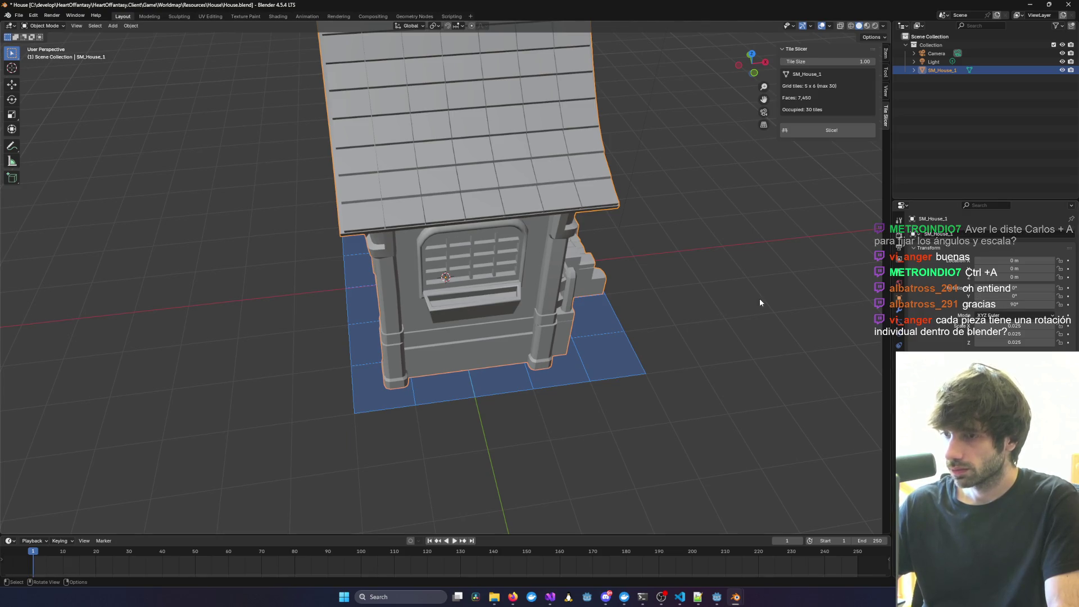
# Check the rotated house from the front and above, then slice it into tile pieces.
pyautogui.click(770, 299)
pyautogui.moveTo(770, 299)
pyautogui.mouseDown(button='middle')
pyautogui.moveTo(670, 431)
pyautogui.moveTo(676, 408)
pyautogui.mouseUp(button='middle')
pyautogui.click(602, 351)
pyautogui.moveTo(691, 312)
pyautogui.mouseDown(button='middle')
pyautogui.moveTo(667, 327)
pyautogui.moveTo(675, 323)
pyautogui.mouseUp(button='middle')
pyautogui.click(831, 130)
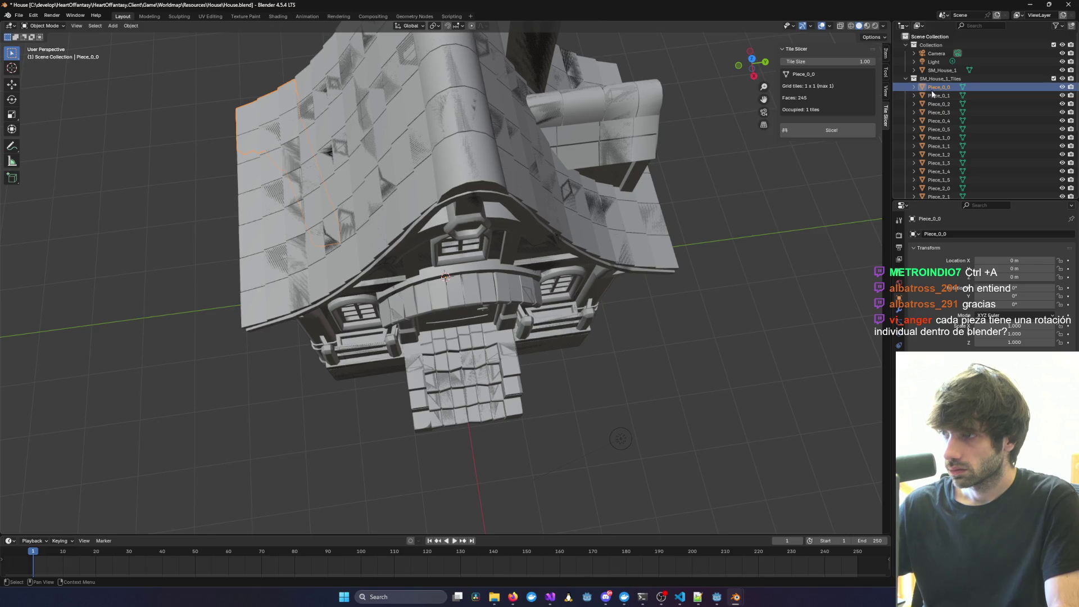
# Undo the new slicing and reselect the SM_House_1 mesh.
pyautogui.moveTo(772, 178)
pyautogui.mouseDown(button='middle')
pyautogui.moveTo(776, 224)
pyautogui.moveTo(714, 246)
pyautogui.mouseUp(button='middle')
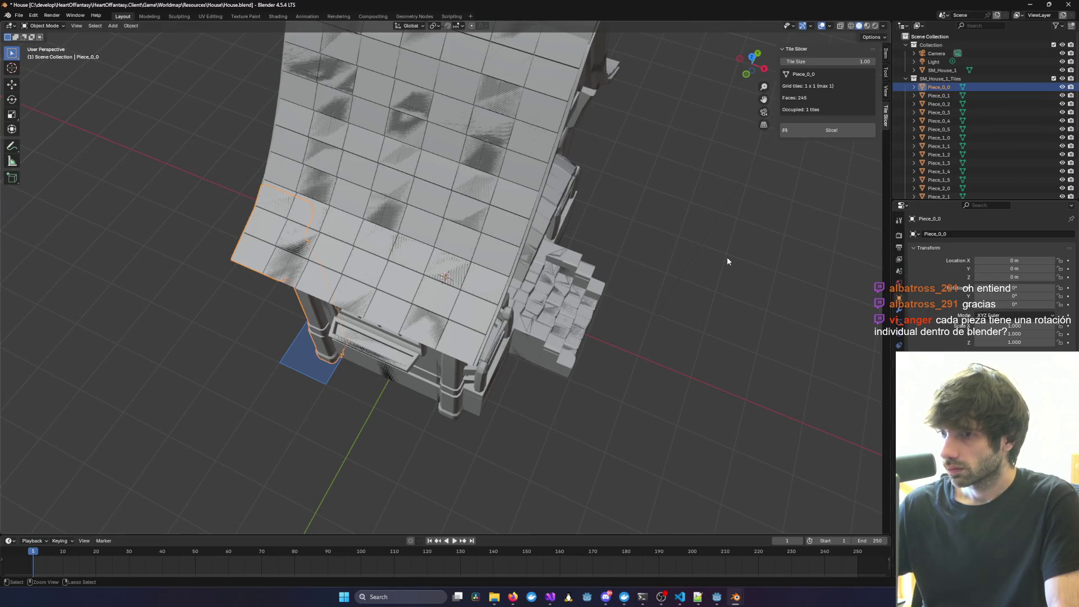
pyautogui.hotkey('ctrl', 'z')
pyautogui.hotkey('ctrl', 'z')
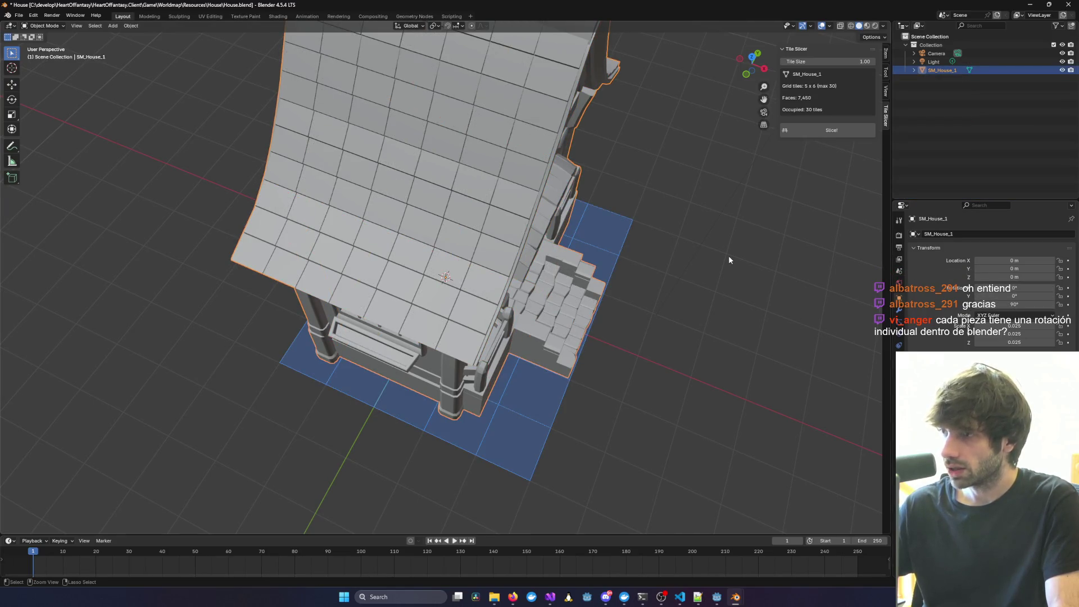
pyautogui.hotkey('ctrl', 'z')
pyautogui.click(947, 67)
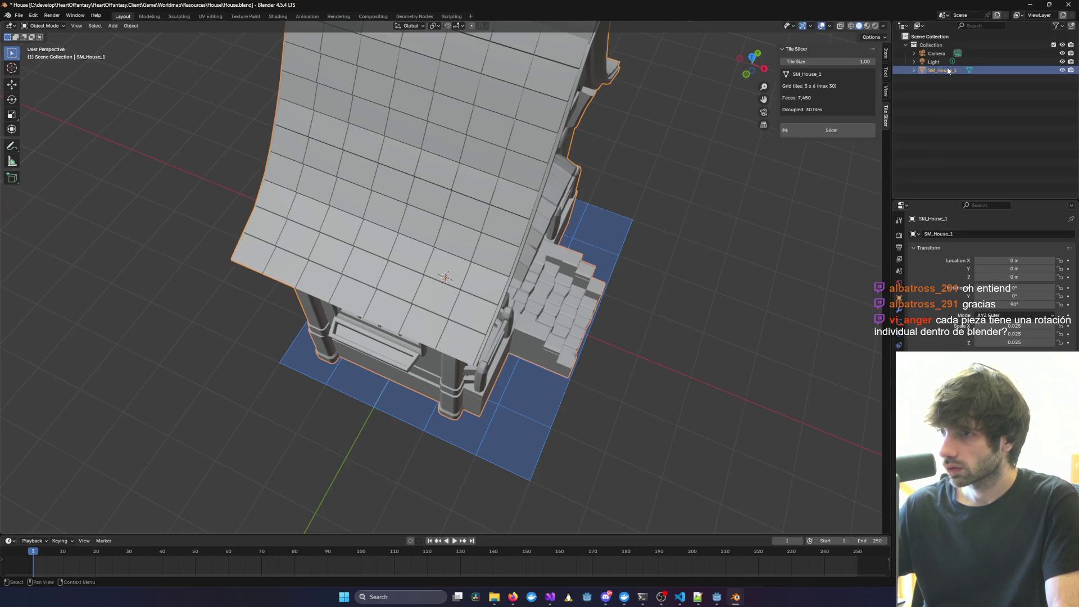
# Set the house's Rotation Z to -90° and view the result.
pyautogui.click(1010, 304)
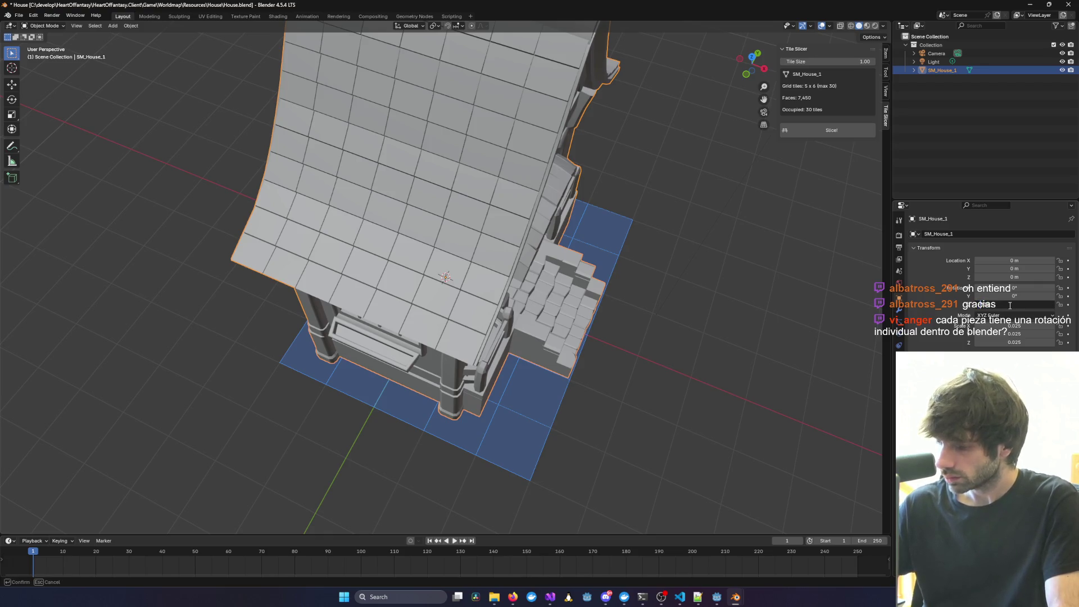
pyautogui.write('-90')
pyautogui.press('Return')
pyautogui.click(731, 340)
pyautogui.moveTo(730, 339)
pyautogui.mouseDown(button='middle')
pyautogui.moveTo(628, 351)
pyautogui.moveTo(610, 370)
pyautogui.mouseUp(button='middle')
pyautogui.click(935, 71)
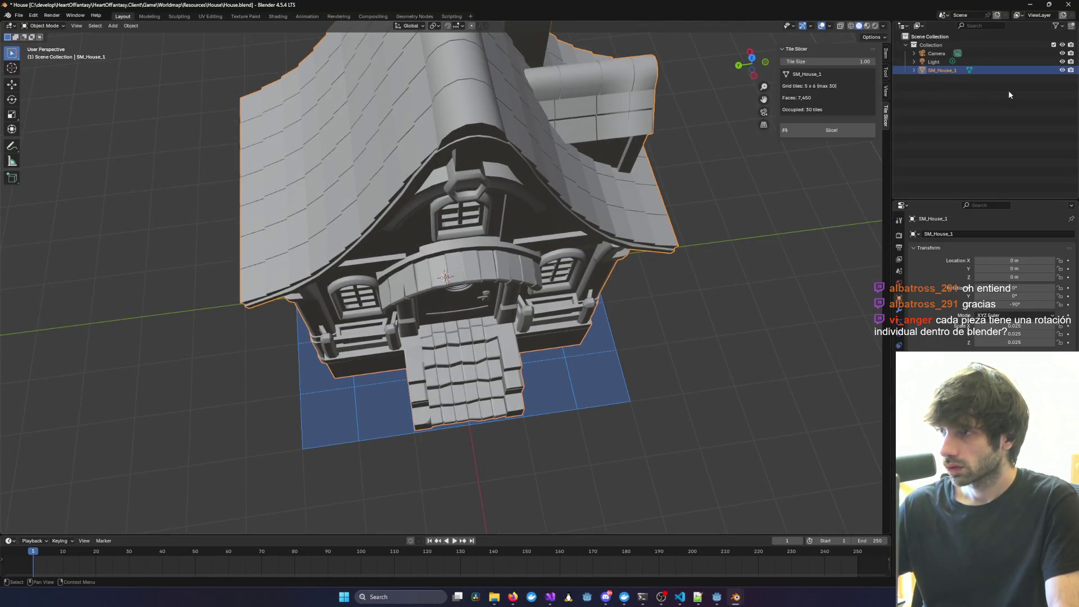
# Rename SM_House_1 to House in the Outliner and save the blend file.
pyautogui.doubleClick(944, 71)
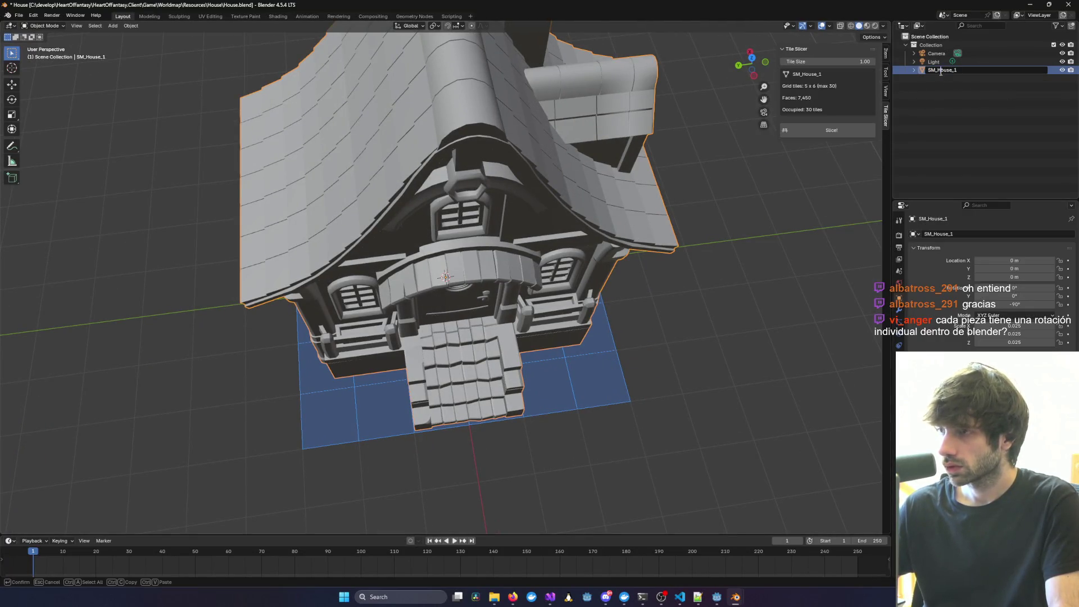
pyautogui.press('Delete')
pyautogui.press('Delete')
pyautogui.press('Delete')
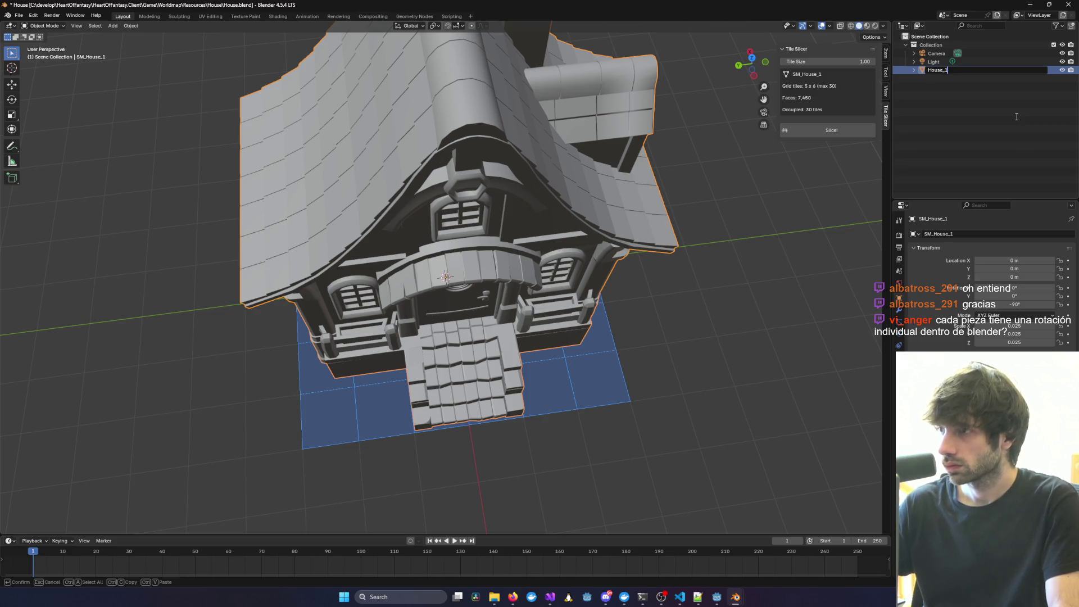
pyautogui.press('BackSpace')
pyautogui.press('BackSpace')
pyautogui.press('Return')
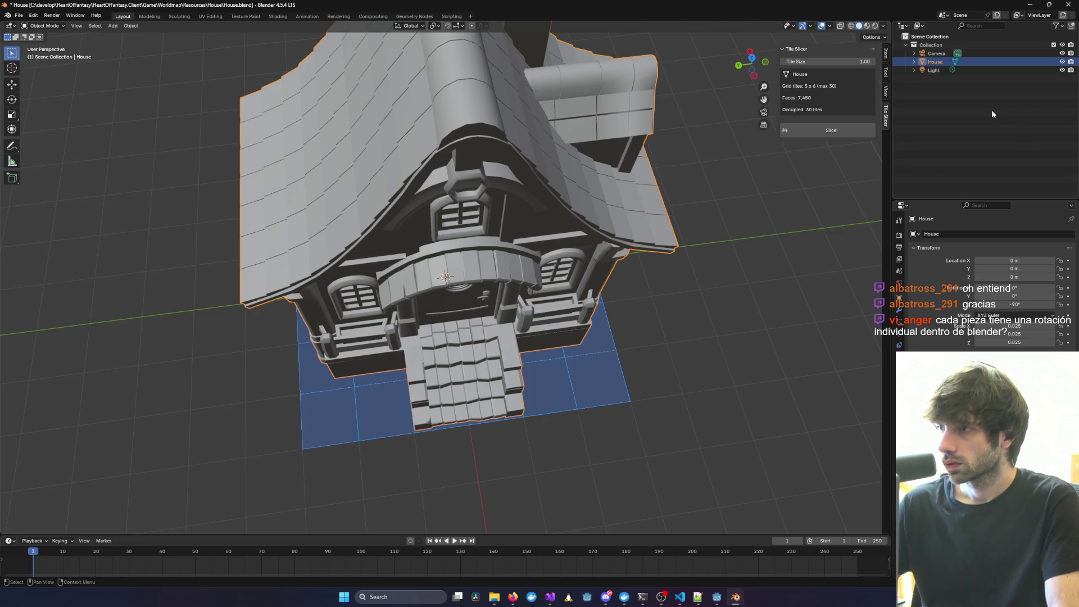
pyautogui.hotkey('ctrl', 's')
# Slice the House object into tile pieces with the Tile Slicer.
pyautogui.click(936, 62)
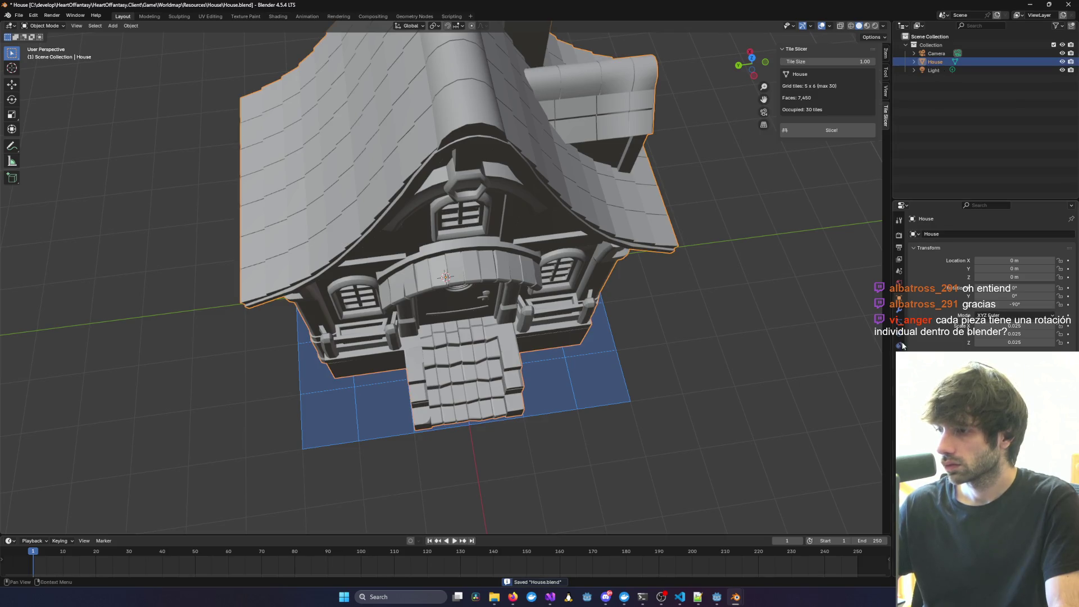
pyautogui.click(831, 131)
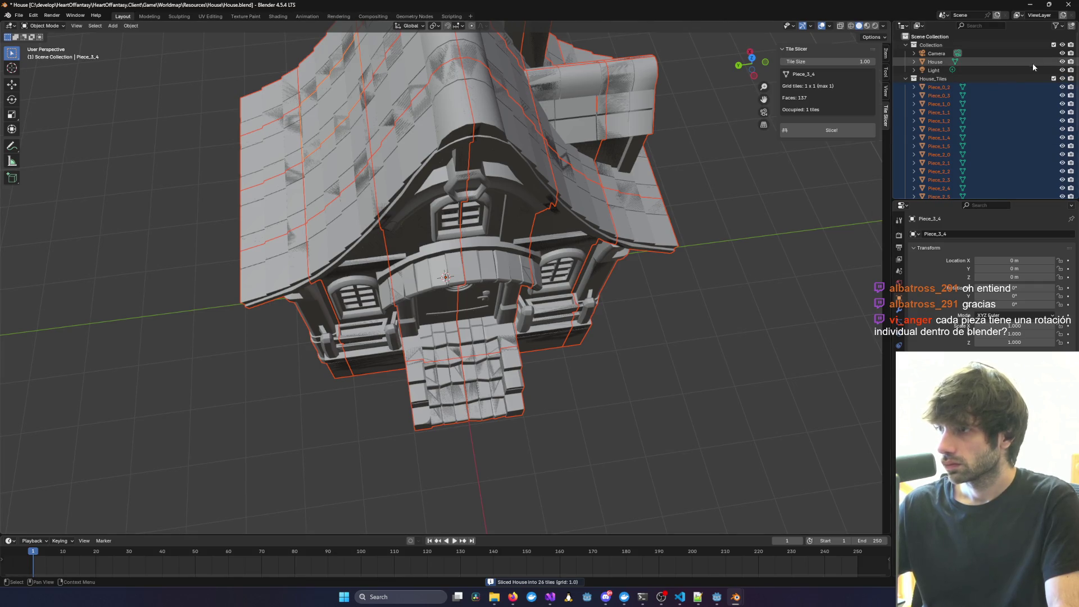
# Hide the original House mesh and save House.blend.
pyautogui.click(1063, 62)
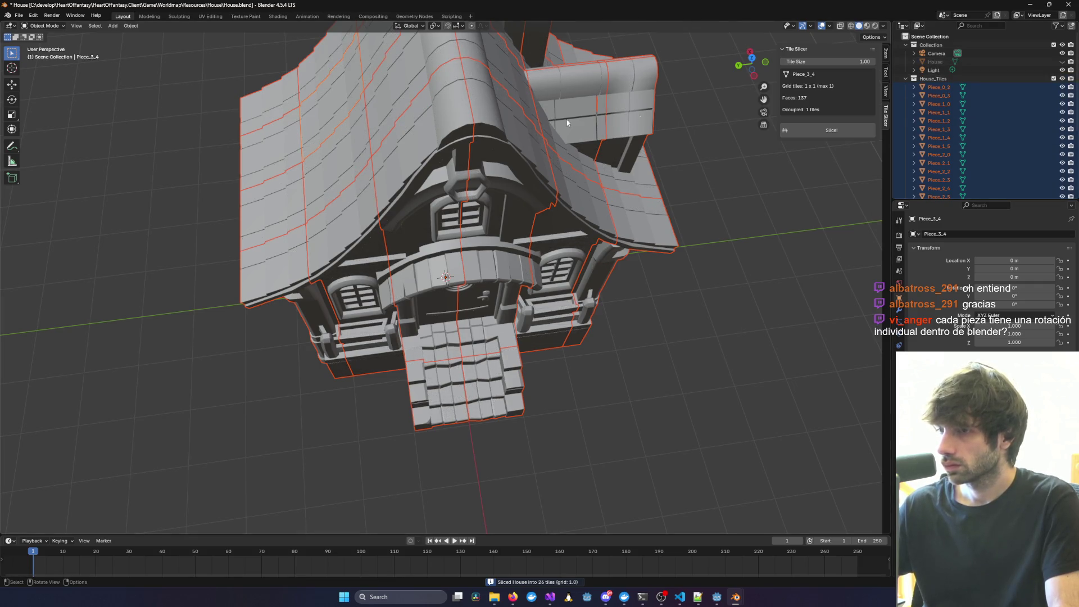
pyautogui.hotkey('ctrl', 's')
pyautogui.click(20, 15)
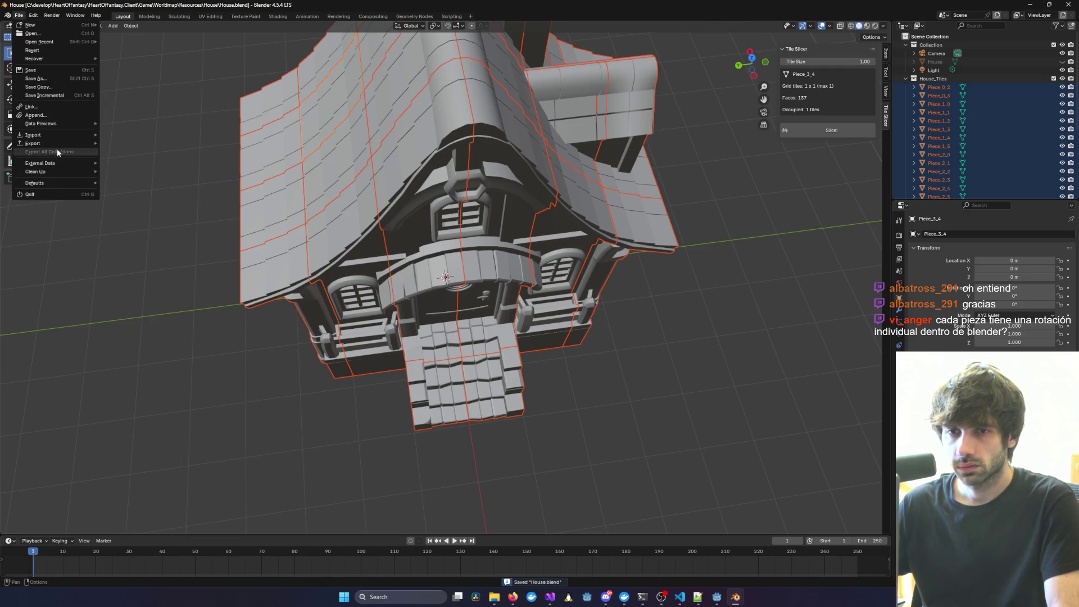
# Export the tile pieces as glTF 2.0 House.glb and bring the Godot editor forward.
pyautogui.moveTo(33, 143)
pyautogui.click(143, 225)
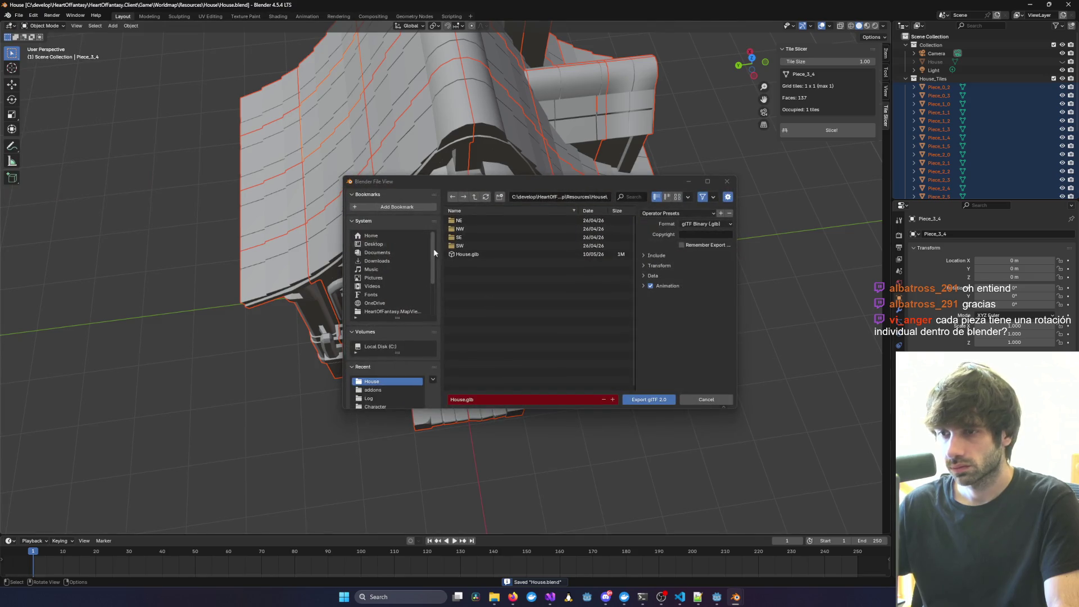
pyautogui.click(643, 401)
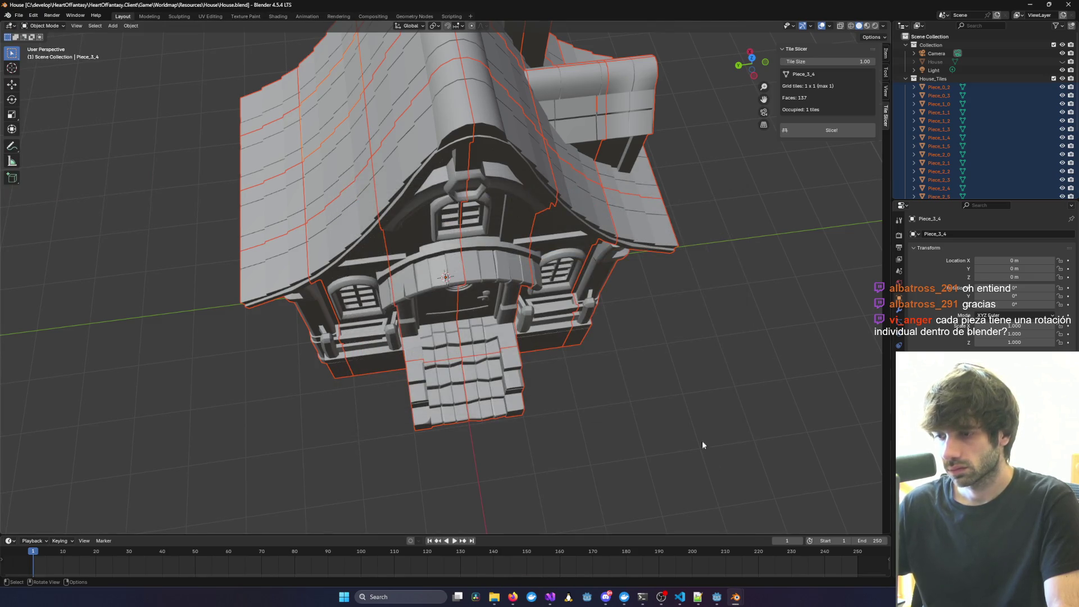
pyautogui.click(625, 500)
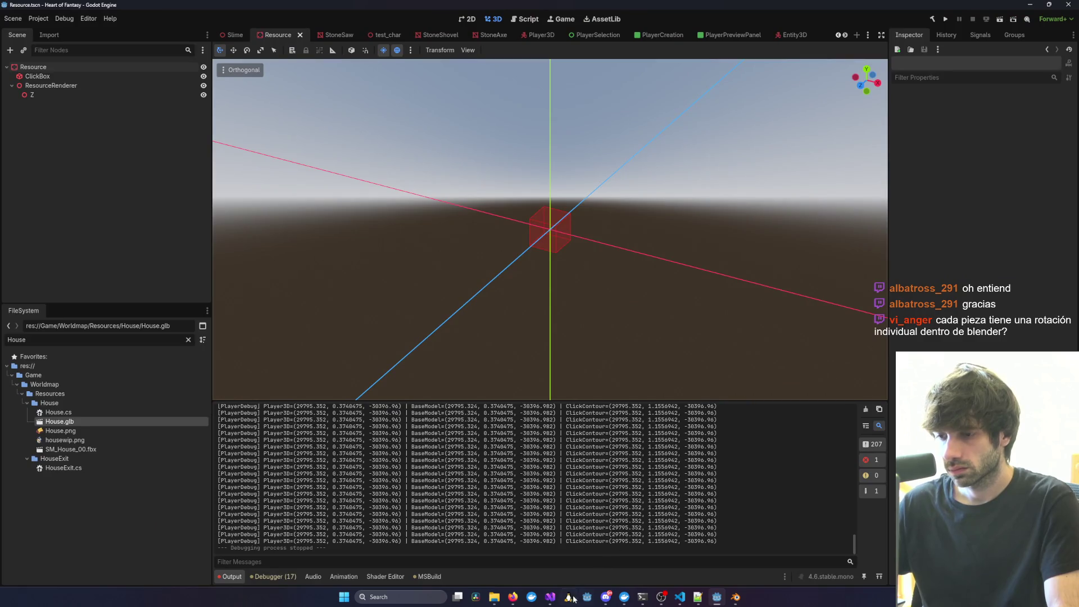
# Launch the game from Visual Studio, log in as test1 and enter the world.
pyautogui.moveTo(550, 597)
pyautogui.click(776, 564)
pyautogui.click(267, 21)
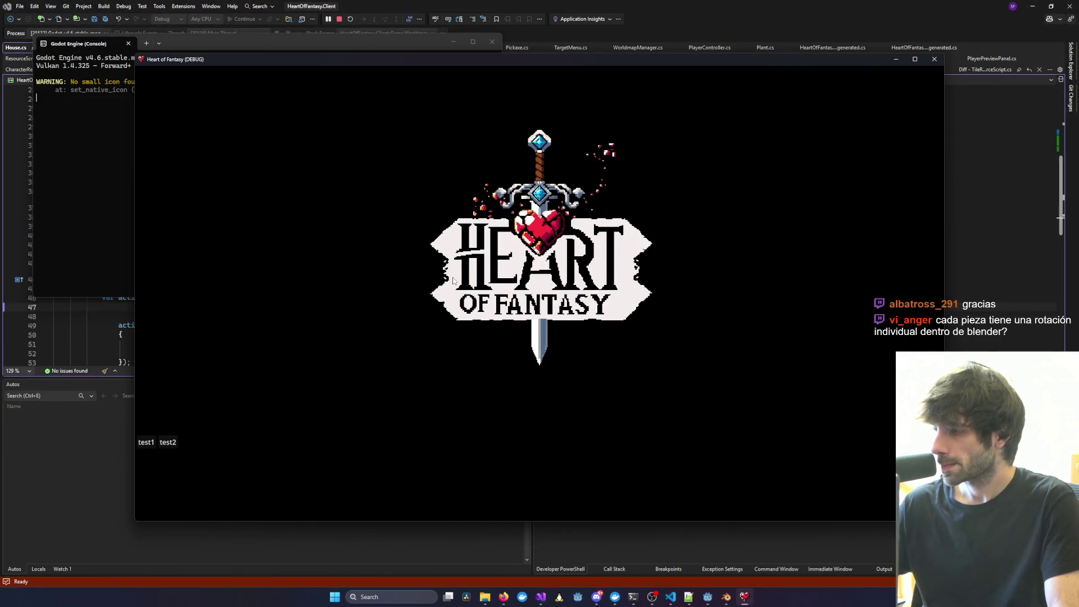
pyautogui.click(159, 423)
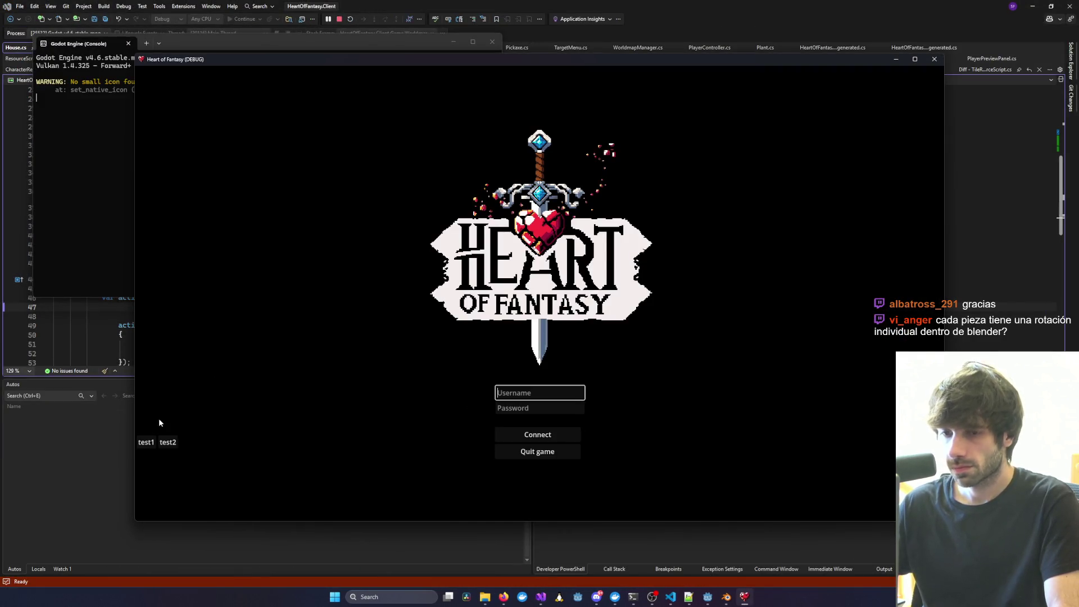
pyautogui.click(537, 436)
pyautogui.press('Return')
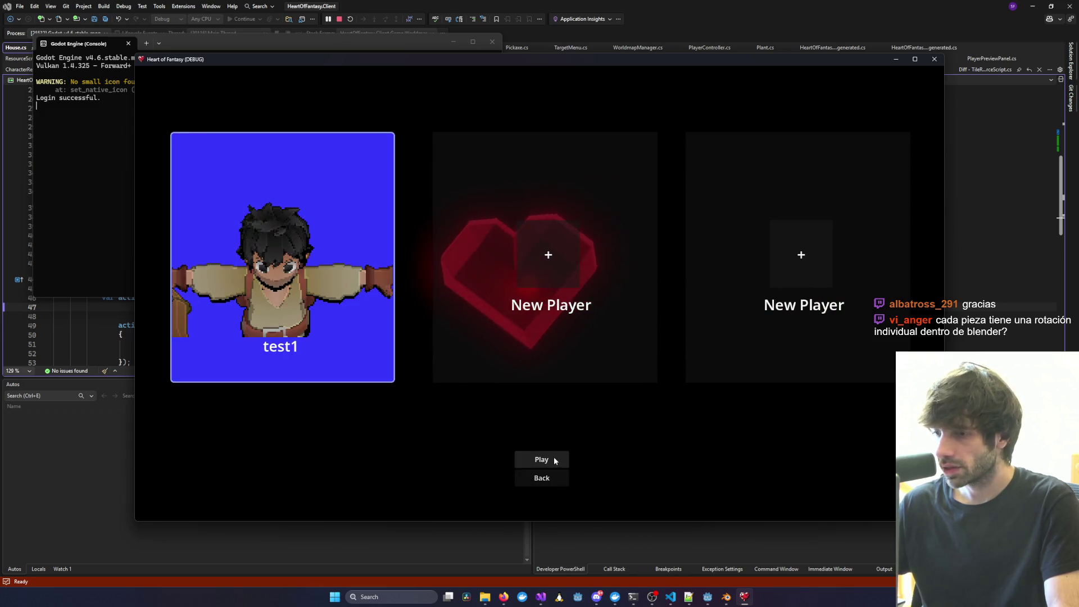
pyautogui.click(553, 460)
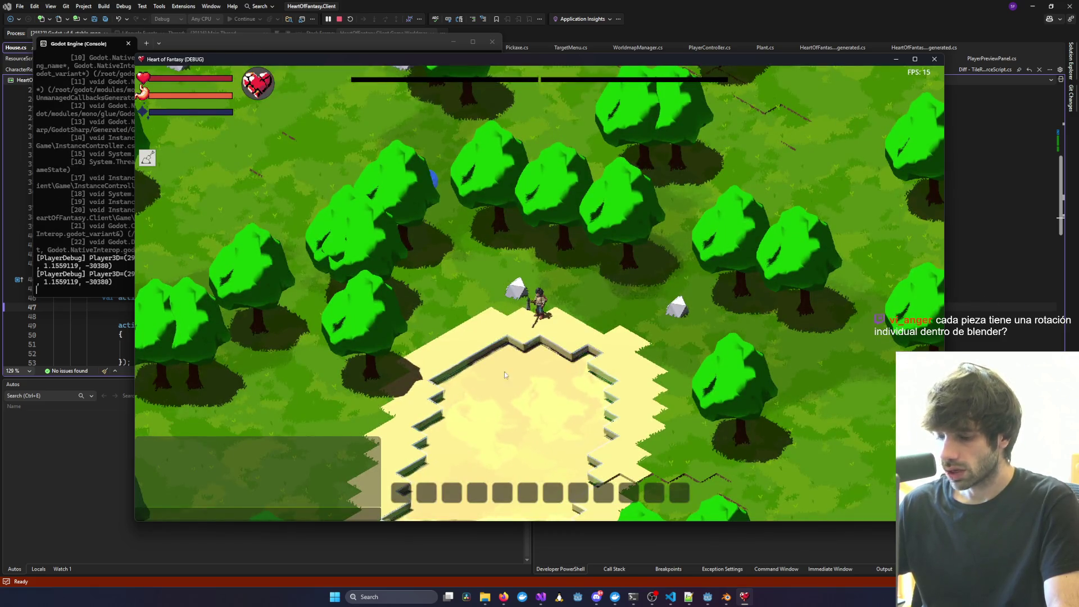
# From the build menu choose House, preview its placement, then close the game.
pyautogui.press('b')
pyautogui.click(303, 106)
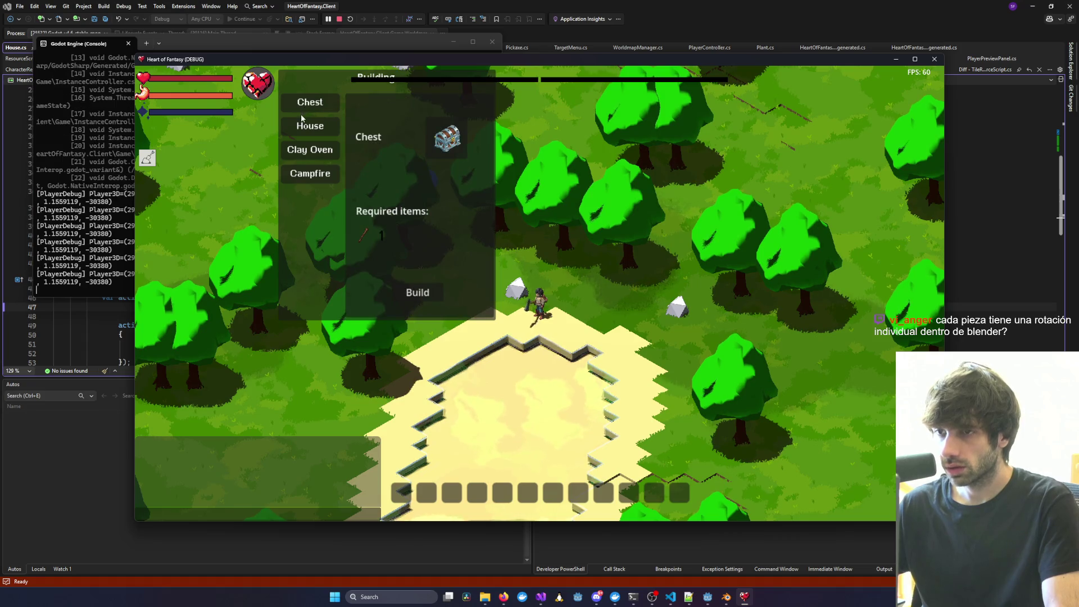
pyautogui.click(299, 125)
pyautogui.click(440, 304)
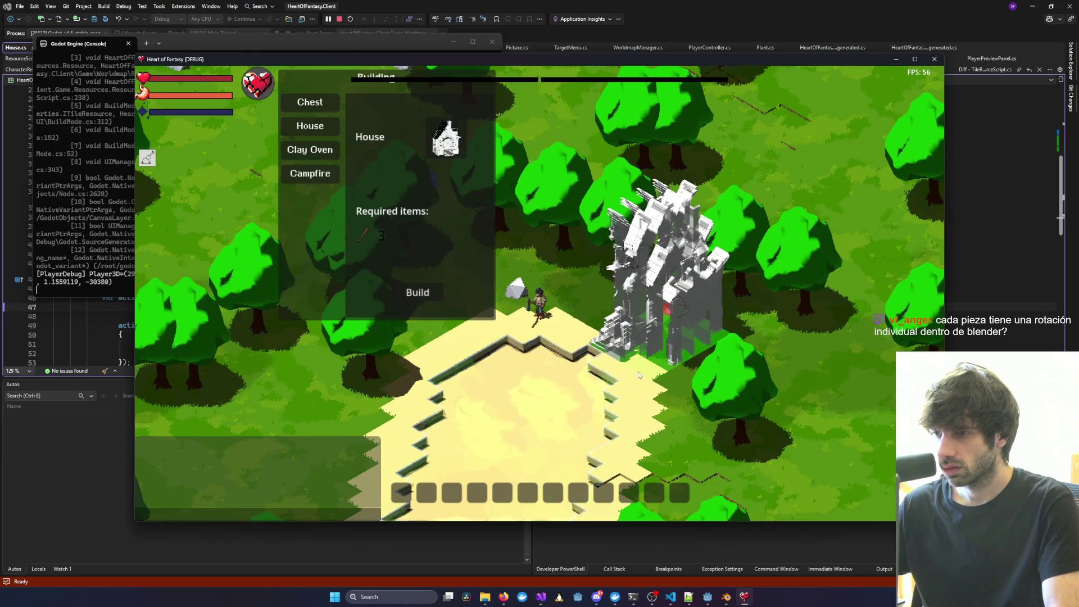
pyautogui.click(935, 59)
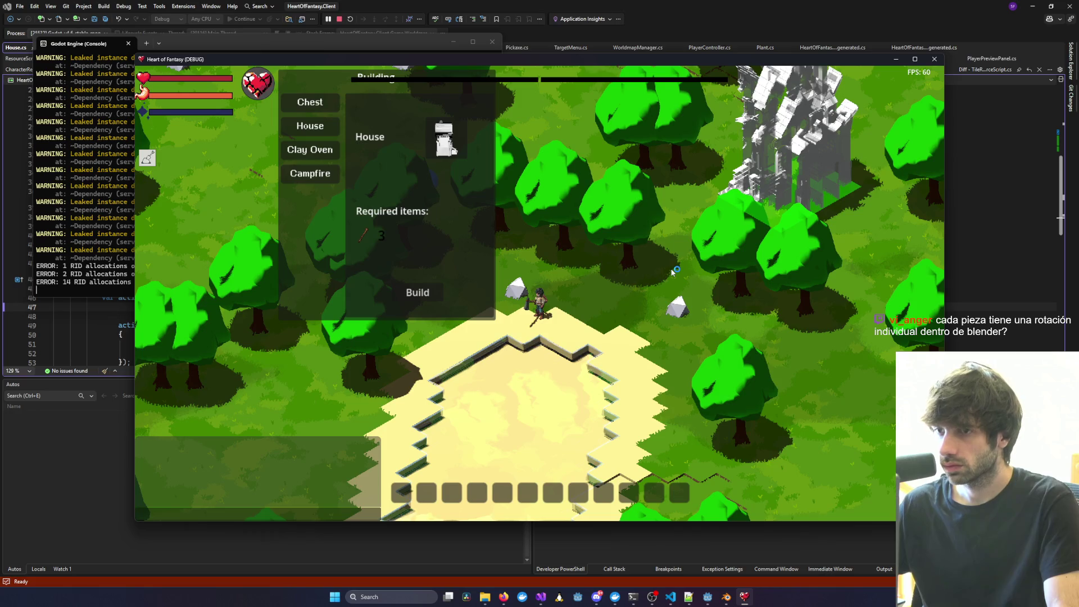
pyautogui.hotkey('alt', 'Tab')
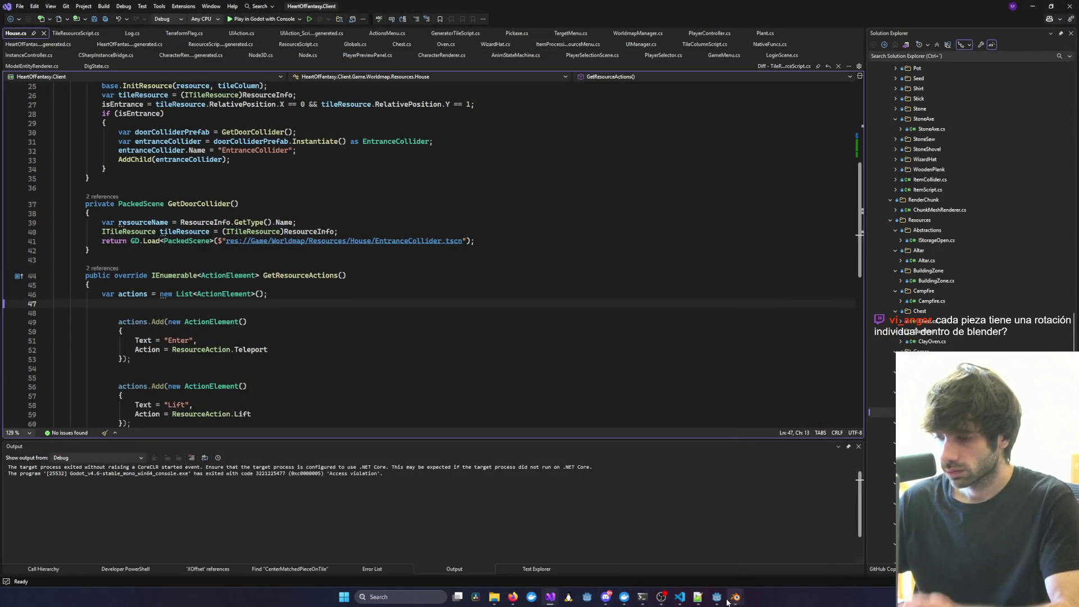
# Delete the House_Tiles collection with all its pieces and select the original House object.
pyautogui.click(736, 597)
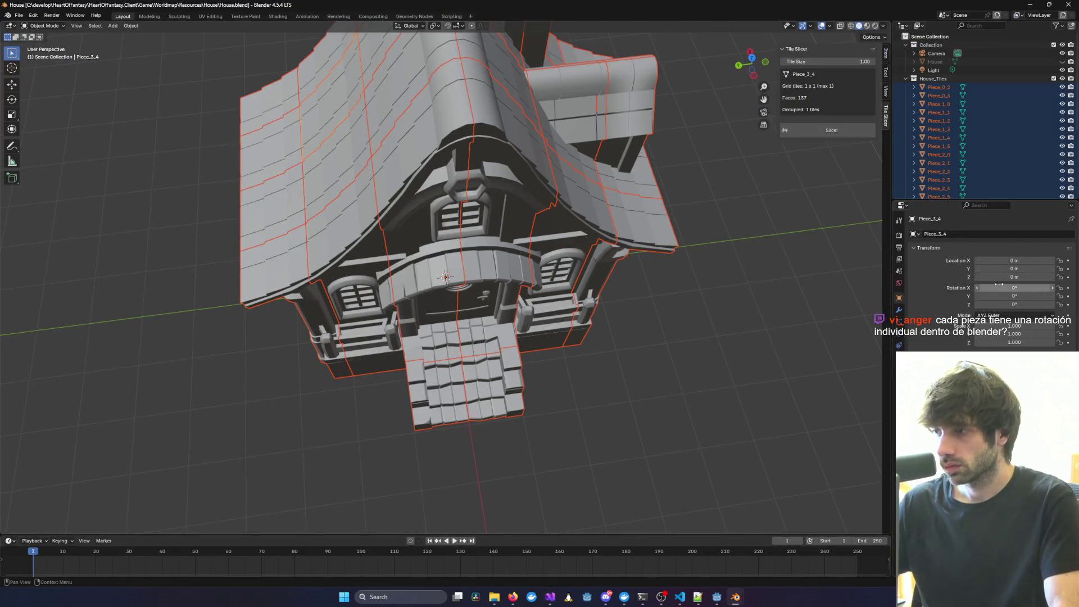
pyautogui.click(942, 78)
pyautogui.press('a')
pyautogui.rightClick(937, 186)
pyautogui.click(909, 190)
pyautogui.click(935, 62)
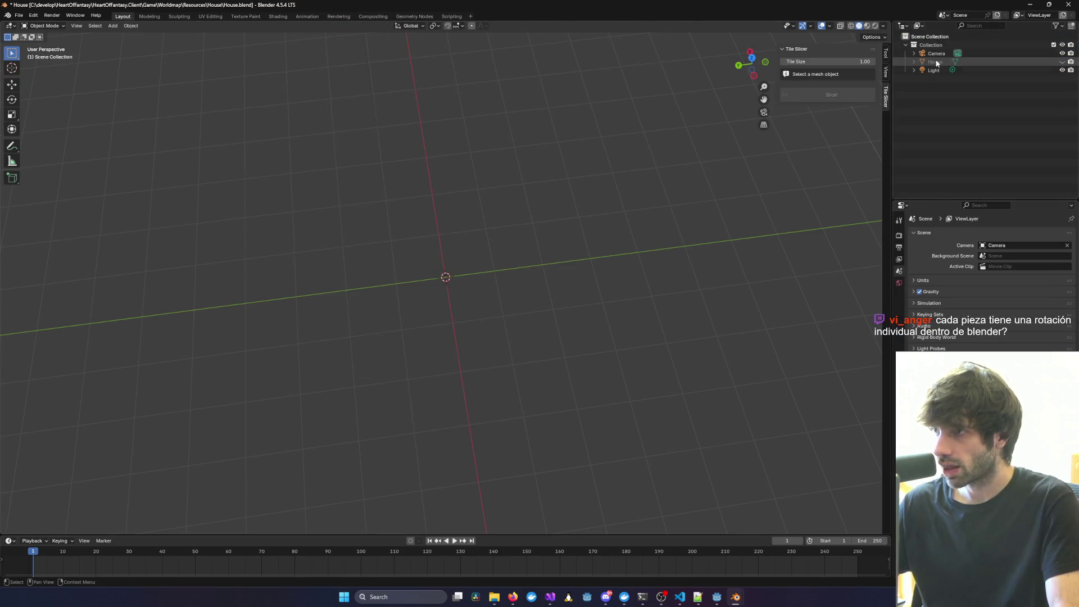
# Unhide House, apply the 90° Z rotation, save, and slice it into tile pieces.
pyautogui.click(1062, 63)
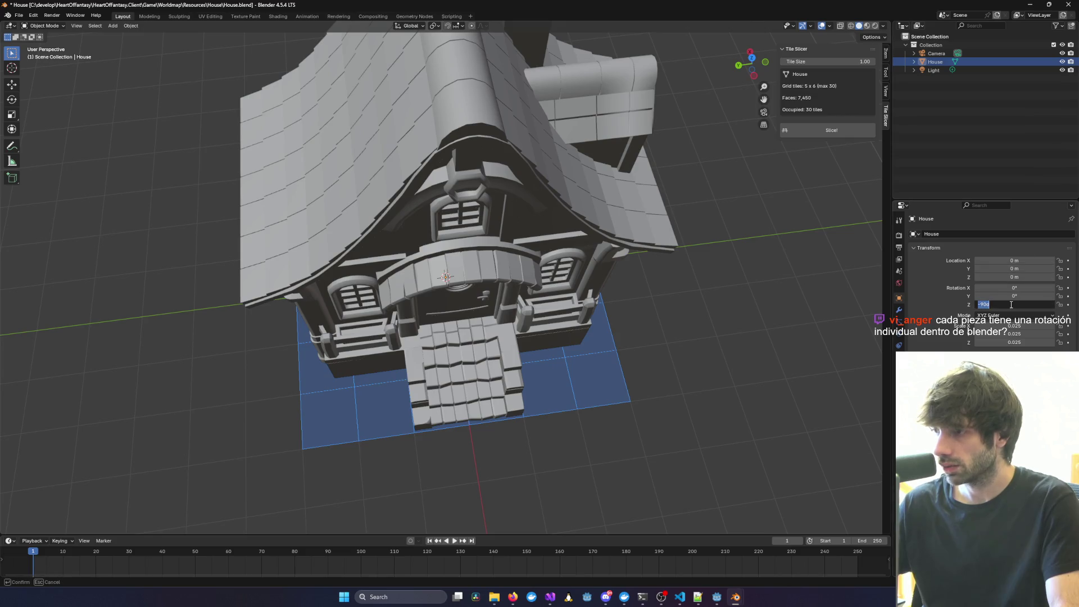
pyautogui.press('Return')
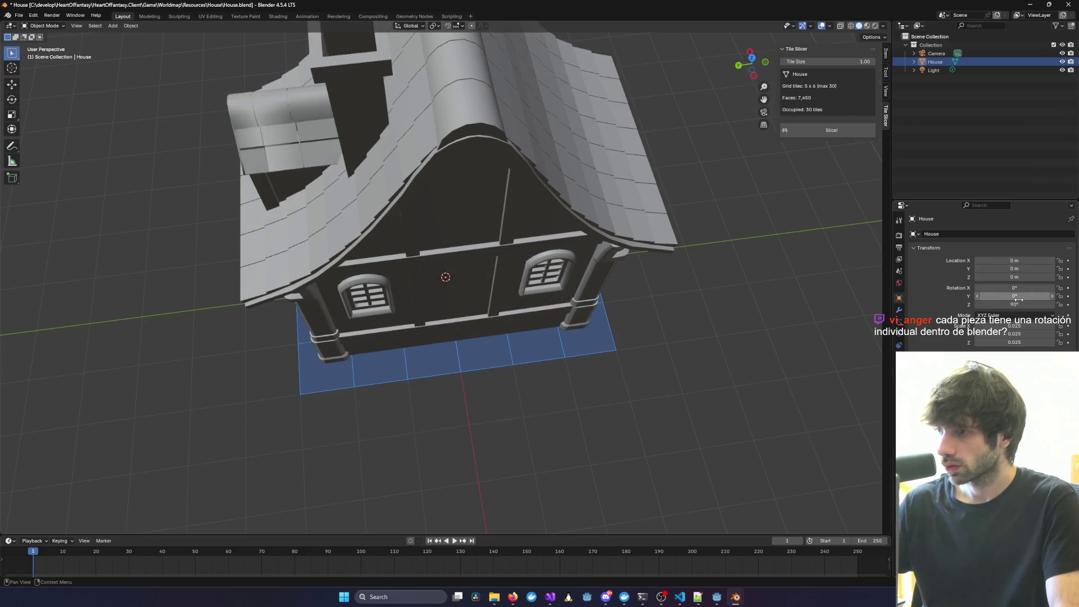
pyautogui.hotkey('ctrl', 's')
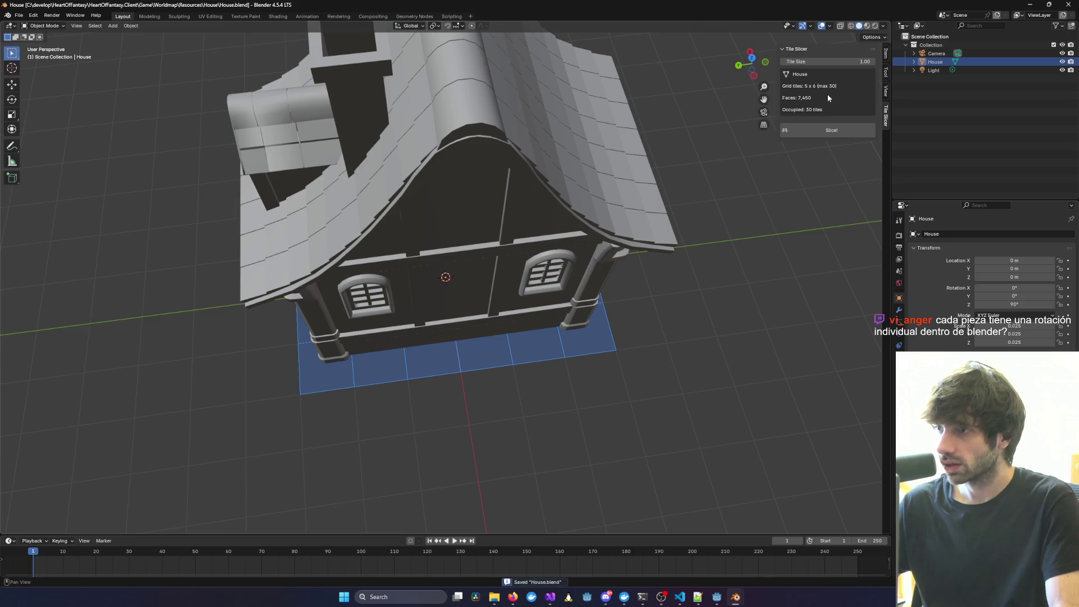
pyautogui.moveTo(831, 95); pyautogui.dragTo(927, 125, button='middle')
pyautogui.click(836, 129)
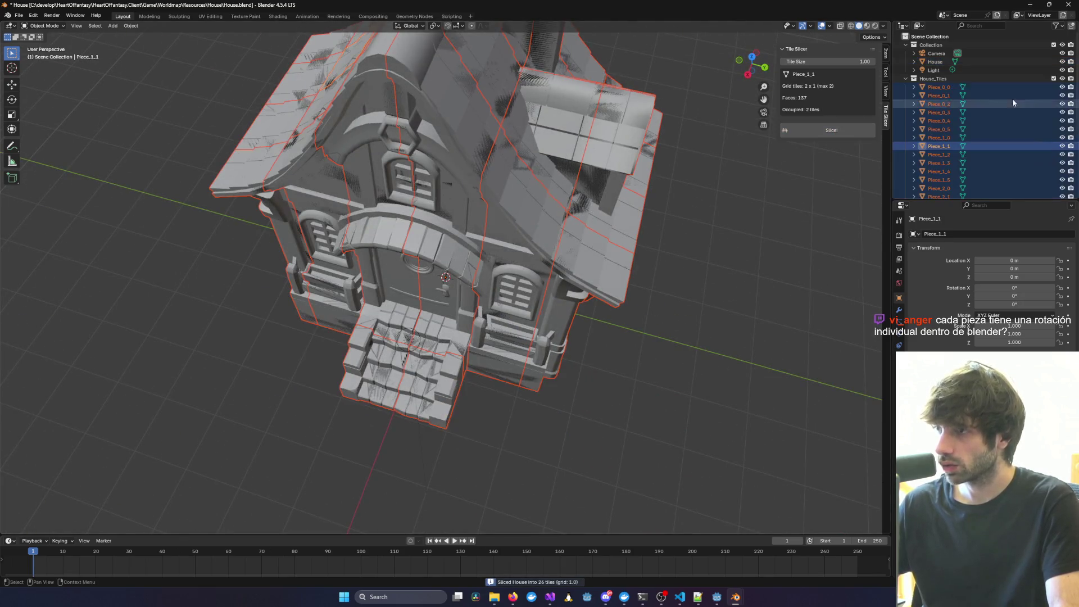
pyautogui.click(939, 87)
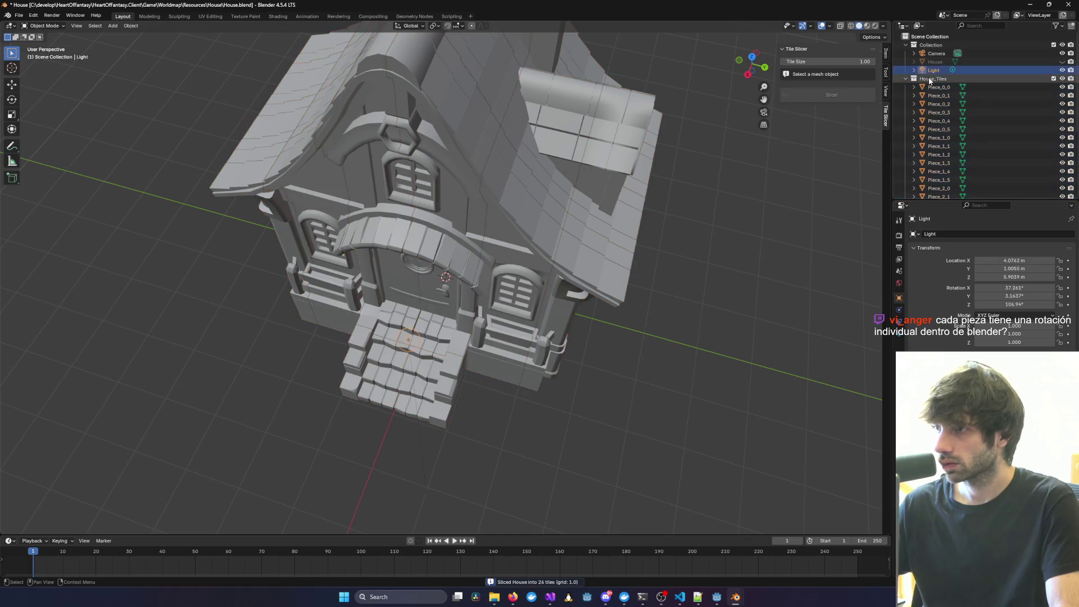
pyautogui.moveTo(923, 112); pyautogui.dragTo(940, 193)
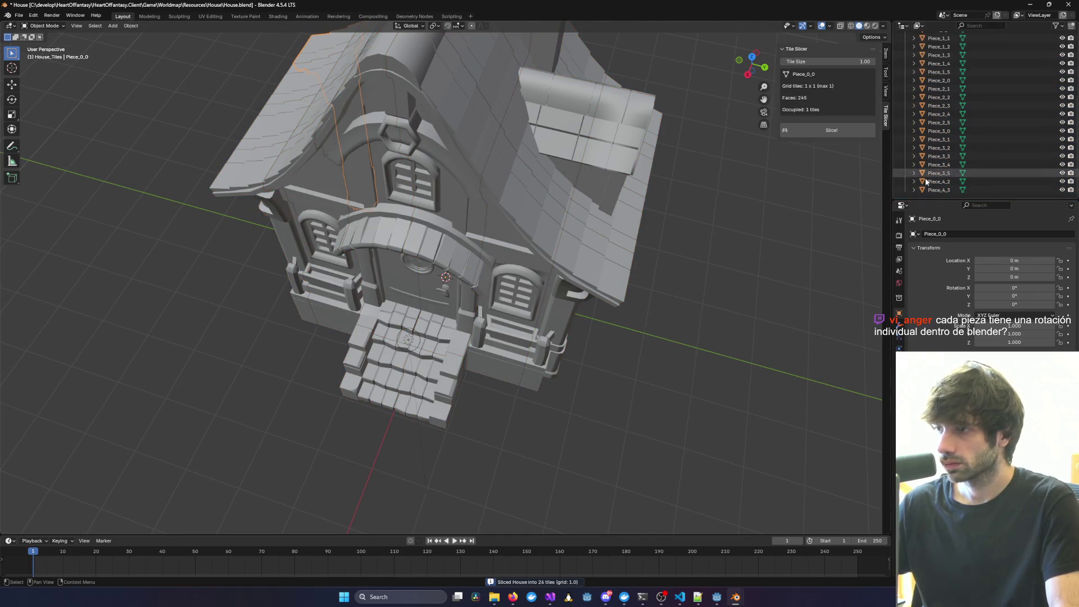
# Export the pieces as glTF 2.0, overwriting House.glb.
pyautogui.click(18, 15)
pyautogui.moveTo(32, 144)
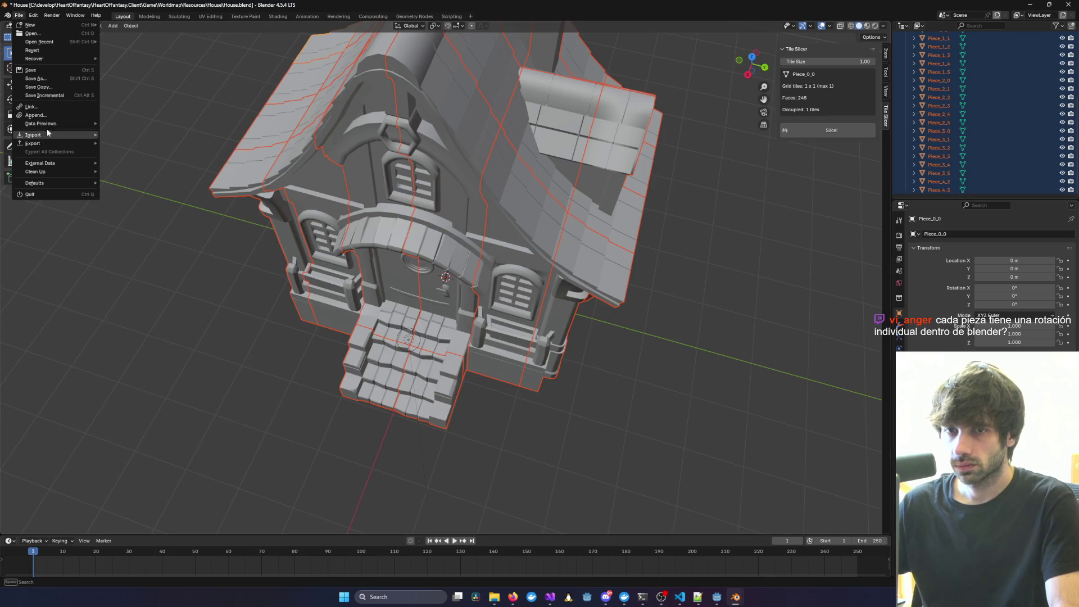
pyautogui.click(169, 226)
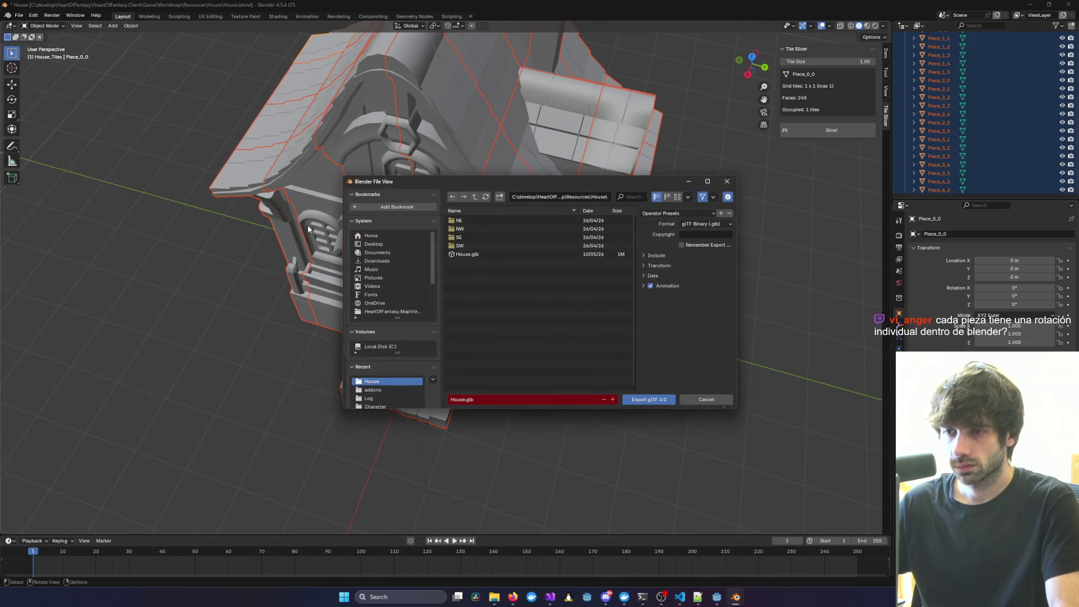
pyautogui.click(494, 253)
pyautogui.click(635, 395)
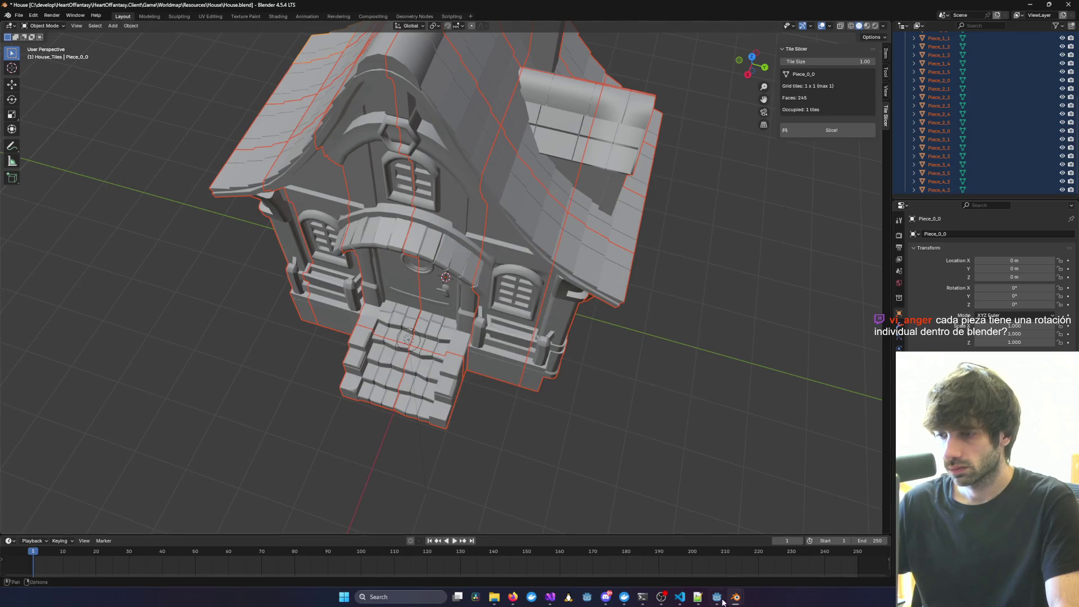
pyautogui.hotkey('alt', 'Tab')
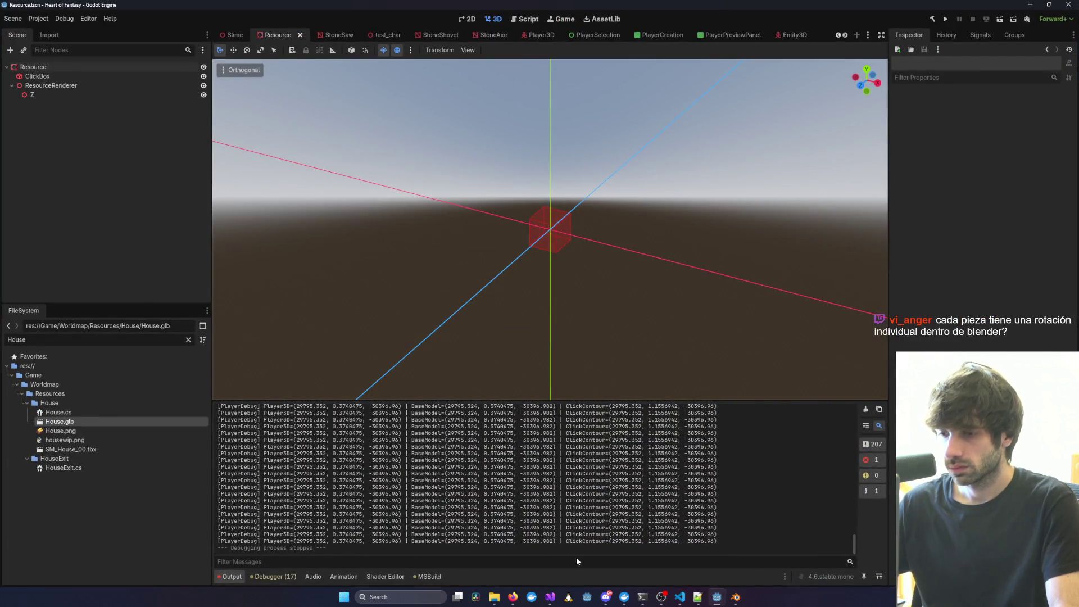
# Relaunch the game from Visual Studio, log in as test1 and enter the world.
pyautogui.moveTo(550, 597)
pyautogui.click(768, 548)
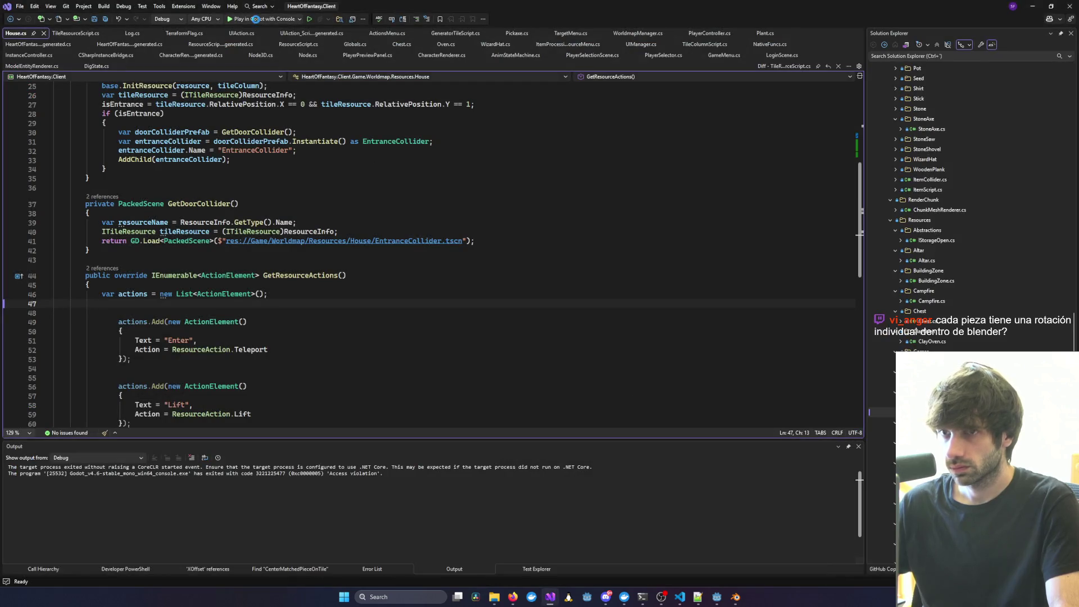
pyautogui.click(256, 19)
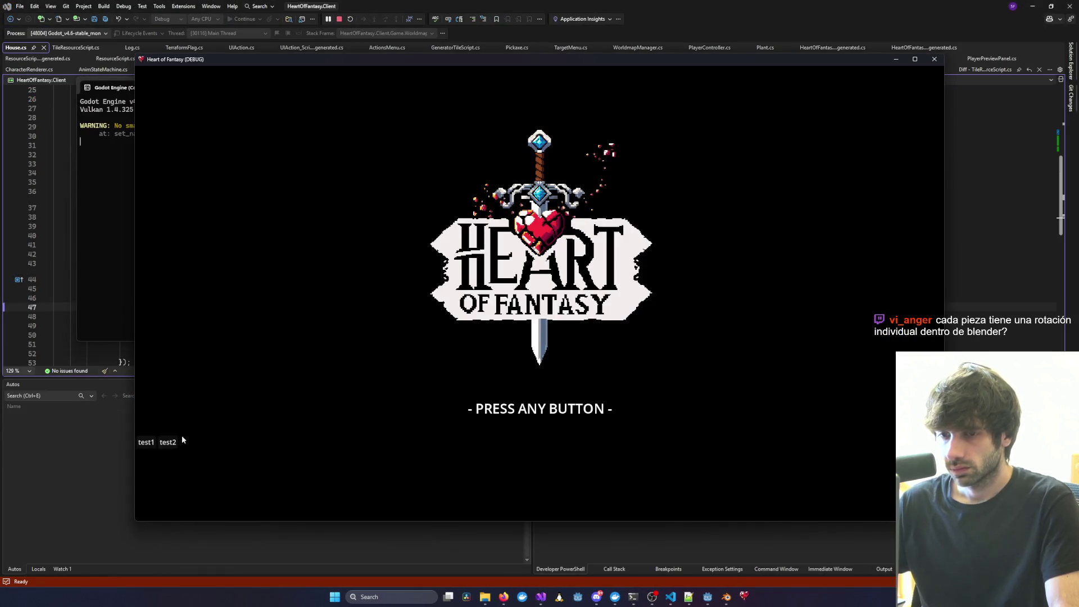
pyautogui.click(147, 444)
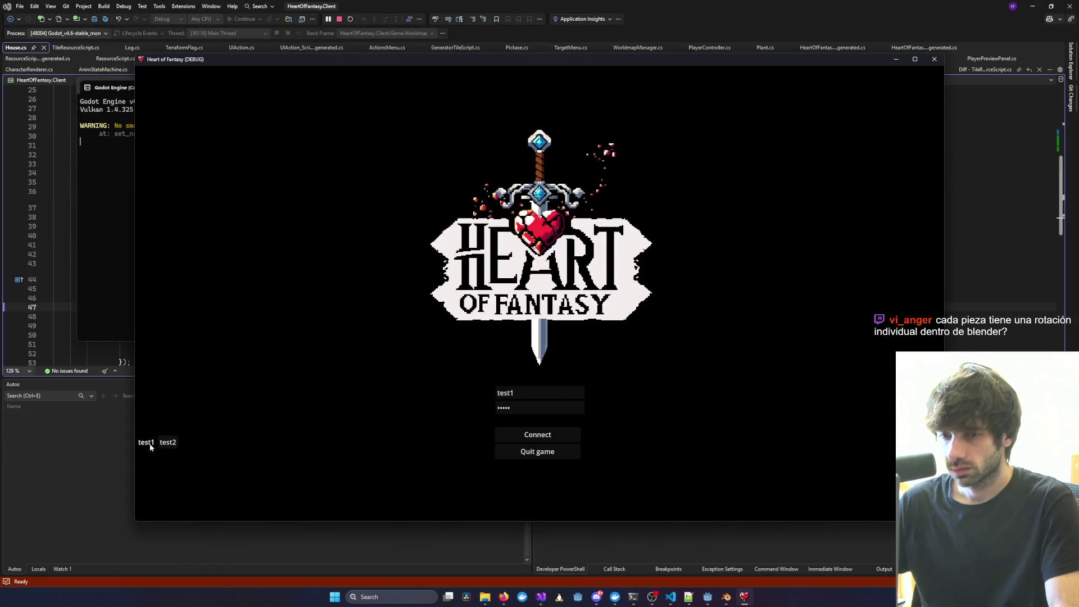
pyautogui.click(538, 434)
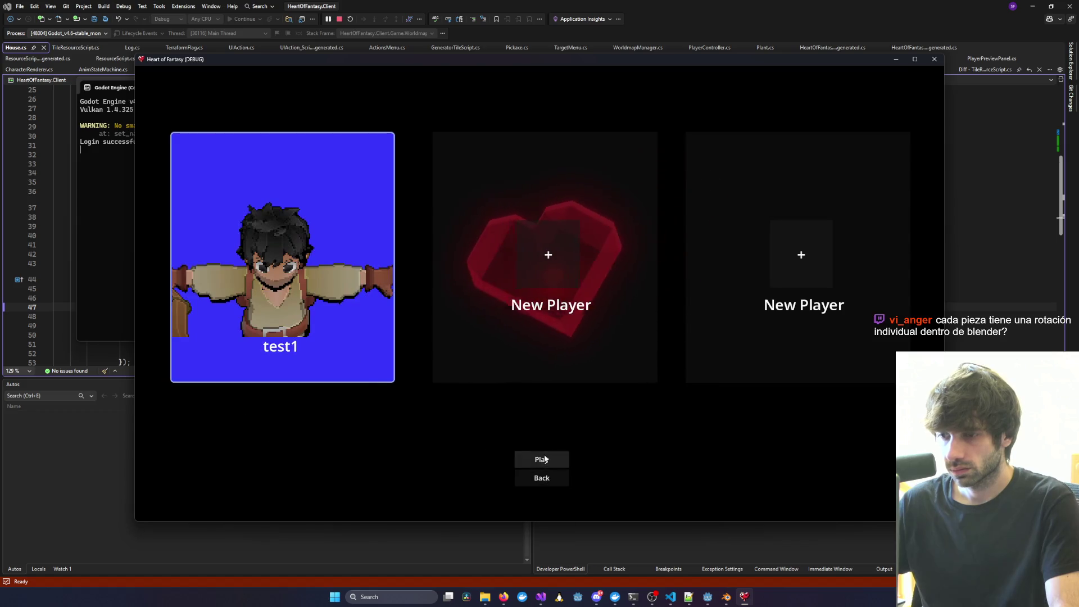
pyautogui.click(545, 459)
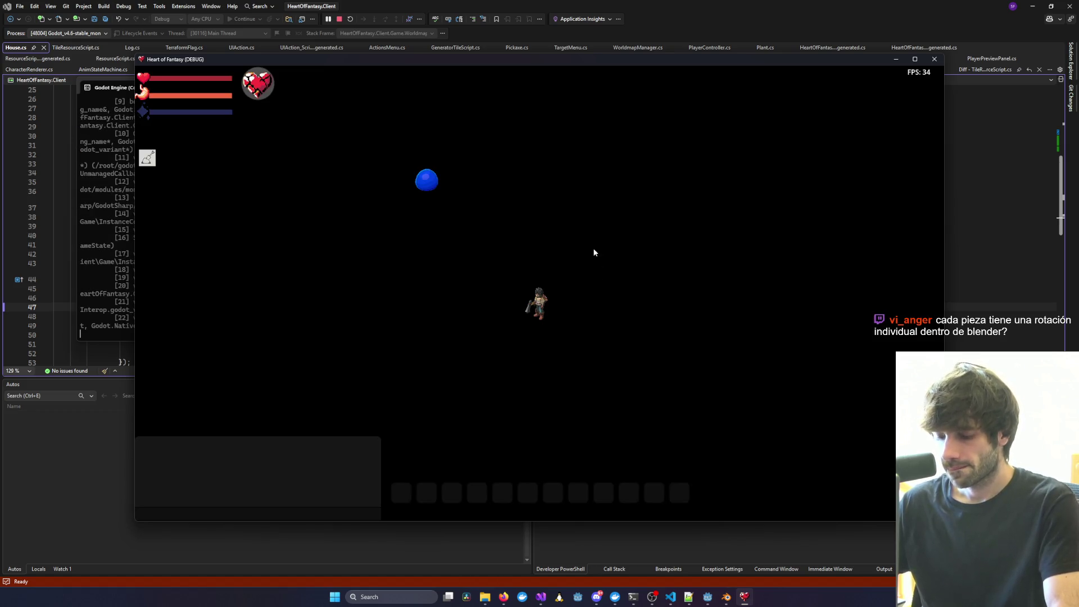
# Preview placing the House build in-world, close the game and return to Blender.
pyautogui.click(163, 171)
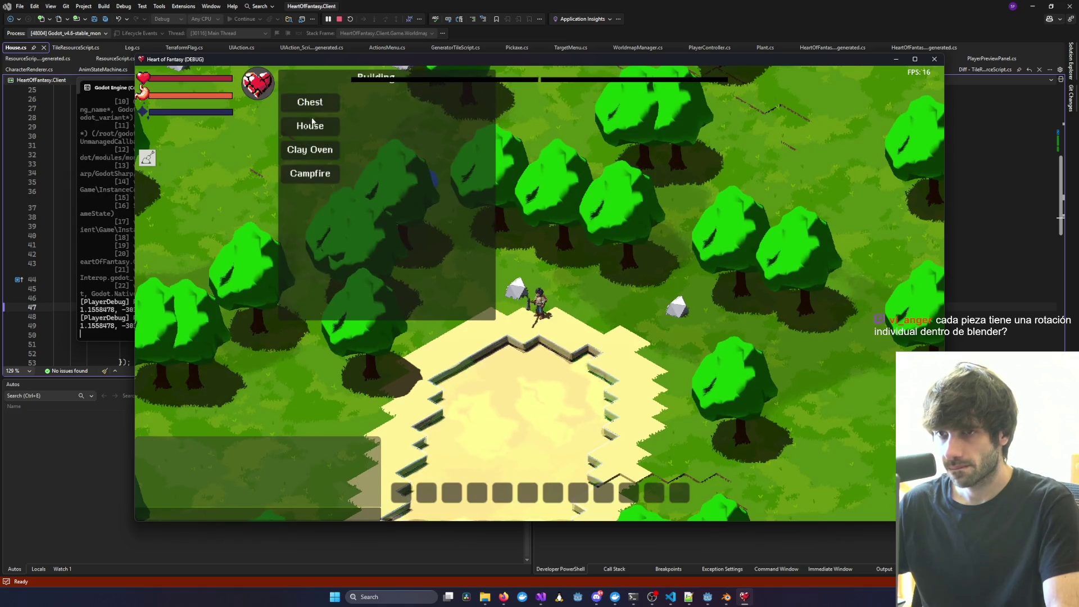
pyautogui.click(418, 295)
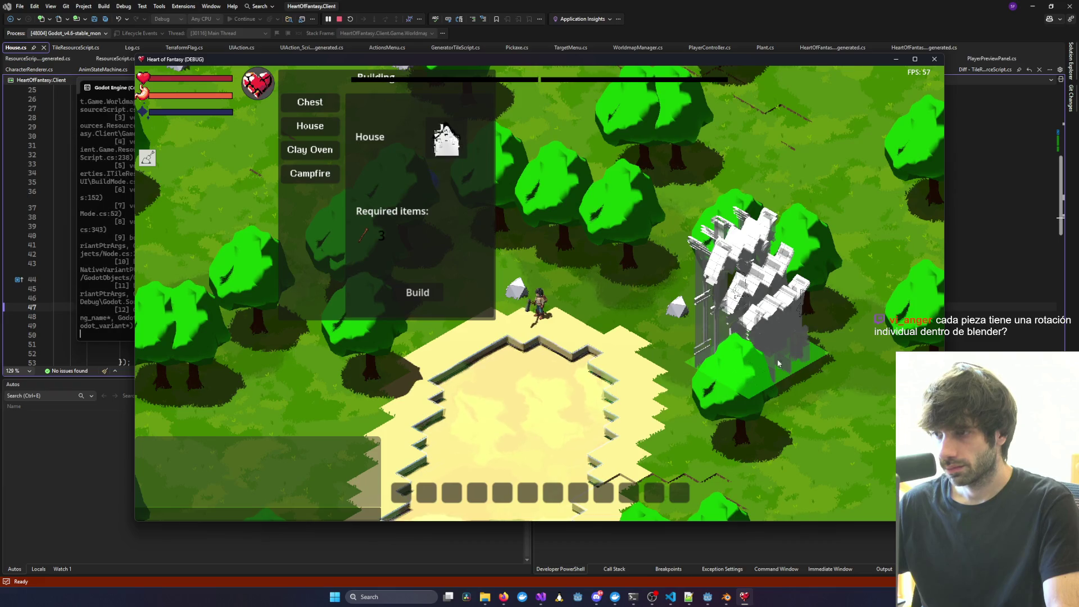
pyautogui.click(934, 59)
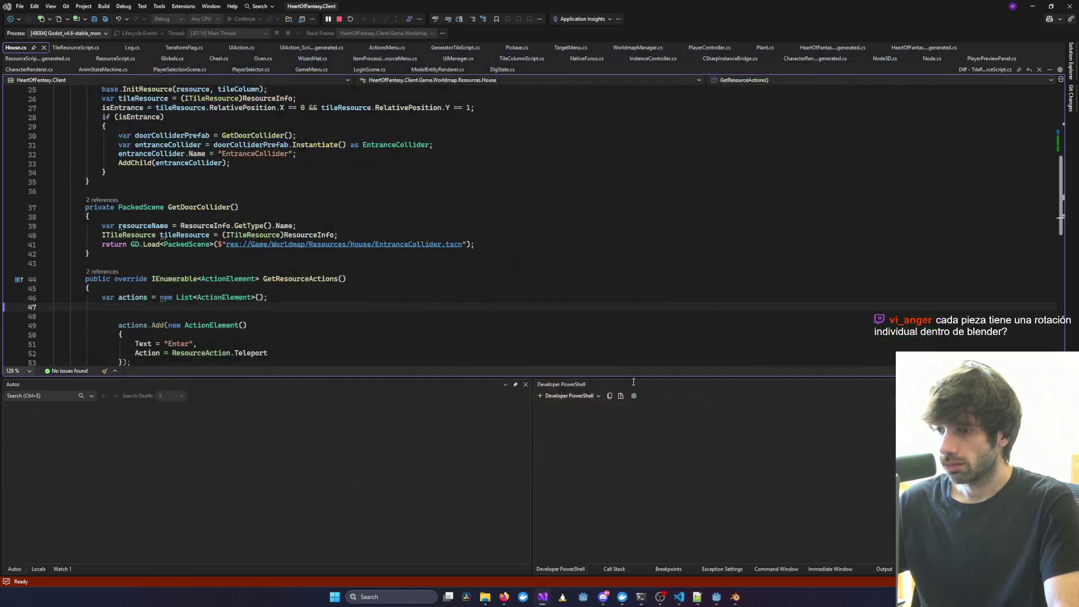
pyautogui.click(718, 597)
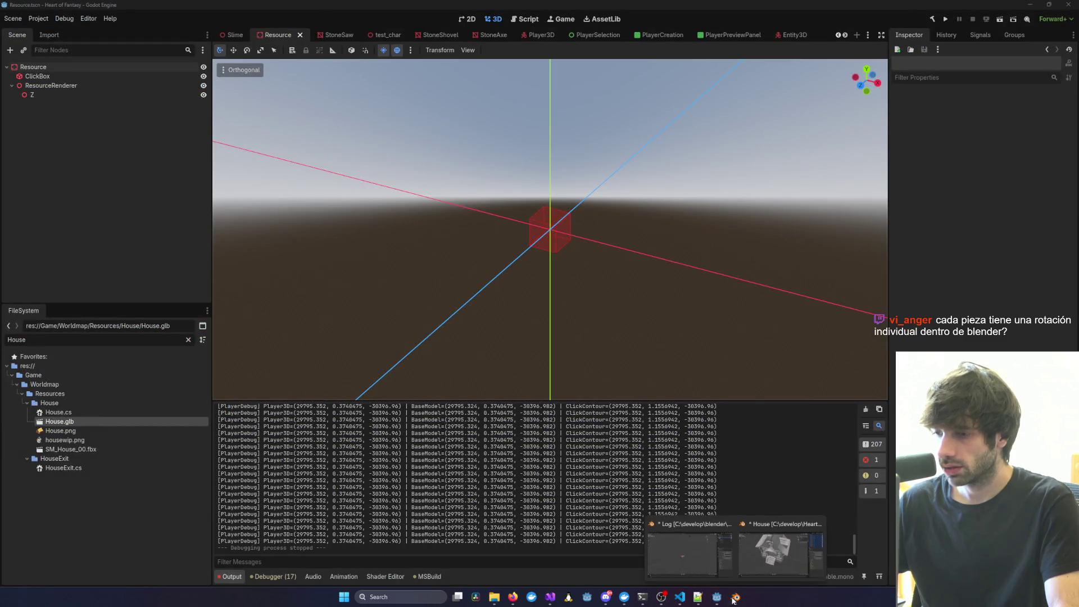
pyautogui.click(736, 596)
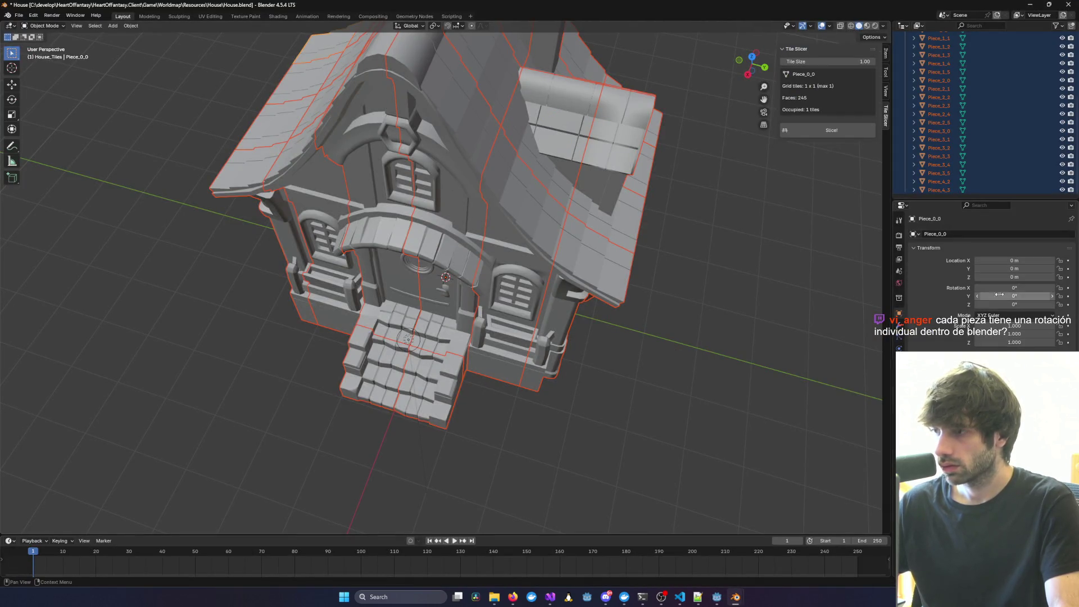
pyautogui.scroll(-5, 777, 293)
pyautogui.scroll(-2, 779, 293)
pyautogui.scroll(2, 620, 313)
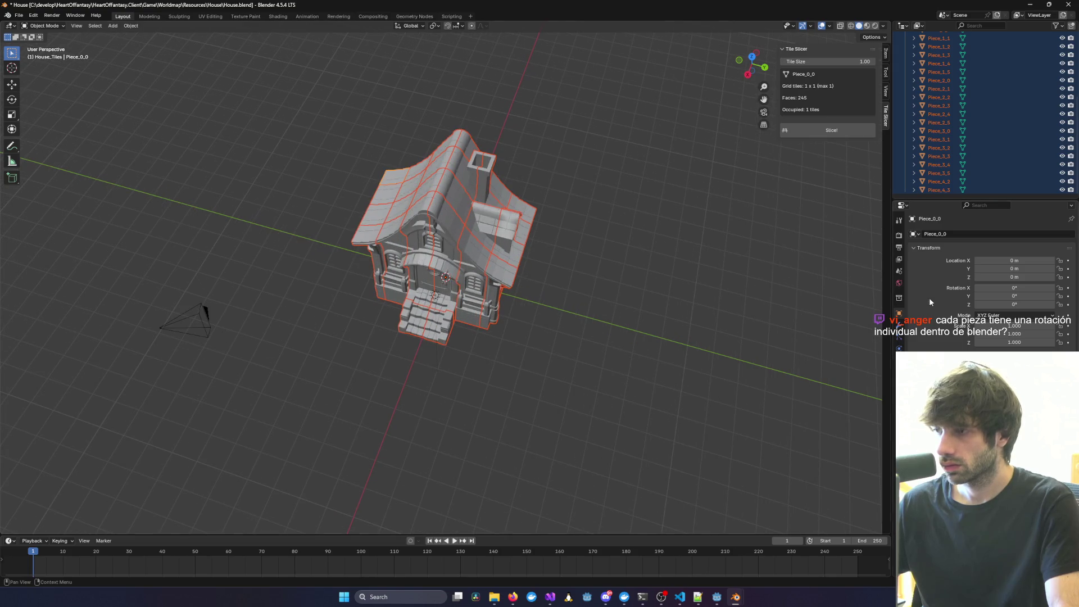
pyautogui.scroll(5, 945, 127)
pyautogui.scroll(5, 939, 82)
pyautogui.scroll(-5, 944, 126)
# Delete the tile pieces with hierarchy via the Outliner, then undo that deletion.
pyautogui.rightClick(934, 191)
pyautogui.rightClick(975, 115)
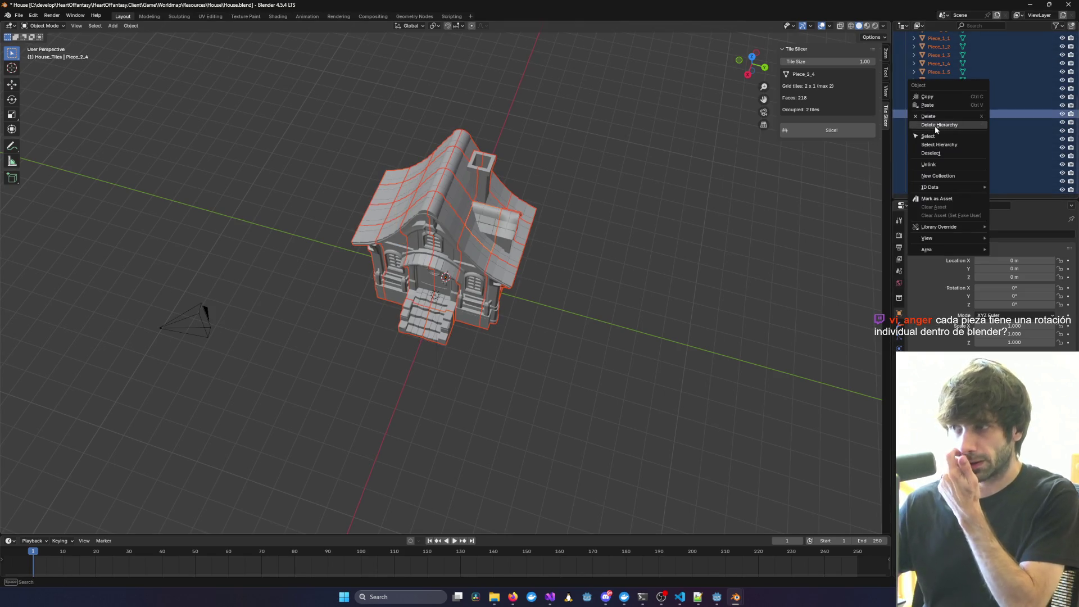
pyautogui.click(928, 116)
pyautogui.click(944, 77)
pyautogui.rightClick(944, 78)
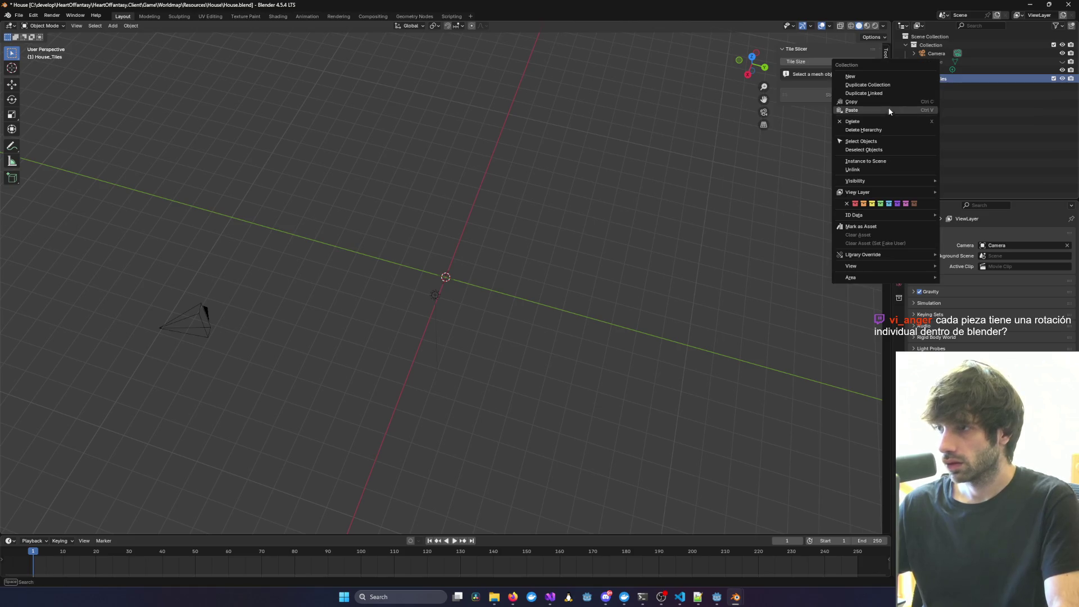
pyautogui.press('Escape')
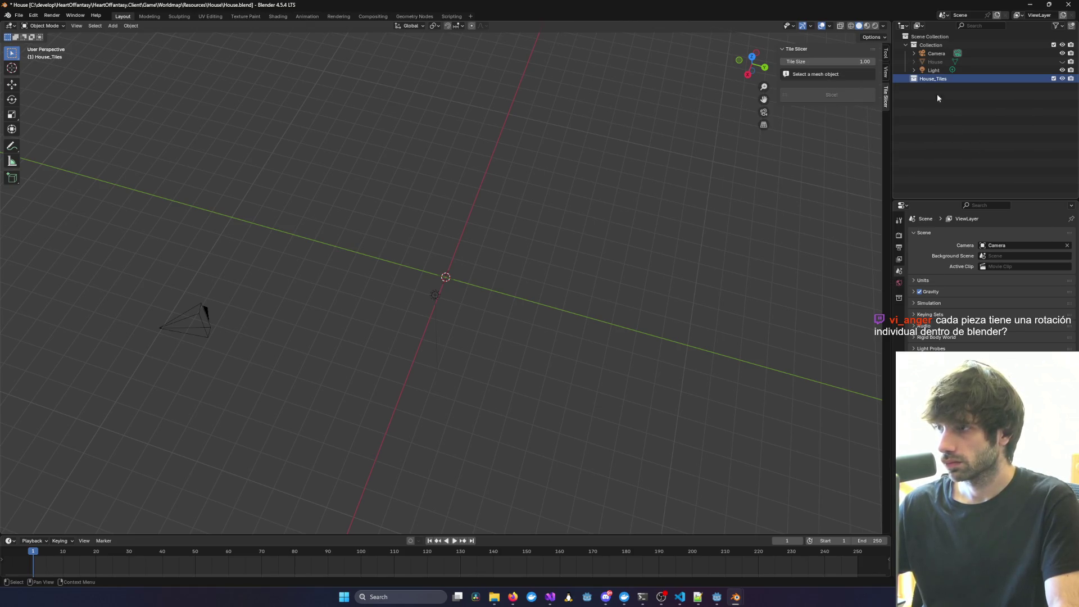
pyautogui.hotkey('ctrl', 'z')
# Shift-select all tile pieces, delete them, and select House to edit its Z rotation.
pyautogui.click(933, 84)
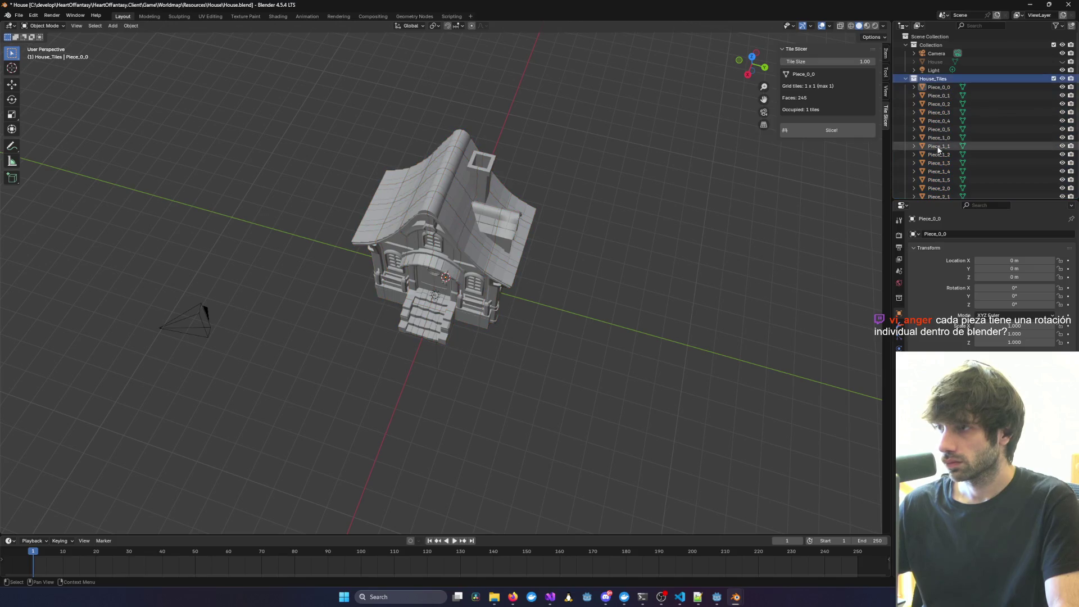
pyautogui.scroll(-2, 936, 126)
pyautogui.keyDown('shift'); pyautogui.click(936, 173); pyautogui.keyUp('shift')
pyautogui.rightClick(926, 174)
pyautogui.click(927, 174)
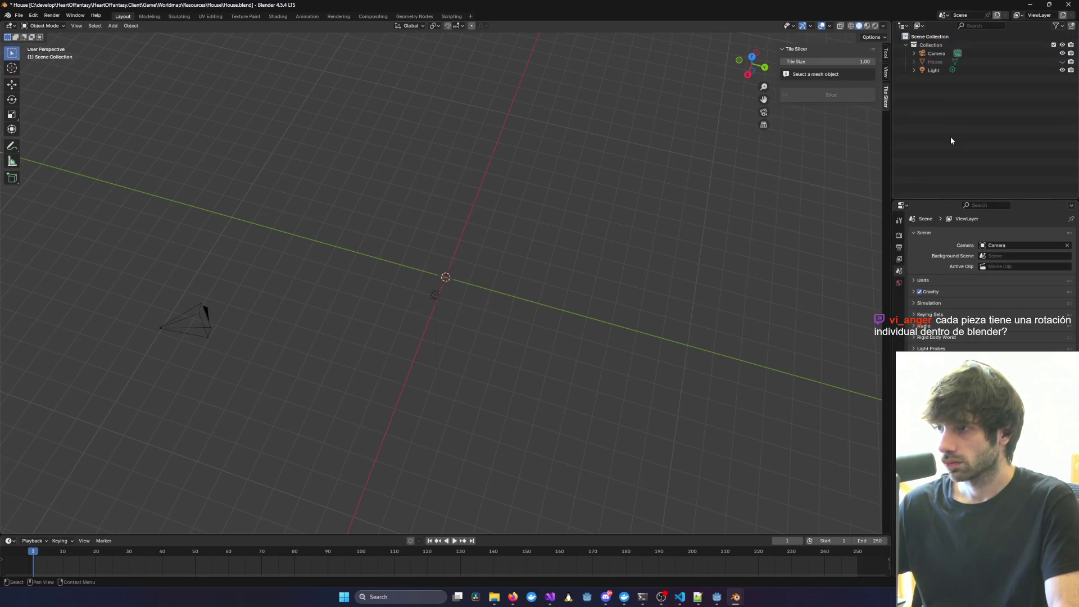
pyautogui.hotkey('alt', 'h')
pyautogui.click(966, 61)
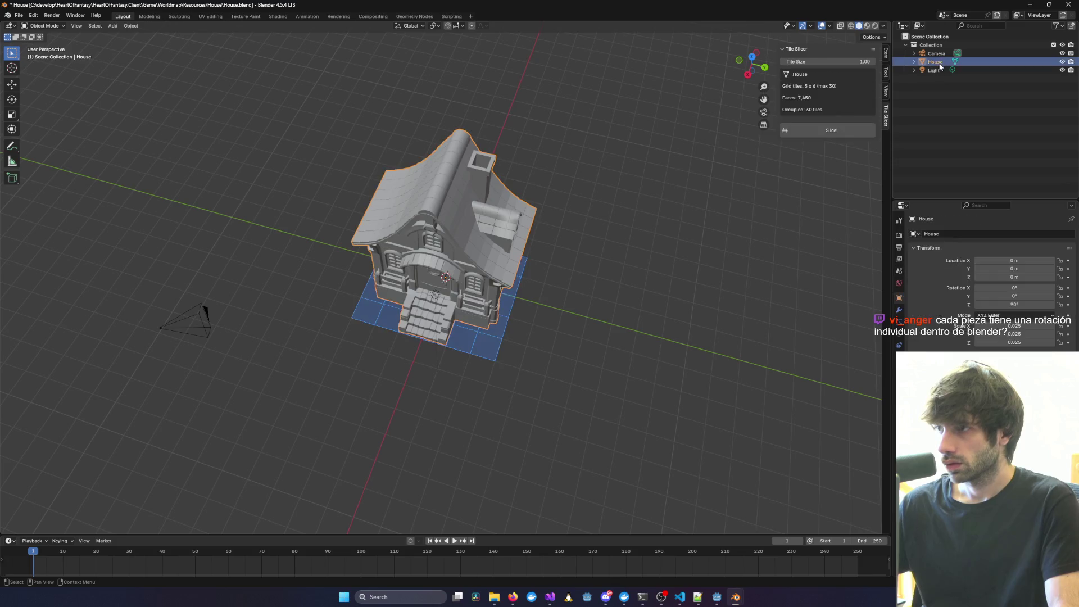
pyautogui.click(1024, 305)
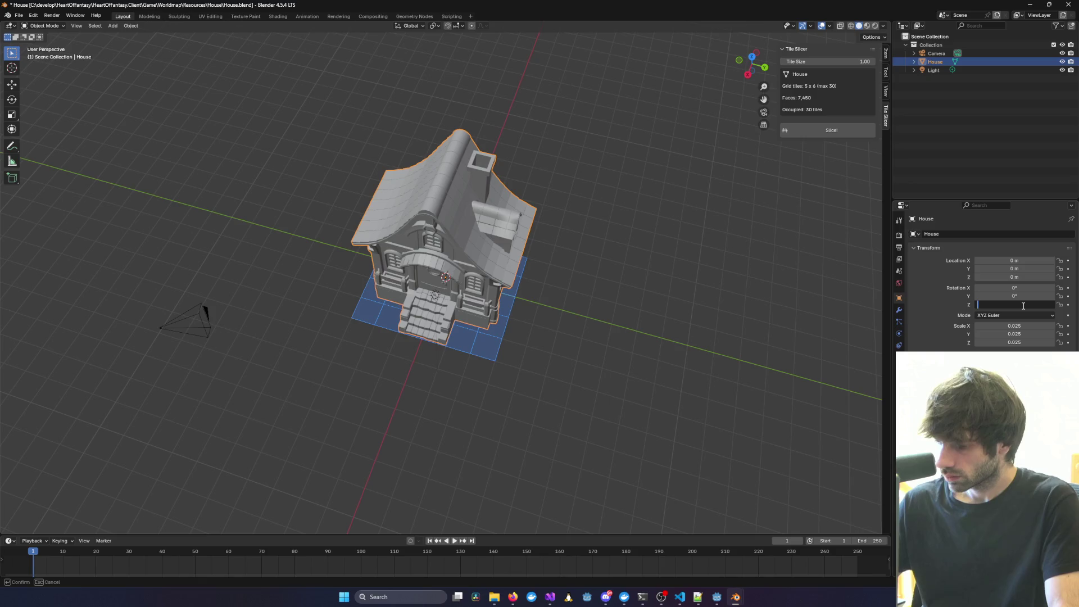
# Set House's Z rotation to -180°, save the file and re-slice it into tile pieces.
pyautogui.press('Return')
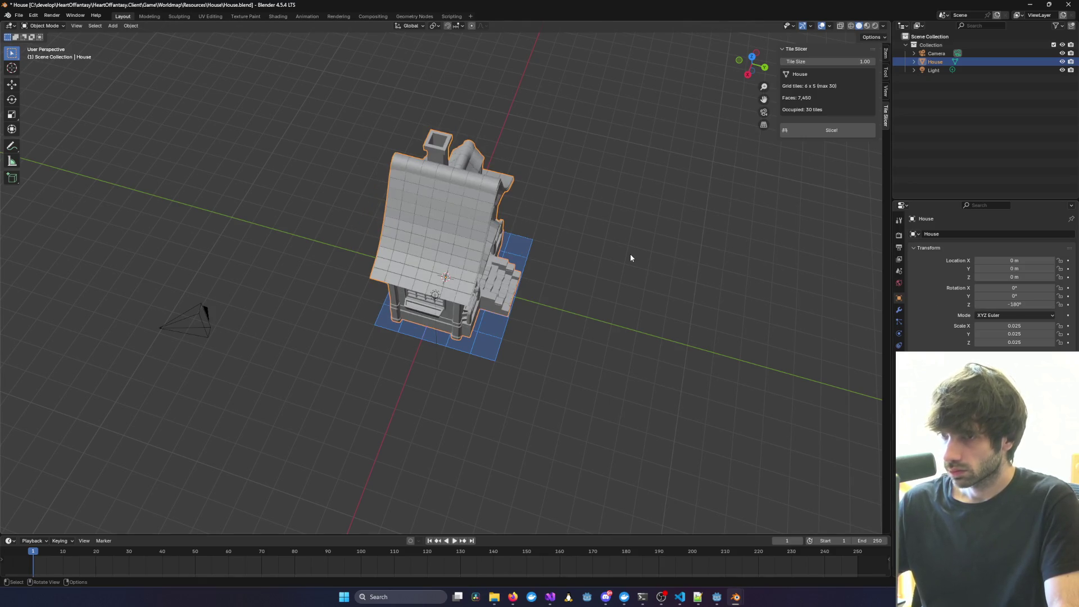
pyautogui.click(630, 254)
pyautogui.hotkey('ctrl', 's')
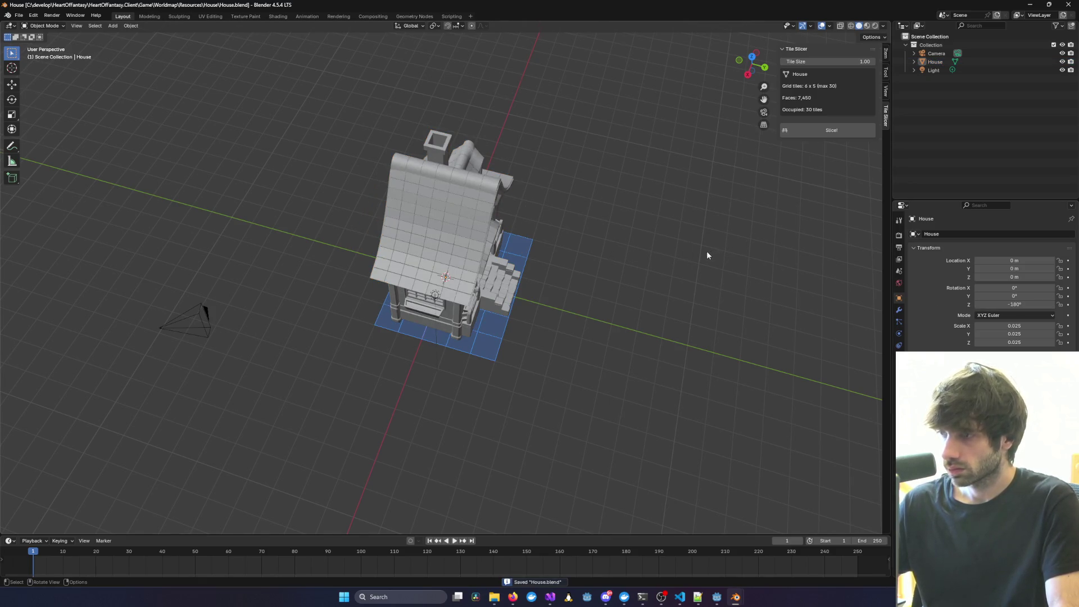
pyautogui.moveTo(708, 252); pyautogui.dragTo(625, 248, button='middle')
pyautogui.click(19, 17)
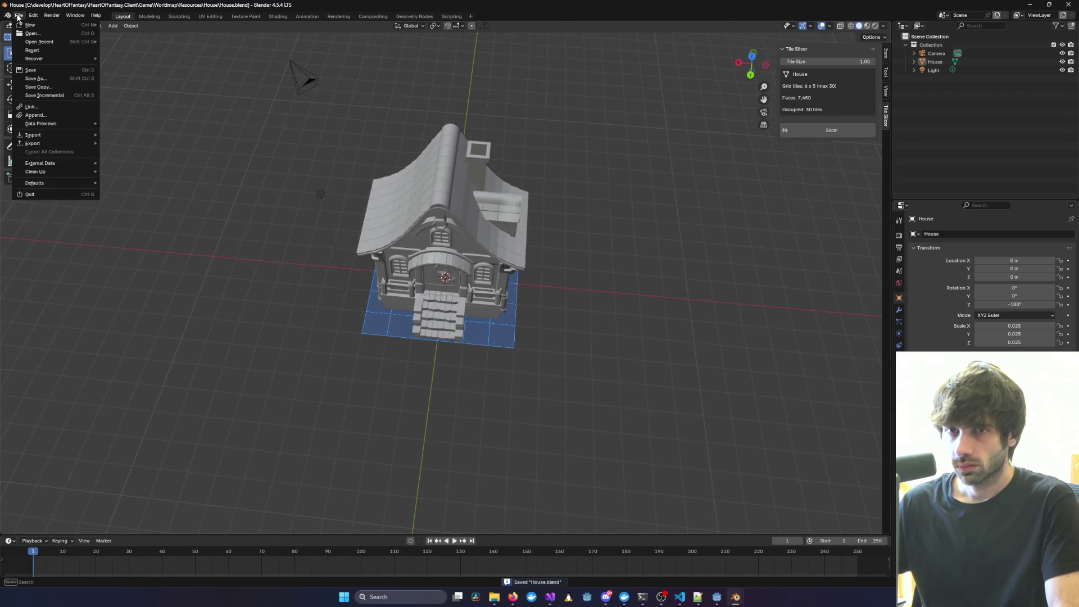
pyautogui.click(839, 132)
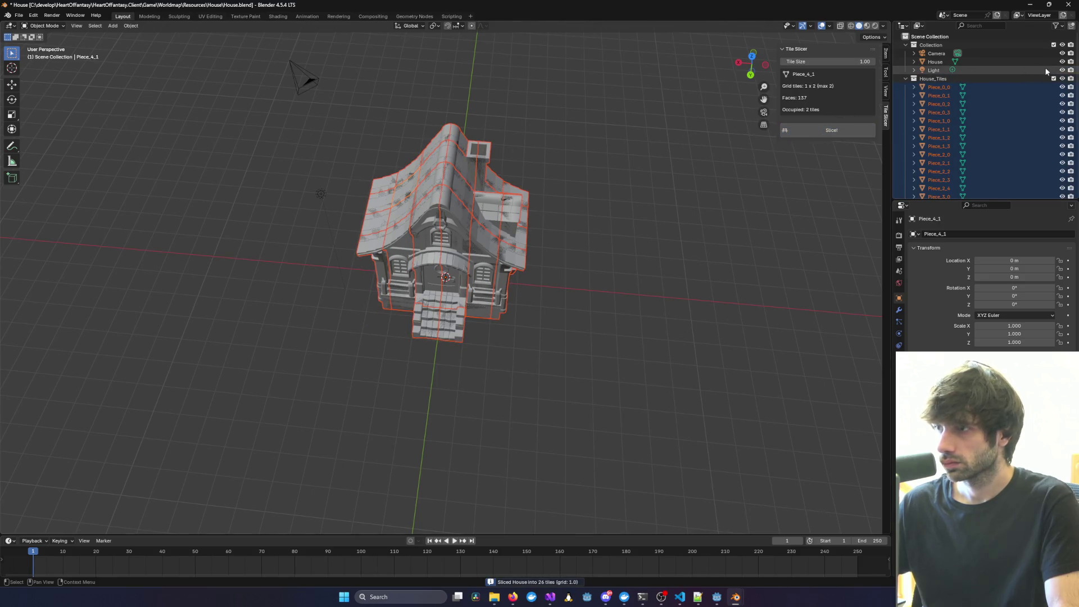
# Export the pieces as glTF 2.0, overwriting House.glb, and switch to Godot.
pyautogui.click(19, 16)
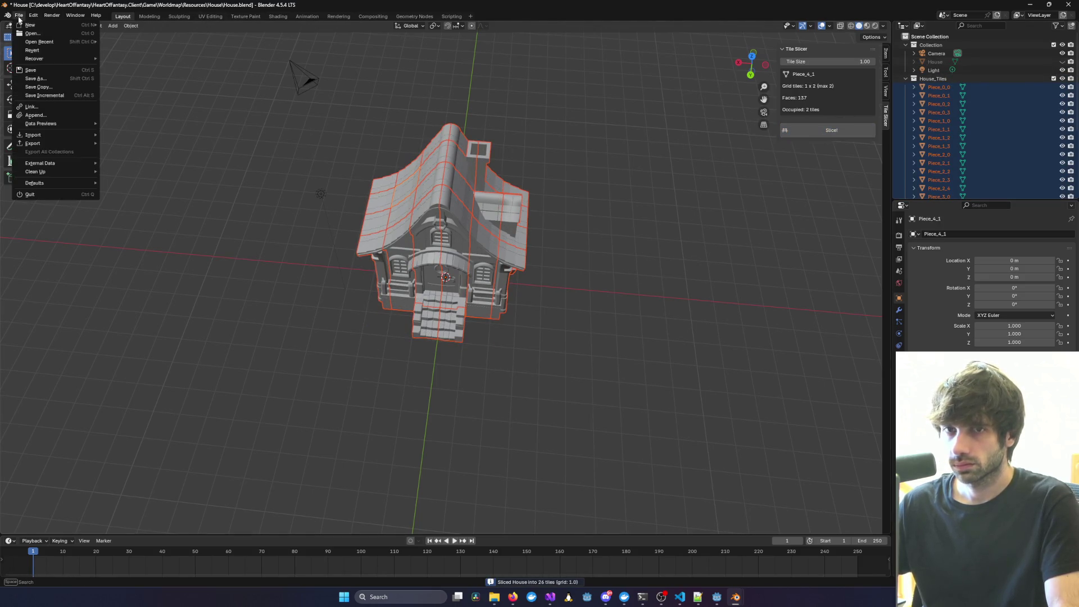
pyautogui.moveTo(33, 143)
pyautogui.click(149, 230)
pyautogui.click(482, 254)
pyautogui.click(672, 400)
pyautogui.click(716, 598)
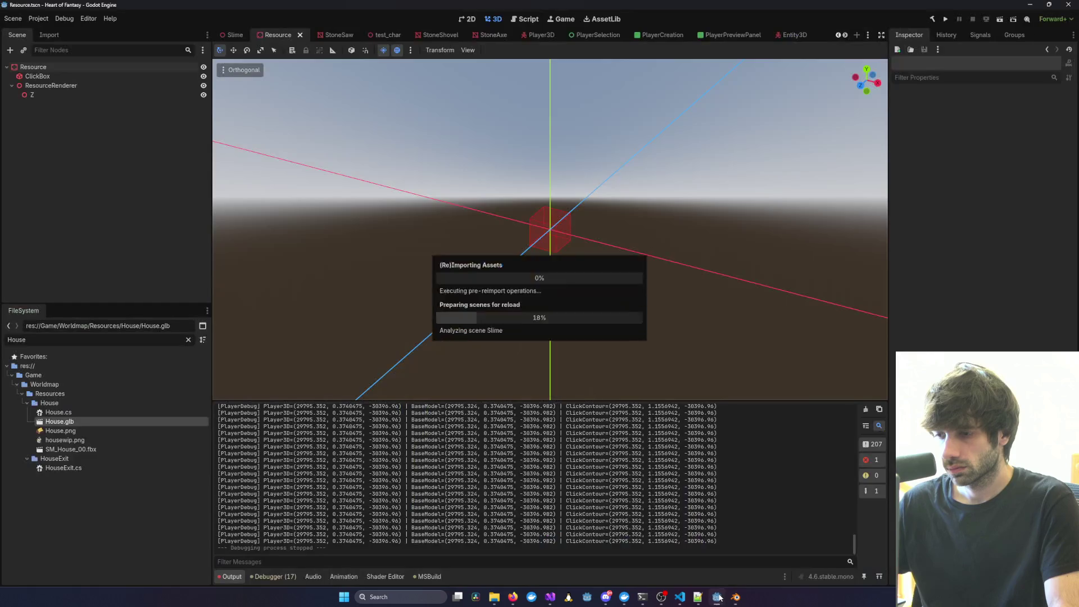
# Run the game, log in and pick the character to enter the world.
pyautogui.click(551, 598)
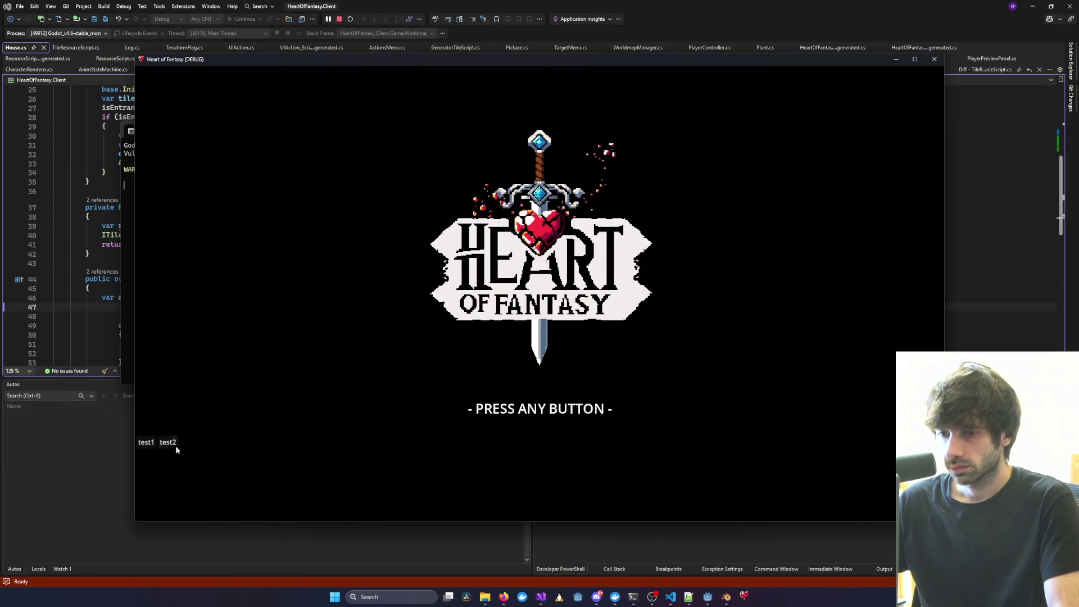
pyautogui.click(211, 444)
pyautogui.click(535, 435)
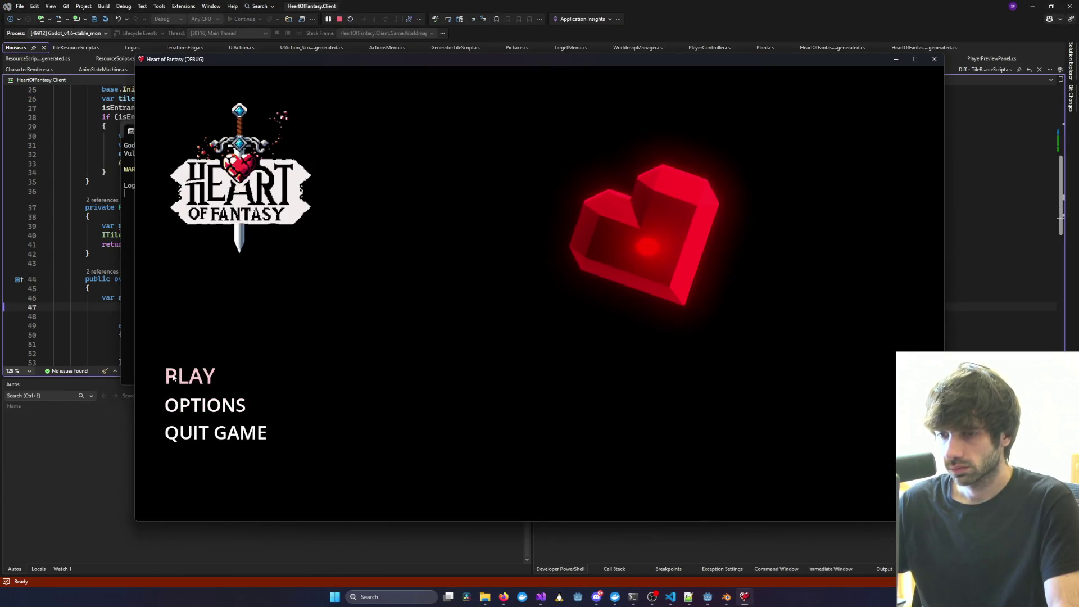
pyautogui.click(195, 376)
pyautogui.click(555, 463)
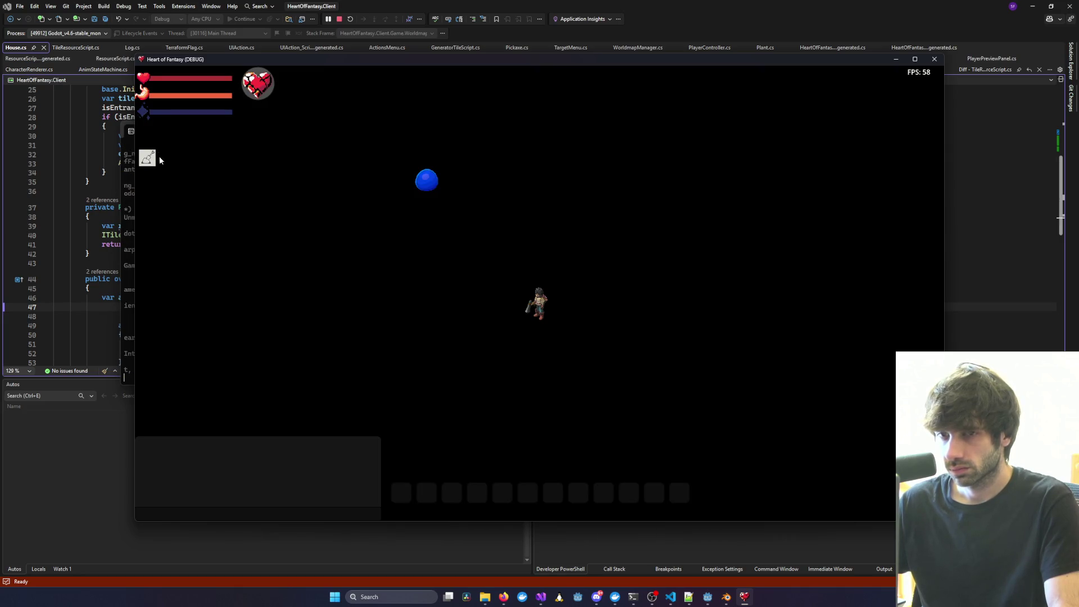
# Choose House from the build menu, move and rotate its placement preview, then close the game.
pyautogui.press('b')
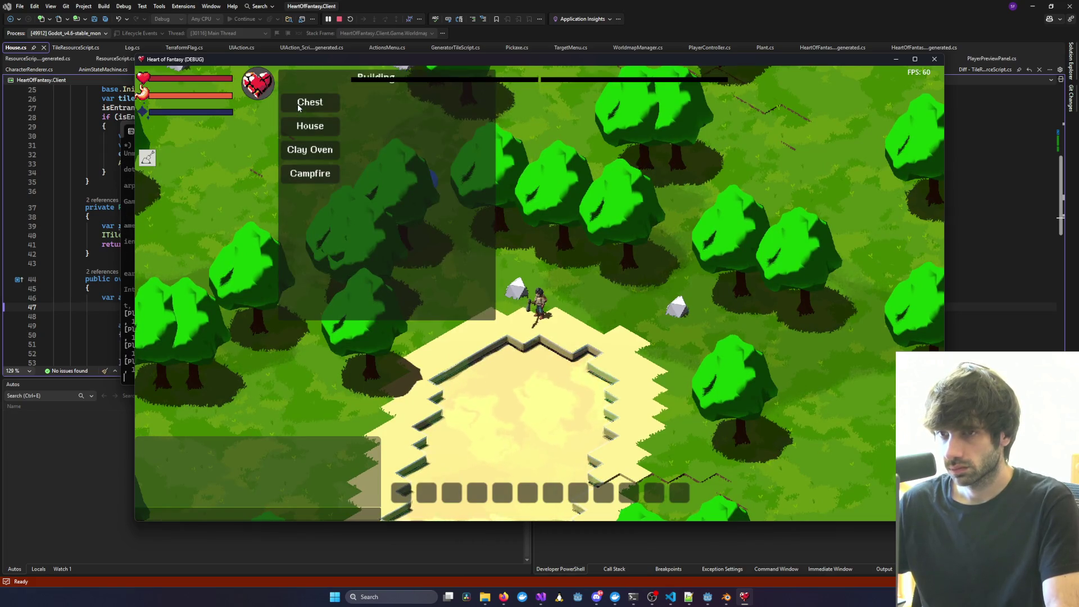
pyautogui.click(302, 128)
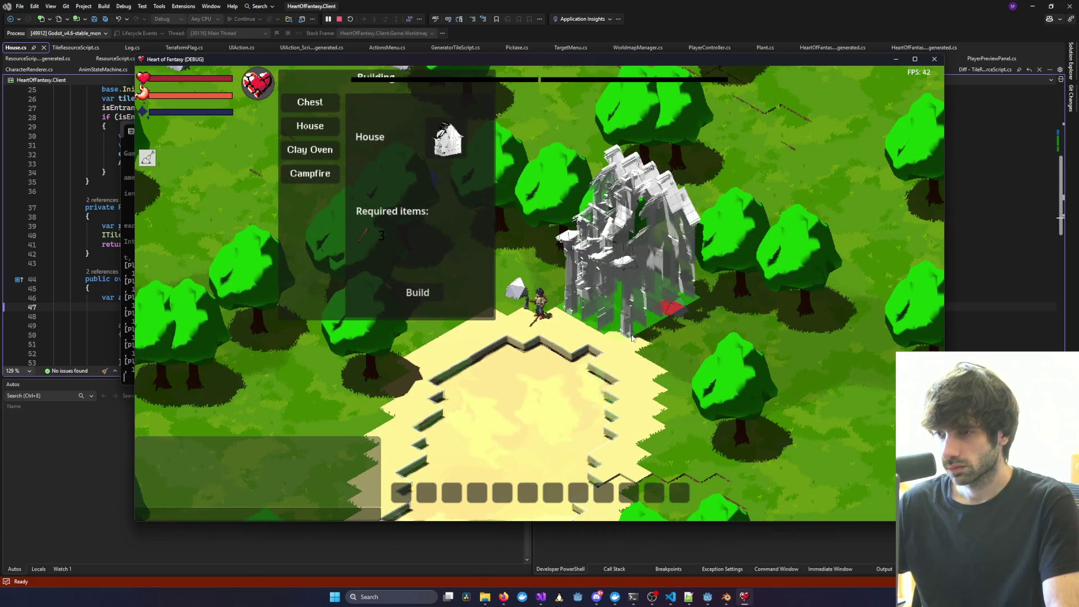
pyautogui.press('d')
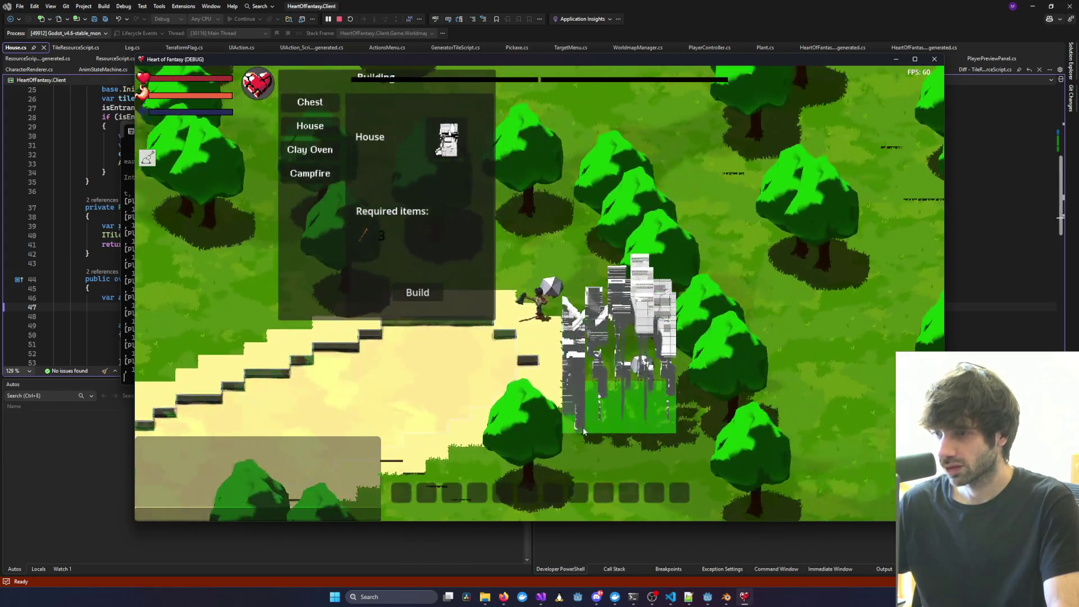
pyautogui.scroll(2, 590, 303)
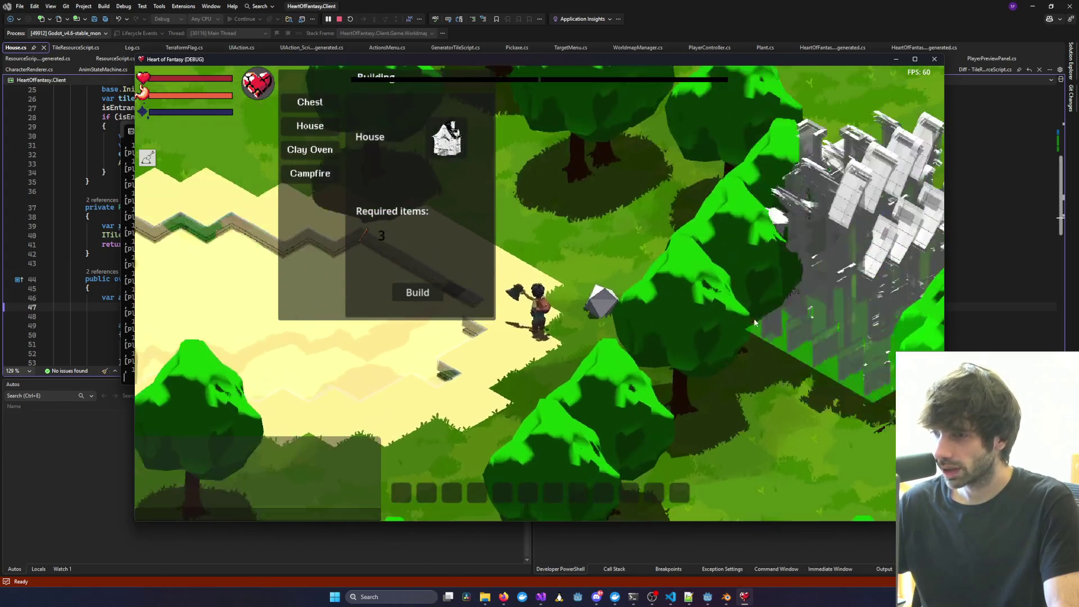
pyautogui.scroll(3, 636, 296)
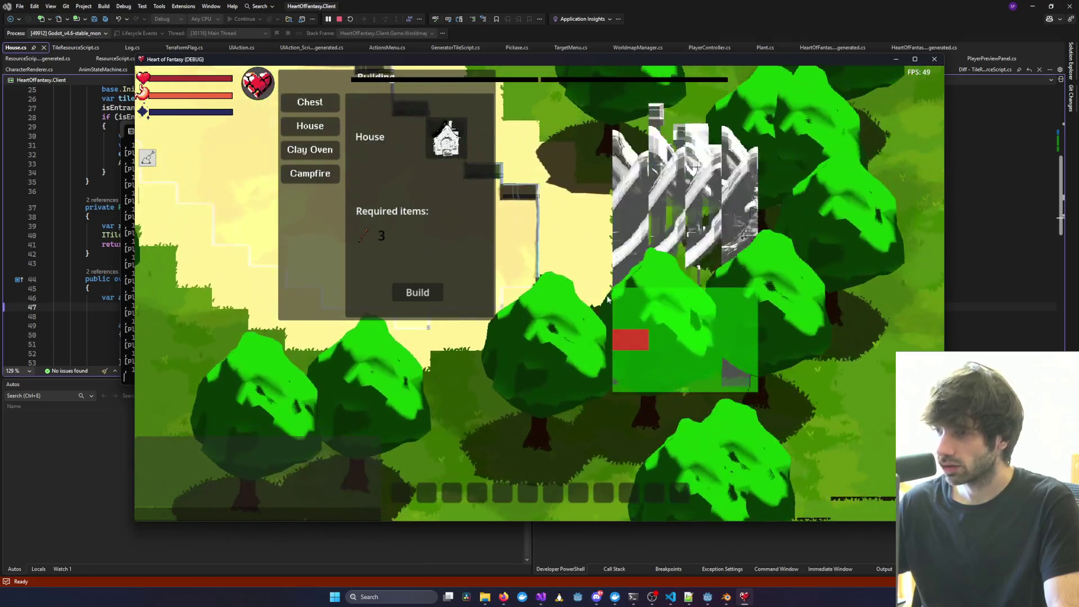
pyautogui.press('r')
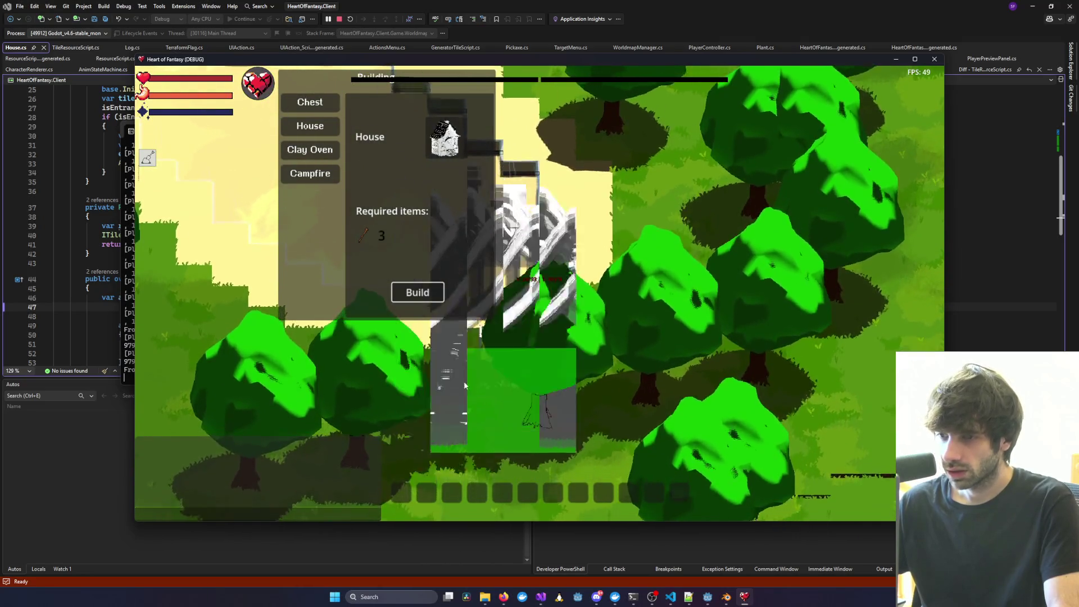
pyautogui.scroll(-2, 534, 412)
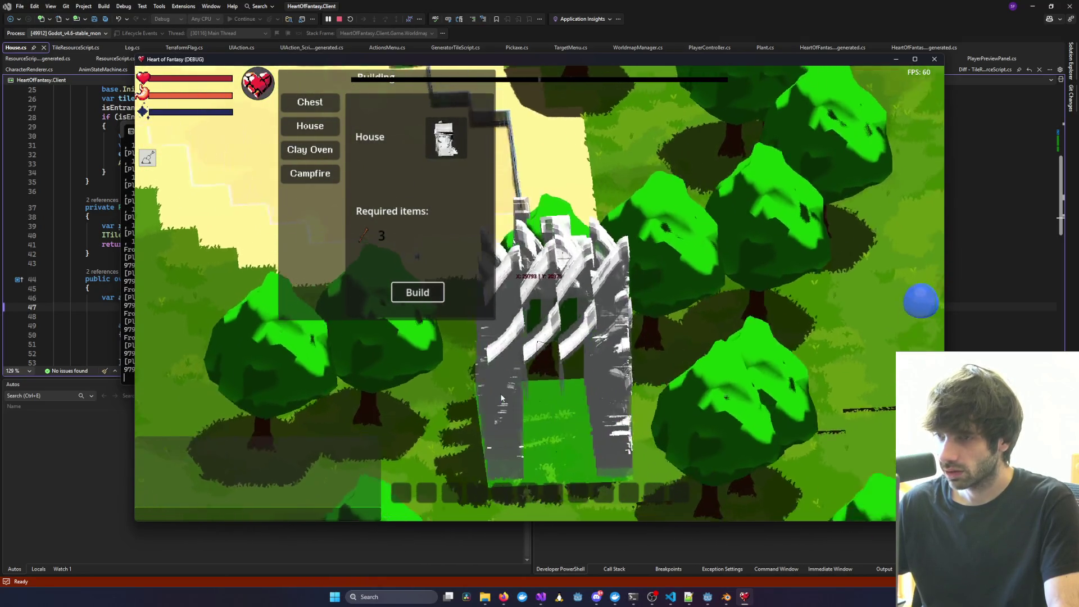
pyautogui.scroll(-3, 613, 396)
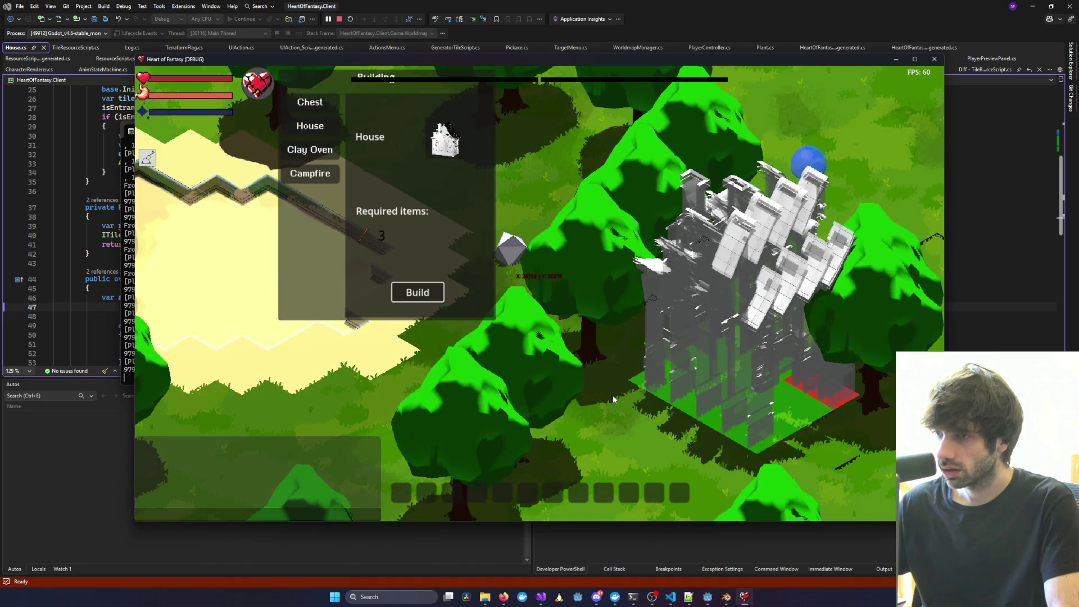
pyautogui.scroll(2, 613, 395)
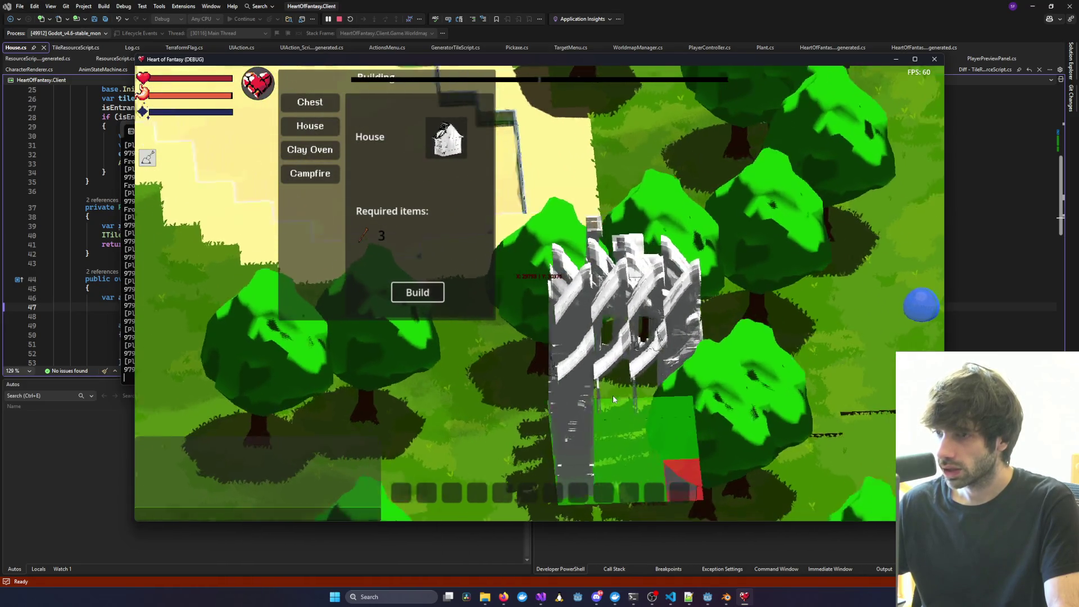
pyautogui.scroll(2, 614, 395)
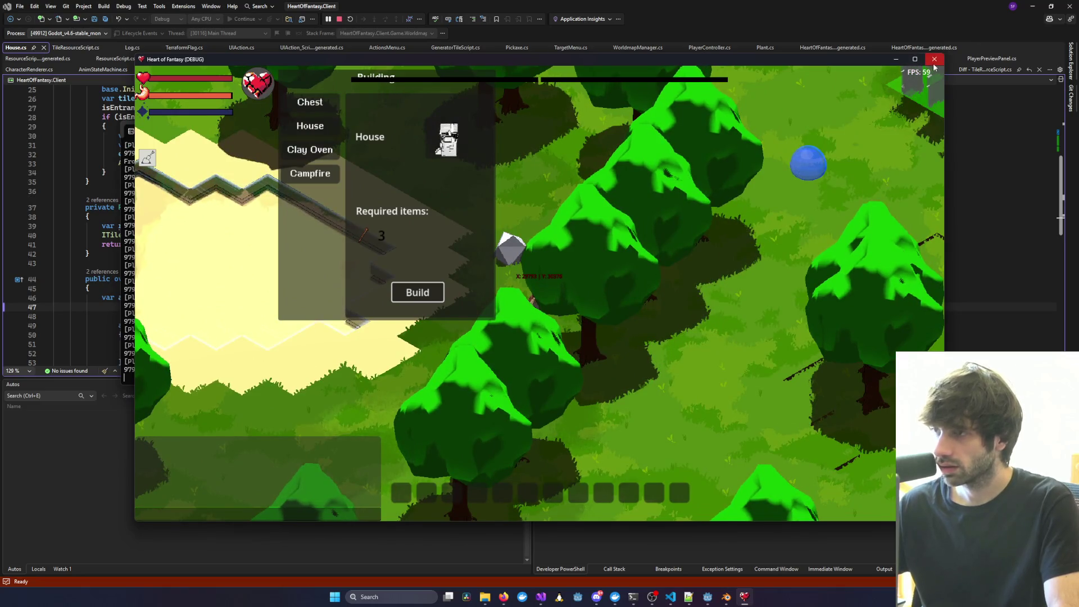
pyautogui.click(935, 59)
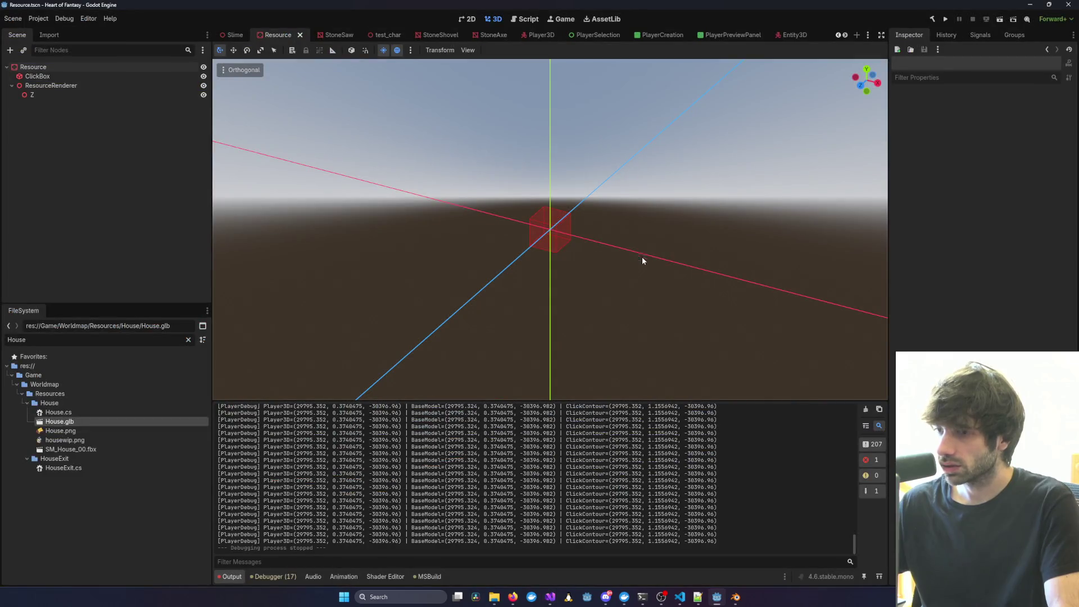
# Back in Blender, delete all tile pieces in the House_Tiles collection.
pyautogui.moveTo(718, 597)
pyautogui.click(777, 578)
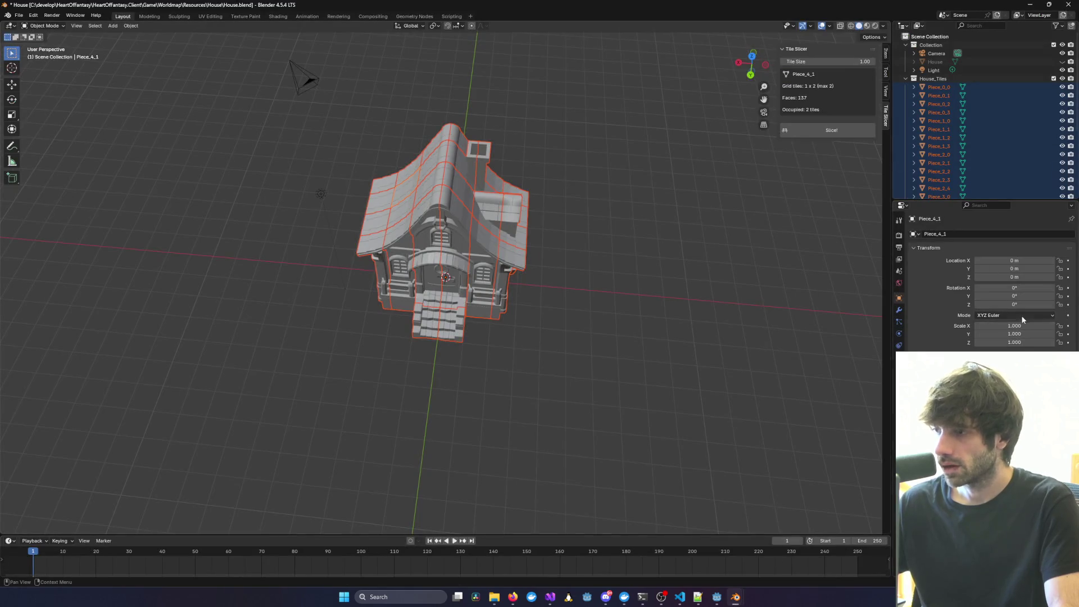
pyautogui.click(933, 78)
pyautogui.scroll(-5, 936, 169)
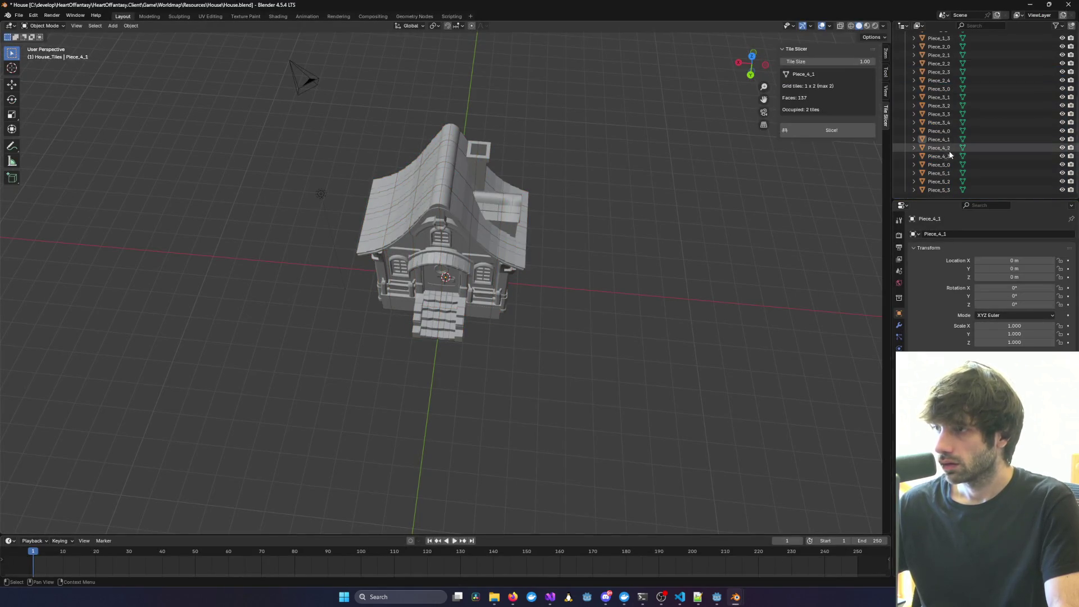
pyautogui.keyDown('shift'); pyautogui.click(937, 190); pyautogui.keyUp('shift')
pyautogui.rightClick(908, 191)
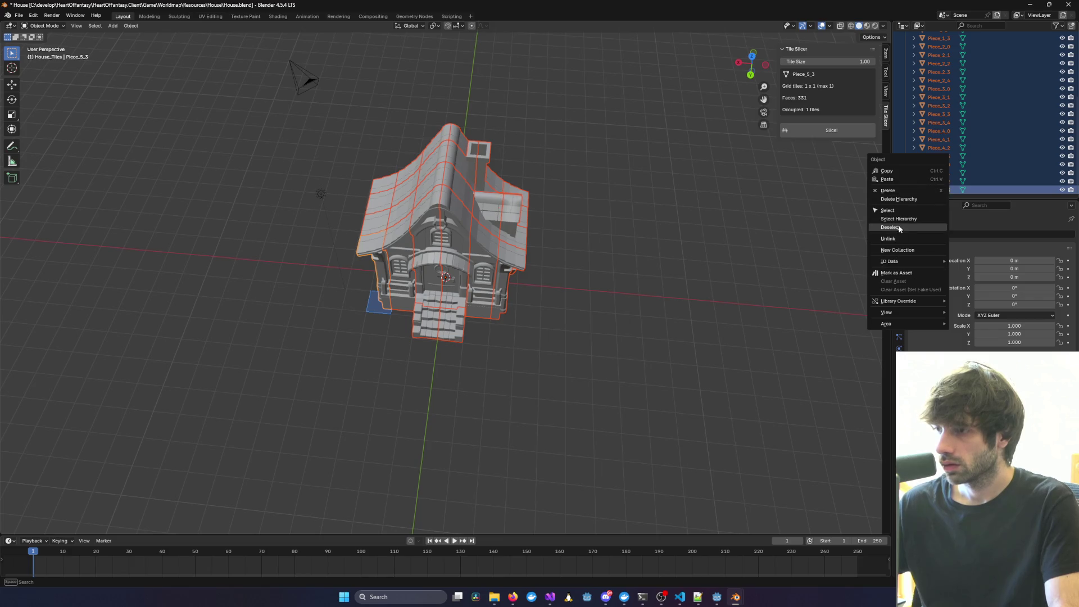
pyautogui.click(896, 199)
# Select and unhide the original House mesh and orbit in for a closer look.
pyautogui.click(940, 62)
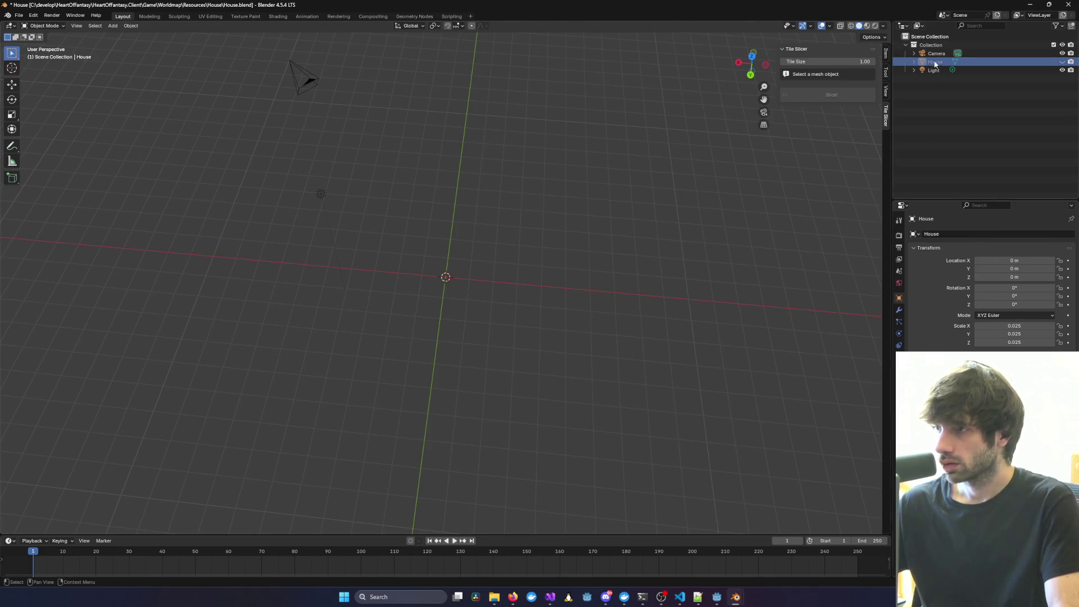
pyautogui.click(1062, 62)
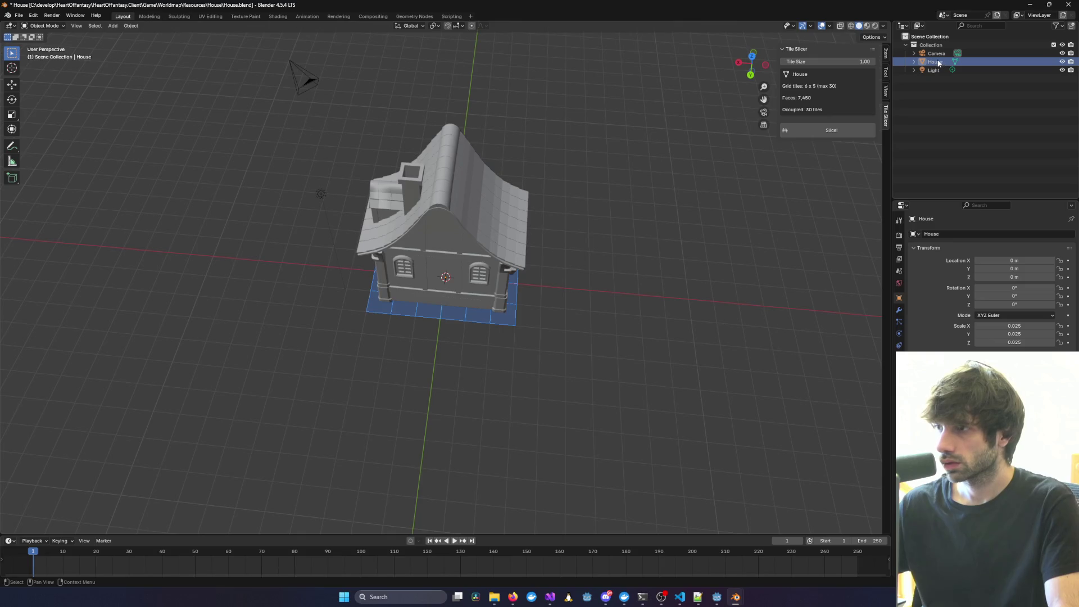
pyautogui.moveTo(872, 122)
pyautogui.mouseDown(button='middle')
pyautogui.moveTo(650, 310)
pyautogui.moveTo(313, 385)
pyautogui.moveTo(676, 309)
pyautogui.mouseUp(button='middle')
pyautogui.scroll(5, 313, 385)
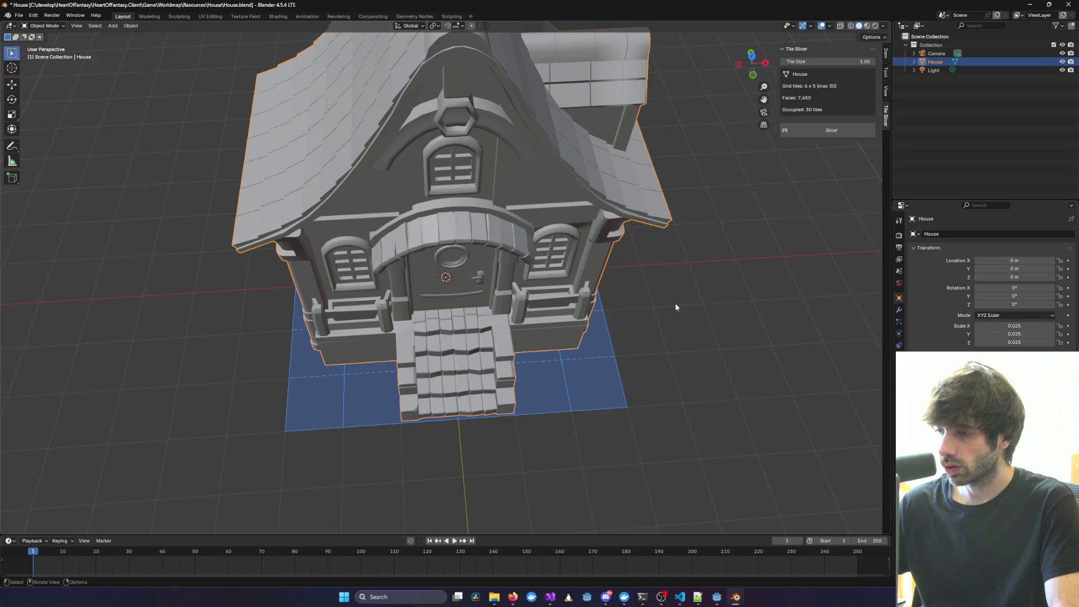
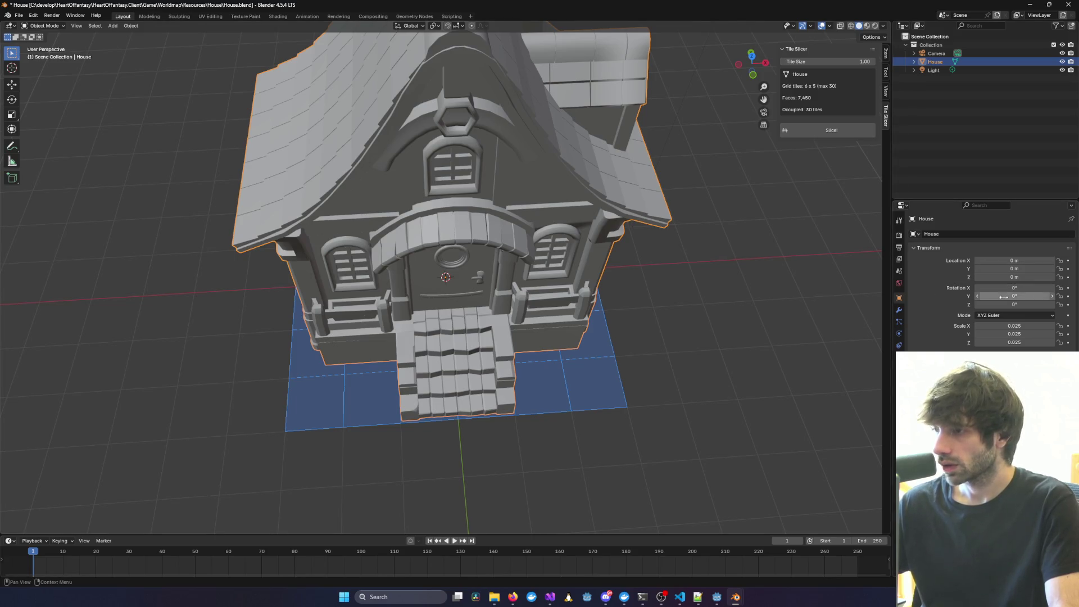
# Slice the house into tile pieces, hide the original House, and select every piece.
pyautogui.click(852, 134)
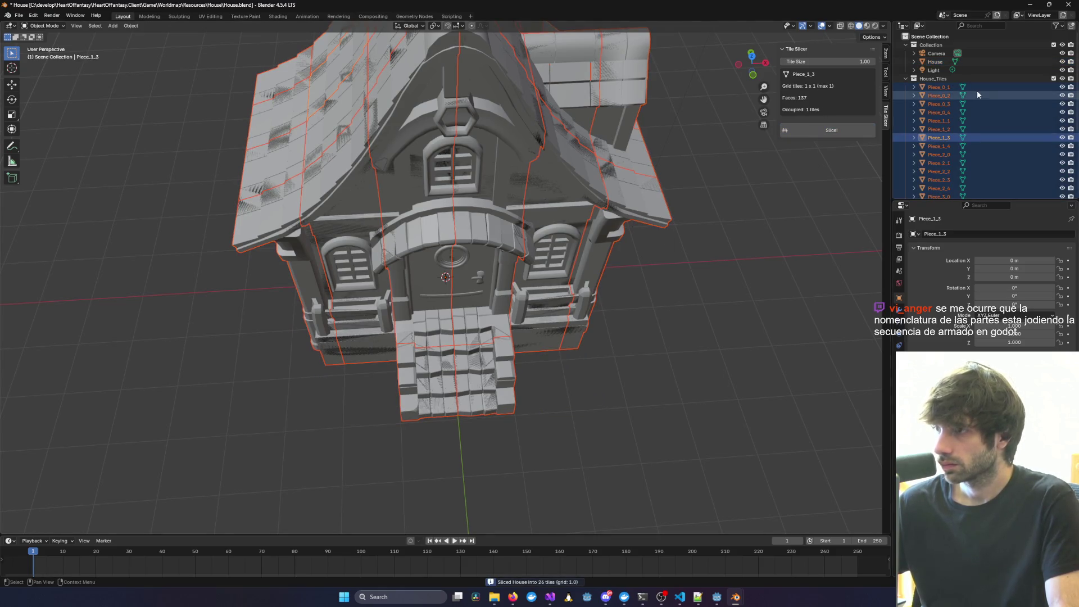
pyautogui.click(1063, 62)
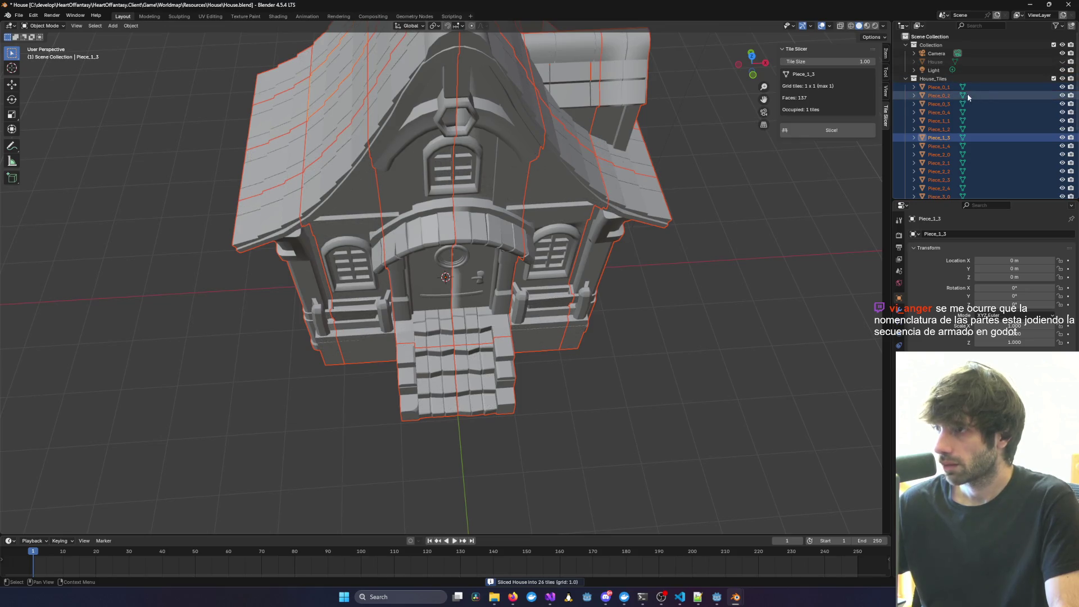
pyautogui.hotkey('alt', 'a')
pyautogui.scroll(-5, 939, 127)
pyautogui.press('a')
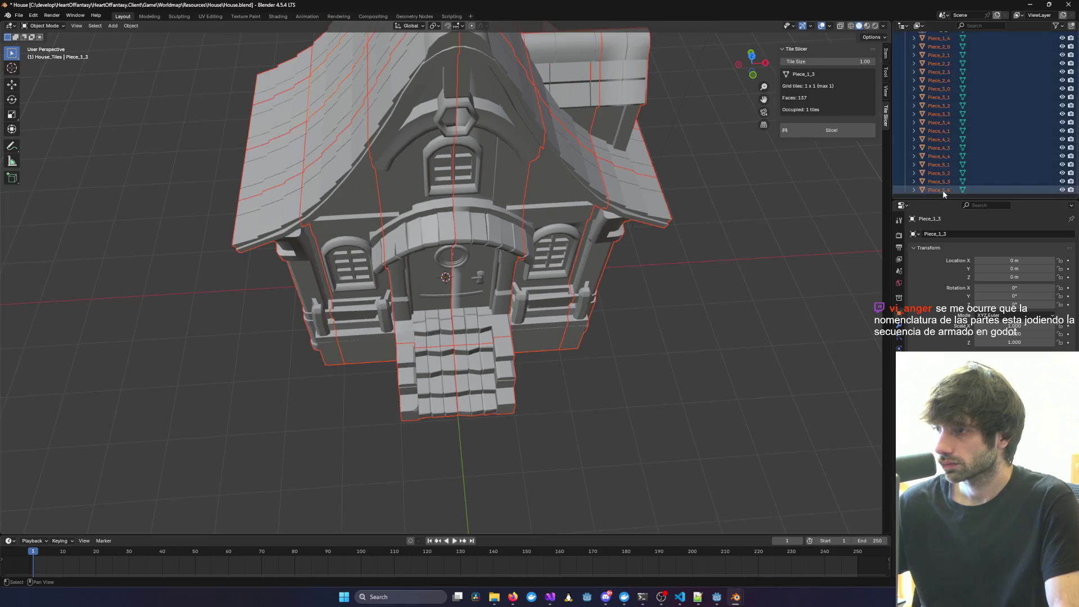
# Export the selected pieces as glTF 2.0 to House.glb.
pyautogui.click(20, 15)
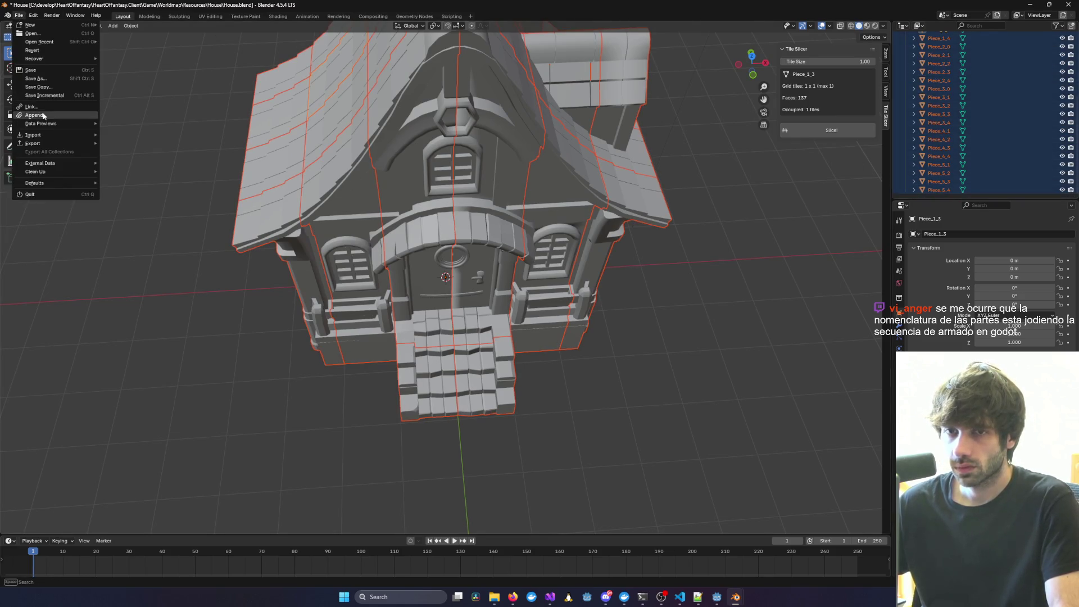
pyautogui.moveTo(34, 144)
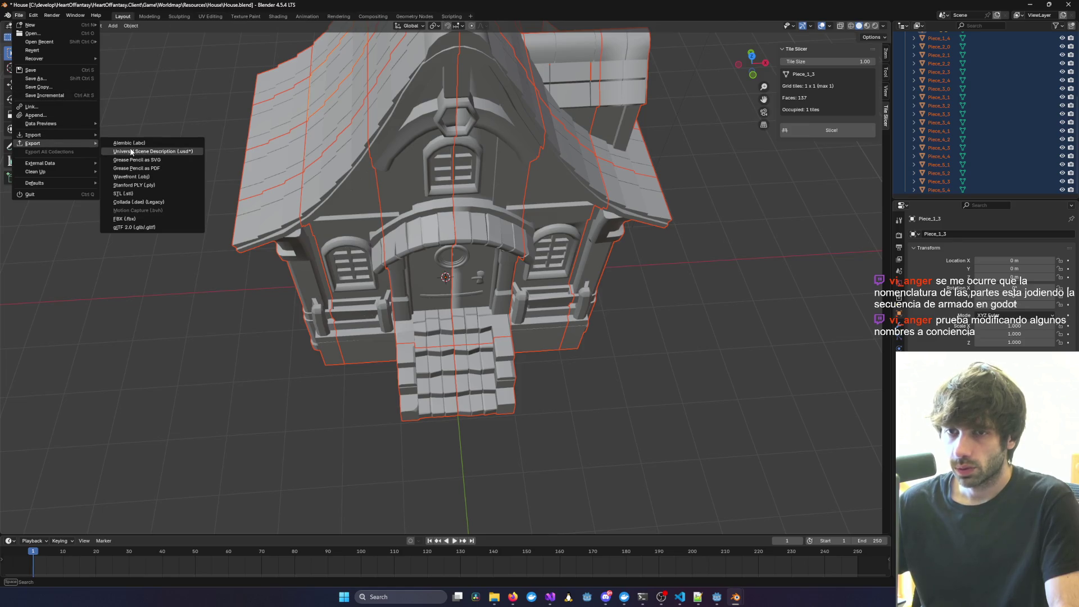
pyautogui.click(141, 229)
pyautogui.click(466, 256)
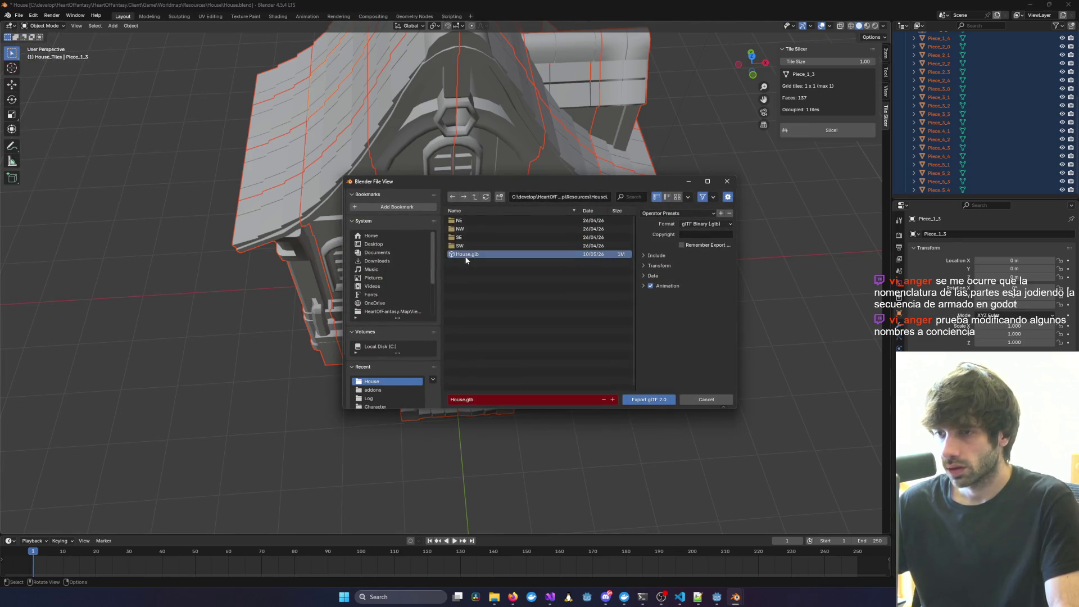
pyautogui.click(666, 402)
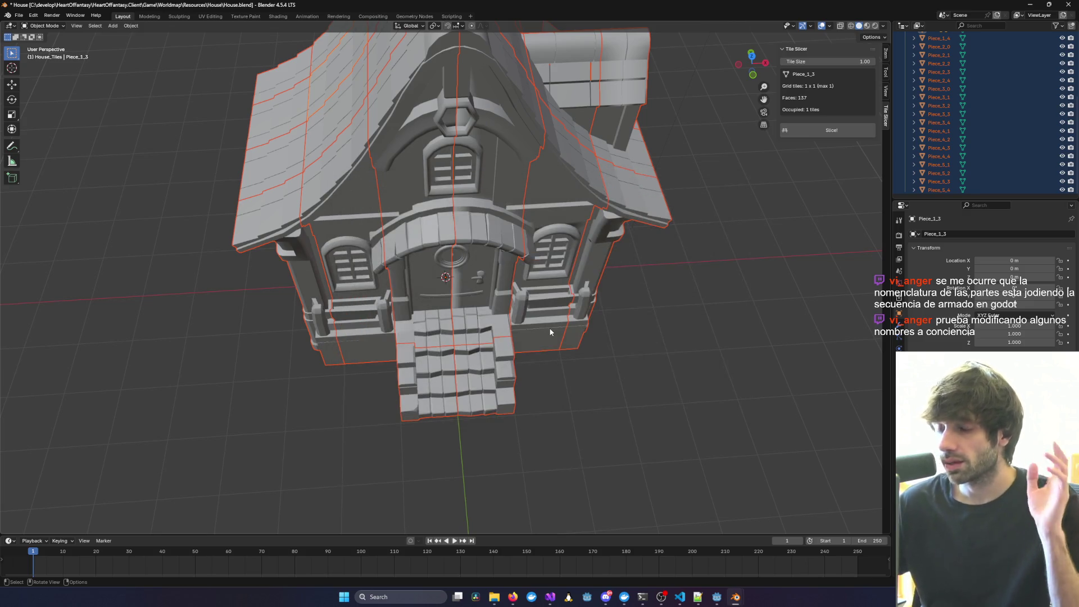
pyautogui.scroll(5, 964, 113)
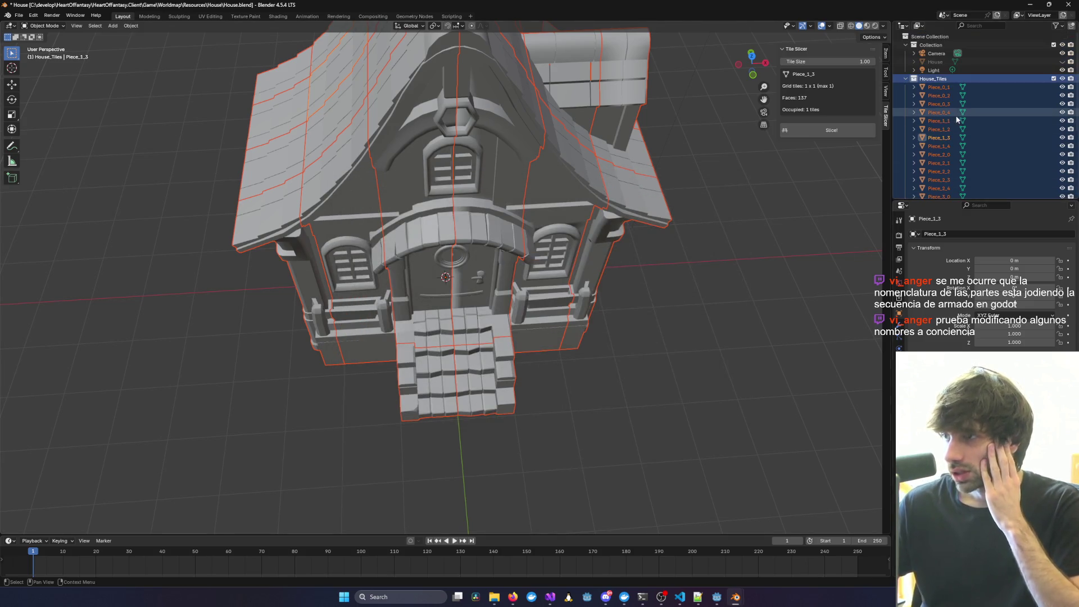
# Orbit the viewport to inspect the sliced house from the roof and top-down.
pyautogui.moveTo(439, 253)
pyautogui.mouseDown(button='middle')
pyautogui.moveTo(478, 248)
pyautogui.moveTo(365, 226)
pyautogui.mouseUp(button='middle')
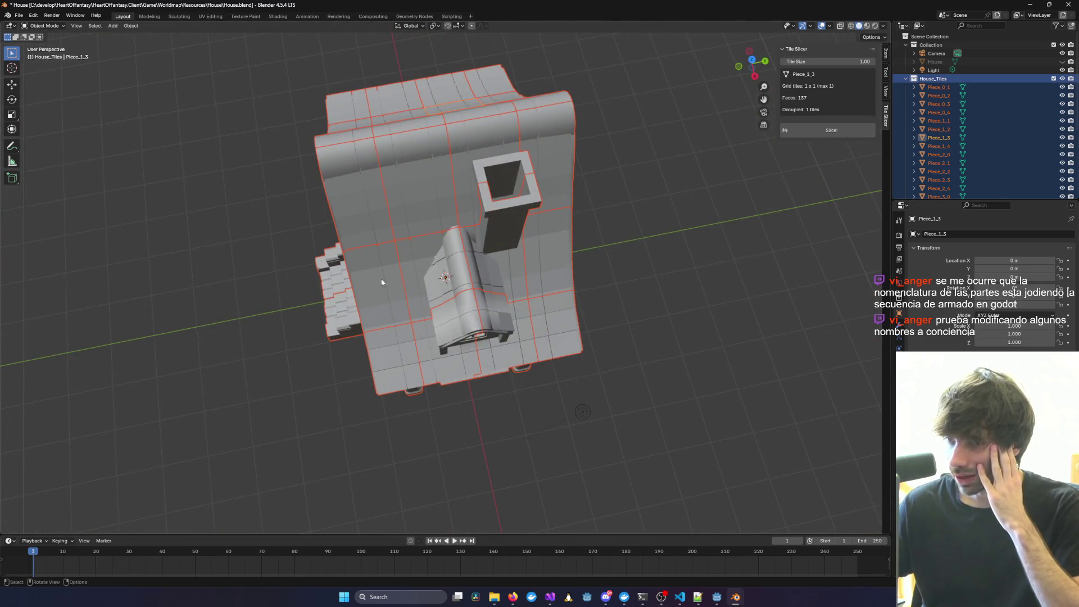
pyautogui.moveTo(543, 111)
pyautogui.mouseDown(button='middle')
pyautogui.moveTo(526, 135)
pyautogui.moveTo(700, 355)
pyautogui.mouseUp(button='middle')
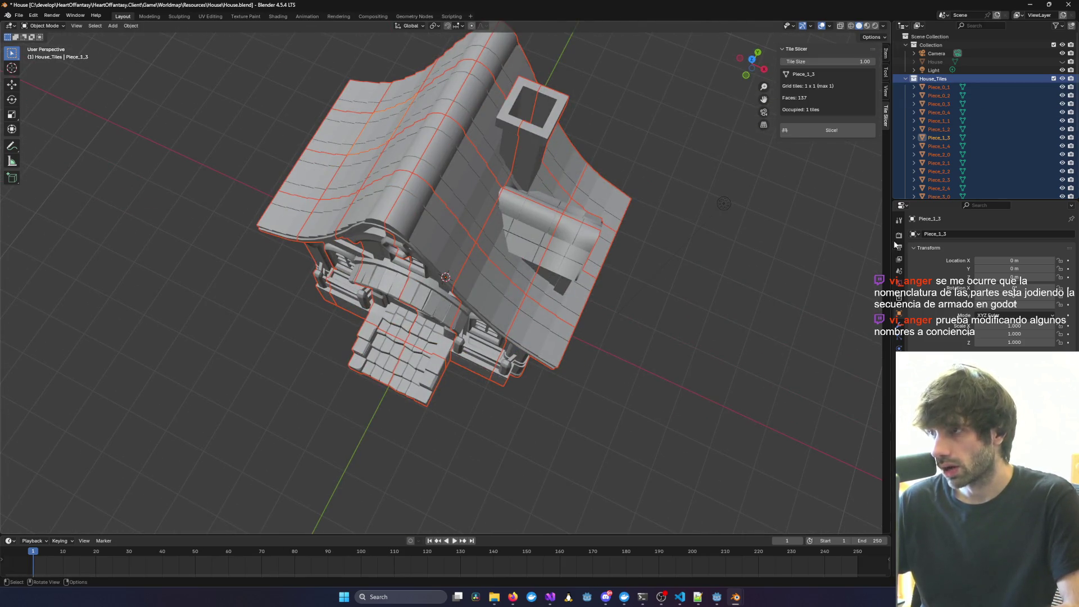
# Switch to Godot and the House.cs code project, then launch the game build with debugging.
pyautogui.click(1031, 7)
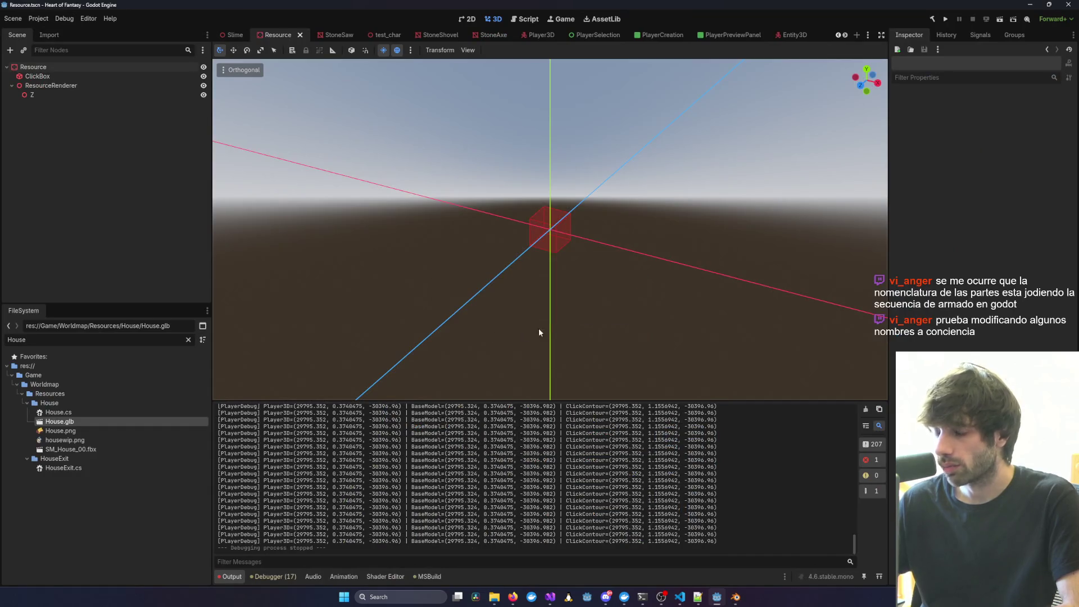
pyautogui.moveTo(550, 597)
pyautogui.click(788, 562)
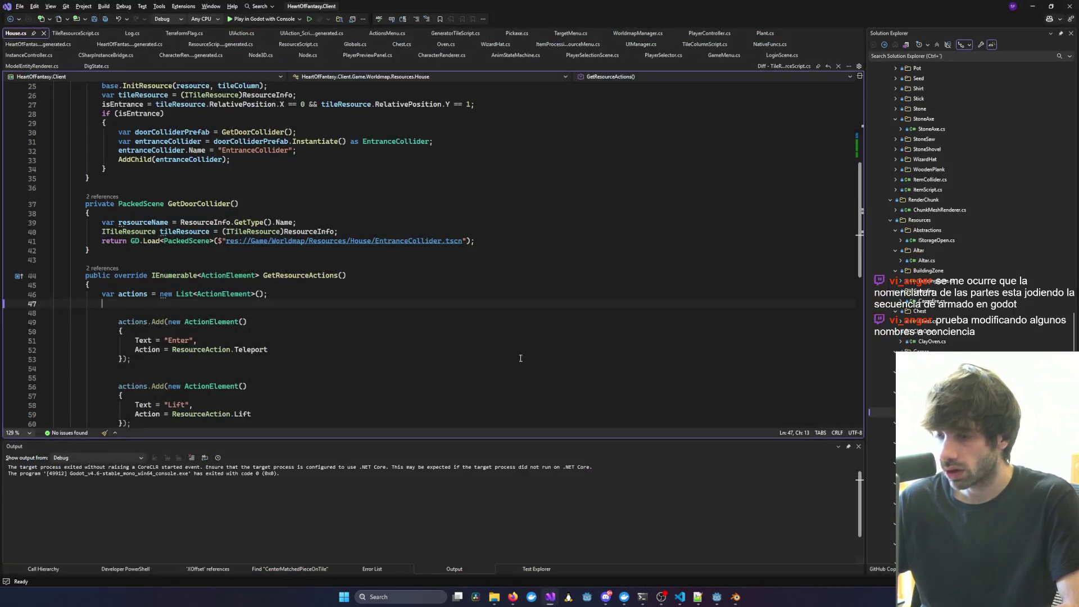
pyautogui.click(257, 22)
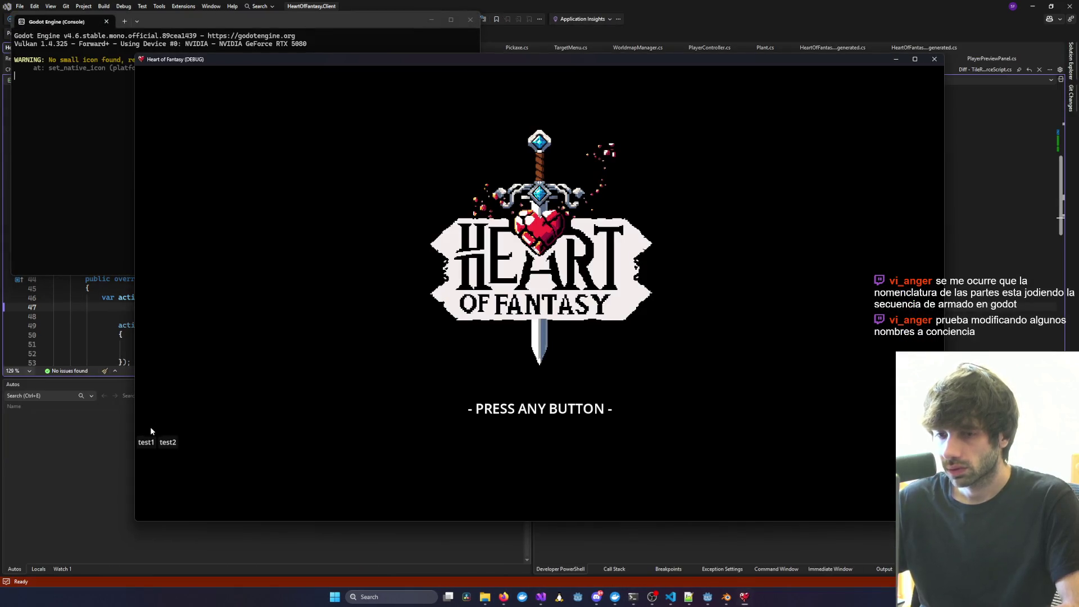
# Get past the start screen into the world and bring up the Building menu.
pyautogui.click(150, 431)
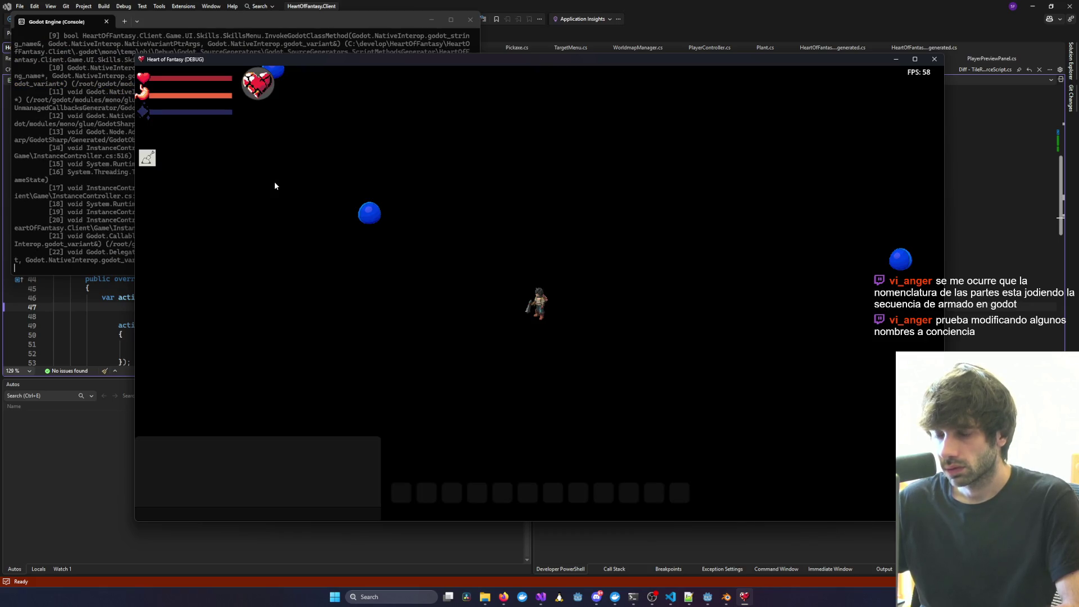
pyautogui.press('b')
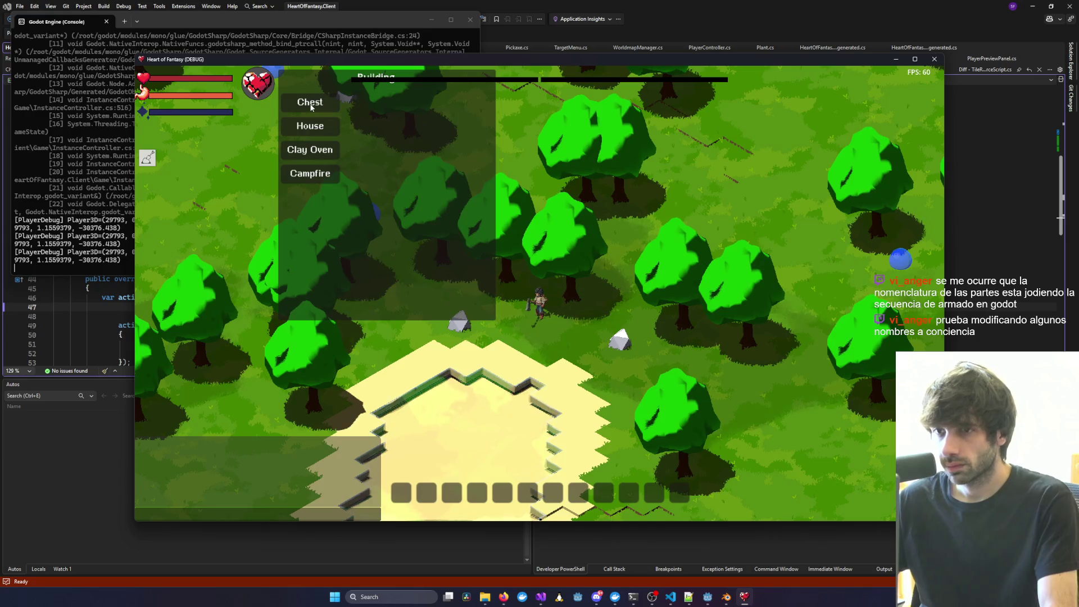
# Choose House in the building panel, start placing it, and walk the character toward the sandy area.
pyautogui.click(311, 106)
pyautogui.click(306, 131)
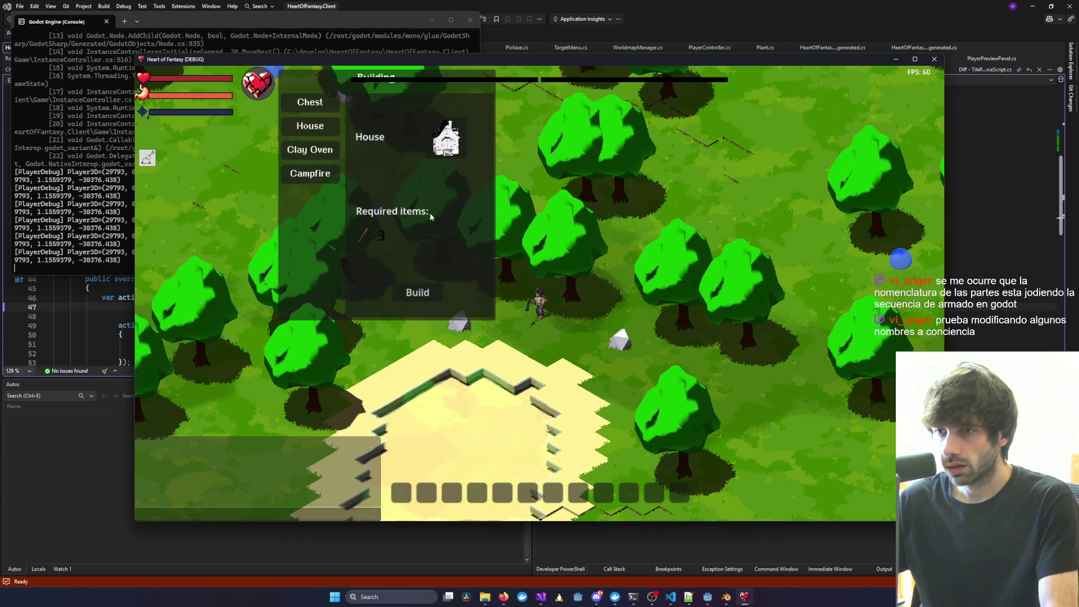
pyautogui.click(422, 294)
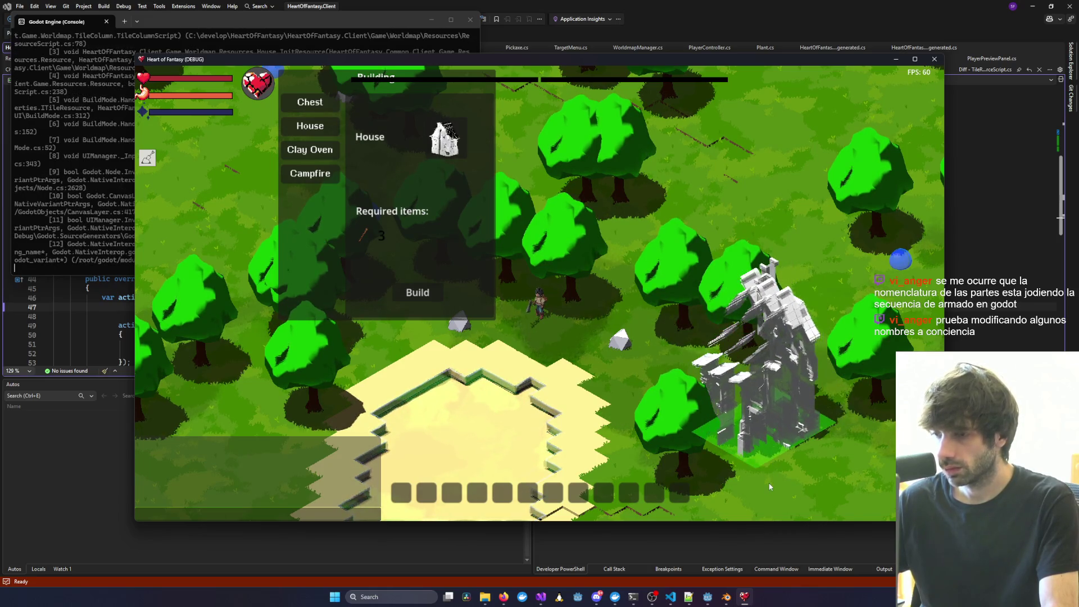
pyautogui.press('d')
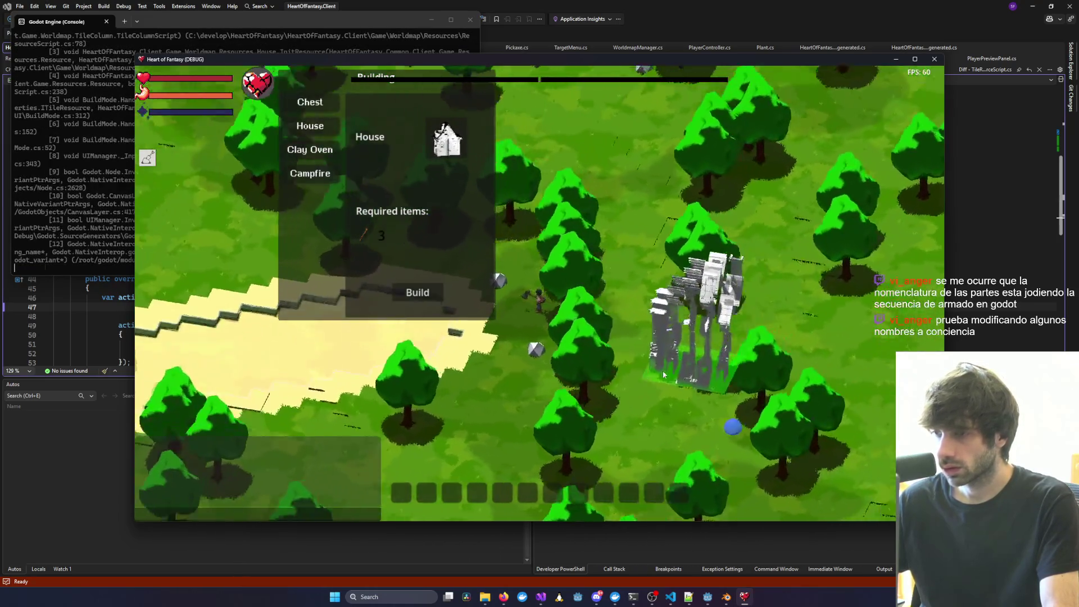
pyautogui.scroll(2, 591, 346)
pyautogui.press('w')
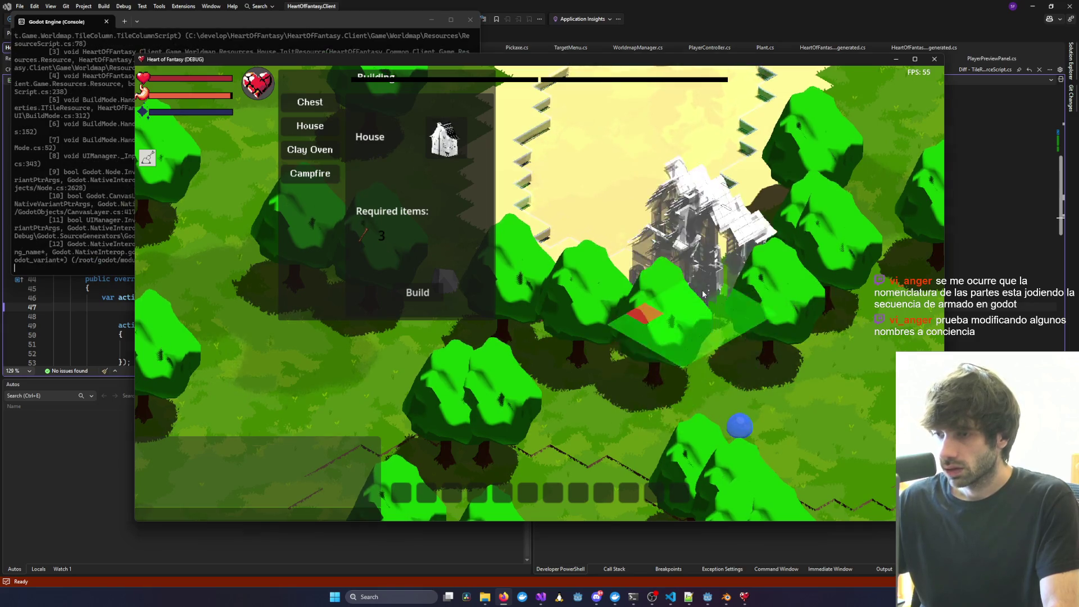
# Place the grey house foundation on the ground near the player character.
pyautogui.click(721, 348)
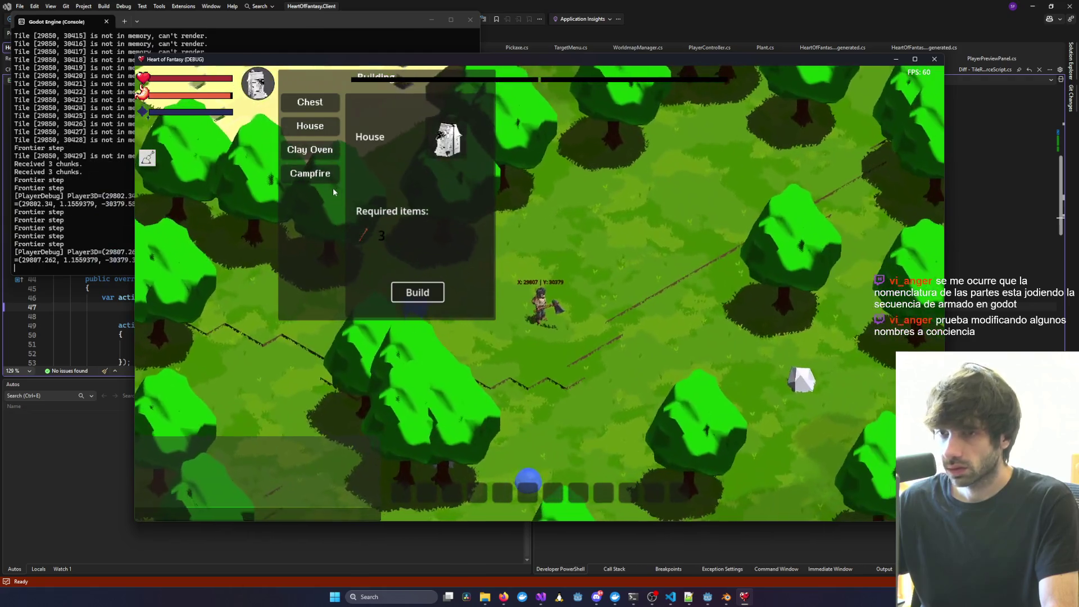
pyautogui.click(417, 291)
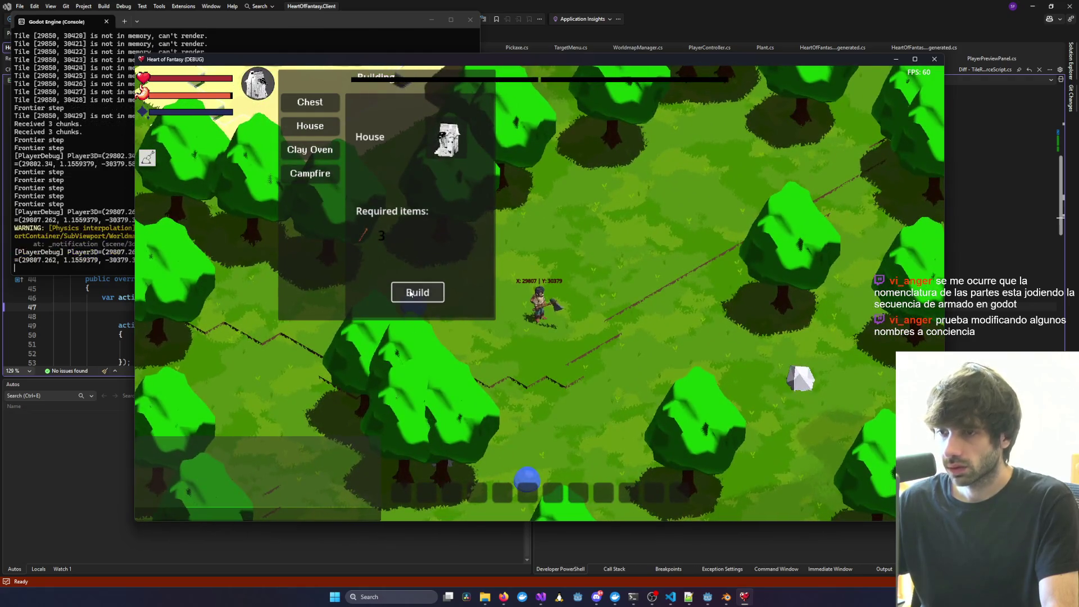
pyautogui.click(548, 316)
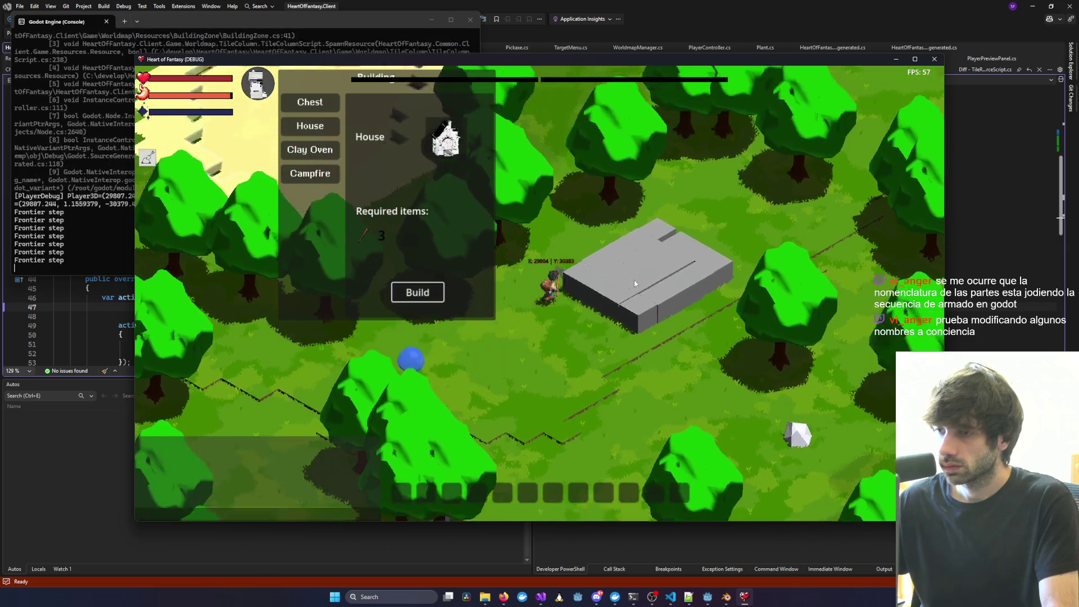
# Start building on the foundation, then chop a nearby tree to collect wood.
pyautogui.click(637, 274)
pyautogui.scroll(5, 642, 245)
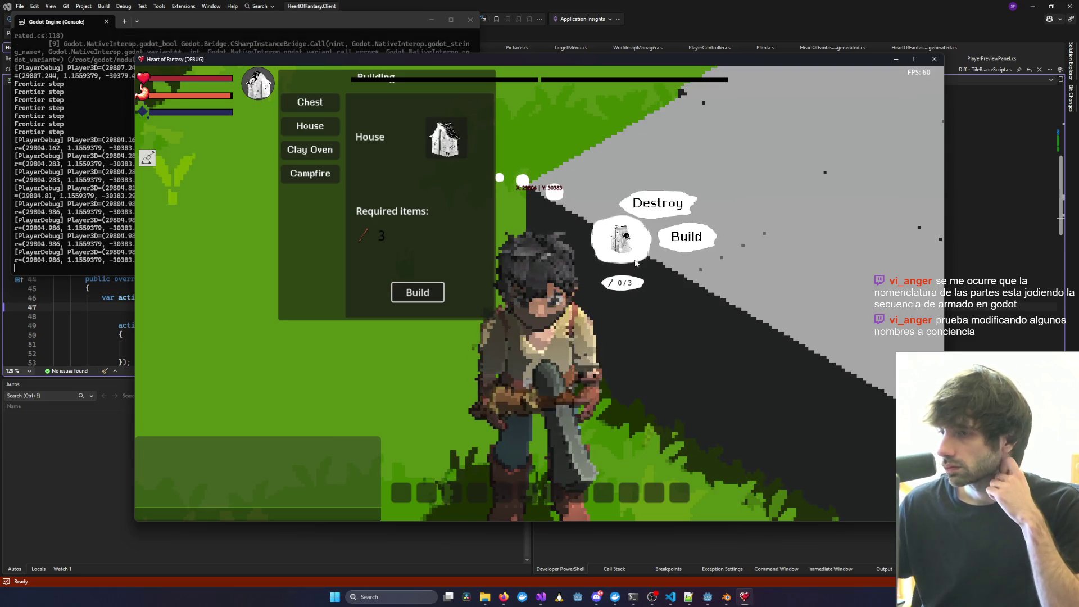
pyautogui.click(686, 237)
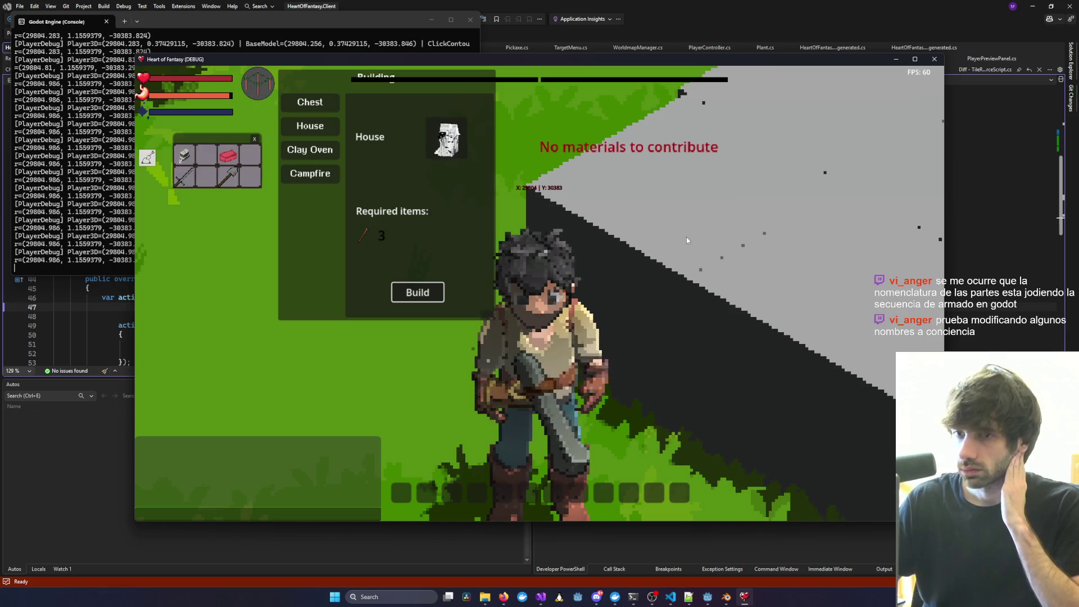
pyautogui.scroll(-5, 638, 251)
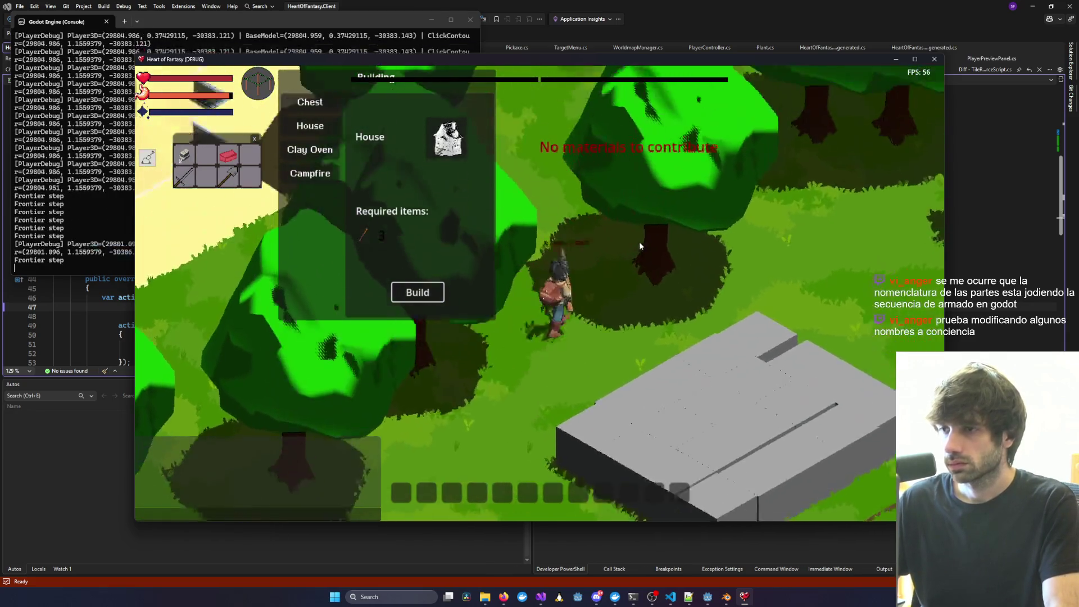
pyautogui.click(639, 241)
pyautogui.click(661, 207)
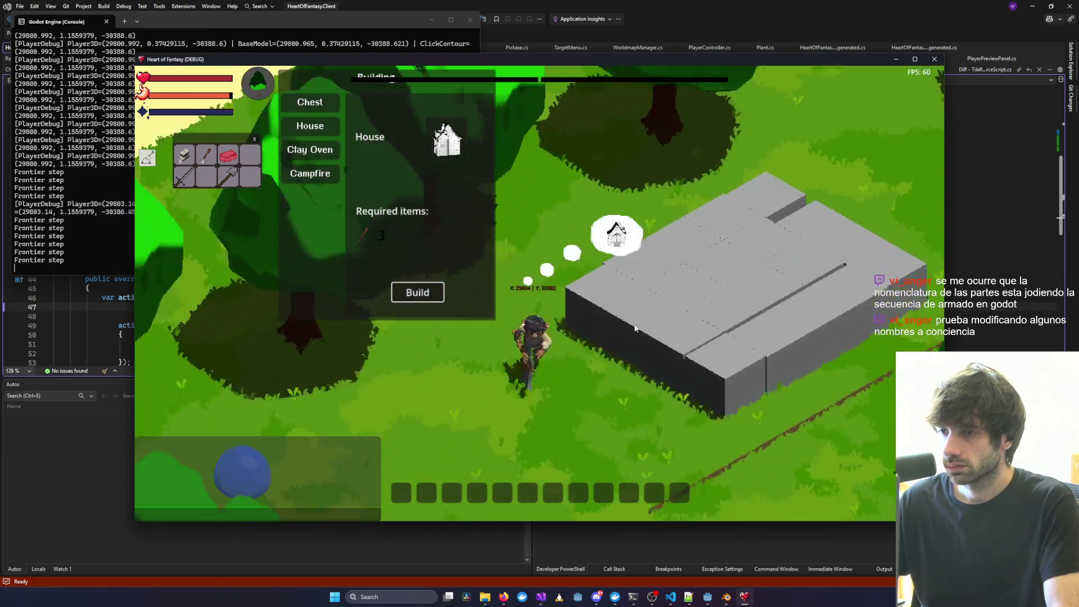
# Resume building the house with the gathered wood and orbit the camera around the assembled pieces.
pyautogui.click(686, 242)
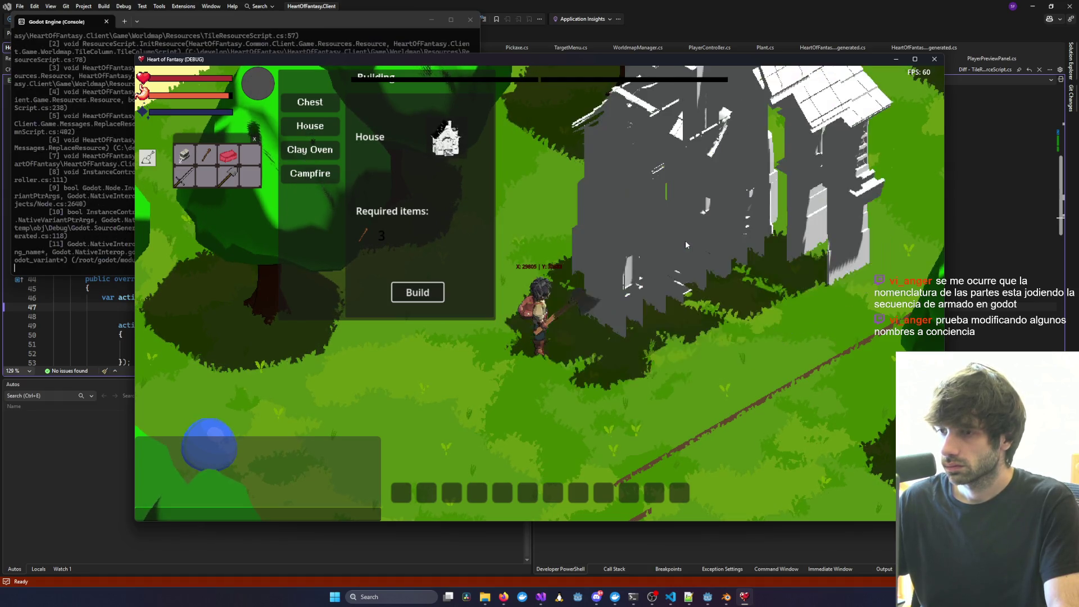
pyautogui.scroll(-3, 704, 250)
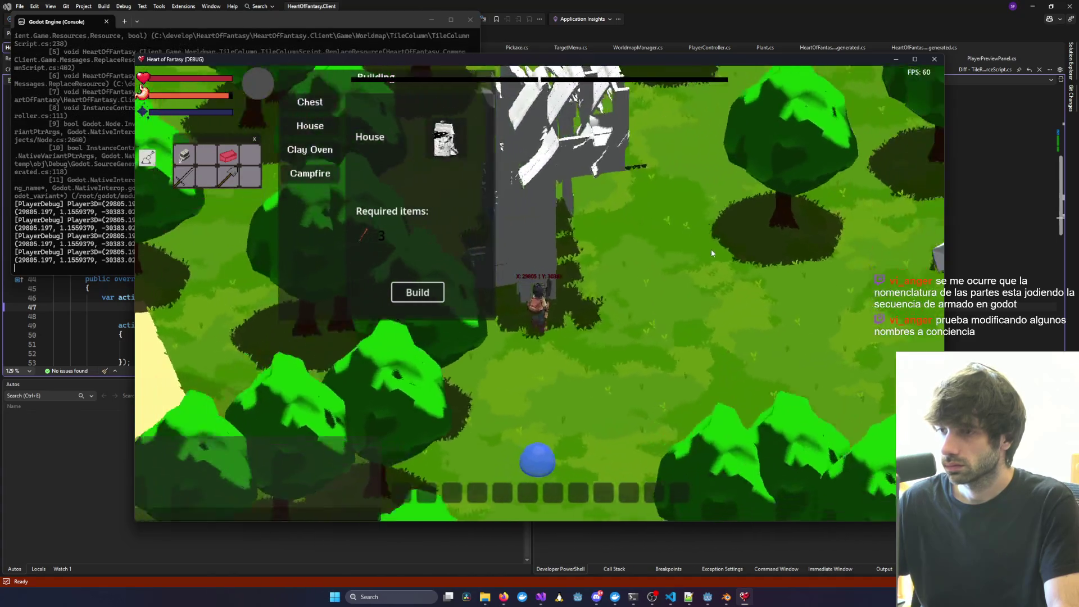
pyautogui.press('e')
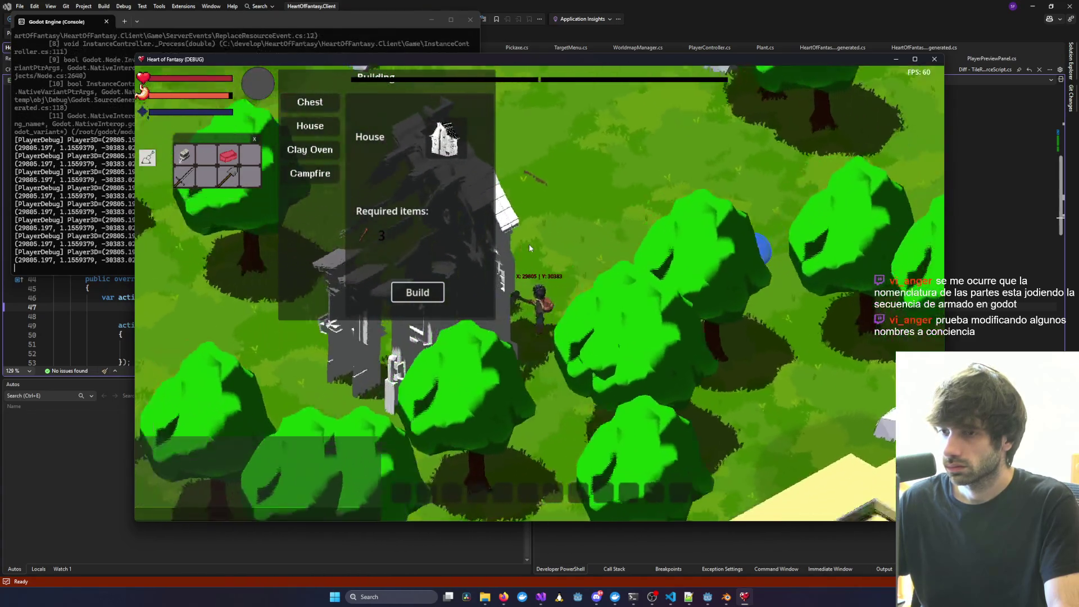
pyautogui.press('e')
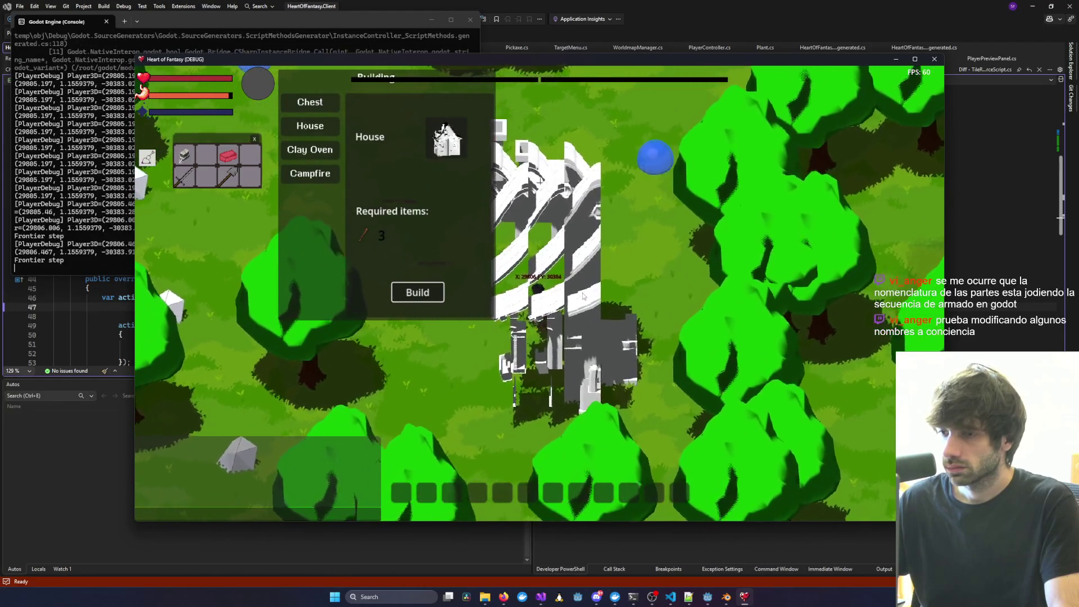
pyautogui.press('e')
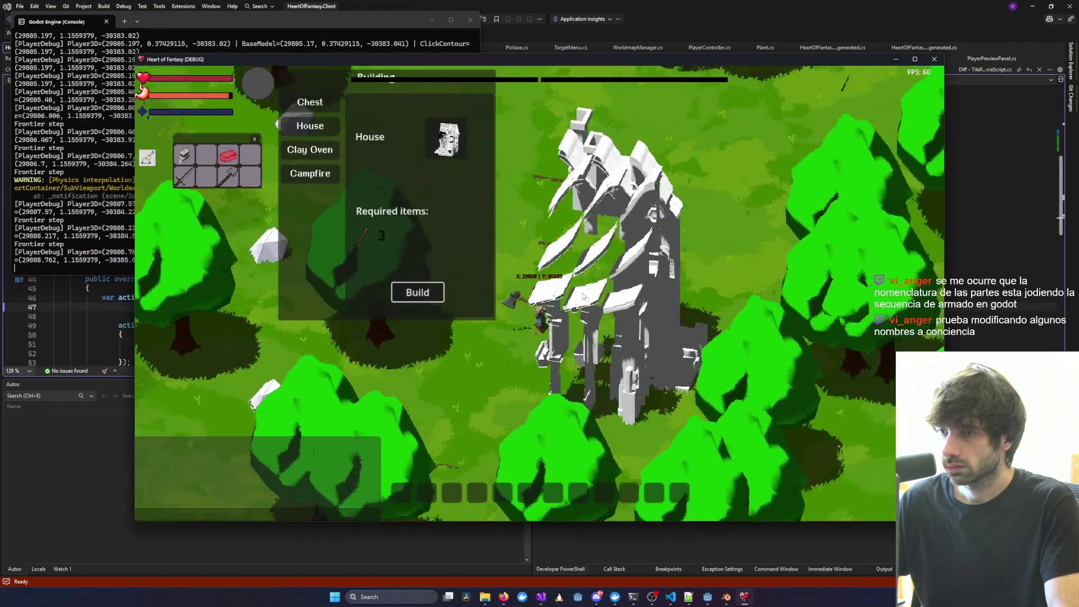
pyautogui.press('e')
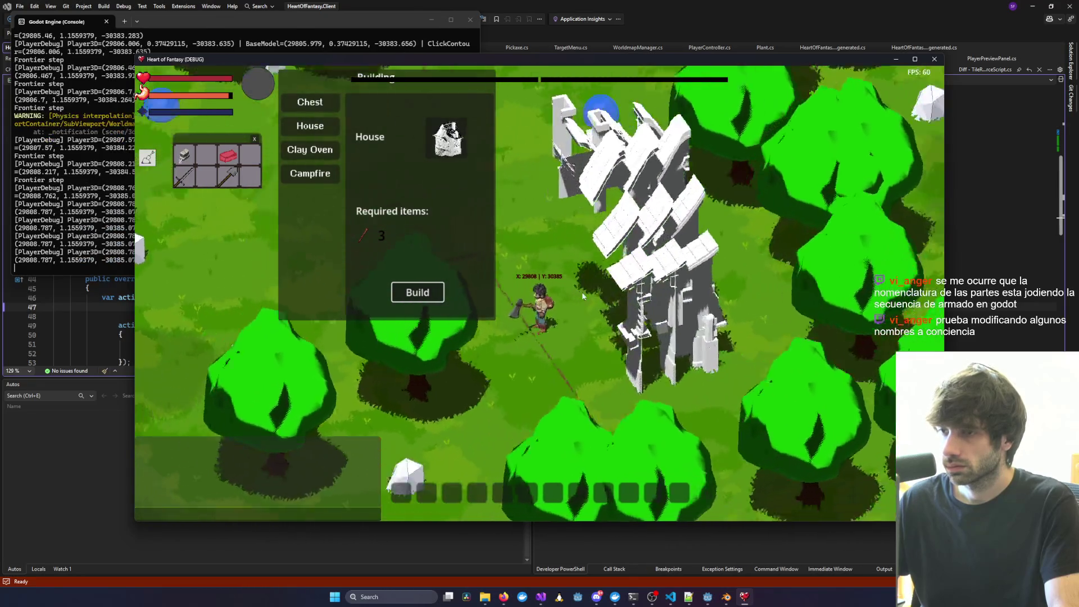
pyautogui.press('e')
pyautogui.press('e')
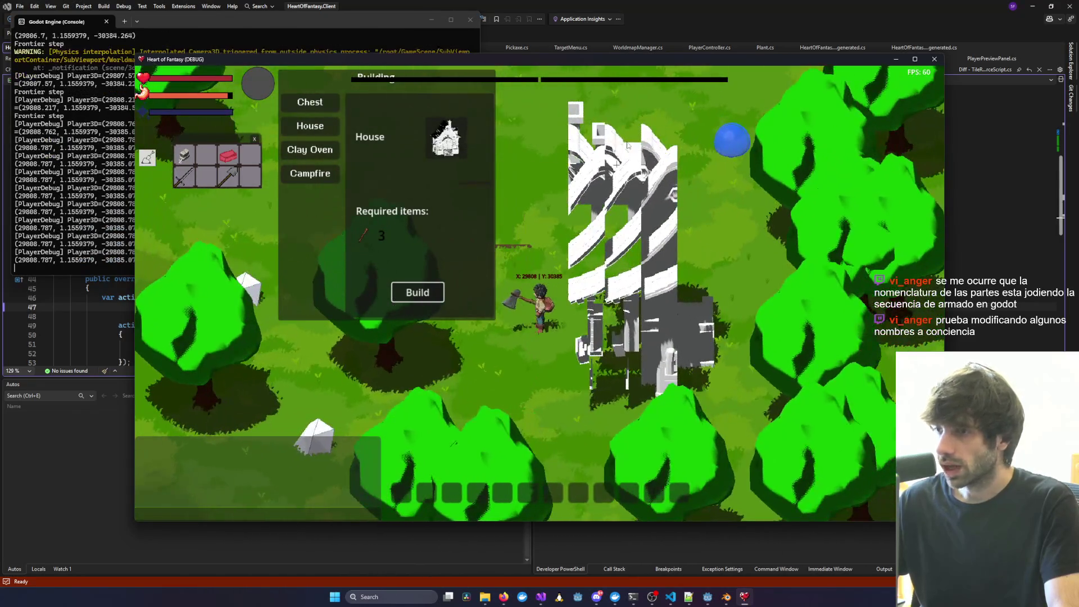
pyautogui.press('e')
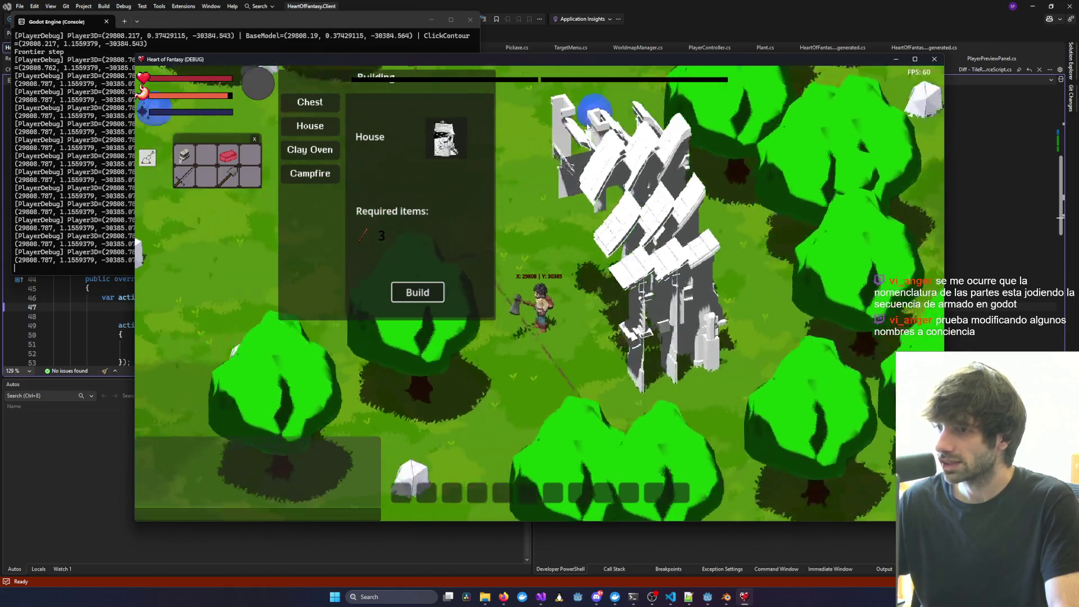
pyautogui.press('e')
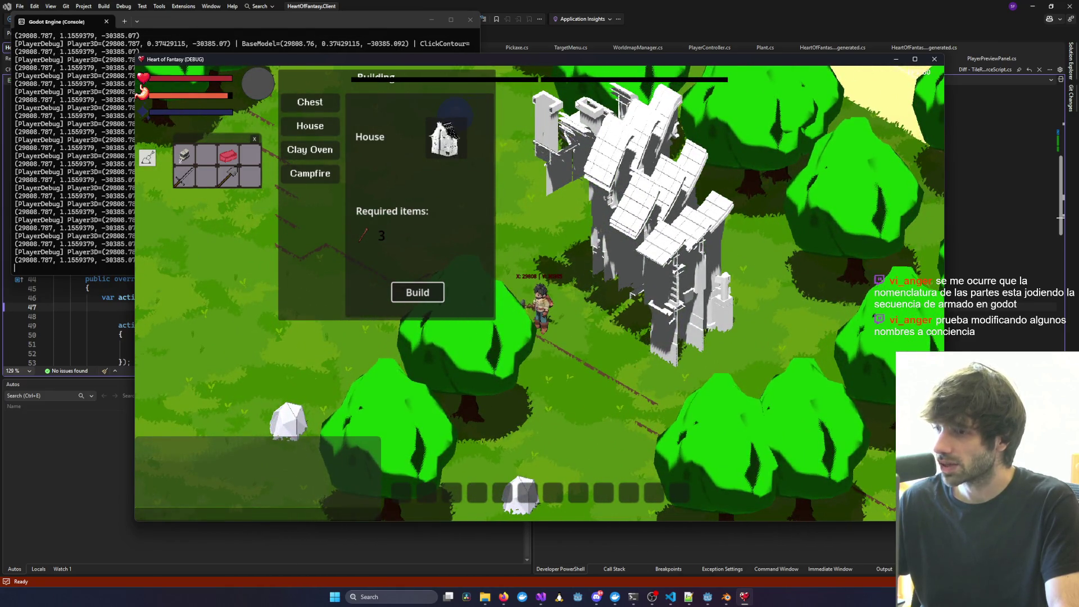
pyautogui.press('e')
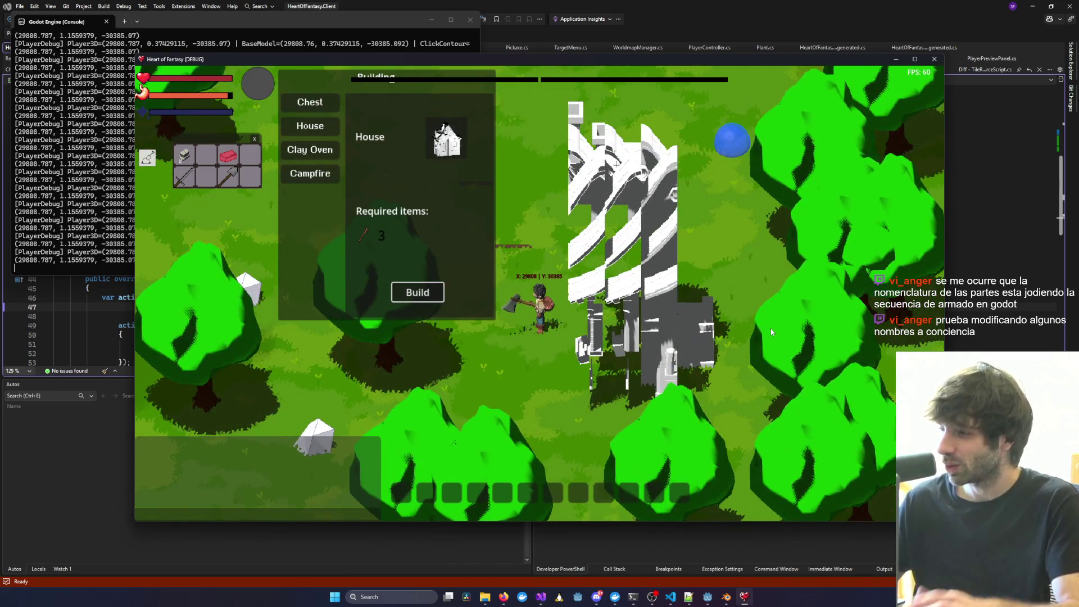
# Close the running game build, returning to House.cs.
pyautogui.click(933, 59)
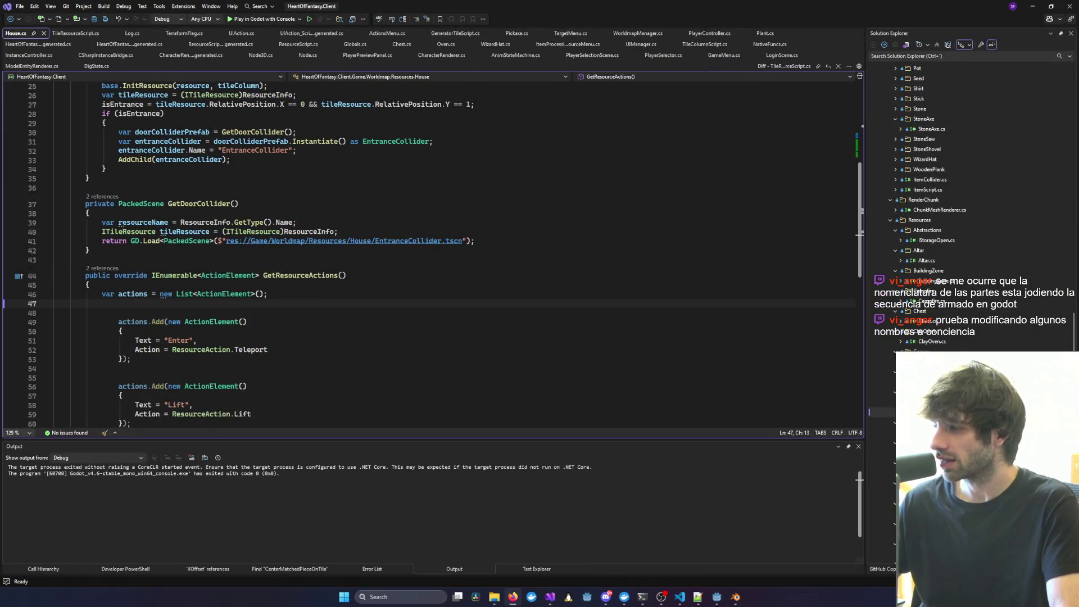